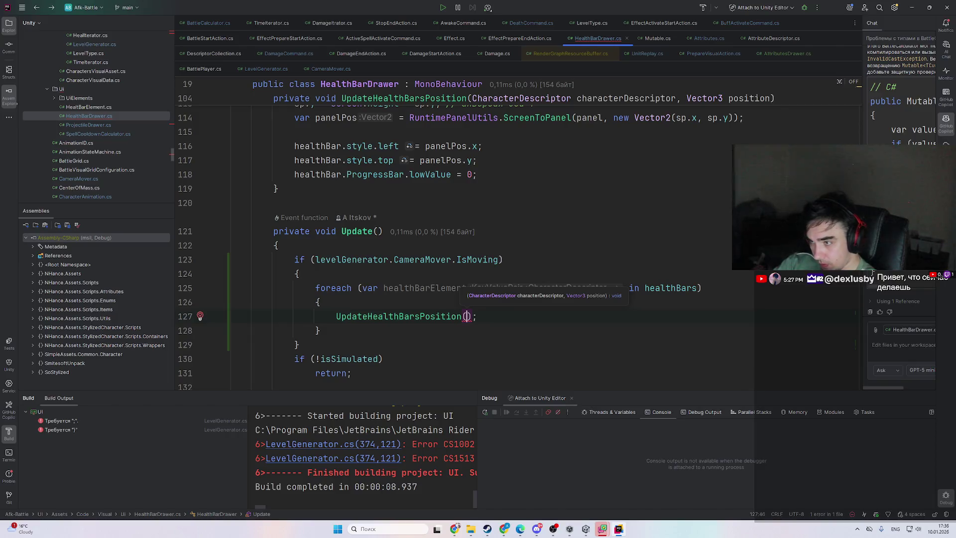
- Look up the UpdateHealthBarsPosition declaration, then return to its call inside Update
key(Escape)
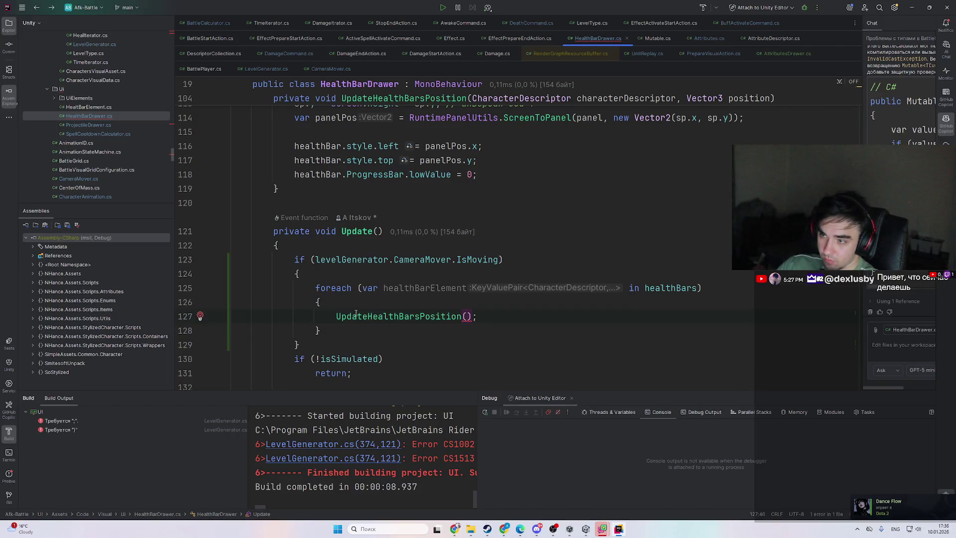
ctrl+click(402, 317)
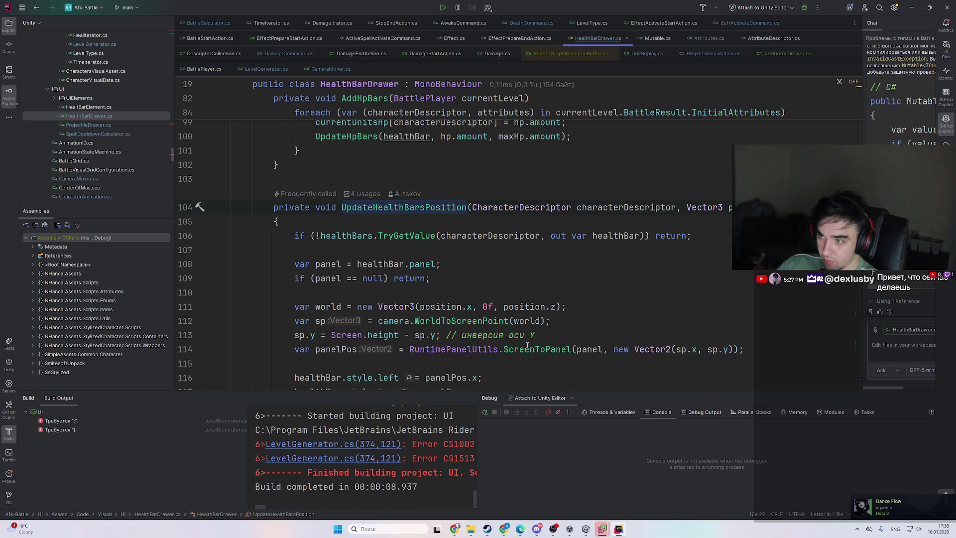
scroll(527, 345, down, 2)
scroll(527, 344, up, 2)
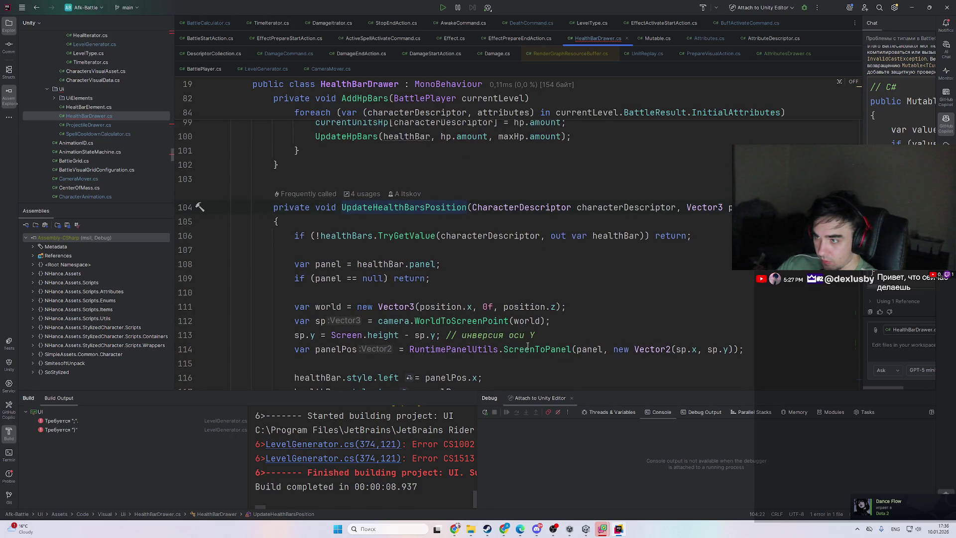
key(ctrl+minus)
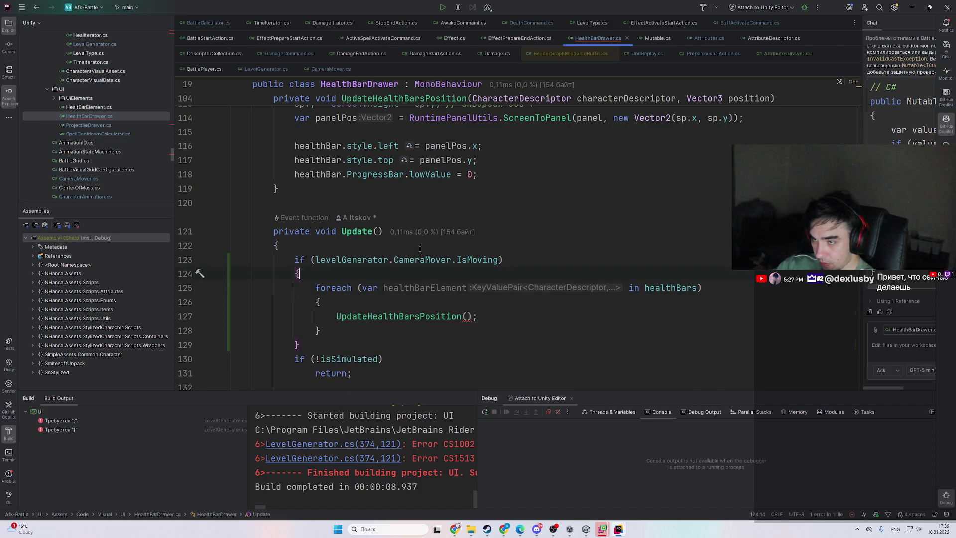
- Add a foreach over levelGenerator.CurrentLevel.Value.VisualData.CharacterGameObjects inside the IsMoving block
key(Return)
text(levelGenerator.V)
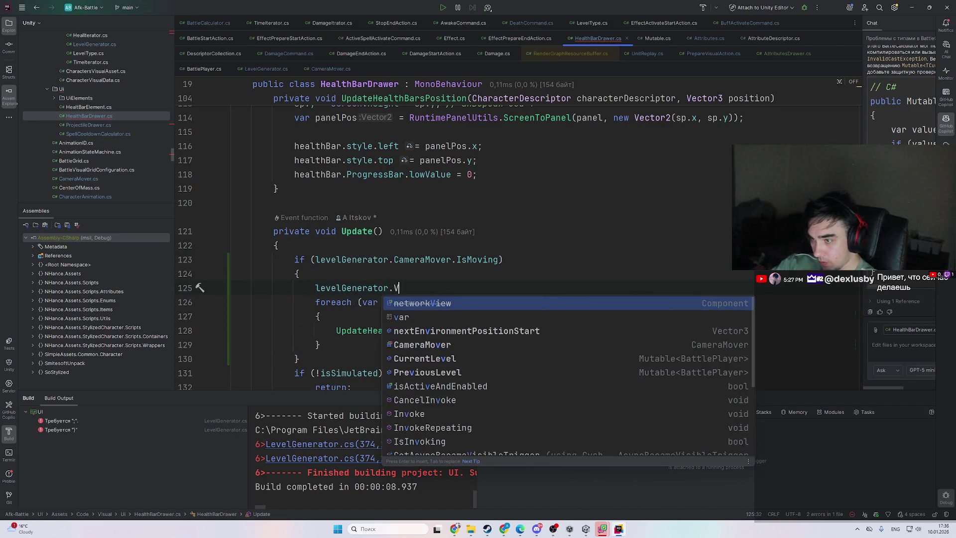
text(i)
key(BackSpace)
key(BackSpace)
text(c)
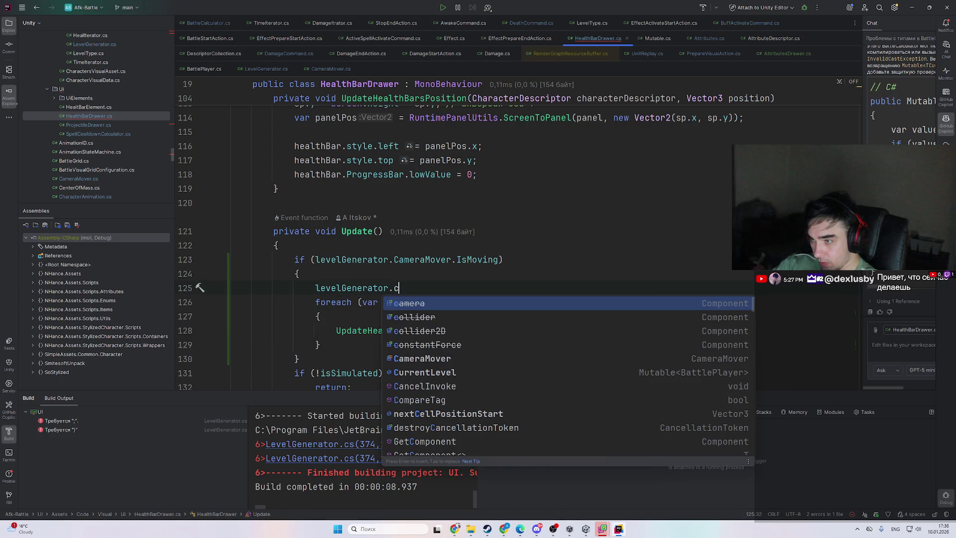
text(ur)
key(Return)
text(.Value)
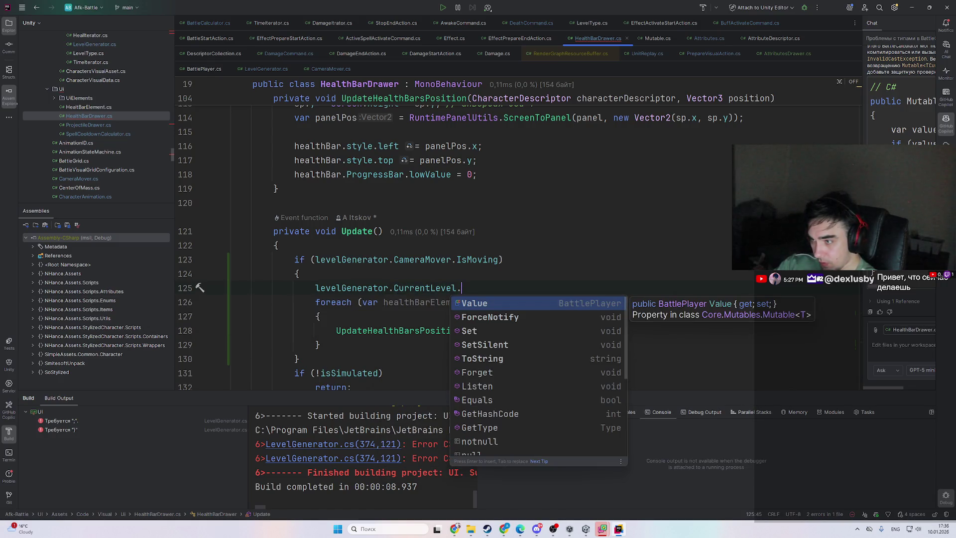
key(Return)
text(.Vi)
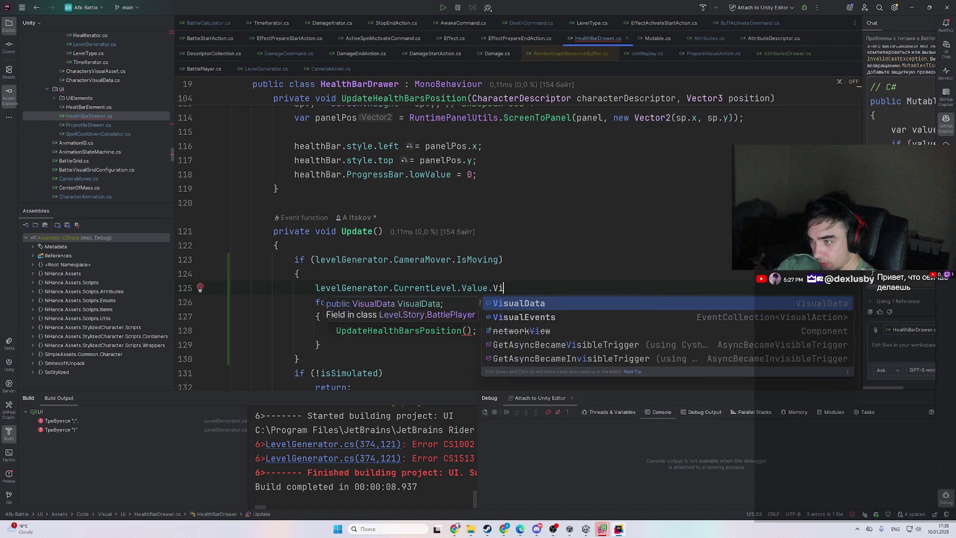
key(Return)
text(.Ch)
key(Down)
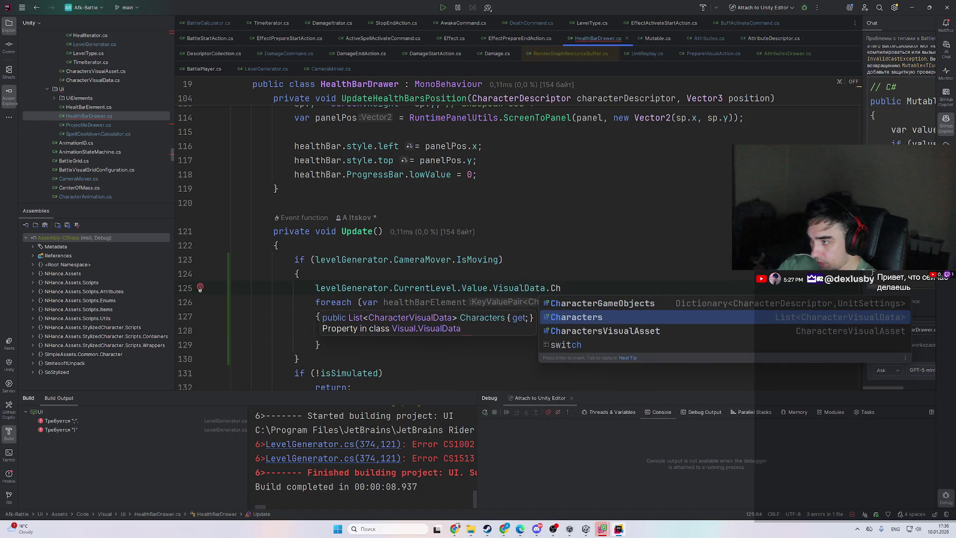
key(Up)
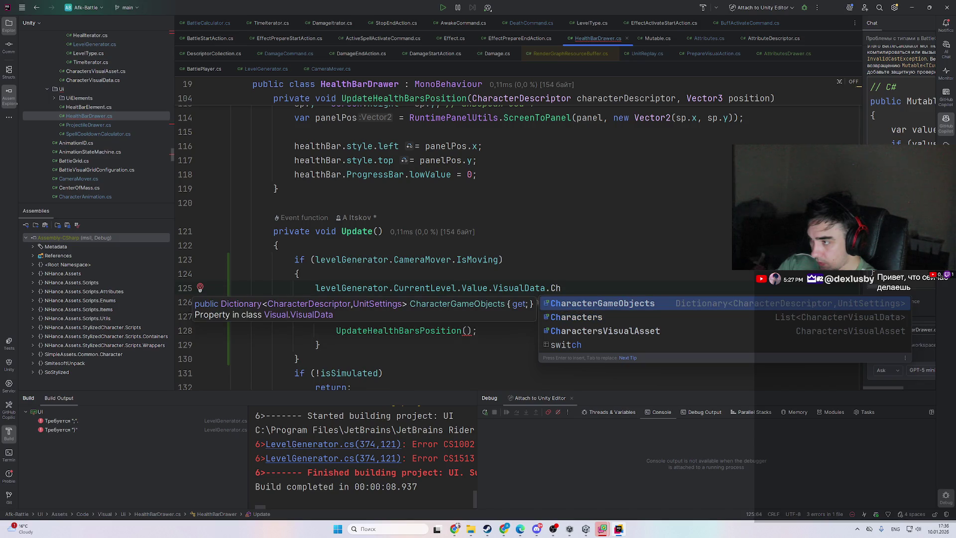
key(Return)
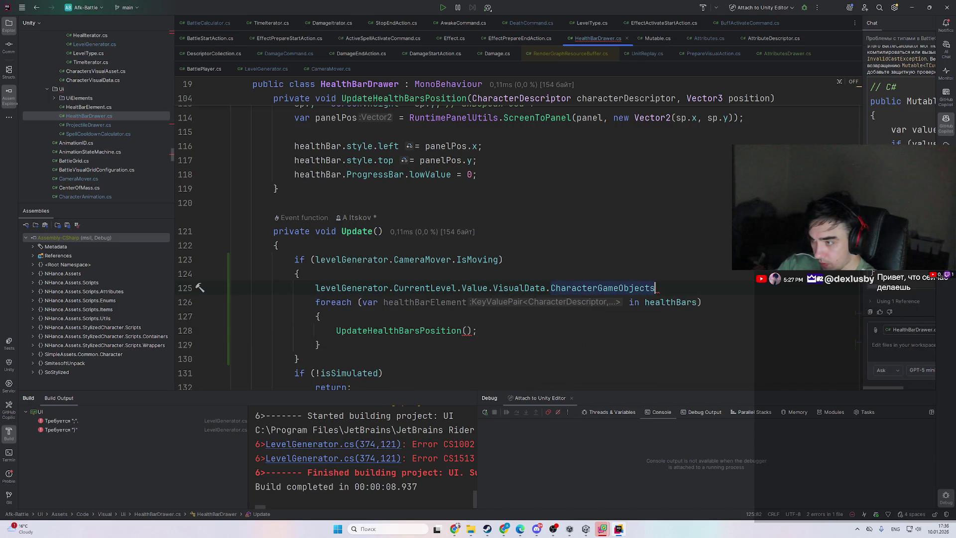
text(.fo)
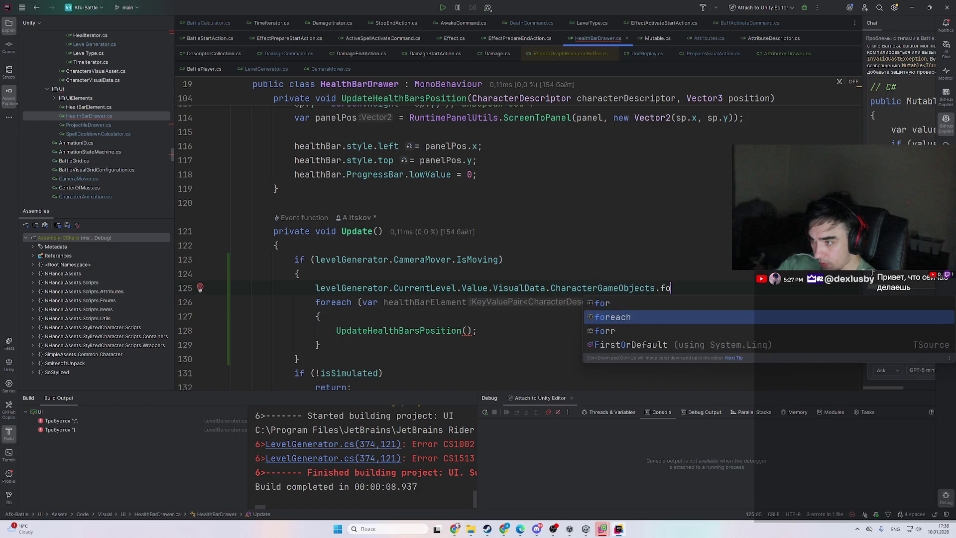
key(Return)
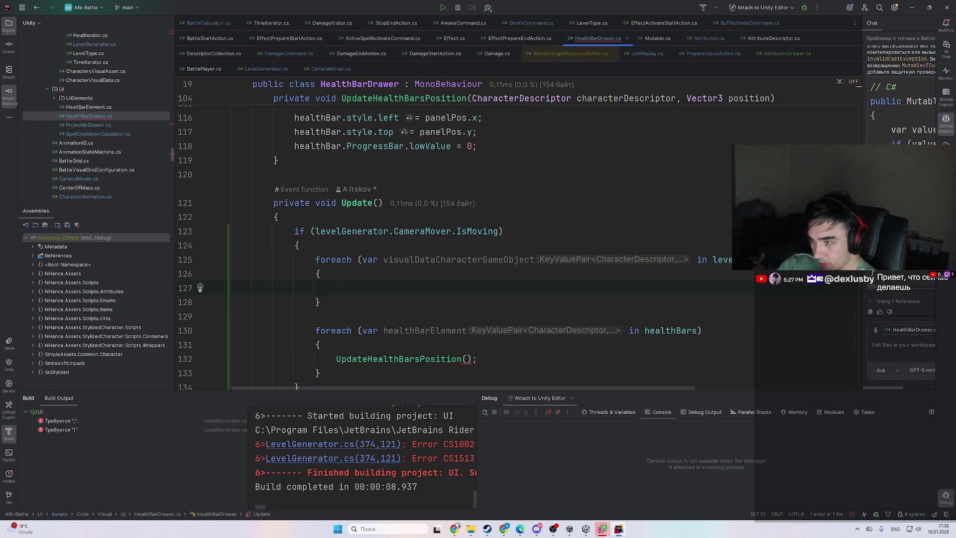
- Call UpdateHealthBarsPosition(key, transform.position) in the new loop and delete the old healthBars foreach
text(Up)
key(Return)
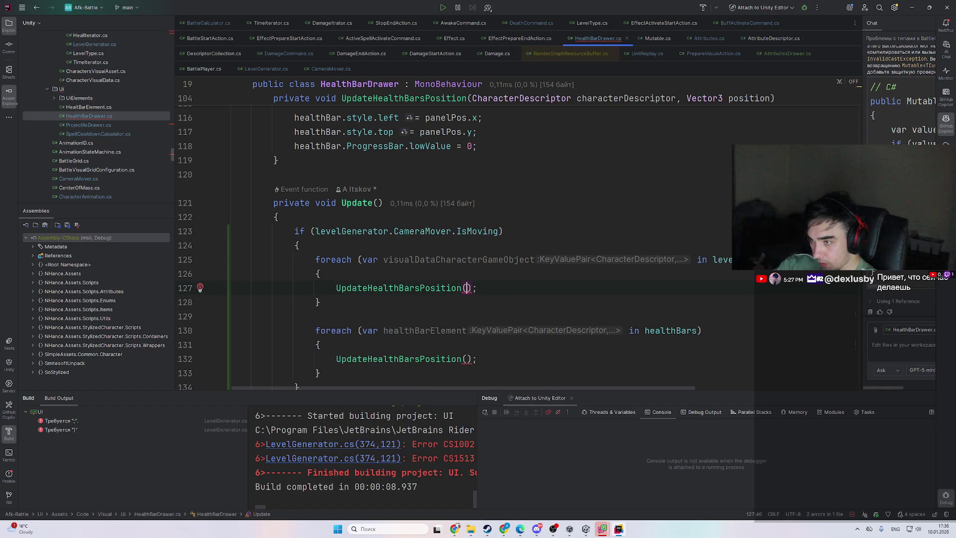
text(vi)
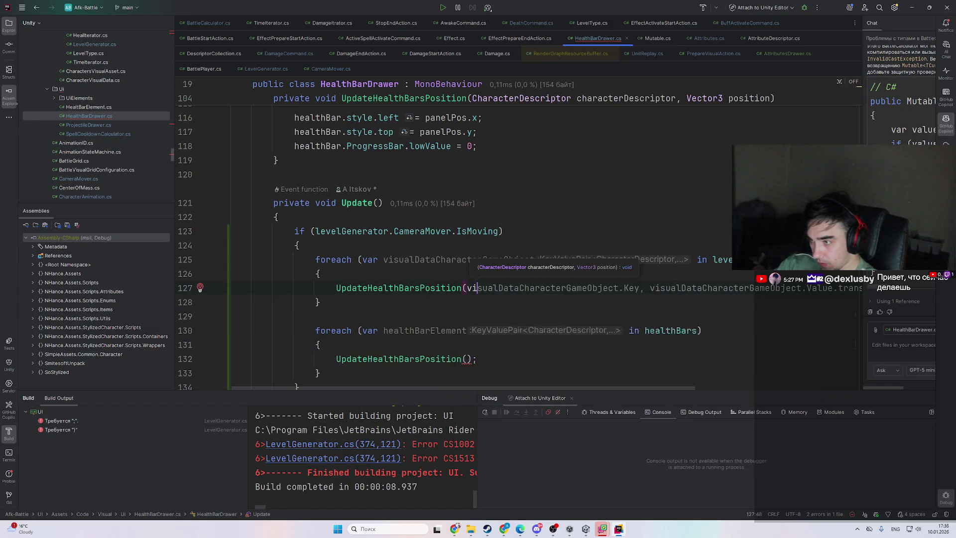
key(Tab)
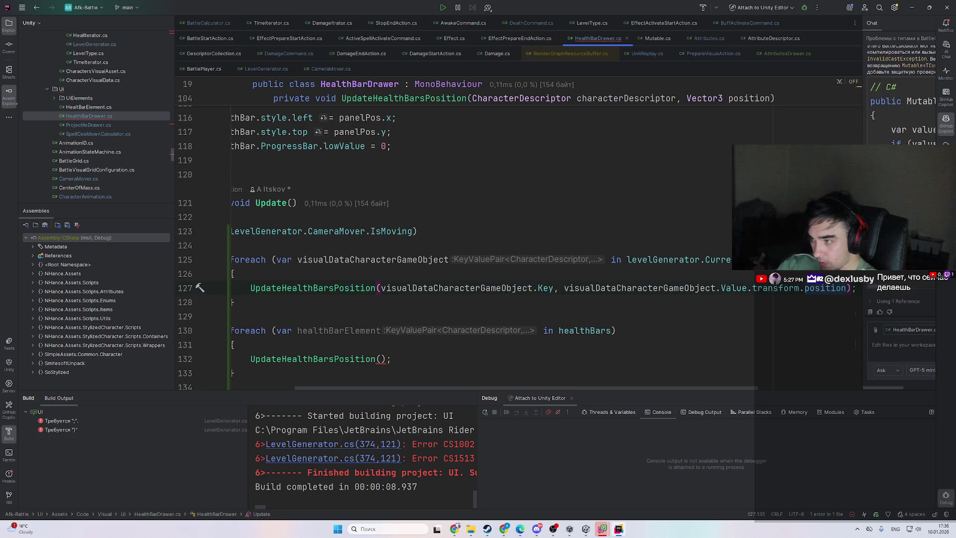
scroll(329, 295, down, 3)
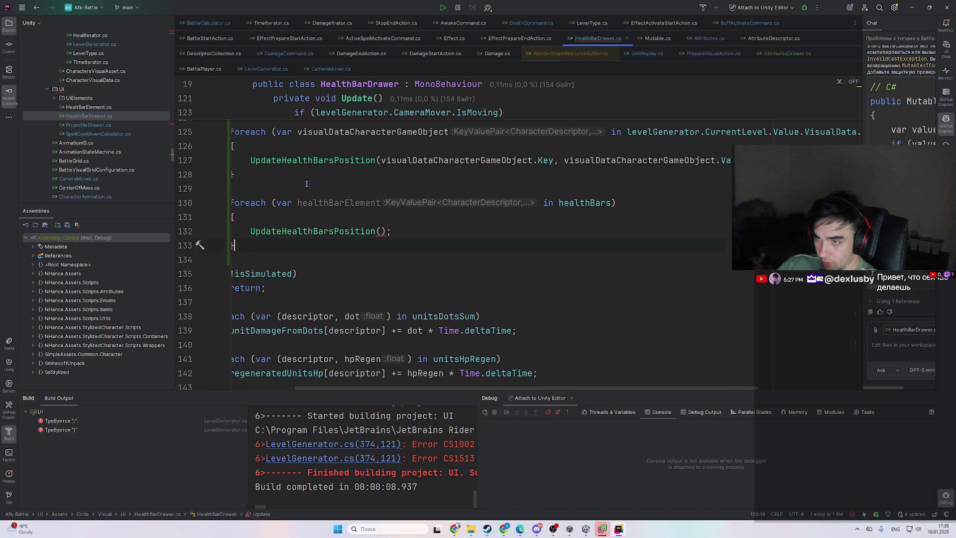
key(BackSpace)
key(BackSpace)
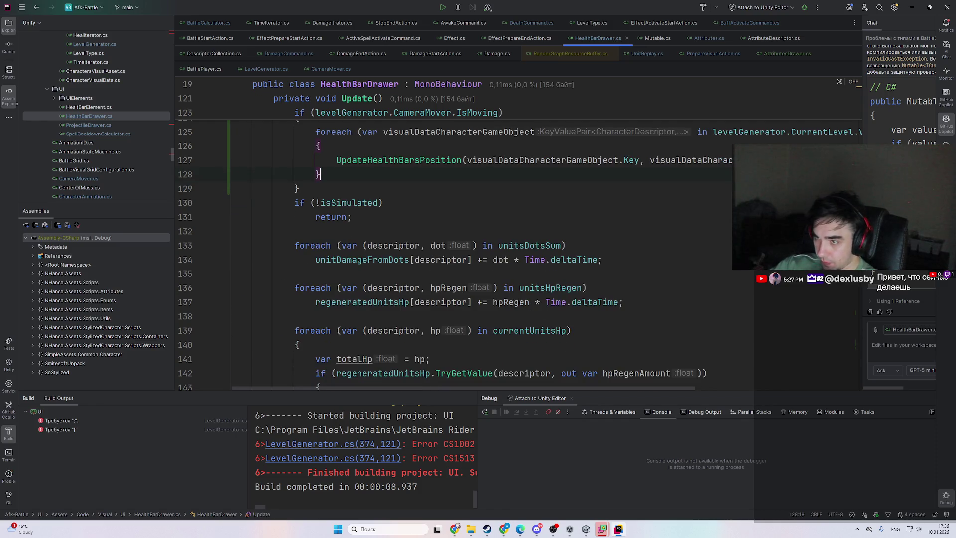
scroll(485, 322, up, 2)
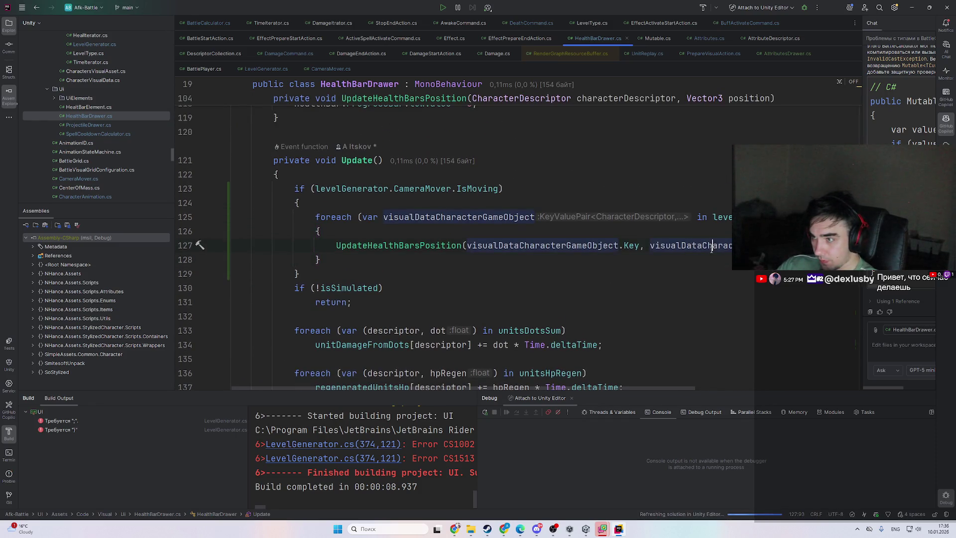
- Deconstruct the loop variable into (descriptor, unitSettings)
mouse_move(649, 387)
mouse_down()
mouse_move(706, 391)
mouse_move(696, 390)
mouse_up()
double_click(437, 216)
text((descriptor)
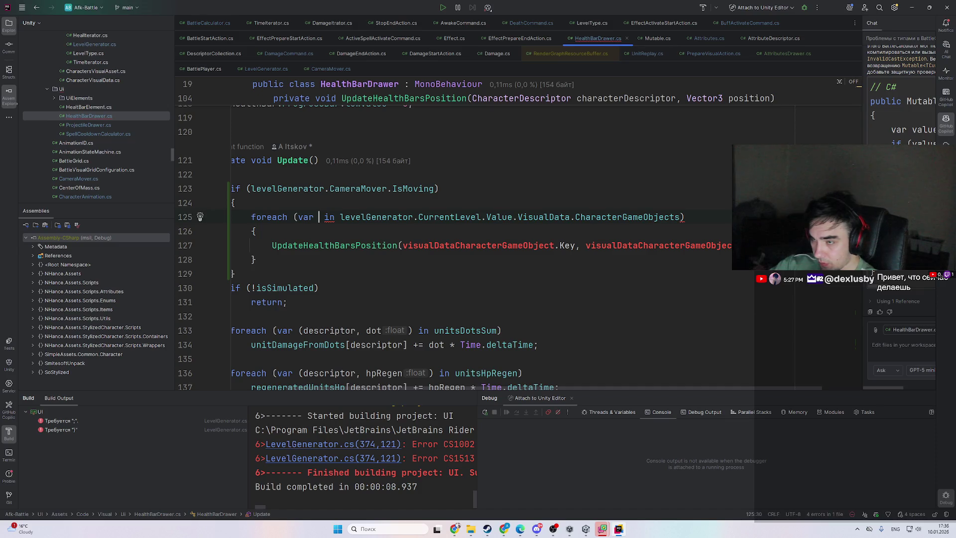
text(, un)
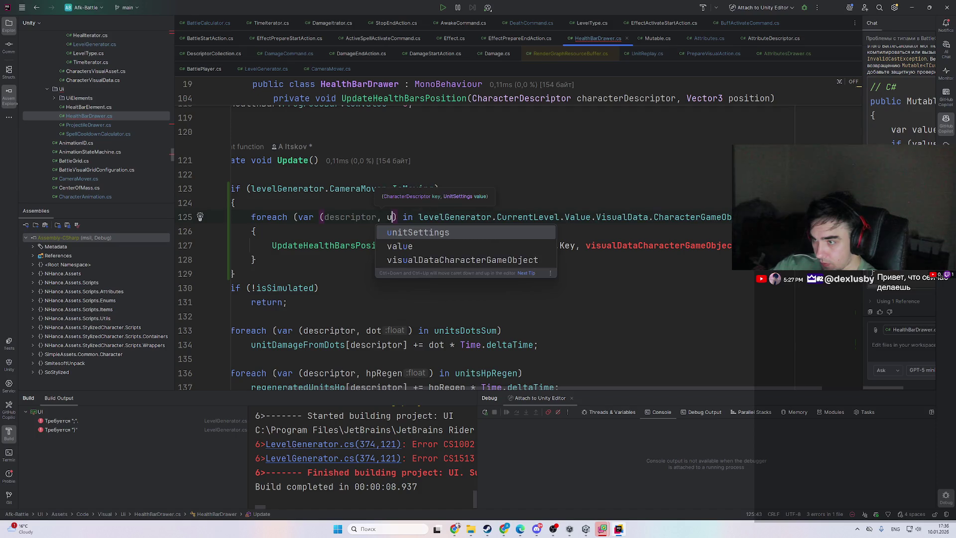
key(Return)
- Pass descriptor and unitSettings.transform.position to UpdateHealthBarsPosition, then switch to Unity
double_click(366, 222)
key(ctrl+c)
double_click(515, 245)
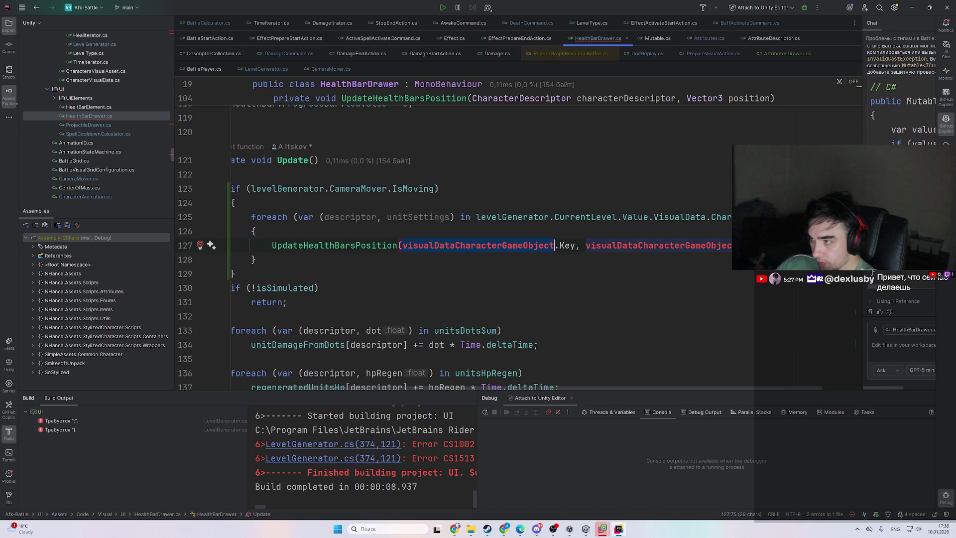
key(ctrl+v)
key(ctrl+z)
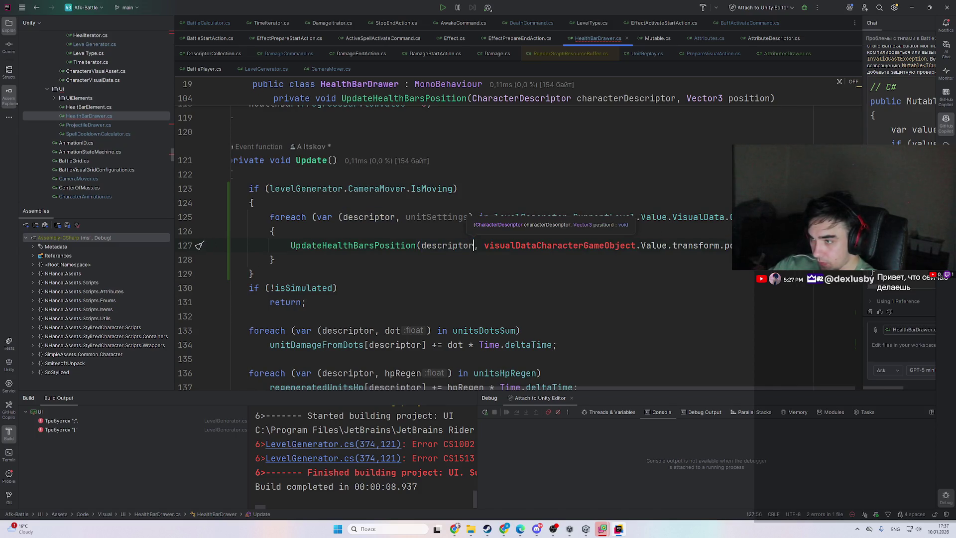
key(ctrl+w)
key(ctrl+w)
text(unit)
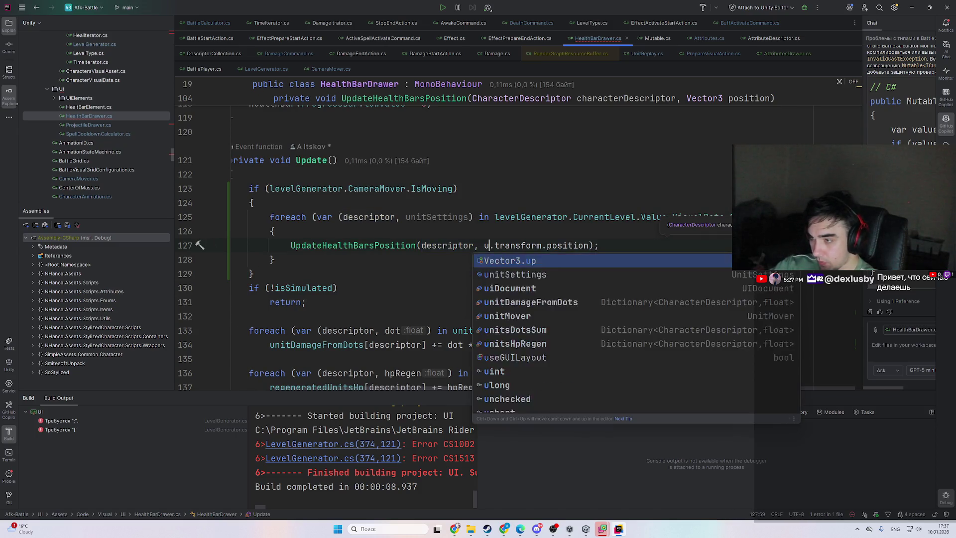
key(Return)
key(ctrl+z)
text(se)
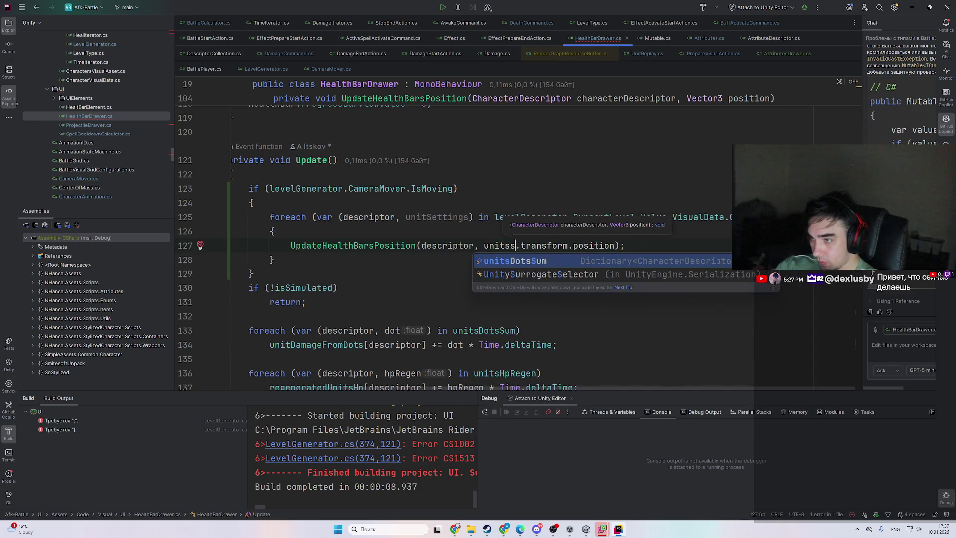
key(Return)
key(alt+Tab)
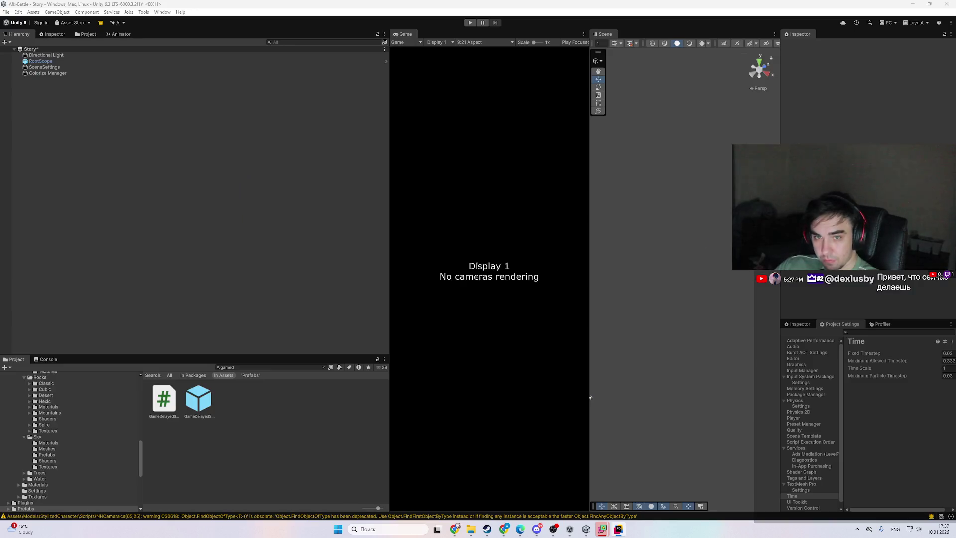
- Bring Unity forward, run the game in Play mode, then select the 4.08 Time Scale value
key(alt+Tab)
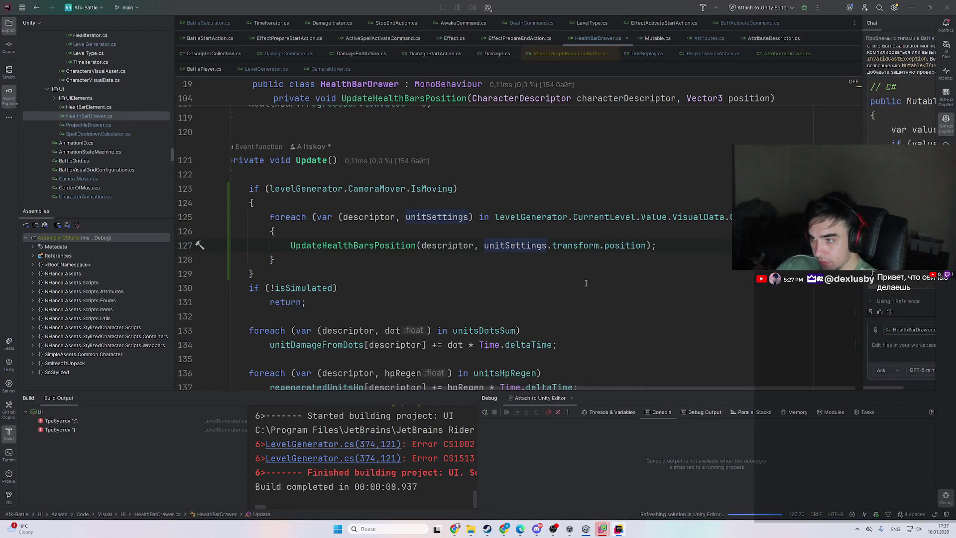
click(622, 528)
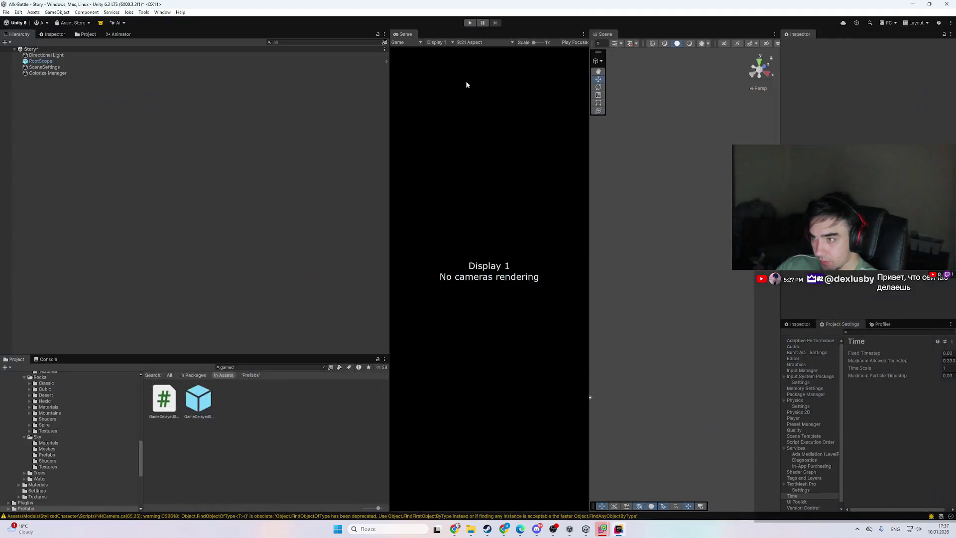
click(470, 23)
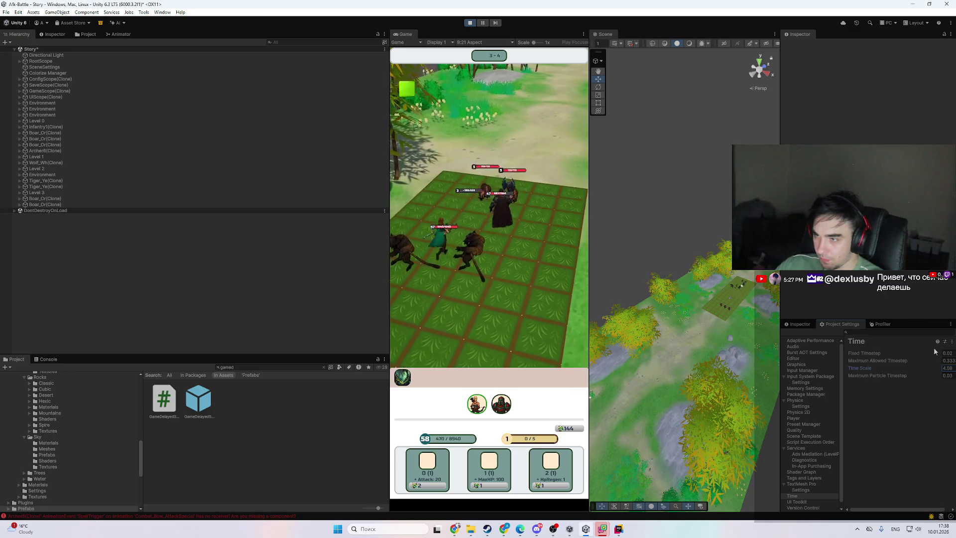
click(947, 367)
text(1)
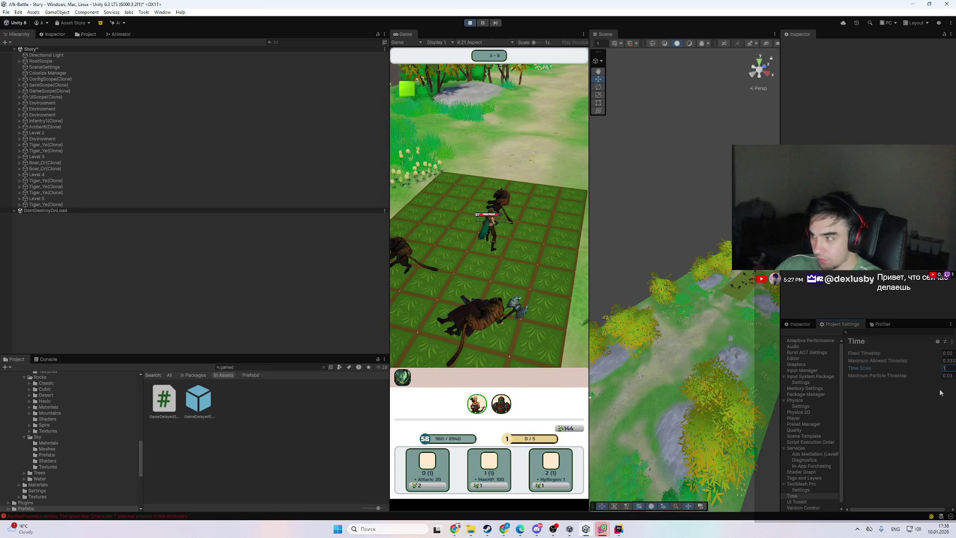
- Read the console errors, restart Play mode, and return to Rider
click(167, 516)
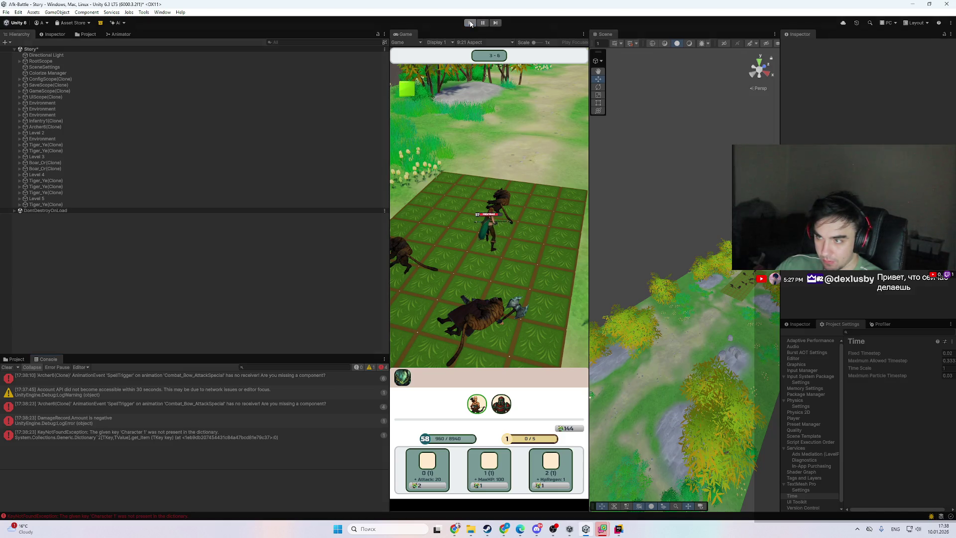
click(470, 23)
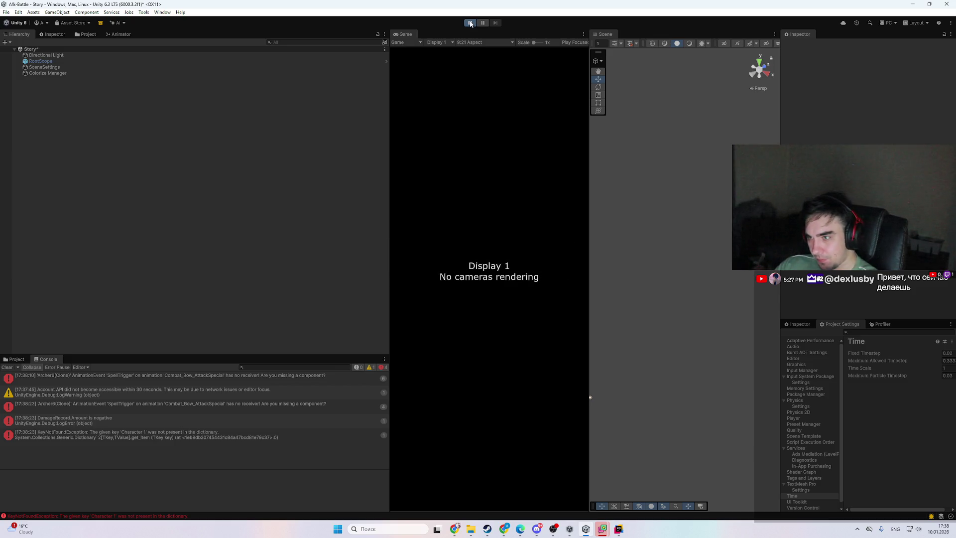
click(470, 24)
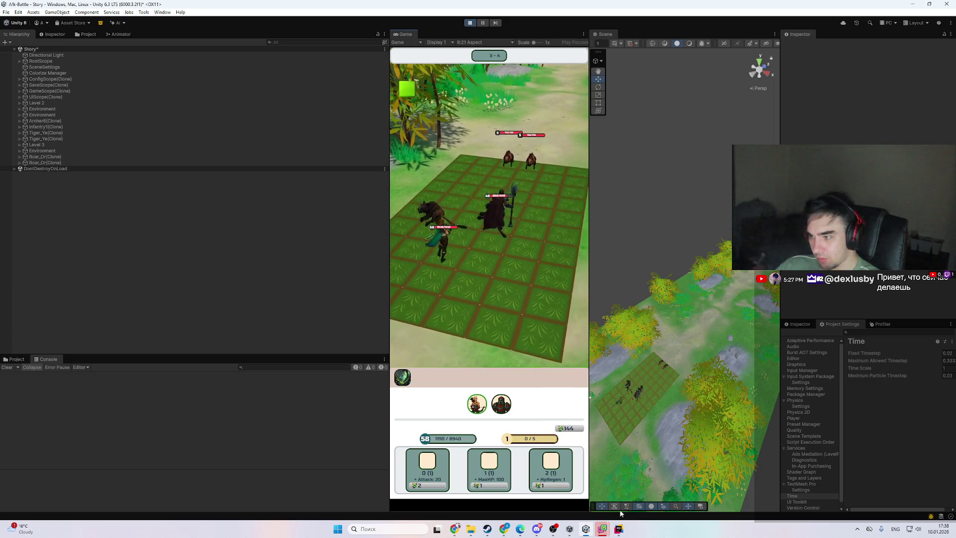
click(620, 528)
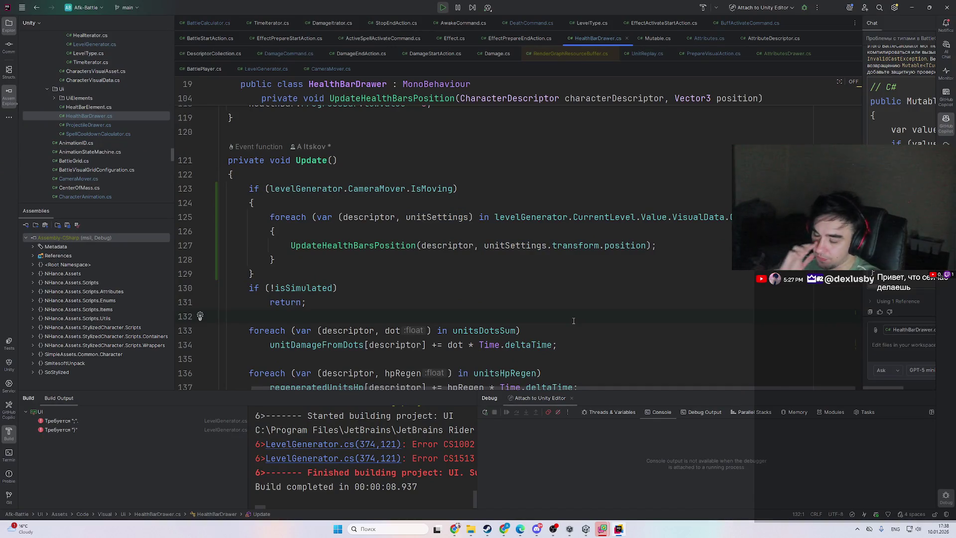
- Search for 'hea' to reach HealthBarDrawer, then open the HealthBarElement class declaration
key(shift)
key(shift)
text(h)
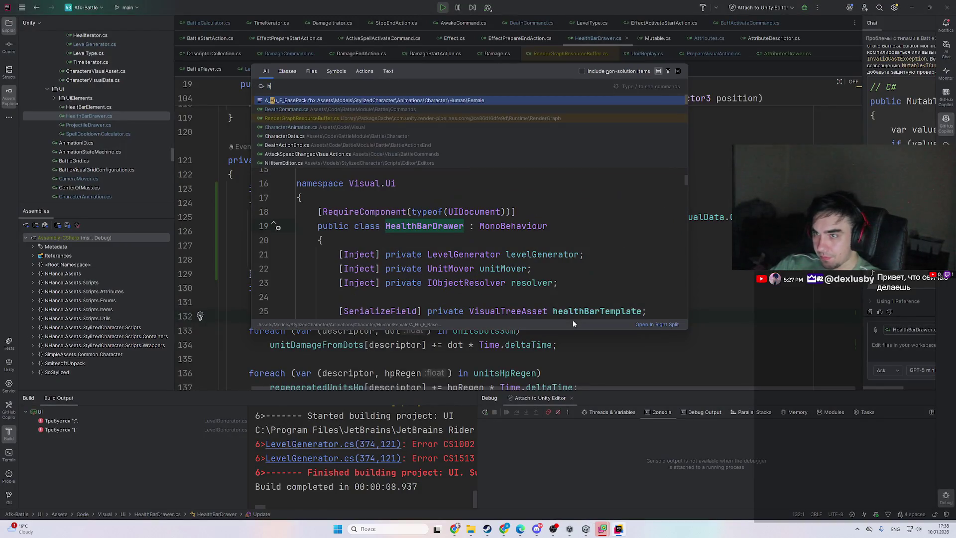
text(ea)
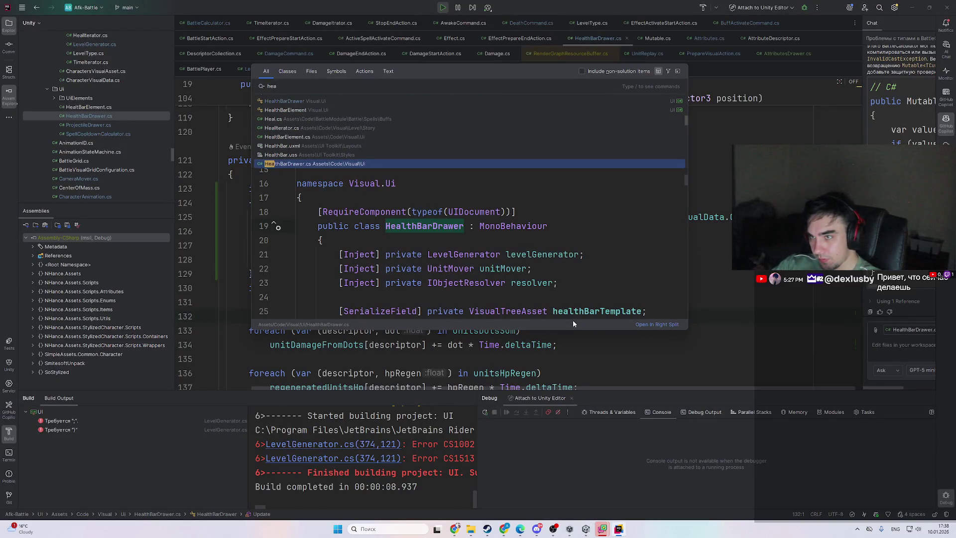
key(Up)
key(Up)
key(Up)
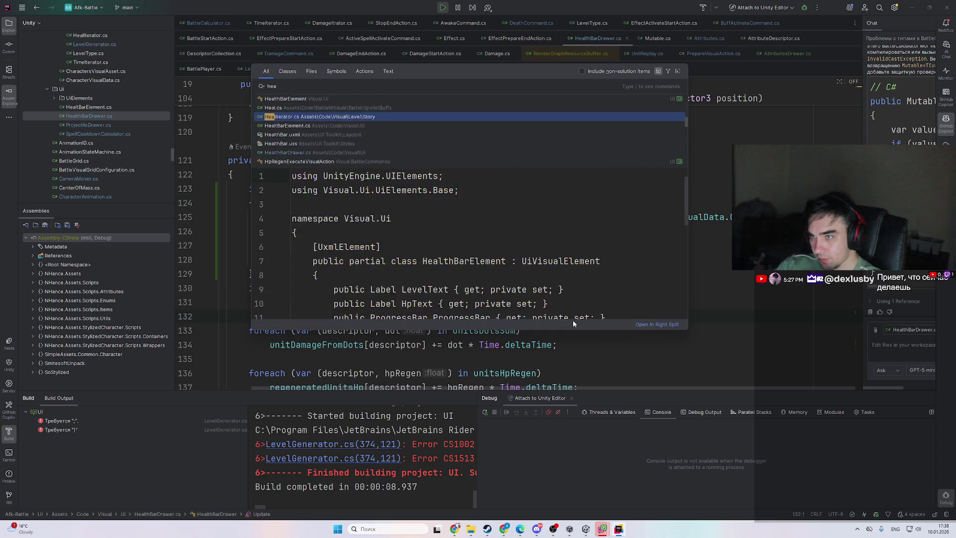
key(Escape)
scroll(573, 321, up, 10)
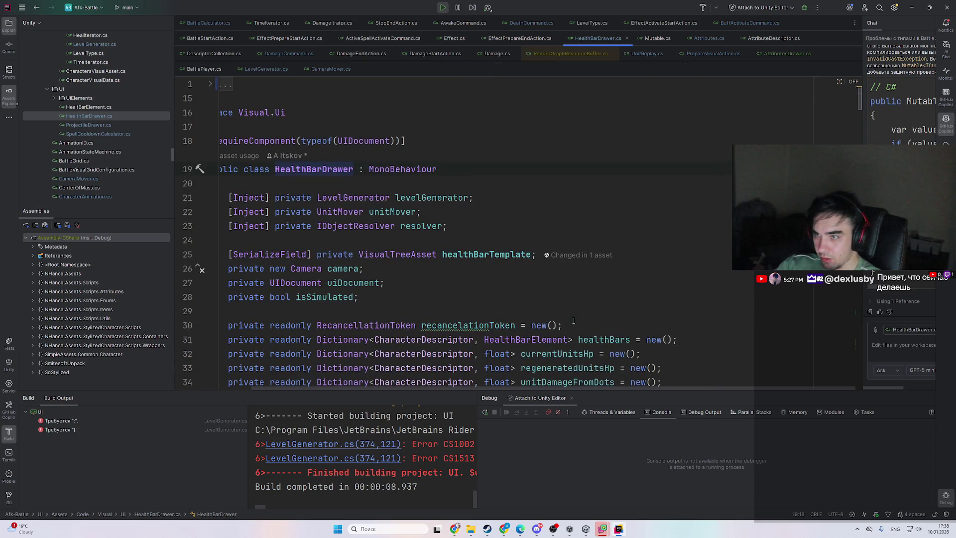
key(ctrl+f)
key(Escape)
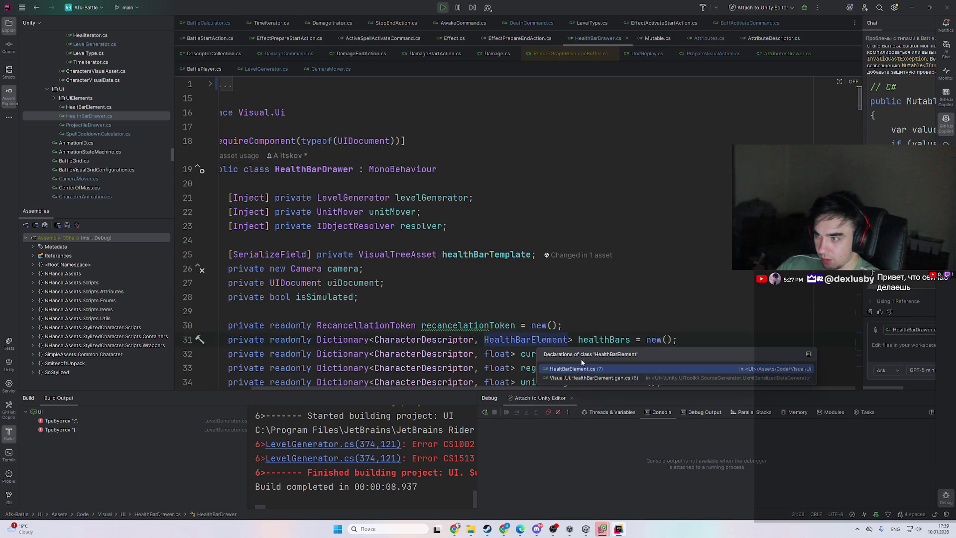
ctrl+click(528, 340)
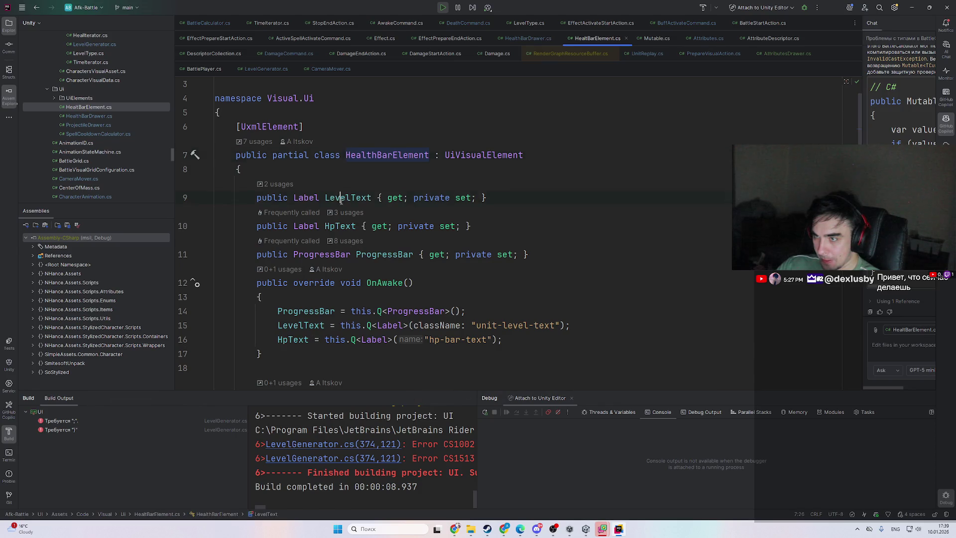
- Find usages of LevelText and open its usage in HealthBarDrawer
double_click(341, 198)
scroll(496, 294, down, 1)
scroll(497, 293, down, 3)
scroll(383, 221, up, 5)
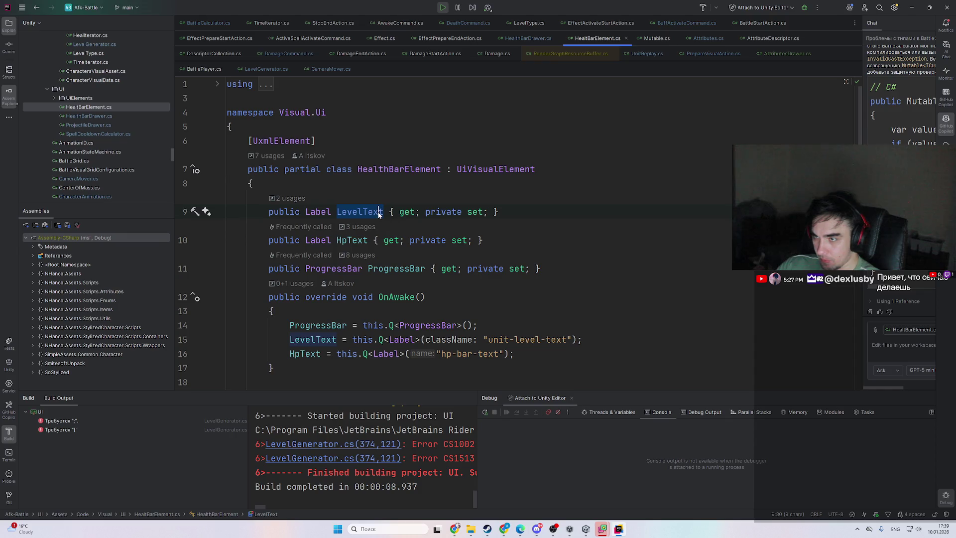
ctrl+click(355, 213)
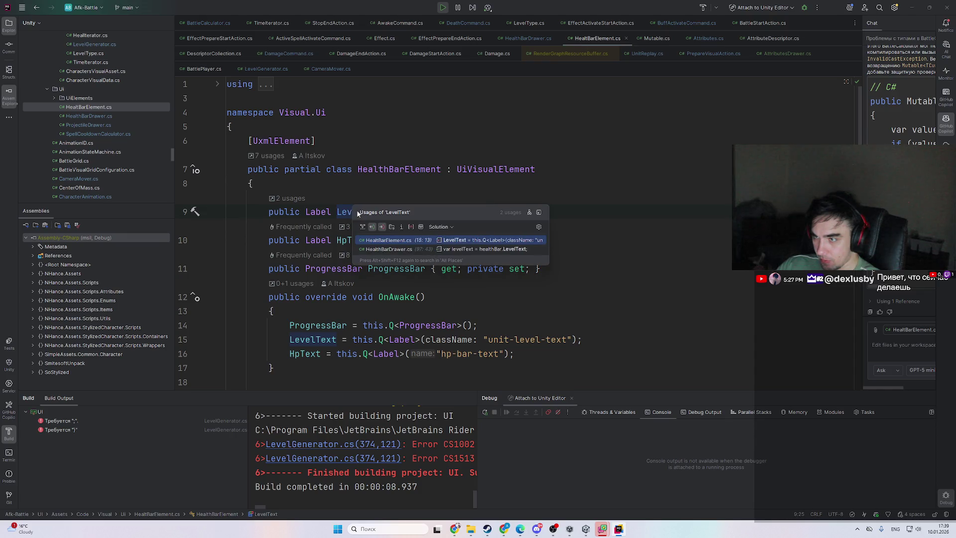
click(423, 248)
scroll(461, 264, up, 5)
scroll(462, 264, down, 3)
scroll(408, 351, up, 1)
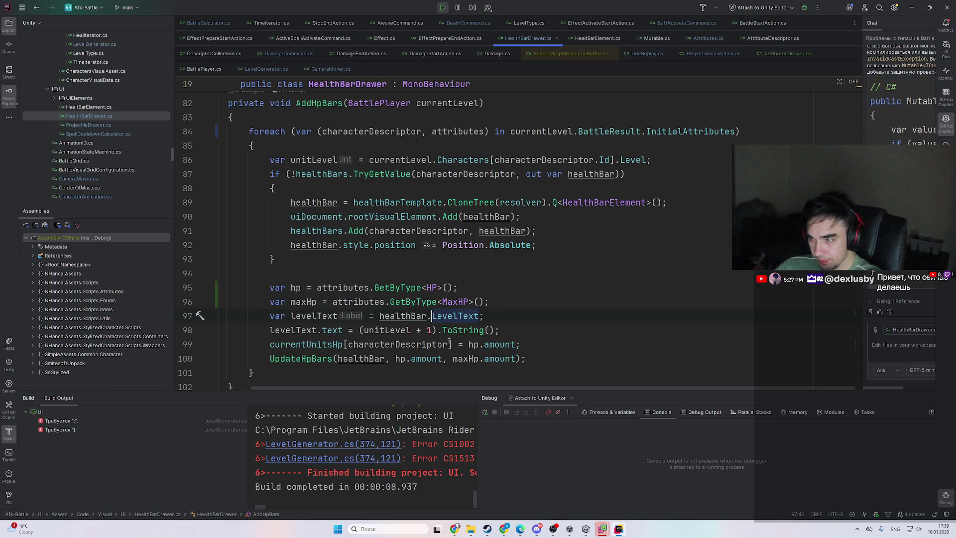
scroll(457, 341, up, 1)
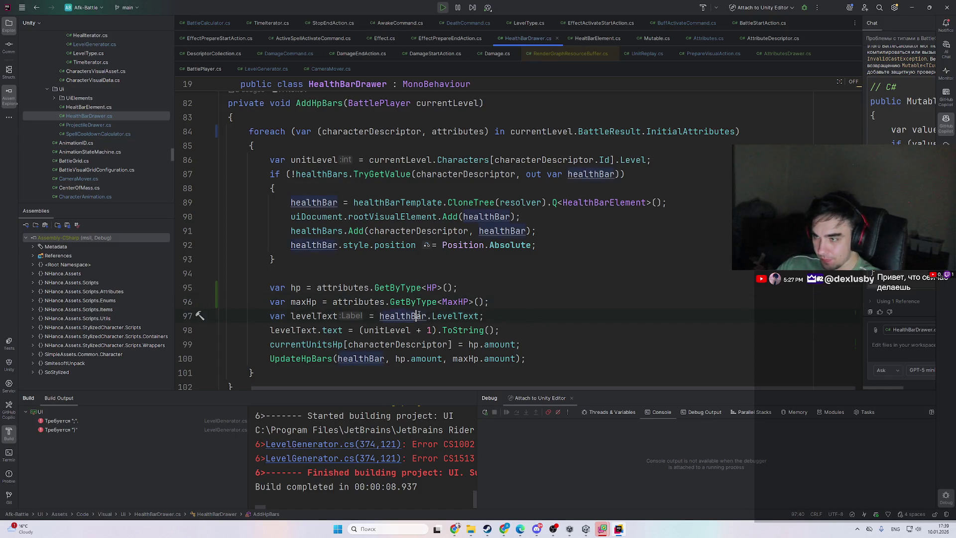
ctrl+click(463, 317)
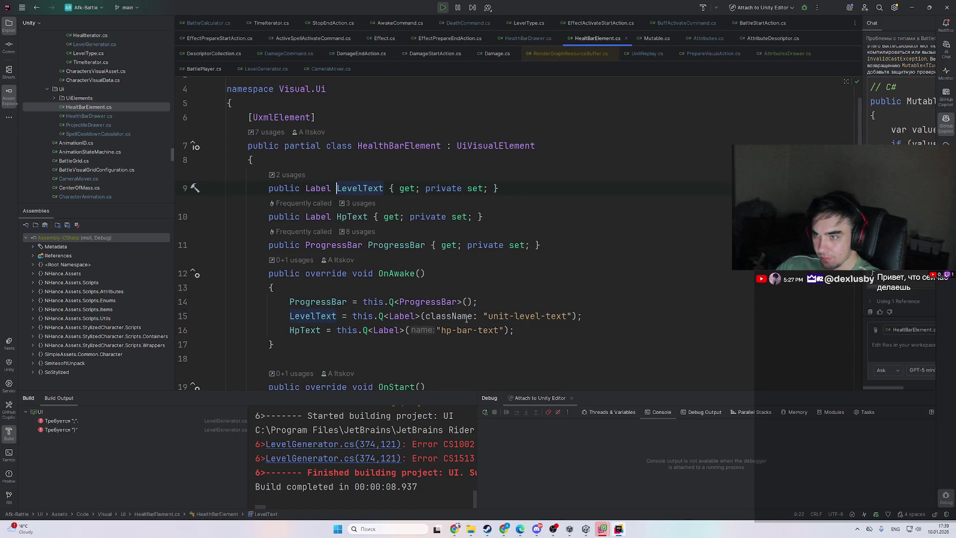
key(ctrl+alt+Left)
- Highlight healthBar, levelText and unitLevel uses, then open the Level field in CharacterData.cs
click(411, 317)
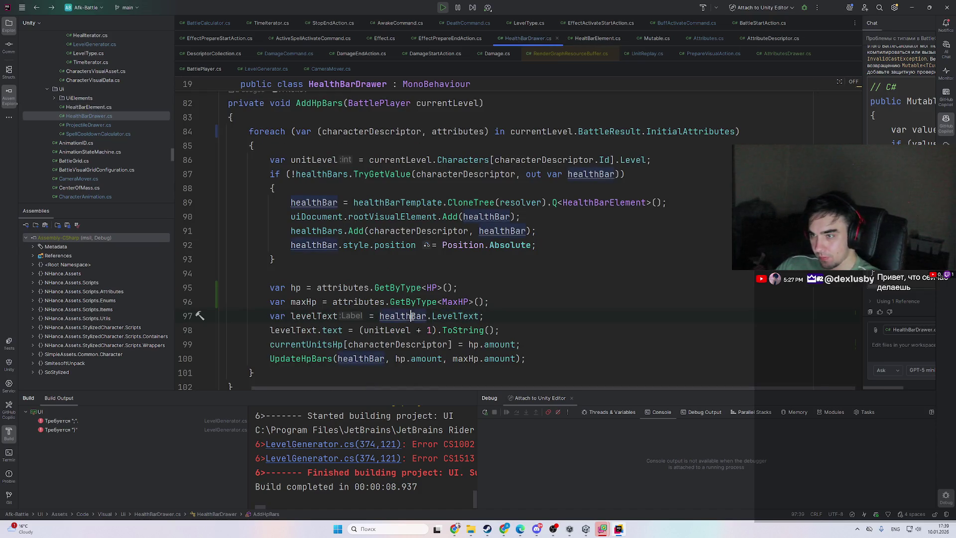
scroll(412, 317, up, 1)
scroll(413, 317, down, 1)
scroll(412, 317, up, 1)
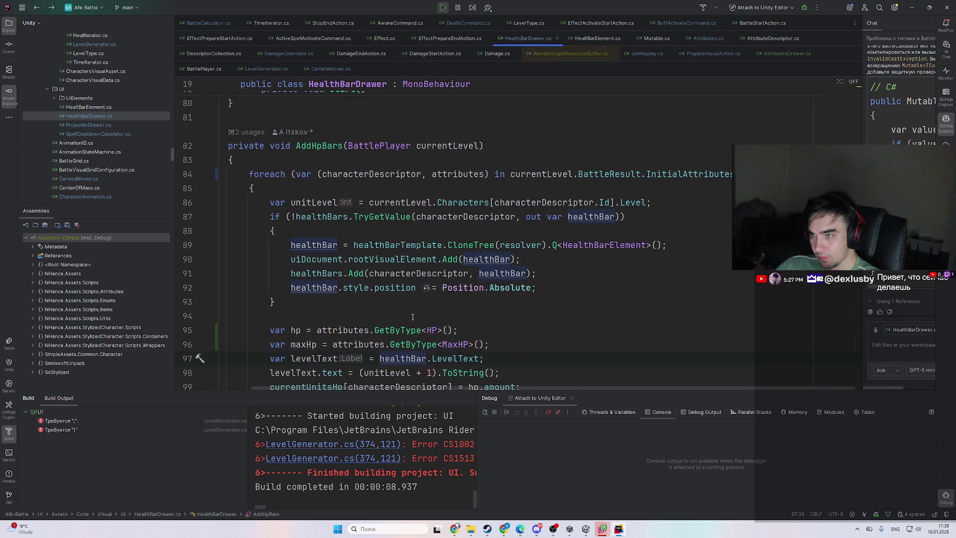
scroll(411, 301, down, 1)
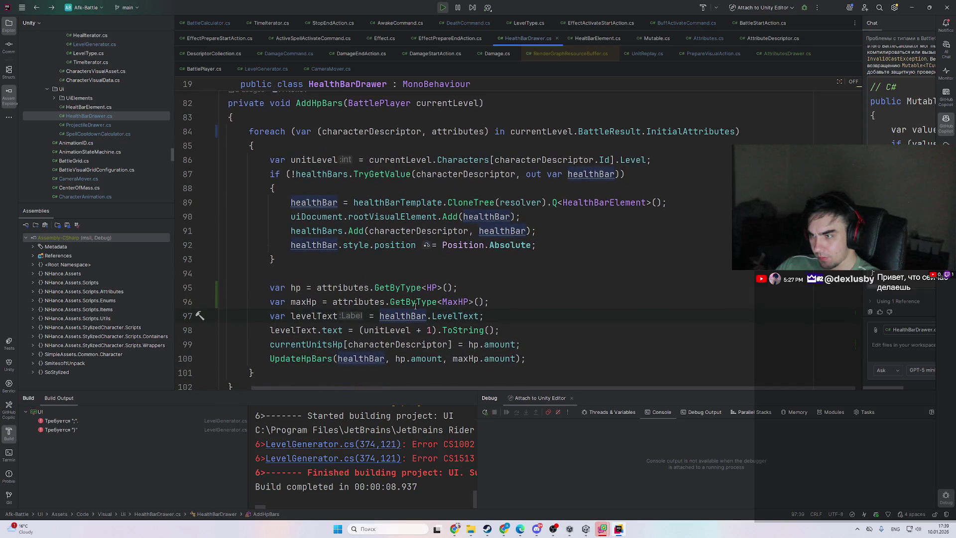
click(308, 314)
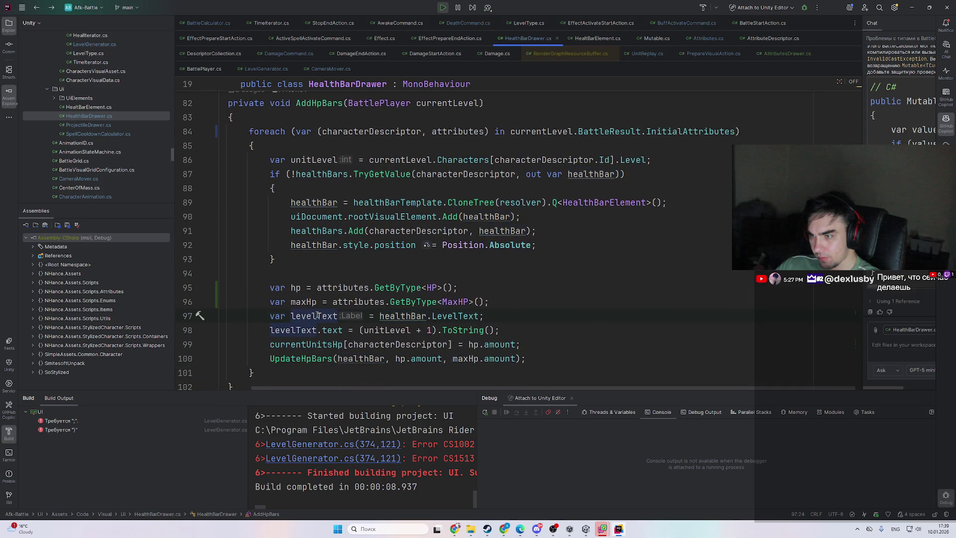
click(397, 330)
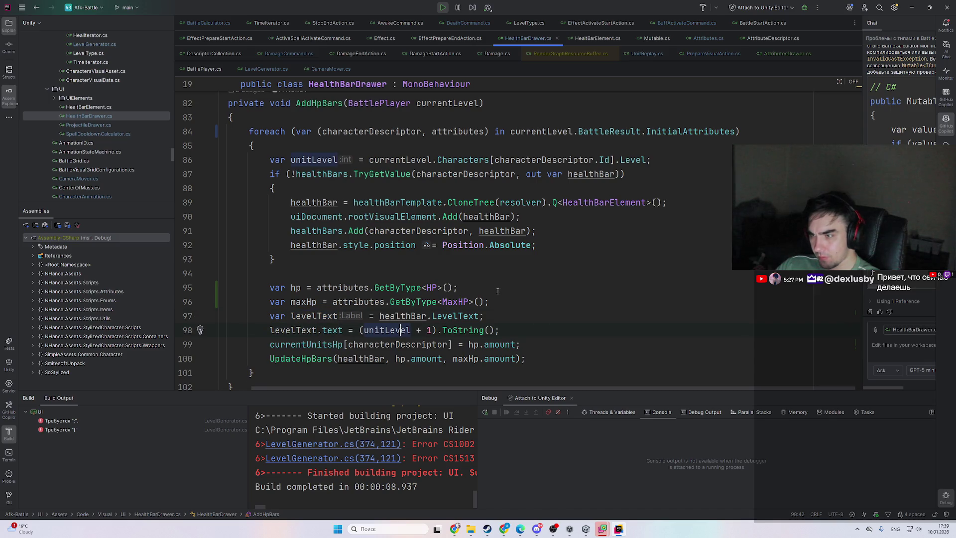
scroll(497, 289, down, 1)
scroll(422, 287, up, 1)
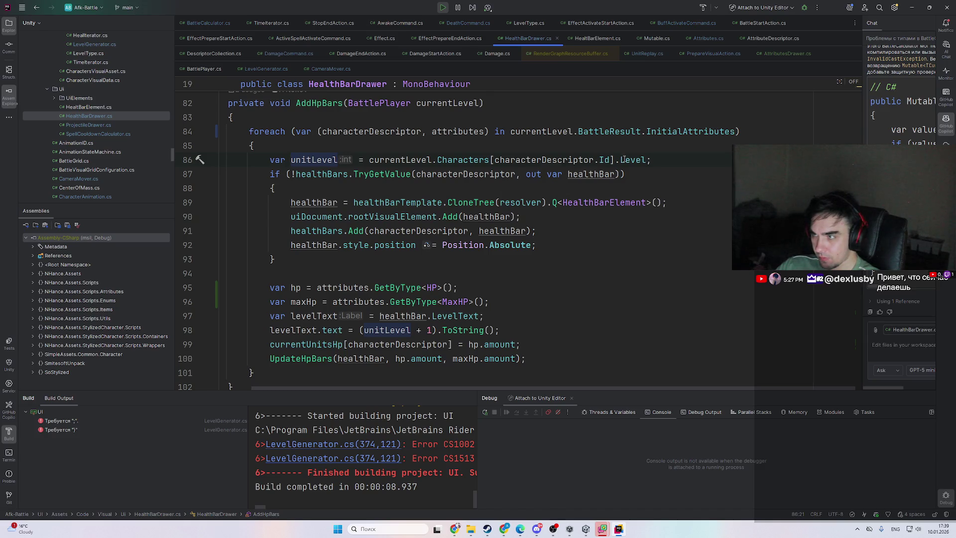
mouse_move(624, 159)
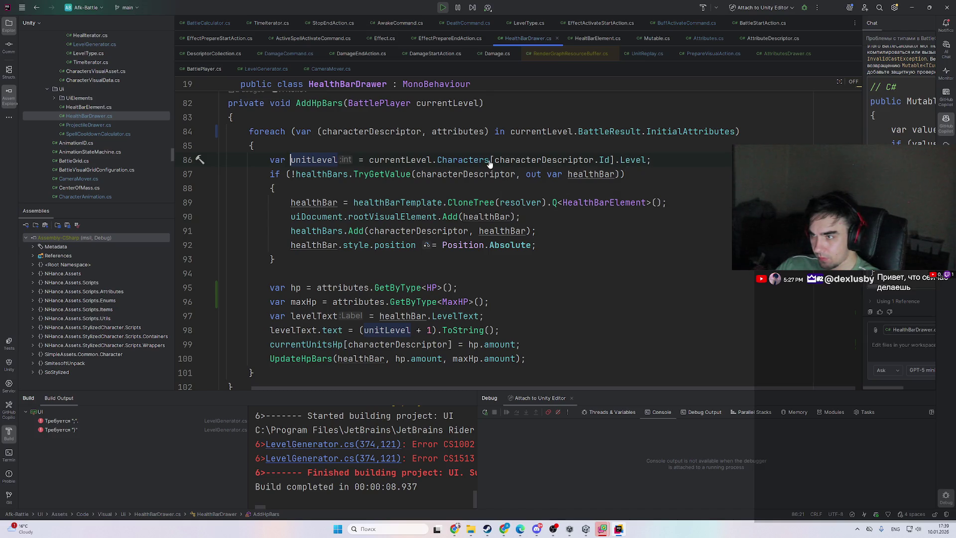
ctrl+click(628, 160)
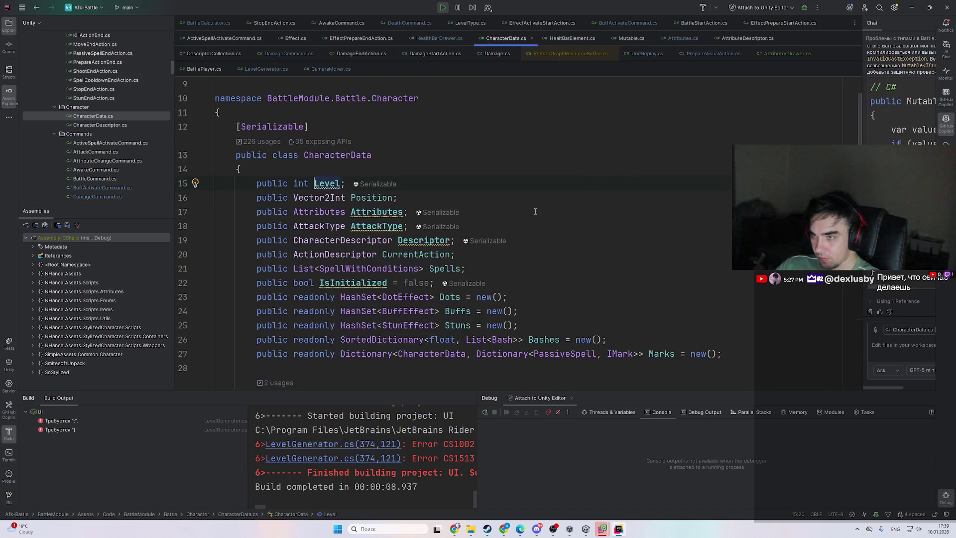
- Navigate from CharacterData's Level field back to the unitLevel level-text line in AddHpBars
scroll(555, 211, down, 1)
scroll(557, 212, up, 1)
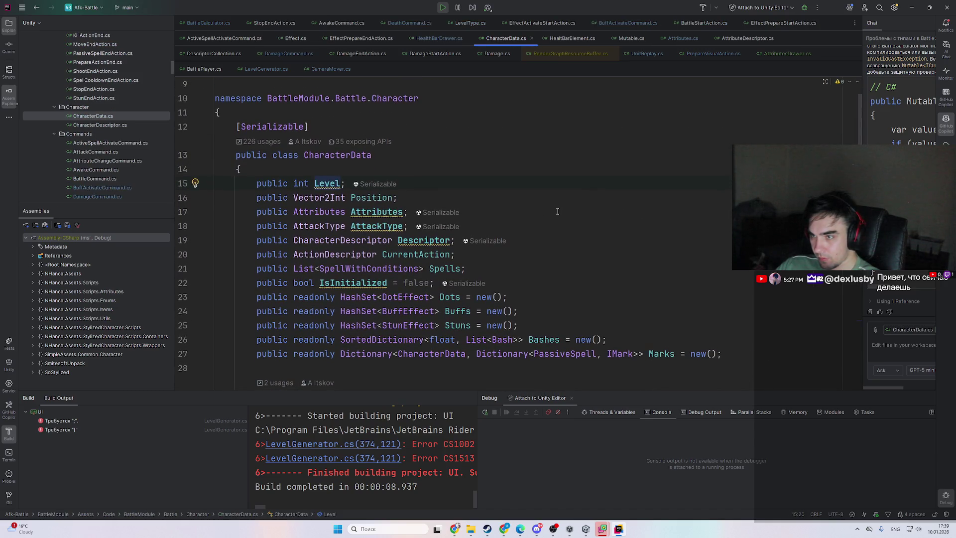
scroll(557, 212, down, 1)
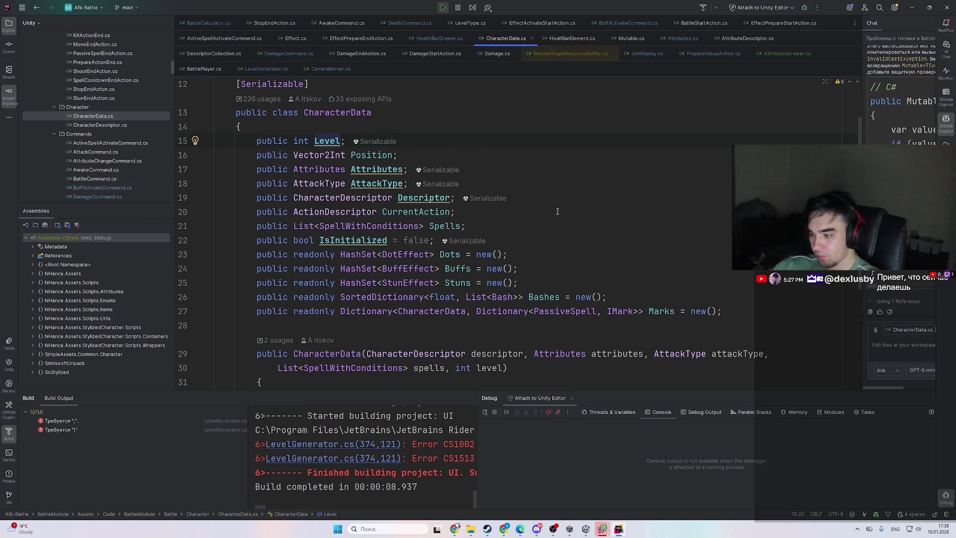
key(ctrl+b)
key(ctrl+minus)
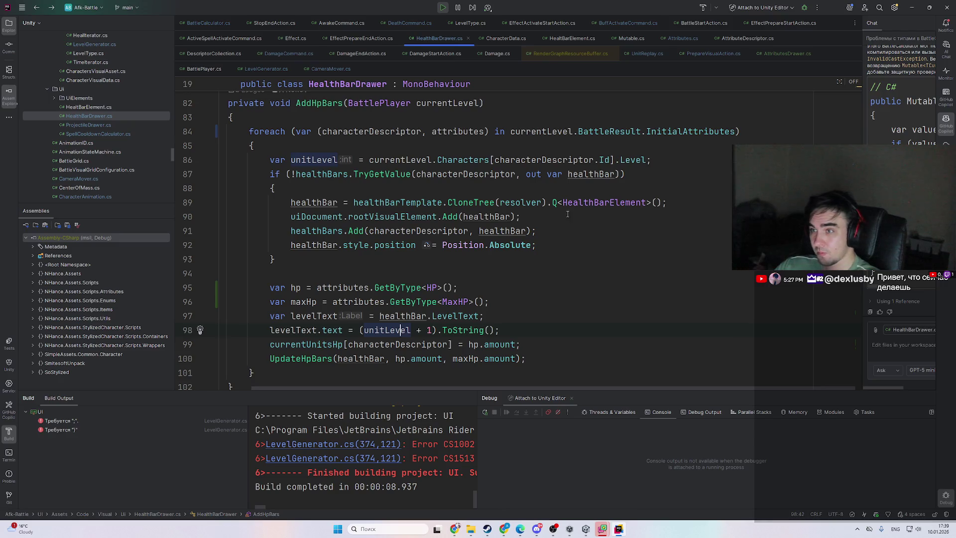
scroll(482, 228, up, 2)
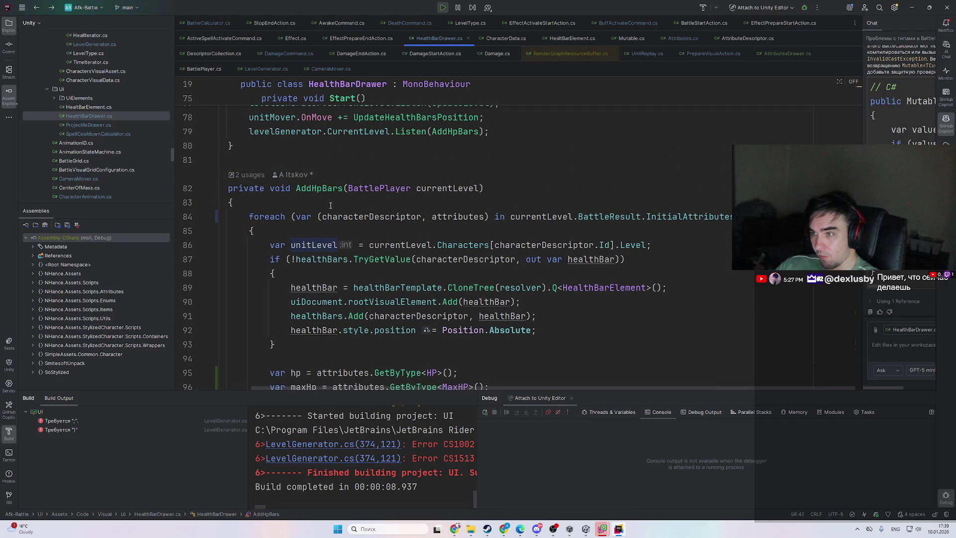
scroll(330, 205, down, 1)
scroll(373, 235, down, 2)
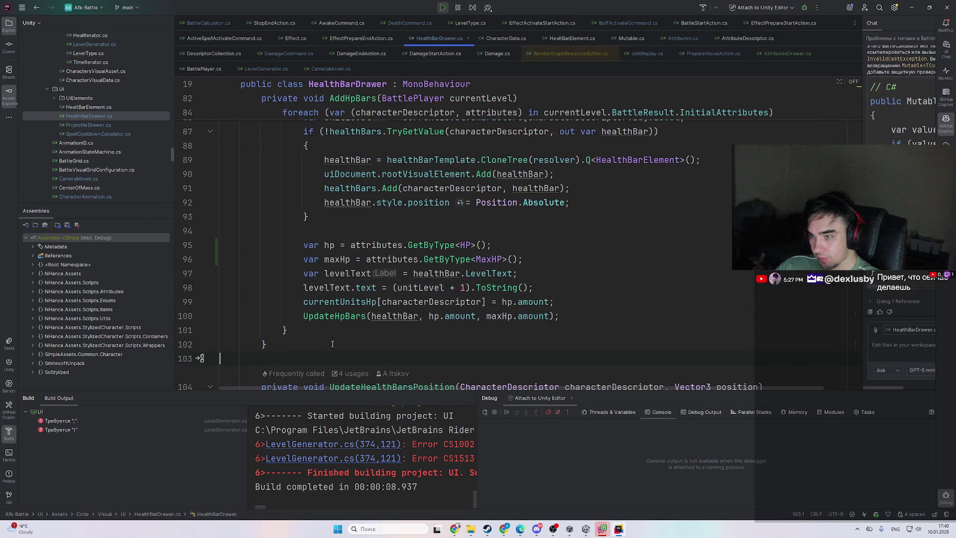
- Add an empty private void UpdateLevelText() method after AddHpBars
scroll(363, 321, up, 5)
key(Return)
text(private vid U)
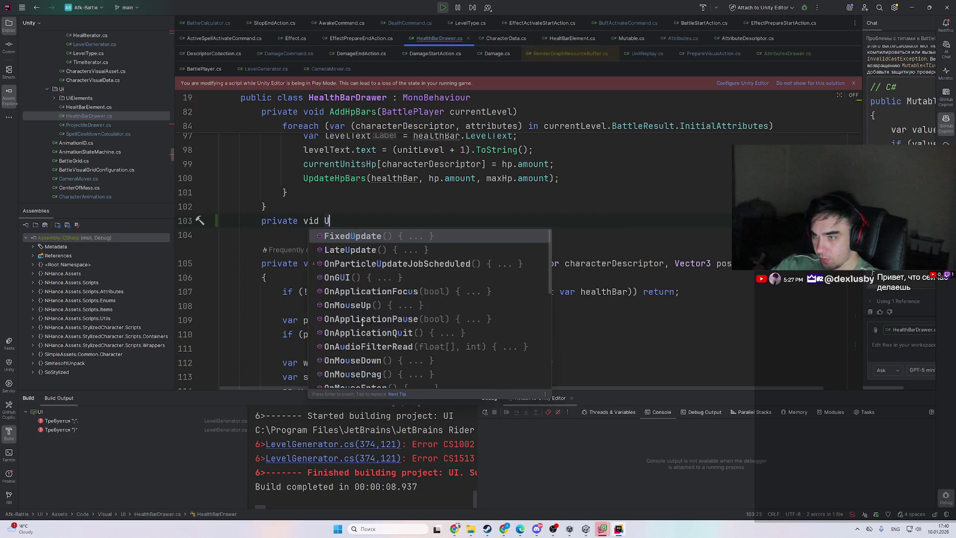
key(BackSpace)
key(BackSpace)
key(BackSpace)
text(void UpdateLev)
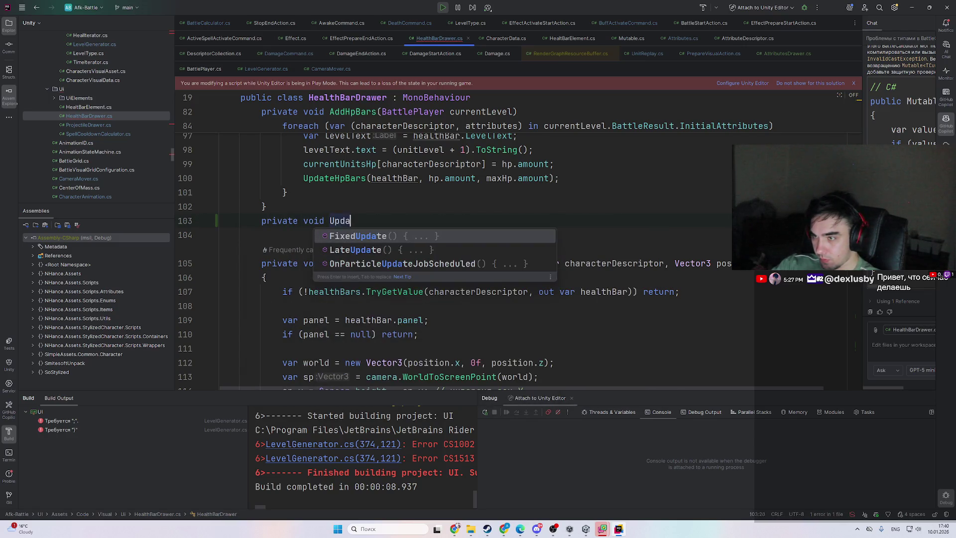
text(el)
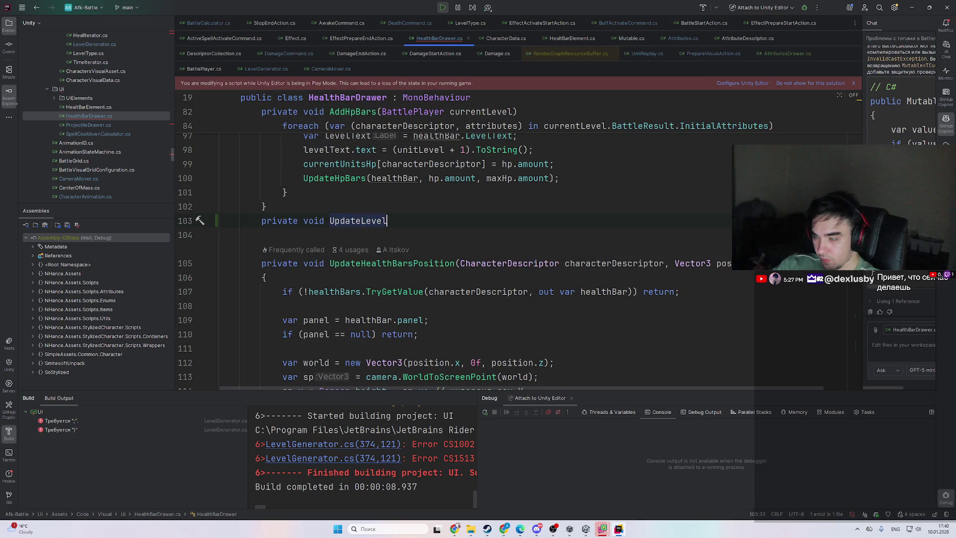
text(Text(){)
key(ctrl+shift+Return)
- Find usages of AddHpBars and jump to its call on line 79
scroll(378, 292, up, 5)
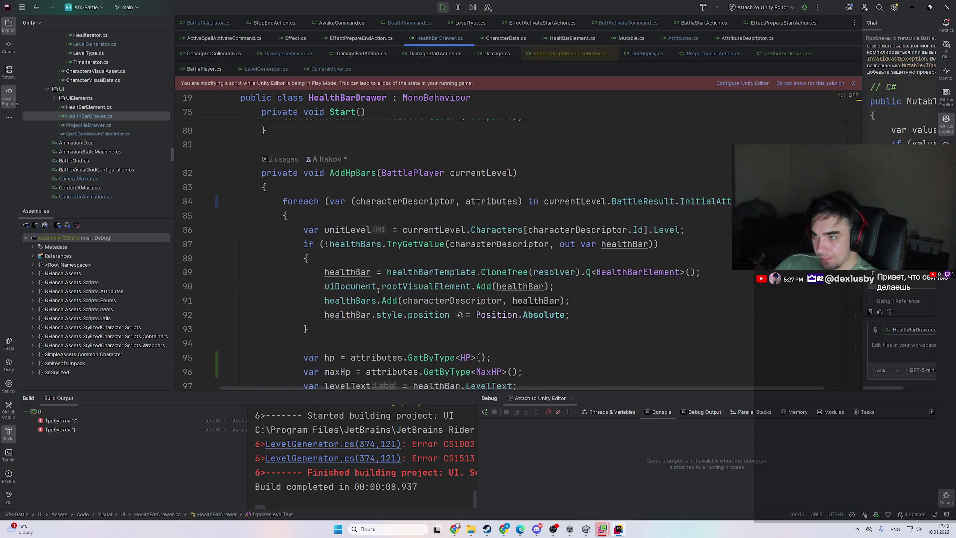
click(439, 202)
click(687, 201)
scroll(651, 250, down, 1)
scroll(649, 251, up, 1)
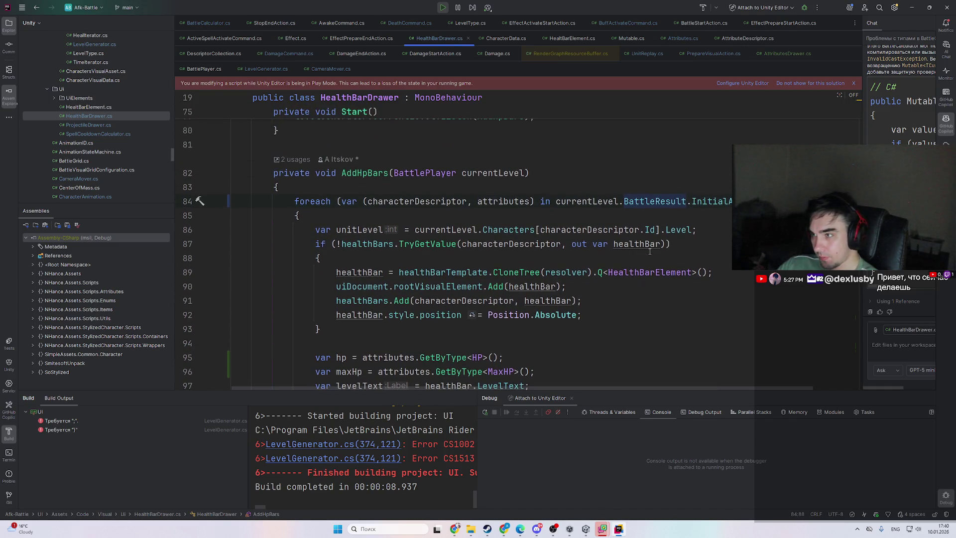
click(373, 177)
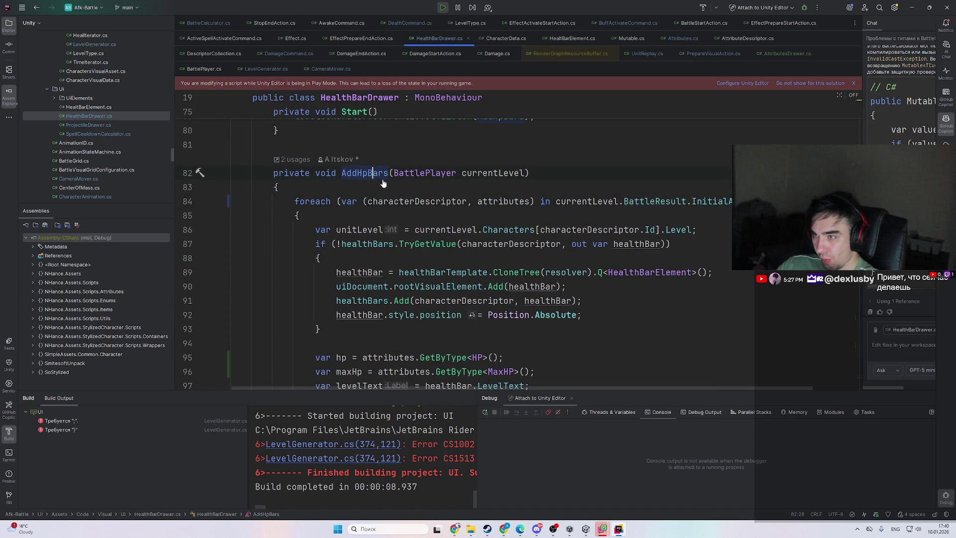
ctrl+click(369, 177)
click(410, 202)
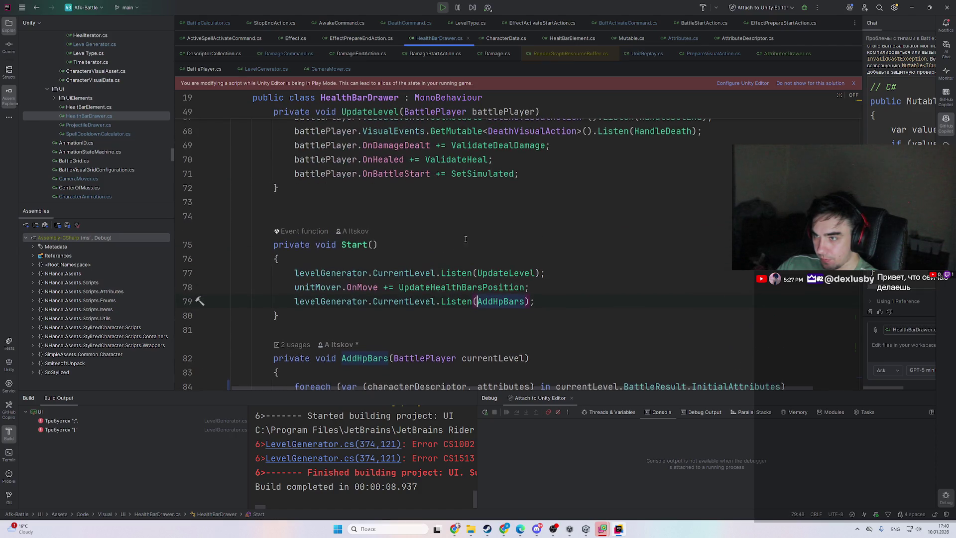
key(ctrl+alt+Left)
key(ctrl+b)
key(Down)
key(Up)
key(Return)
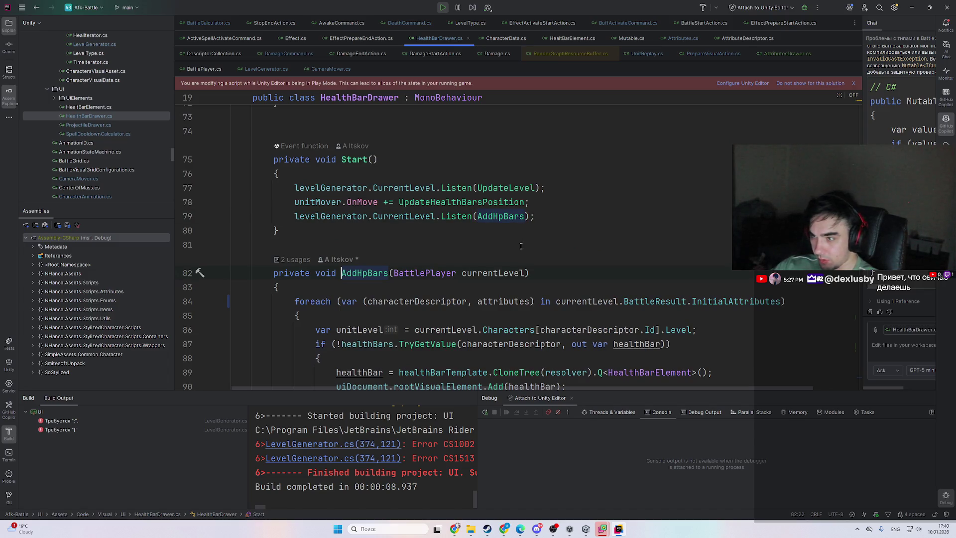
- Delete the leftover lines 102–107, review unitLevel on line 98, and return to Unity
key(shift+Up)
key(shift+Up)
key(shift+Up)
scroll(470, 302, up, 3)
key(Delete)
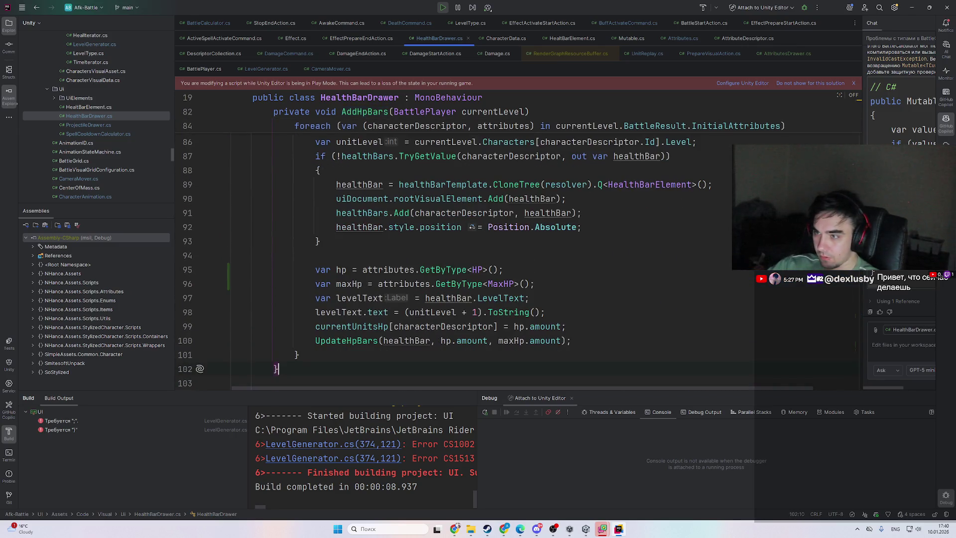
scroll(401, 308, up, 3)
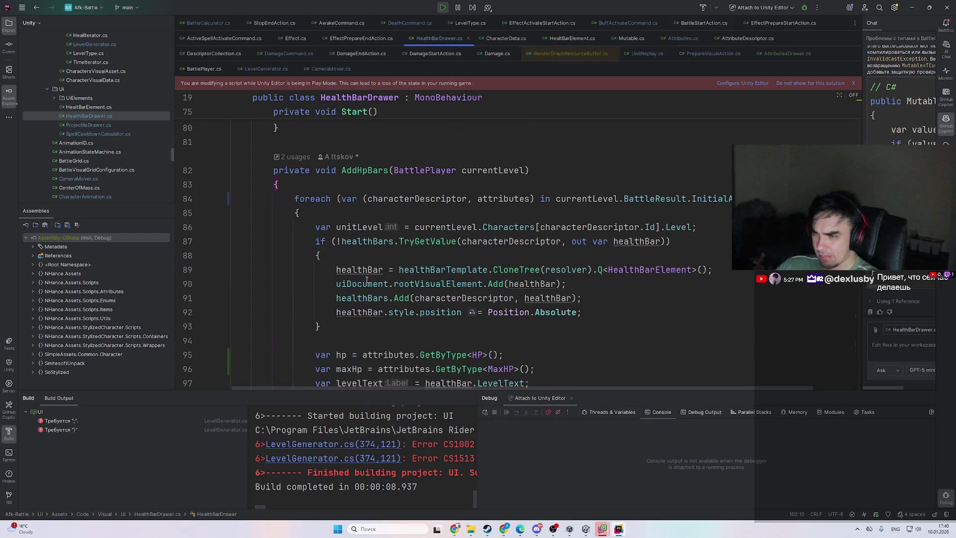
scroll(366, 280, down, 1)
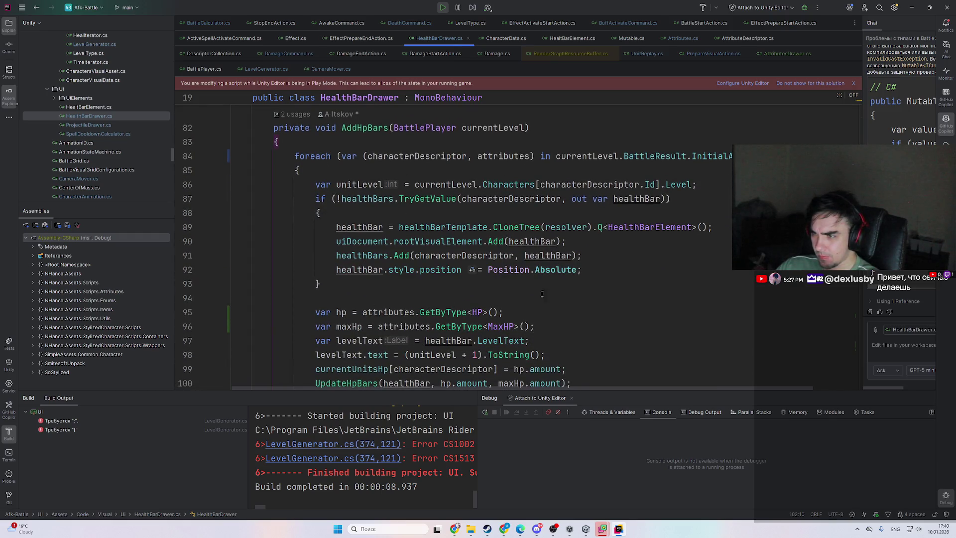
scroll(542, 293, down, 2)
click(455, 271)
scroll(559, 297, up, 2)
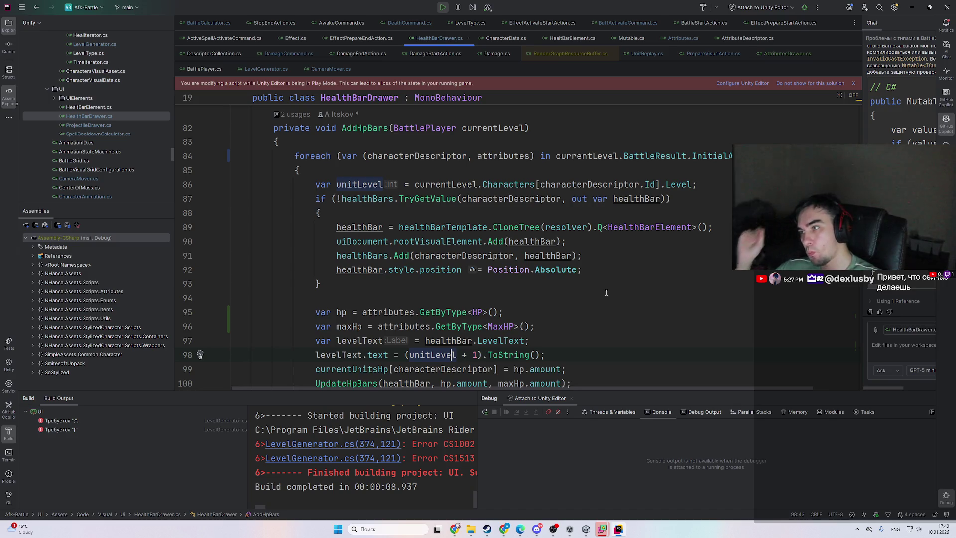
scroll(603, 307, down, 2)
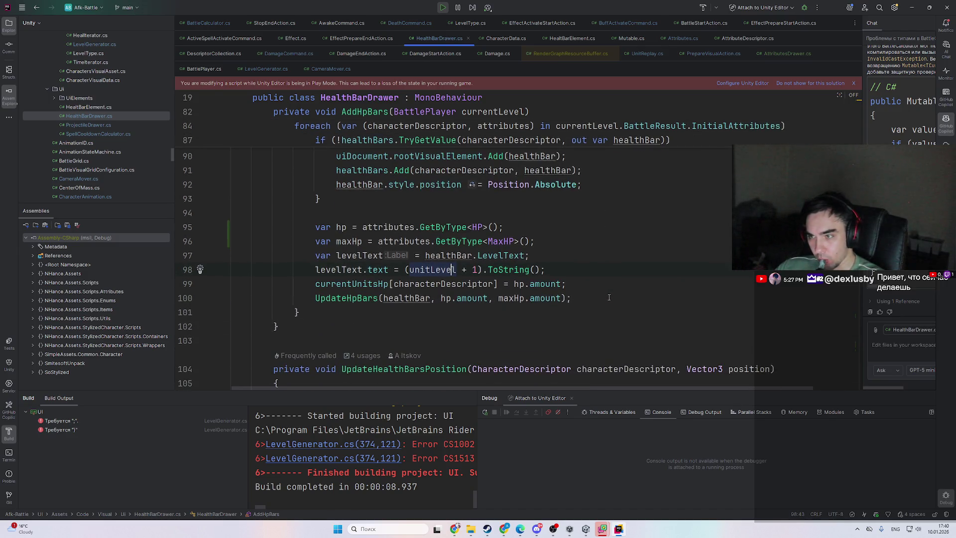
scroll(610, 298, up, 1)
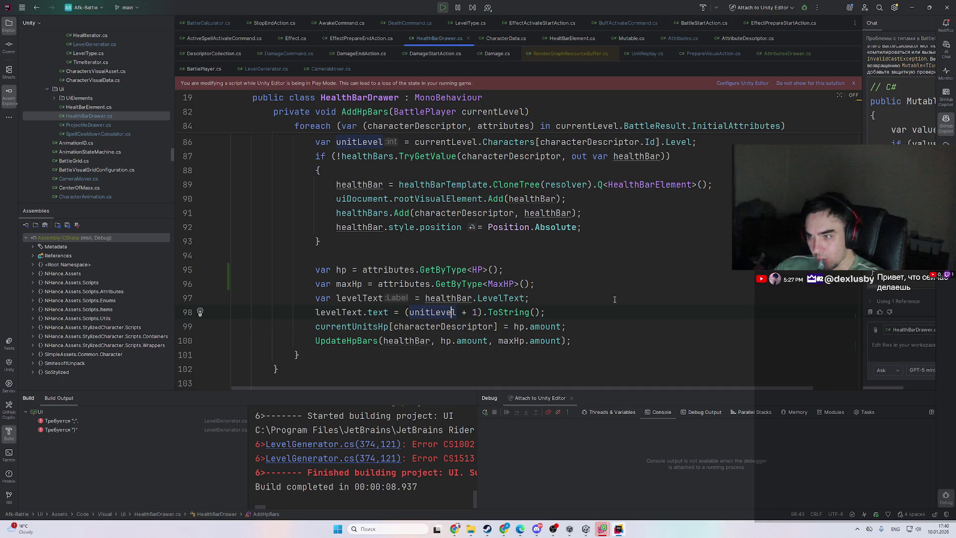
scroll(614, 299, up, 1)
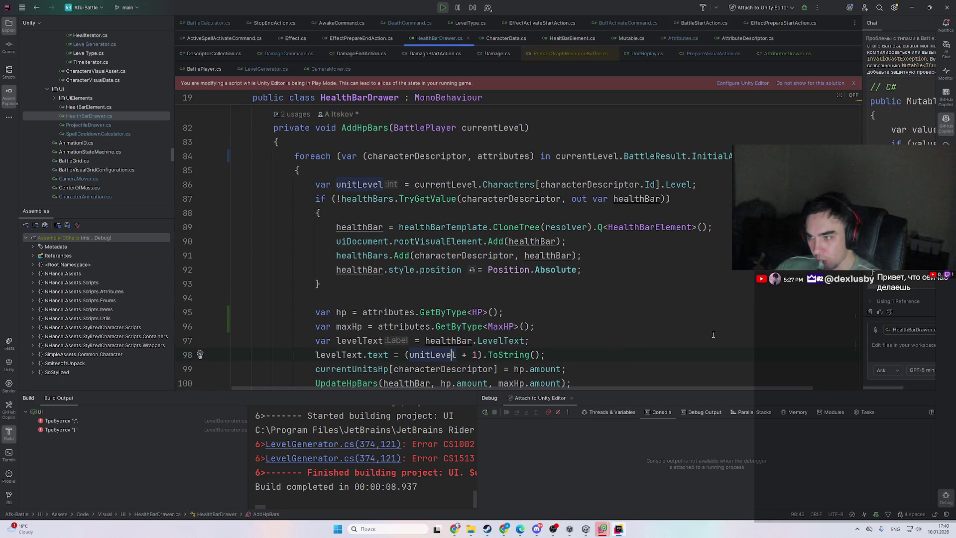
click(618, 530)
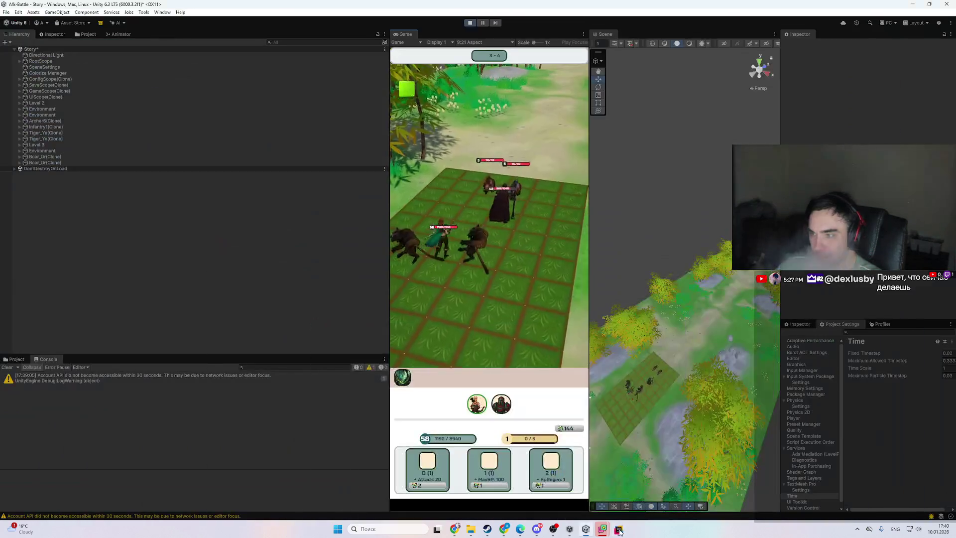
- Speed the game to about 8x, read the KeyNotFoundException and negative DamageRecord.Amount traces, then stop play
mouse_move(930, 368)
mouse_down()
mouse_move(86, 377)
mouse_move(601, 288)
mouse_up()
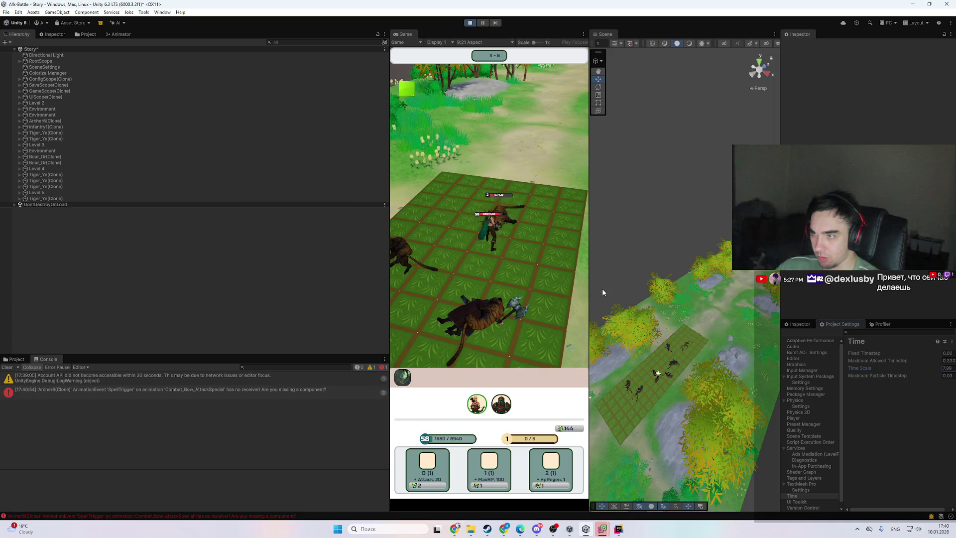
click(140, 420)
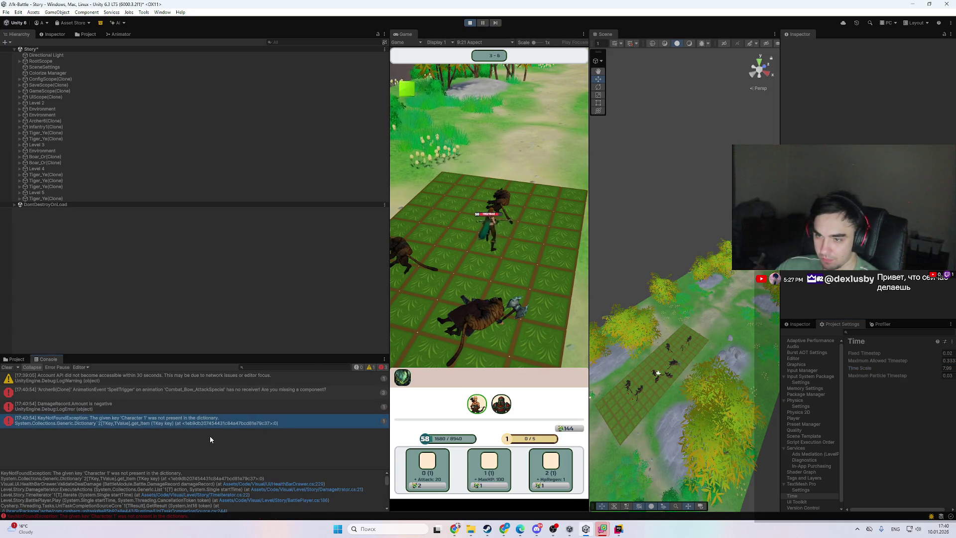
click(255, 411)
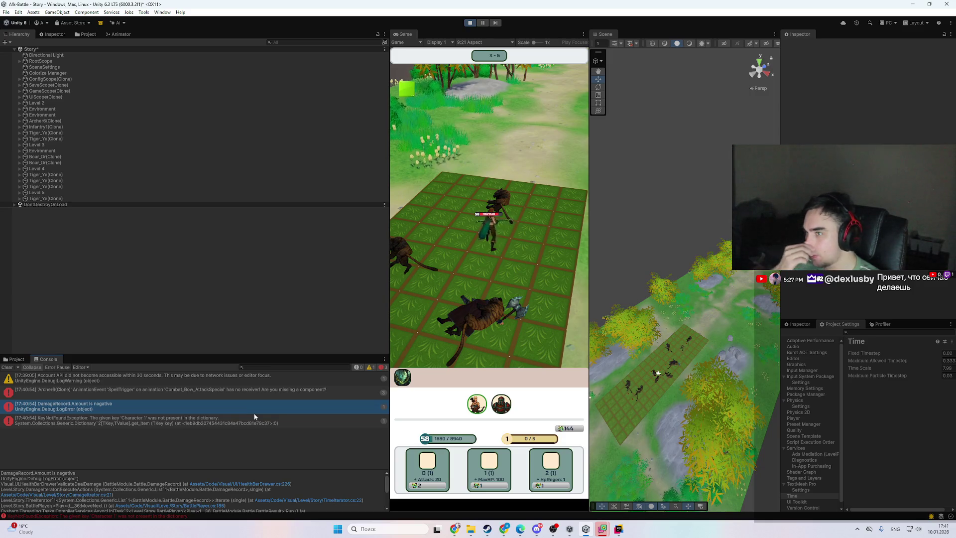
click(471, 23)
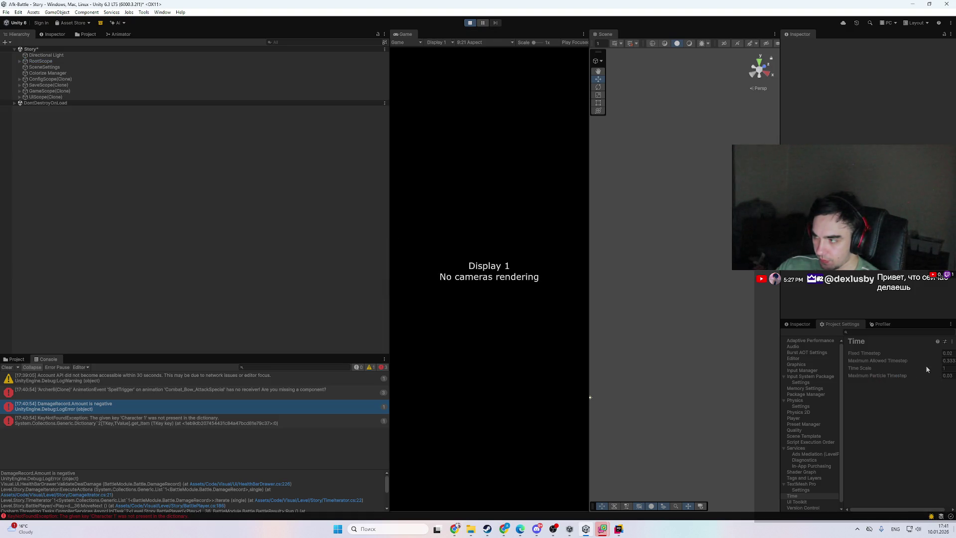
click(924, 367)
- Speed the battle to about 8x, reset Time Scale to 1, pause, and read the DamageRecord error traces
drag(926, 370, 950, 375)
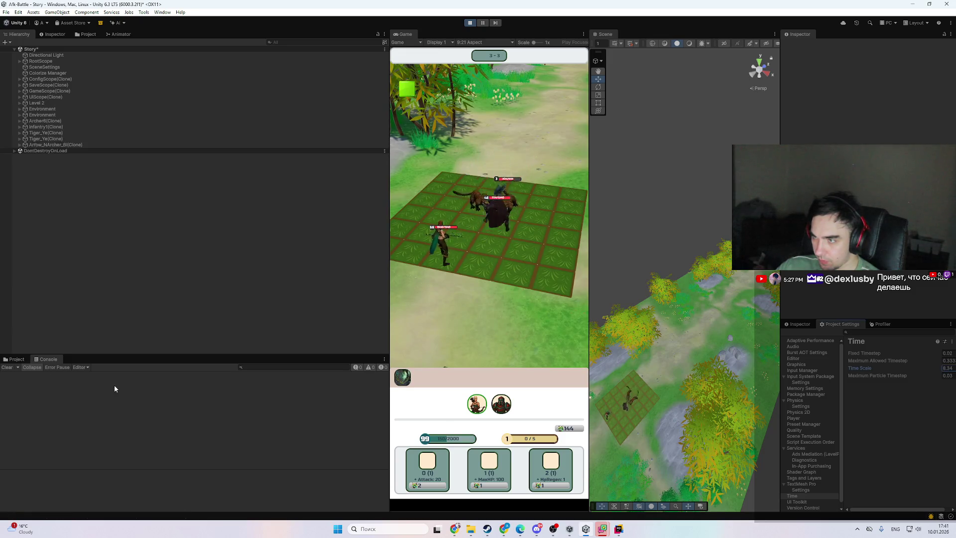
text(1)
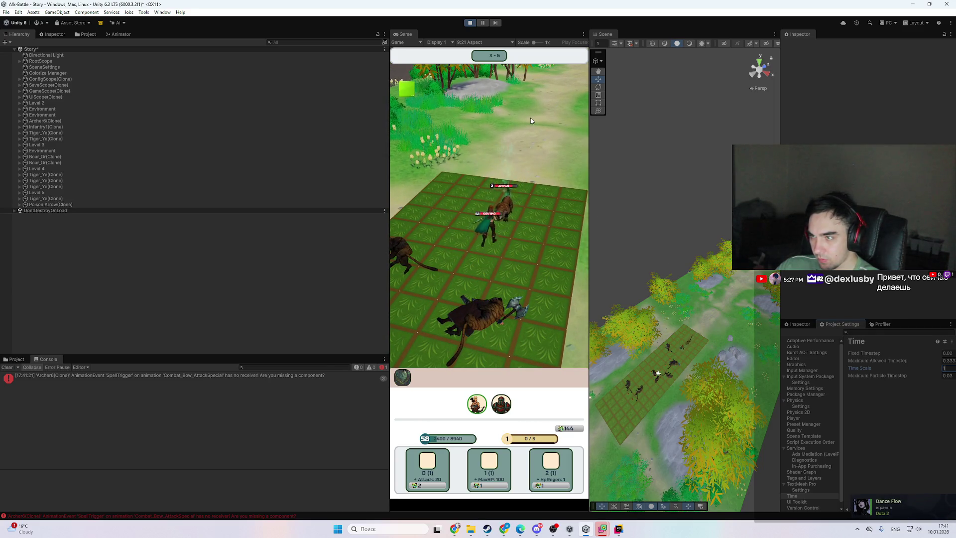
click(483, 24)
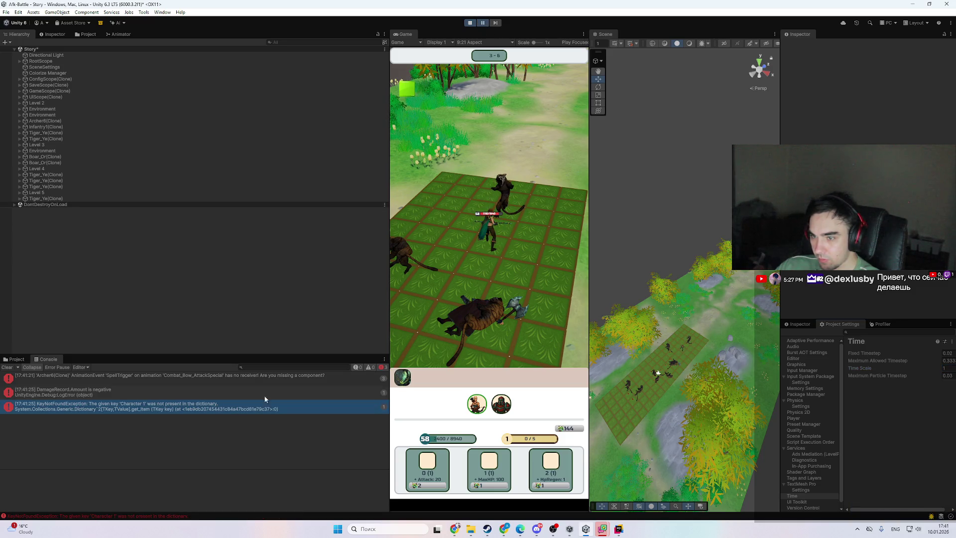
click(234, 405)
click(229, 393)
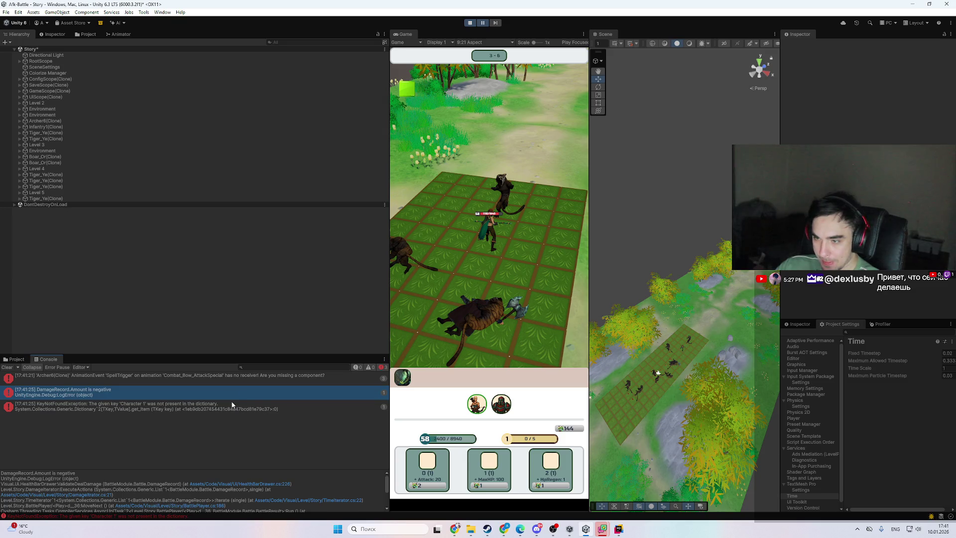
scroll(713, 328, up, 6)
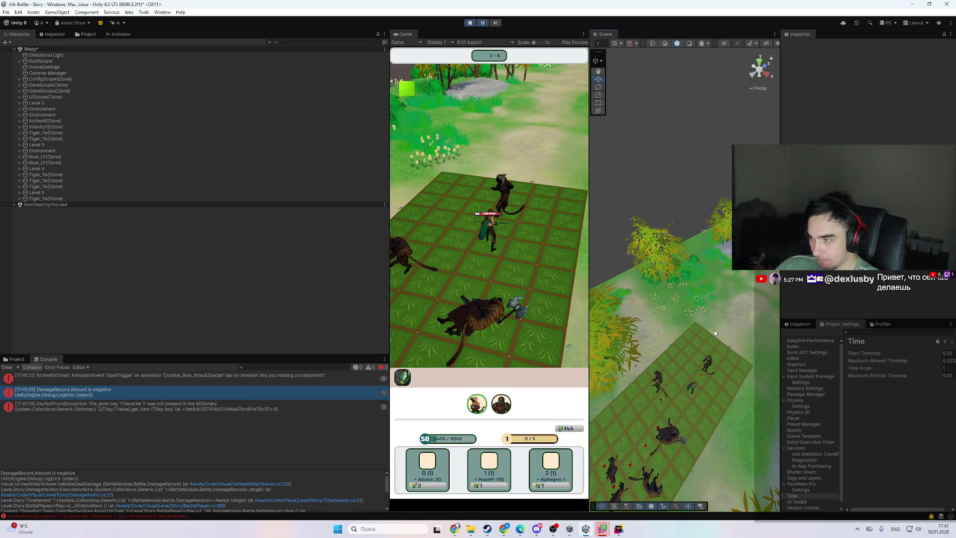
- Select the tiger unit Tiger_Ye(Clone) and review its recorded actions and damage records in the Inspector
click(677, 347)
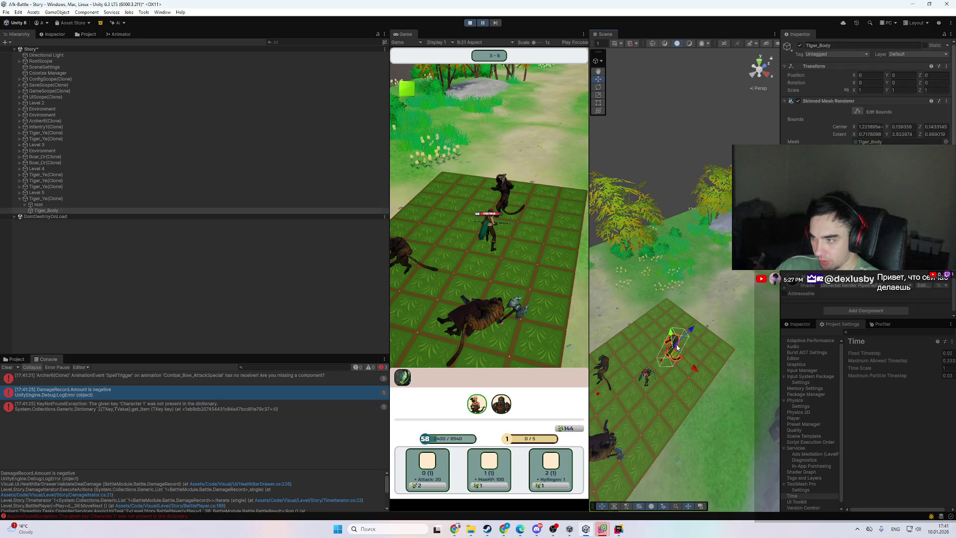
click(64, 198)
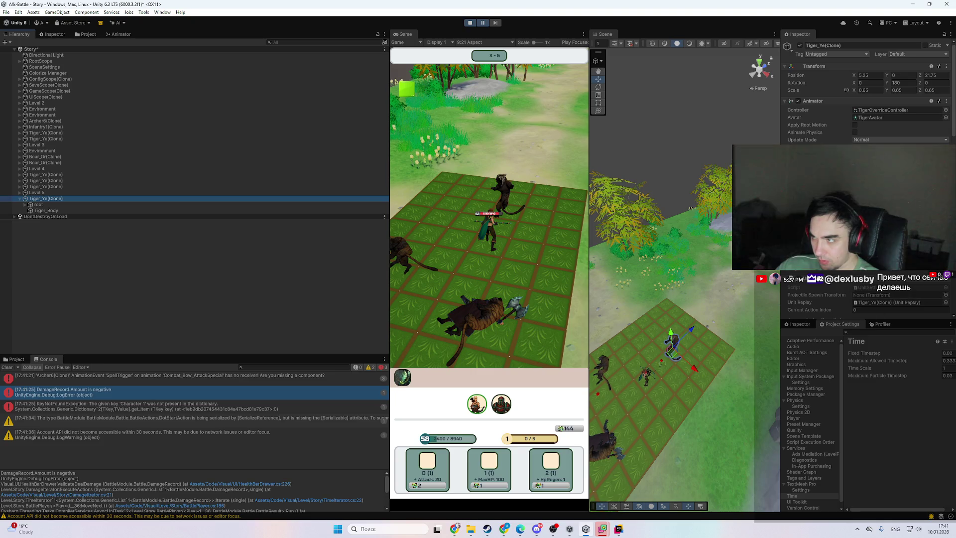
scroll(866, 100, down, 5)
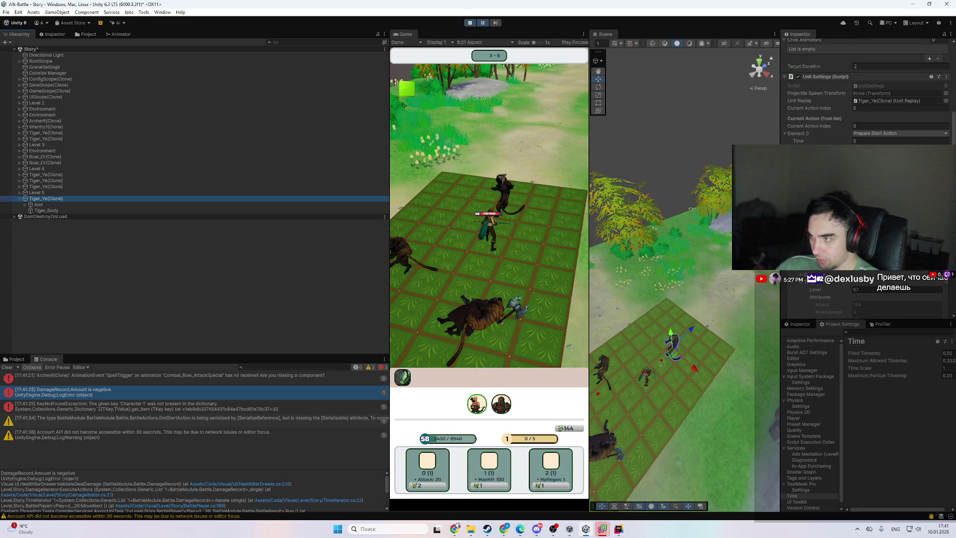
scroll(816, 270, up, 2)
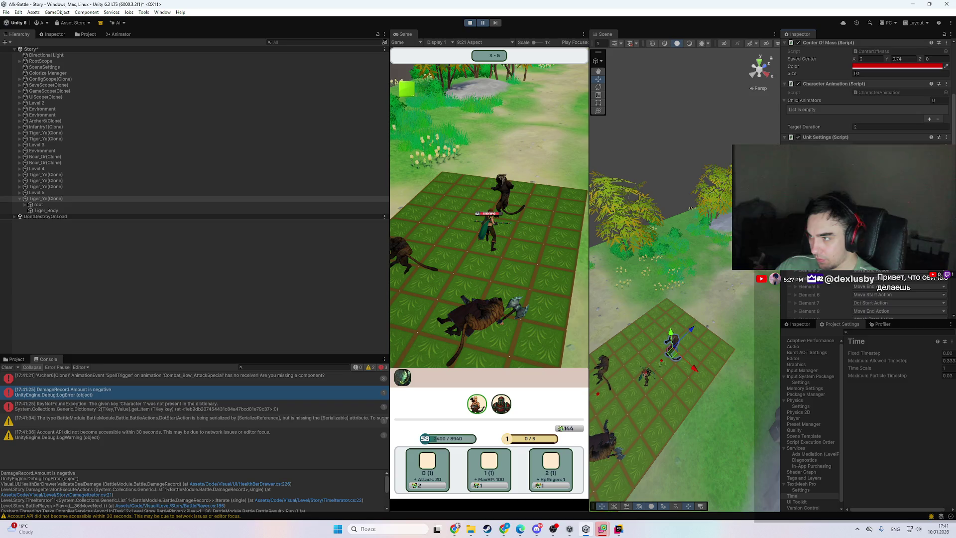
scroll(816, 270, down, 5)
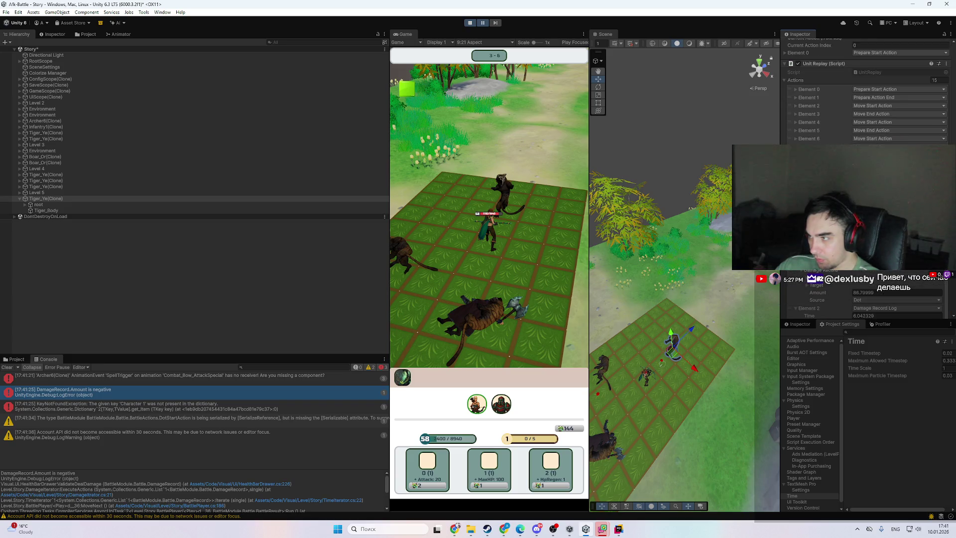
scroll(866, 99, down, 6)
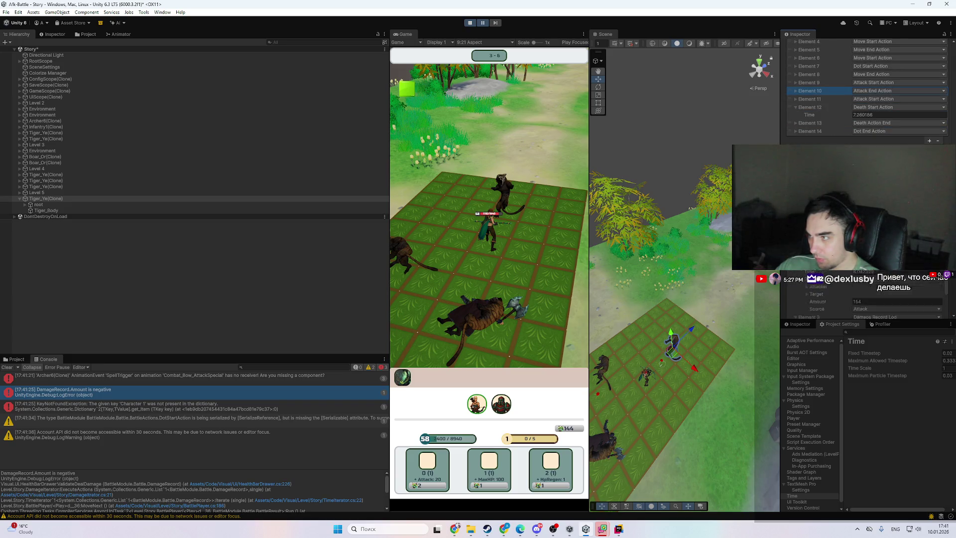
scroll(866, 95, down, 1)
scroll(866, 95, up, 3)
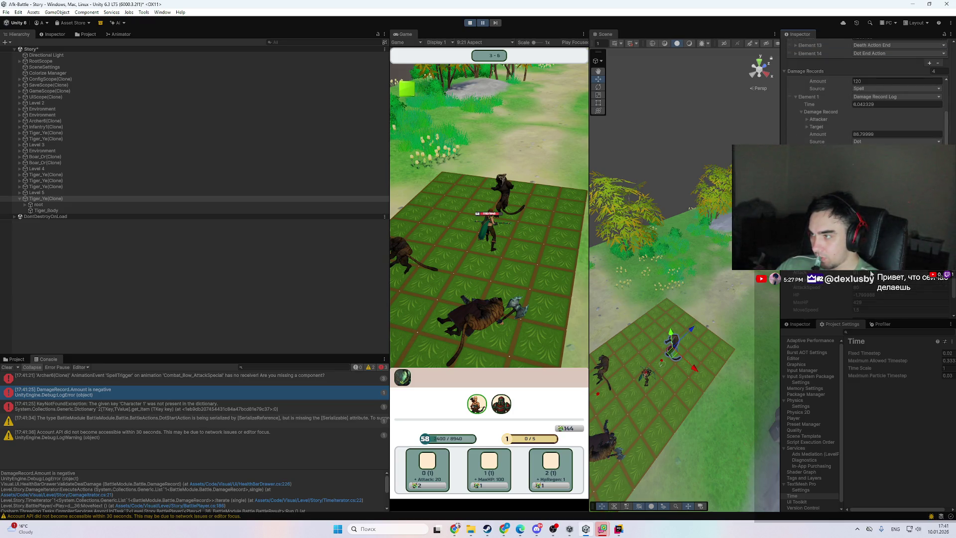
scroll(866, 90, up, 3)
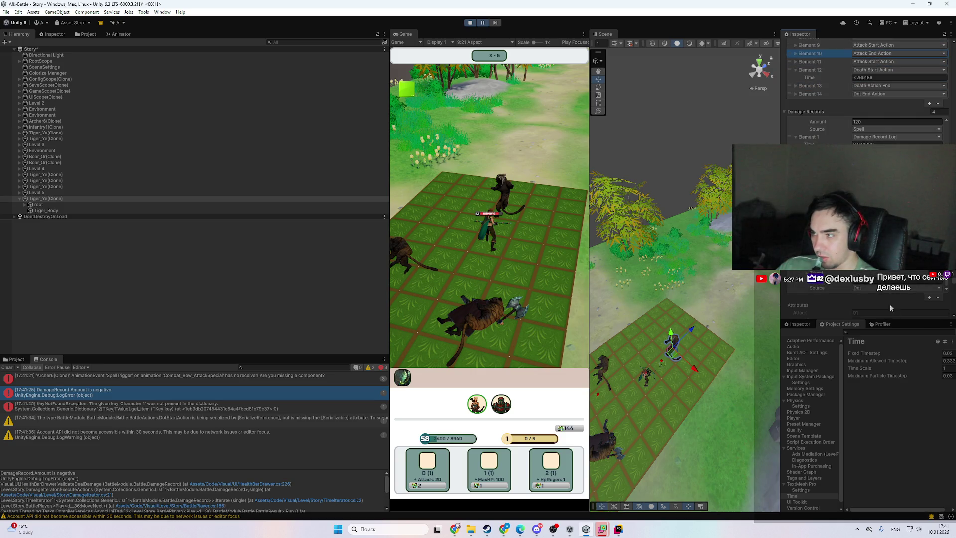
scroll(889, 301, down, 1)
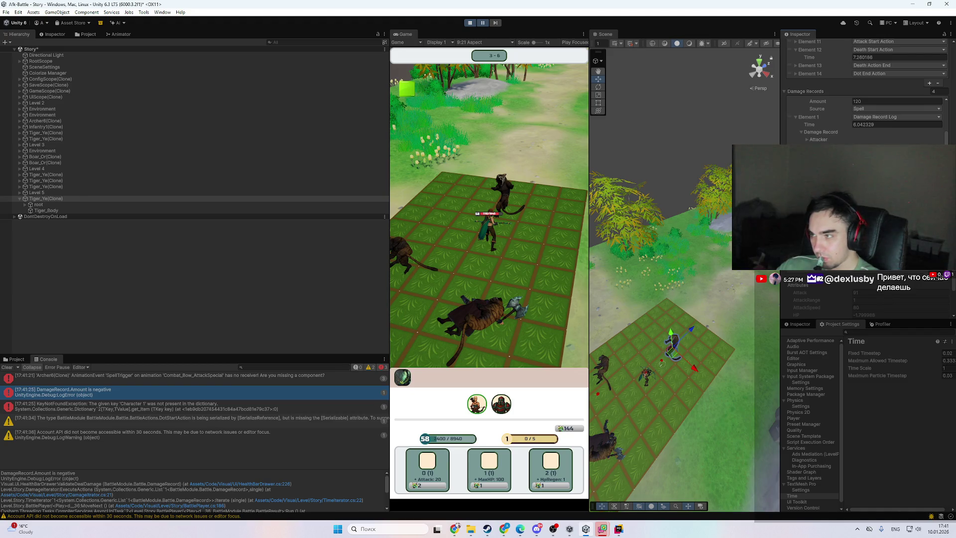
scroll(889, 301, down, 1)
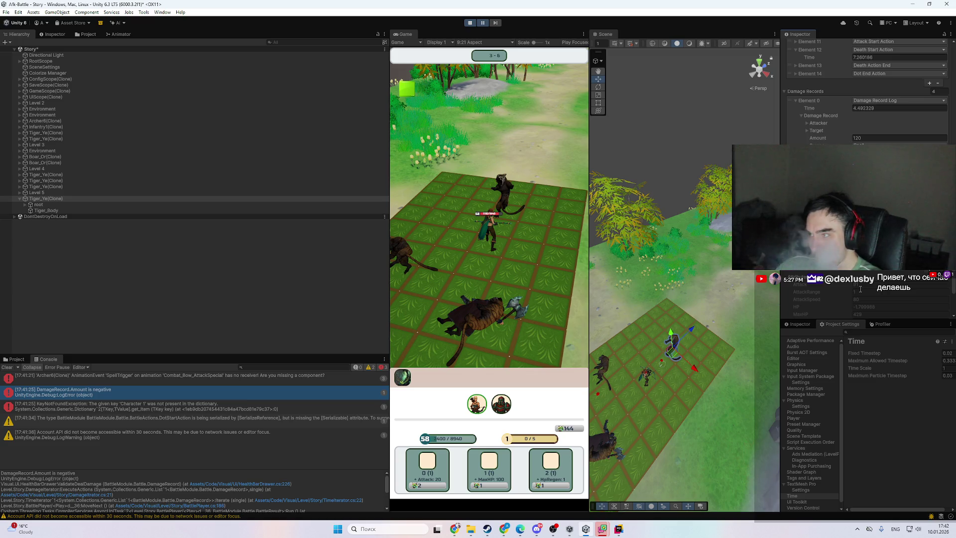
click(619, 529)
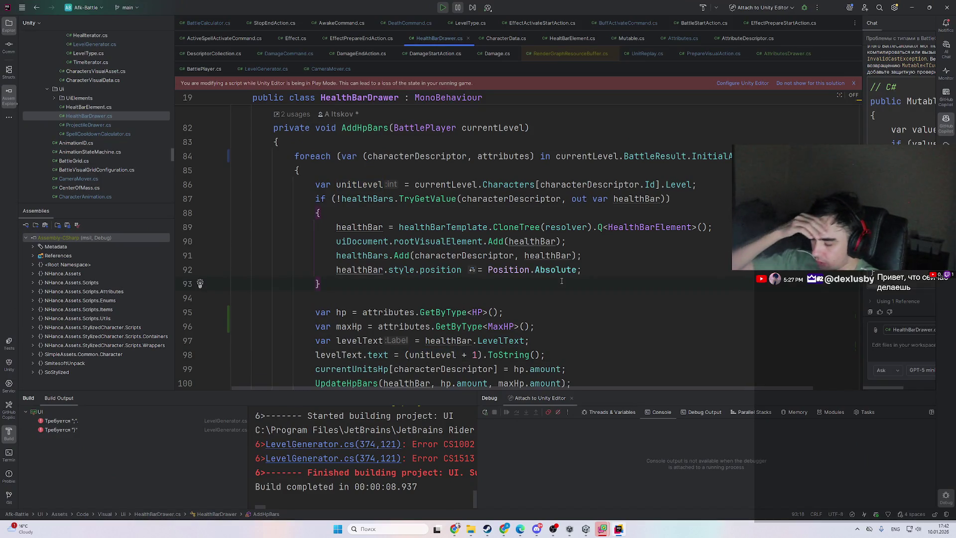
- Search 'dot', open DamageSource.Dot, and jump to its use in UpdateHpFromDots at DamageCommand.cs line 69
key(shift)
key(shift)
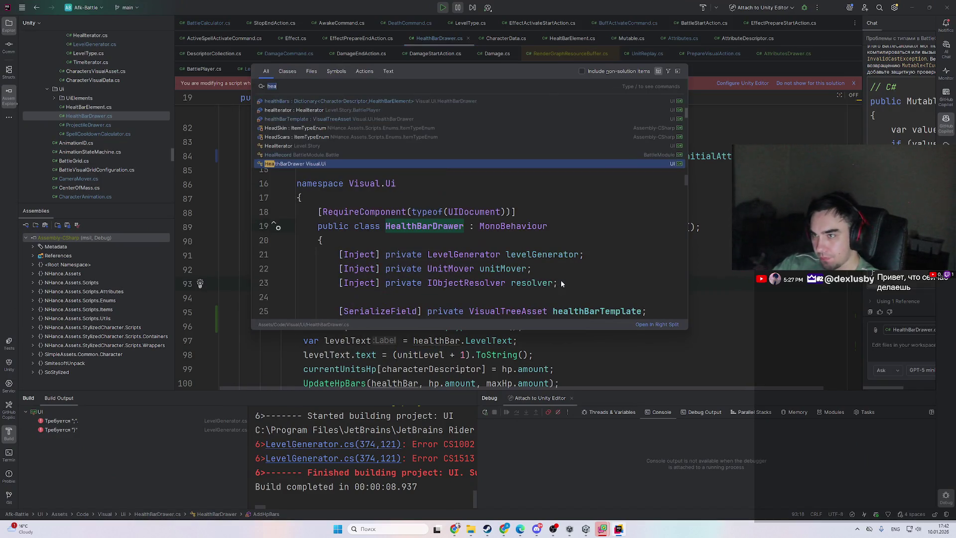
text(dot)
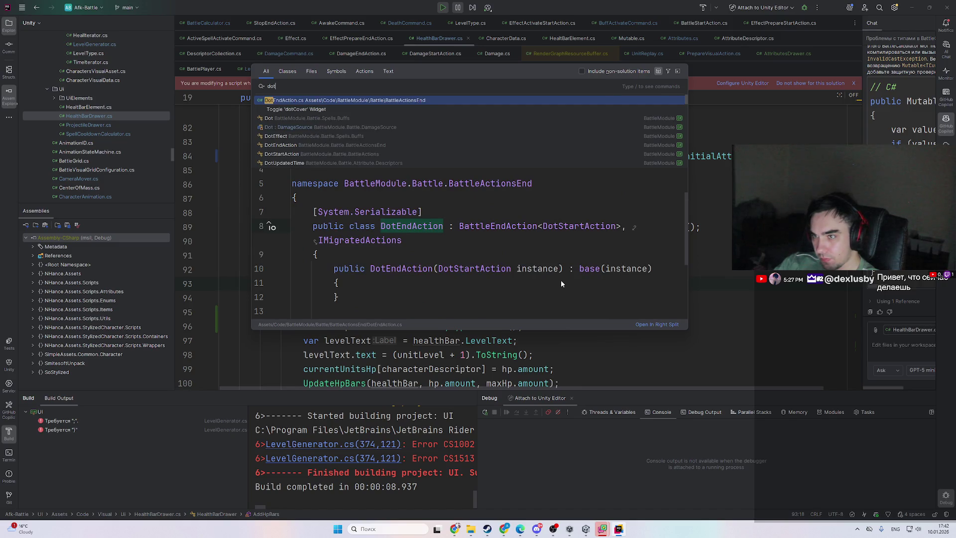
key(Down)
key(Down)
key(Return)
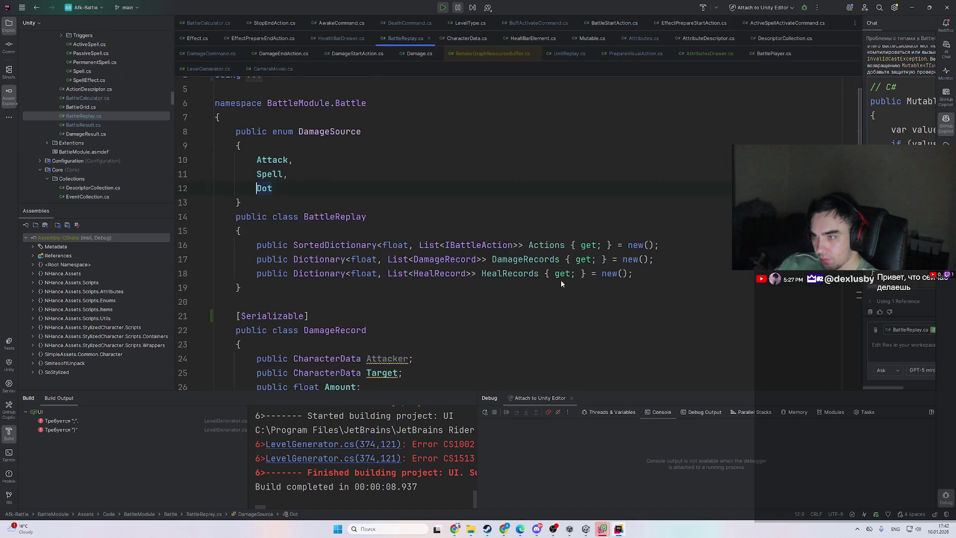
key(ctrl+b)
scroll(561, 281, up, 3)
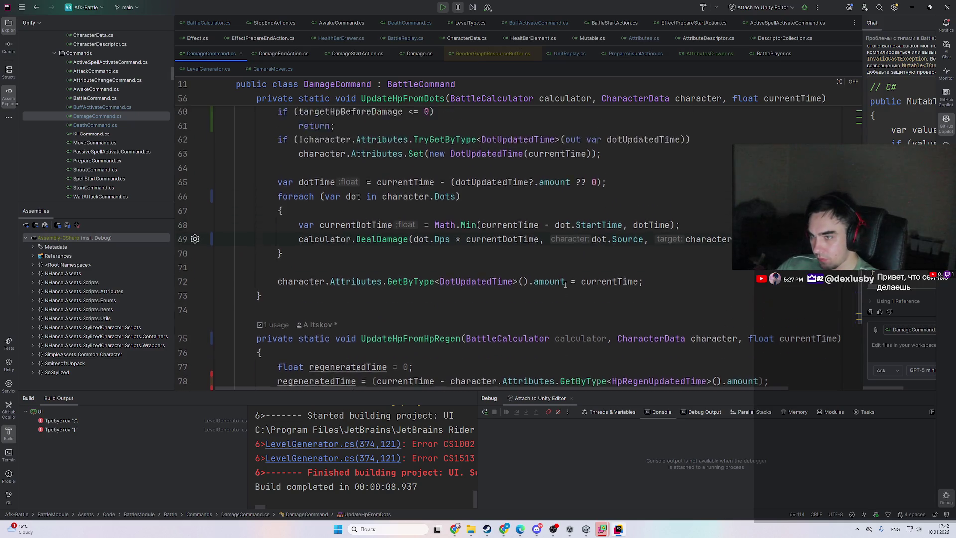
mouse_move(552, 387)
mouse_down()
mouse_move(644, 389)
mouse_move(482, 382)
mouse_up()
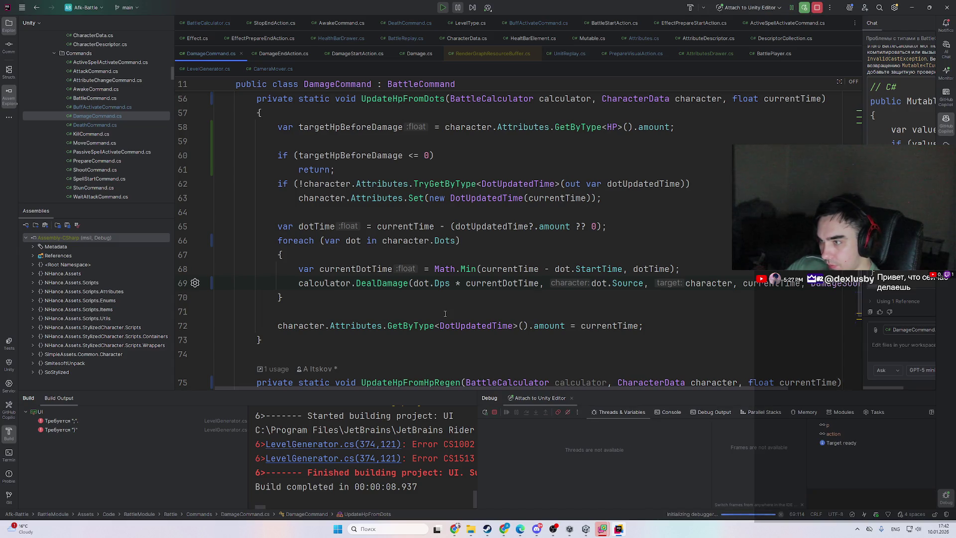
click(618, 530)
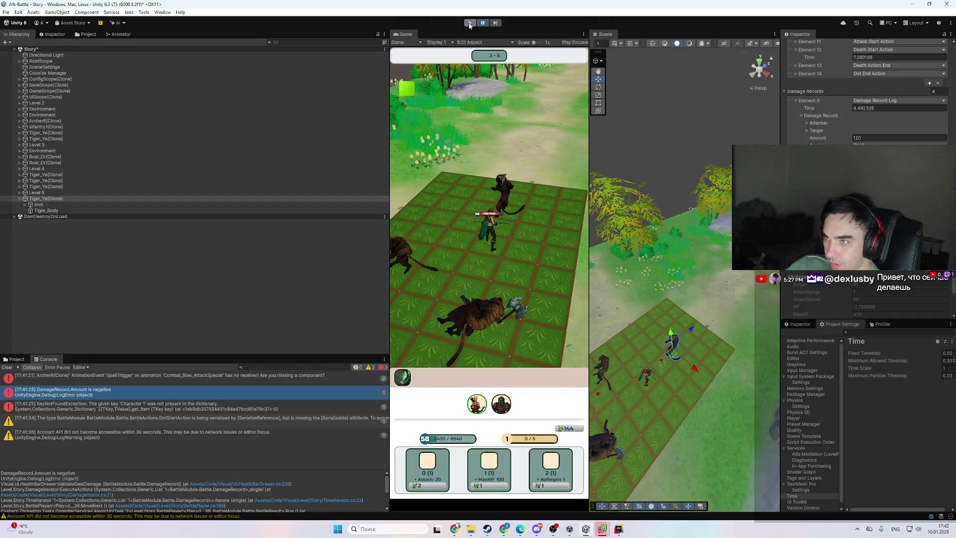
- Stop Unity play mode and look over DamageCommand.cs in Rider
click(470, 23)
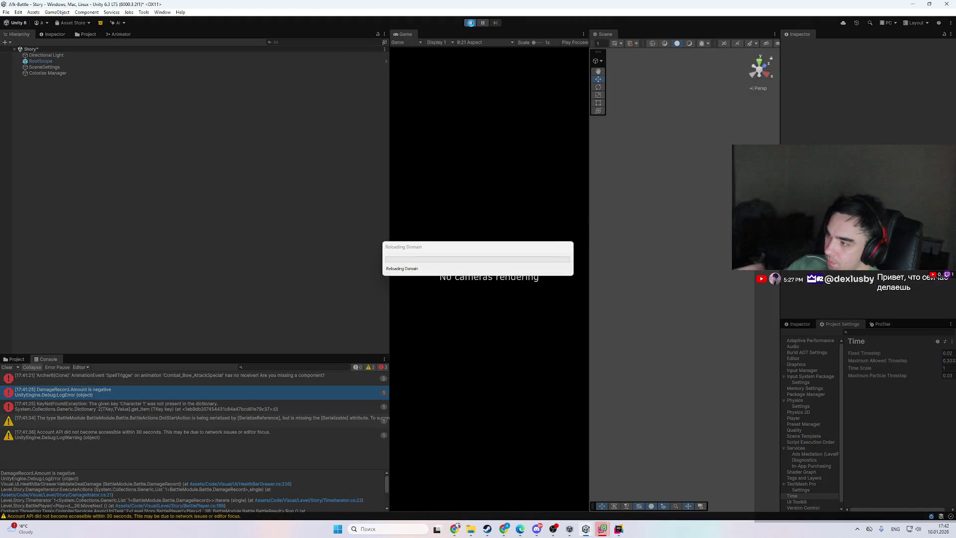
click(619, 529)
click(619, 530)
click(619, 530)
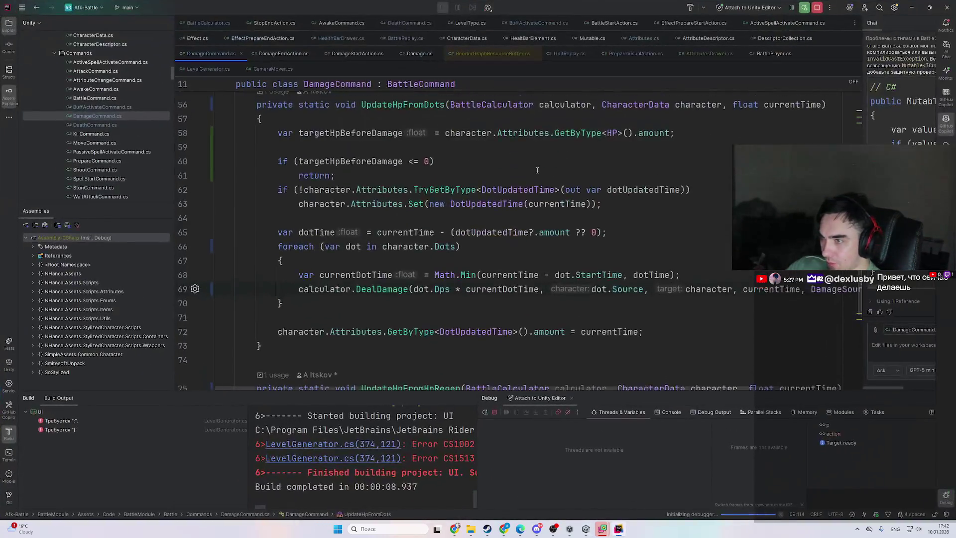
scroll(490, 223, up, 3)
scroll(490, 222, down, 3)
scroll(490, 222, up, 1)
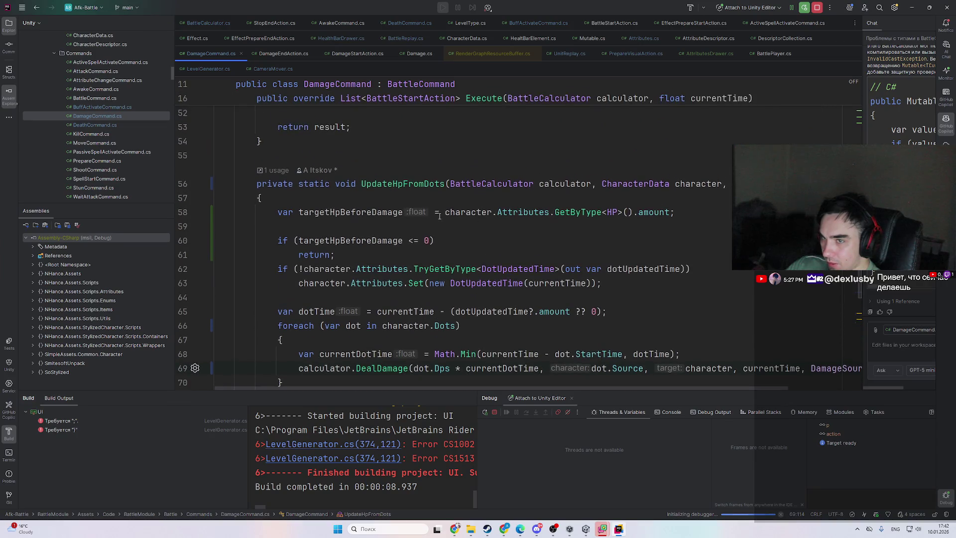
click(619, 529)
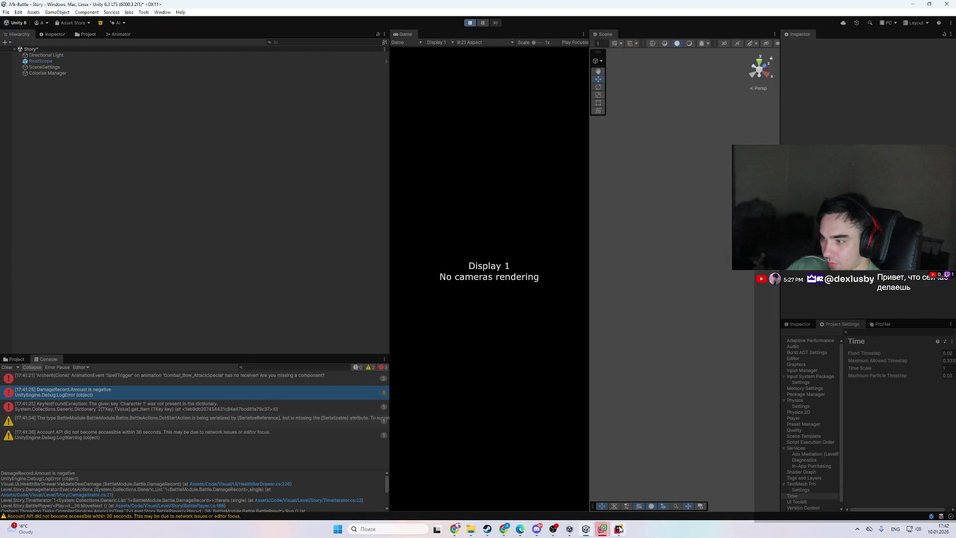
click(620, 529)
- Restart play mode, resume past the LevelGenerator breakpoint, and raise Time Scale to about 3.5
click(619, 529)
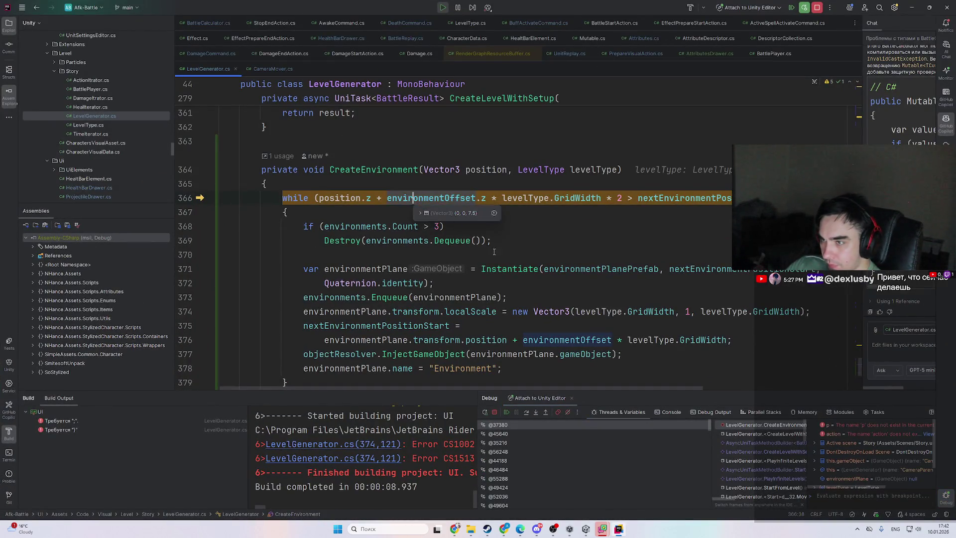
key(F5)
click(620, 529)
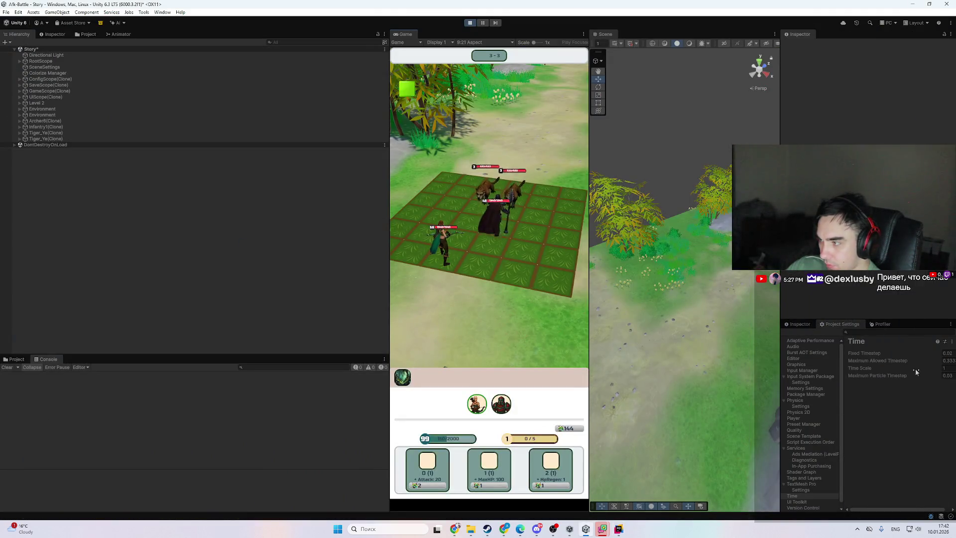
drag(860, 367, 953, 363)
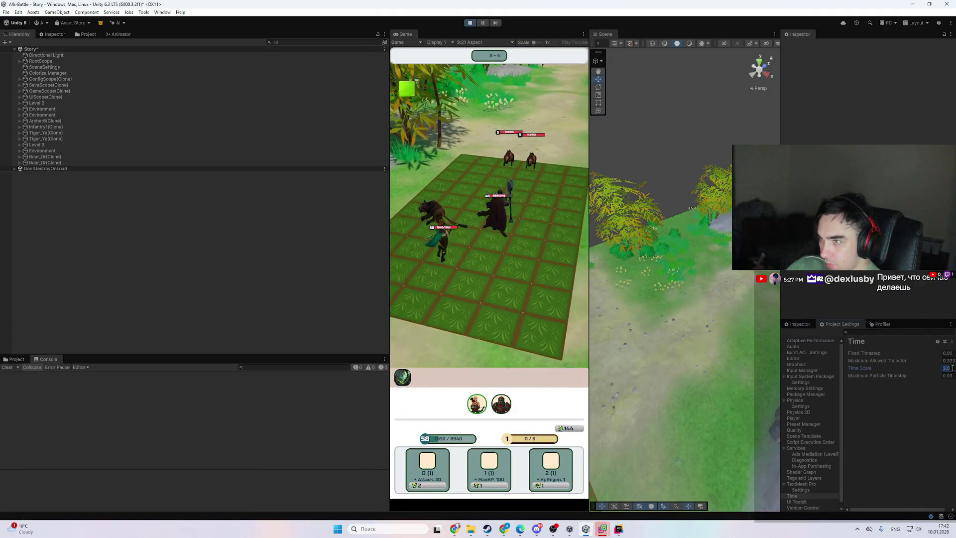
click(952, 368)
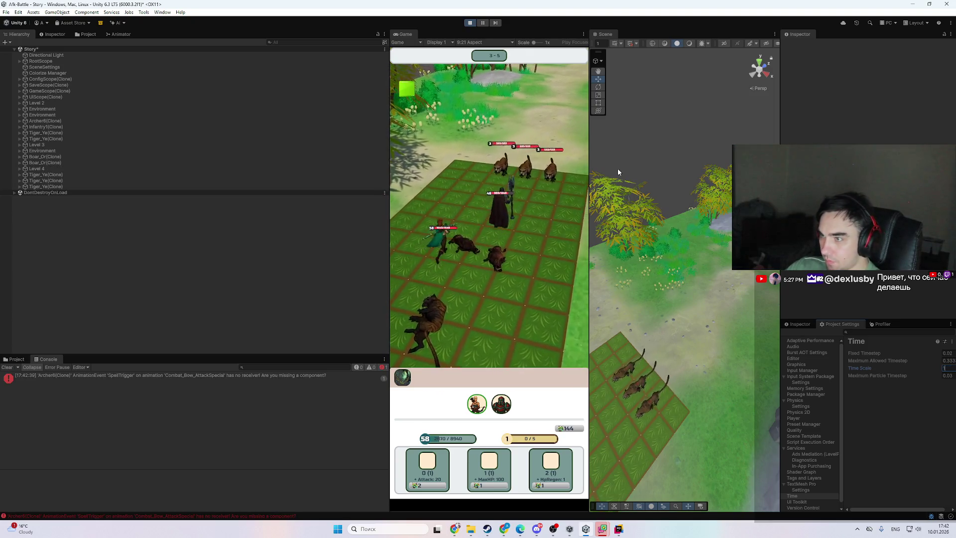
key(alt+Tab)
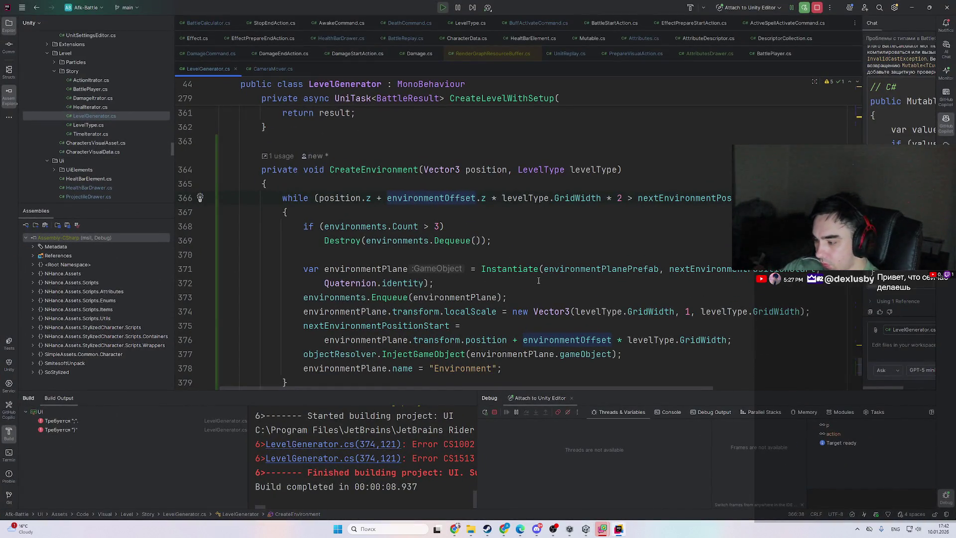
- Set a breakpoint on the dot DealDamage line 69, let it hit, and close the Build panel
key(ctrl+Tab)
key(ctrl+F8)
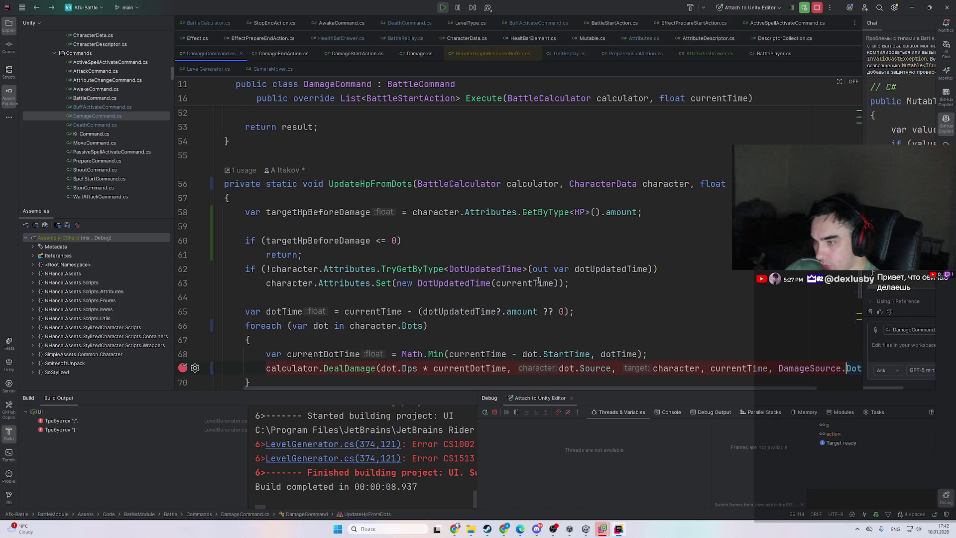
key(alt+Tab)
key(alt+Tab)
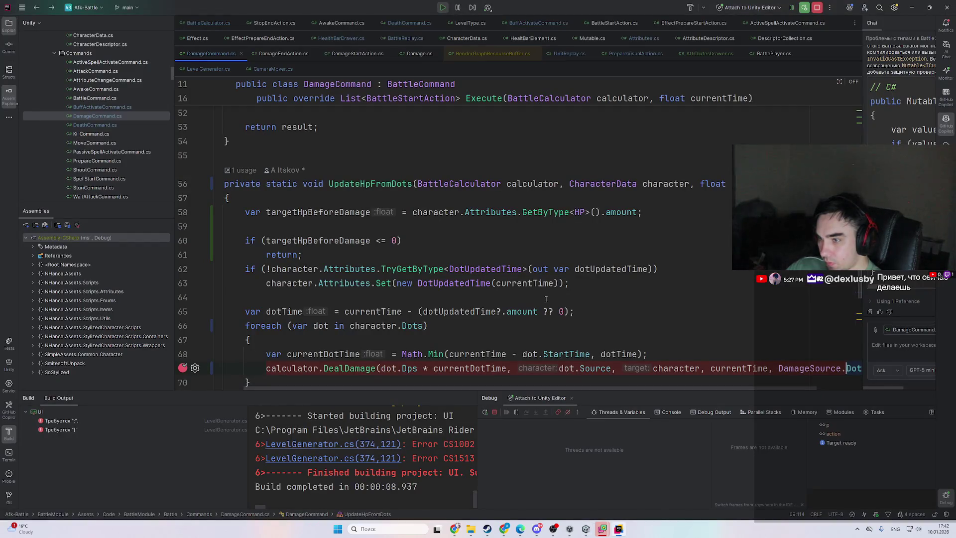
key(alt+Tab)
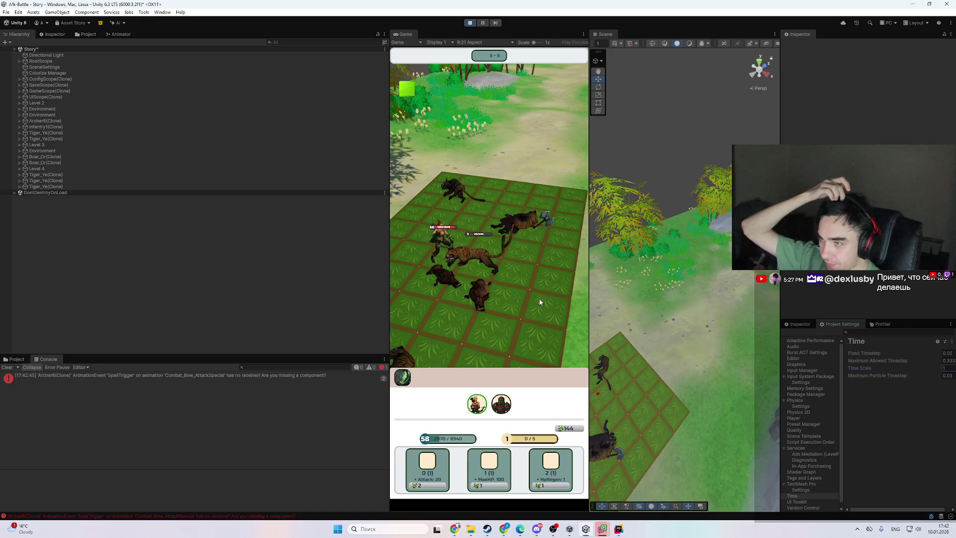
scroll(518, 292, down, 1)
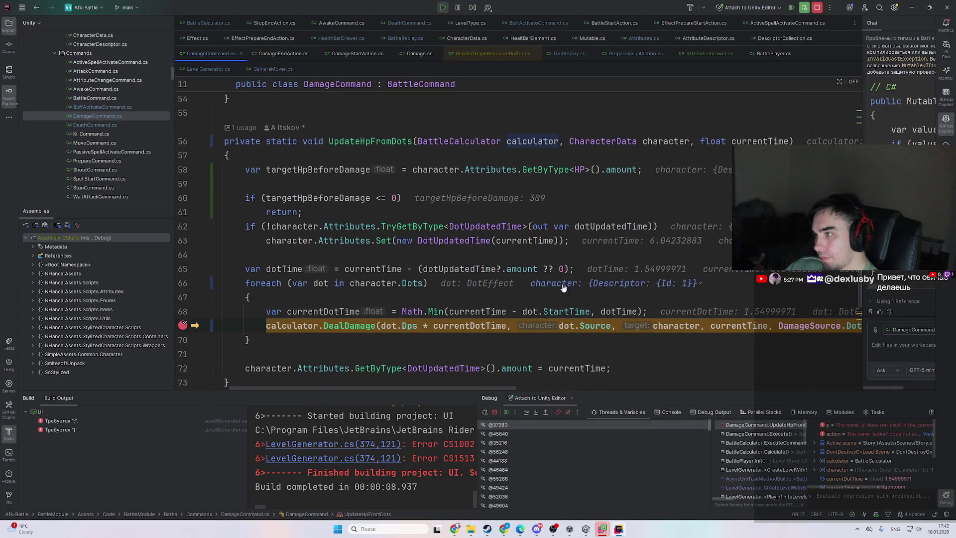
drag(501, 389, 614, 389)
scroll(647, 386, left, 5)
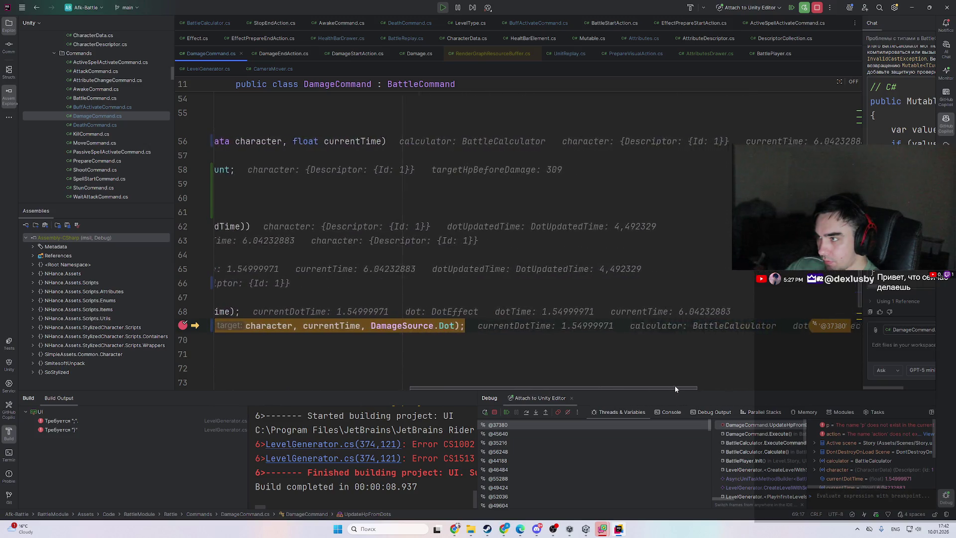
scroll(871, 458, down, 1)
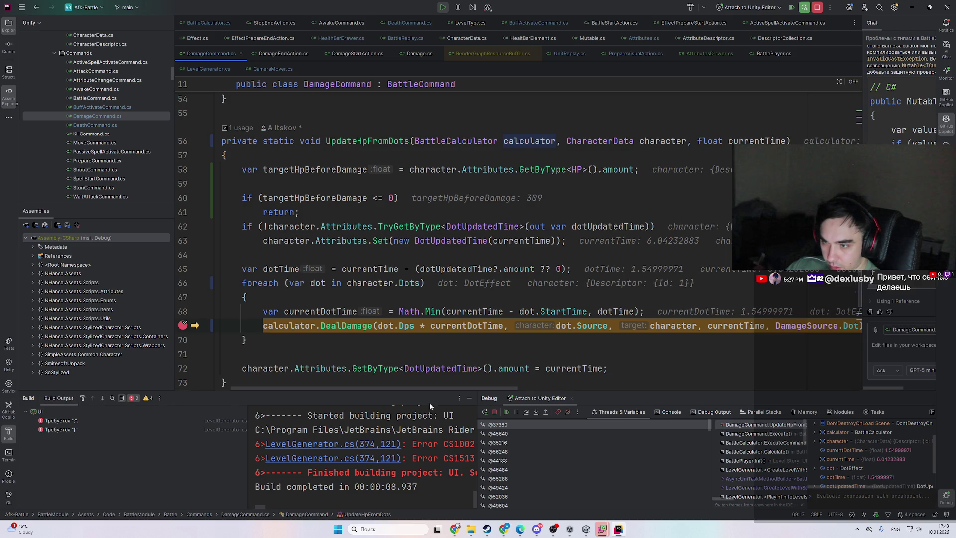
click(477, 401)
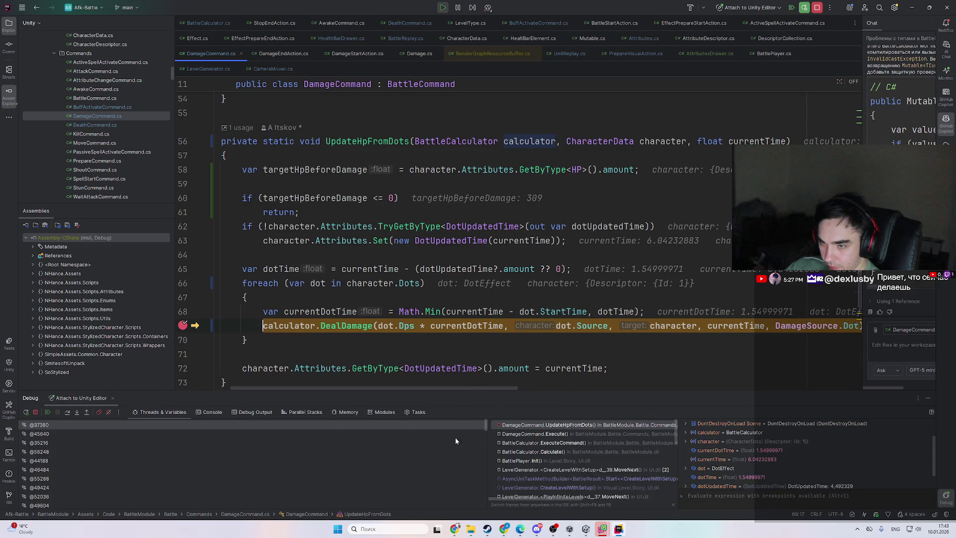
- Inspect the currentTime and character values, then open the calling Execute frame
scroll(754, 458, up, 1)
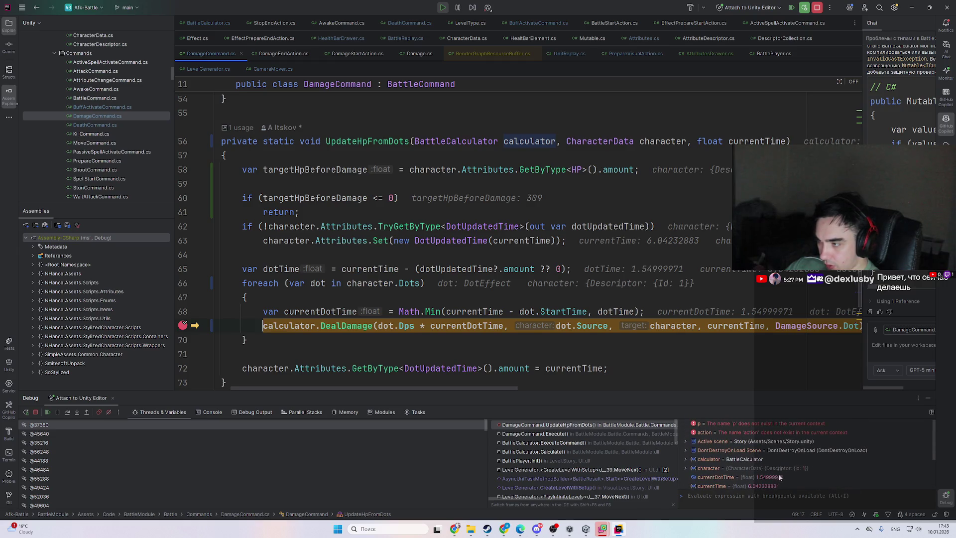
click(794, 481)
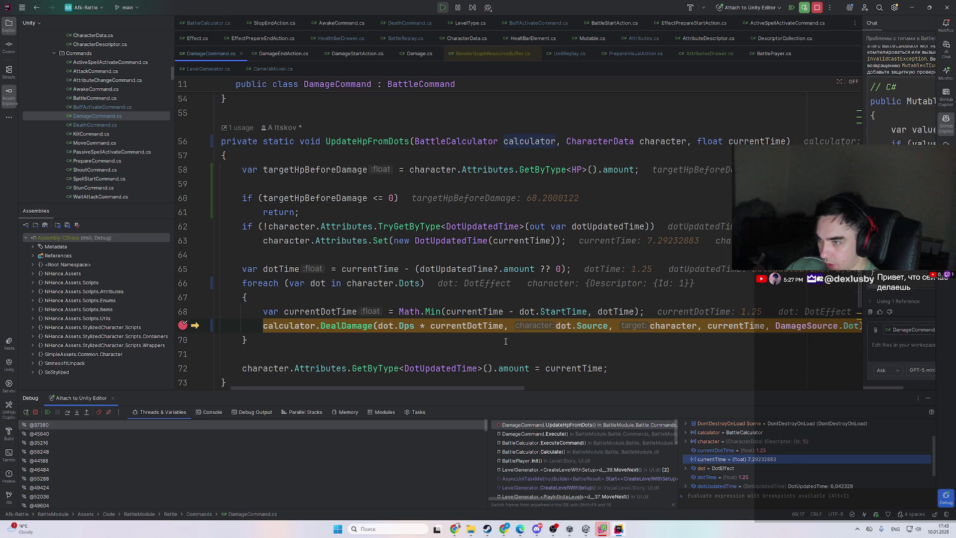
scroll(335, 334, up, 1)
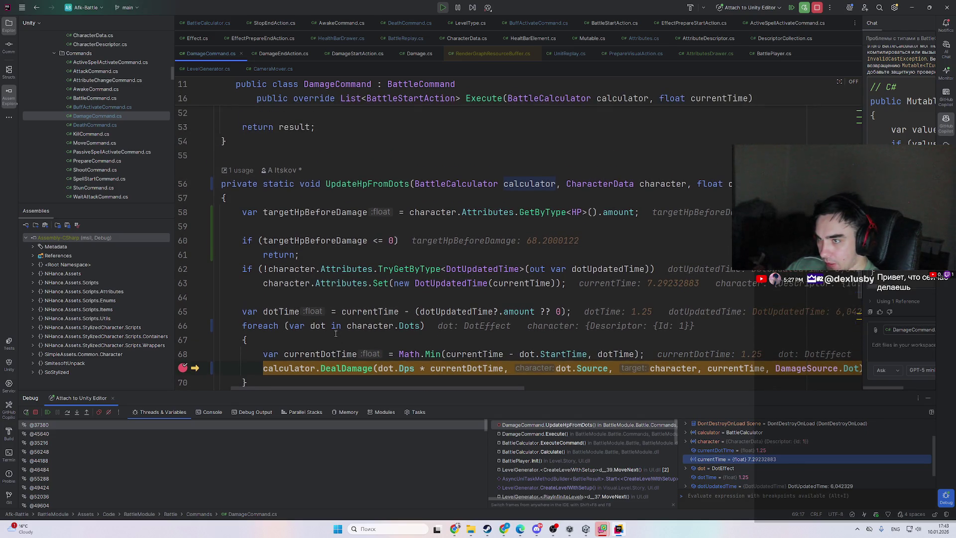
mouse_move(662, 184)
click(691, 201)
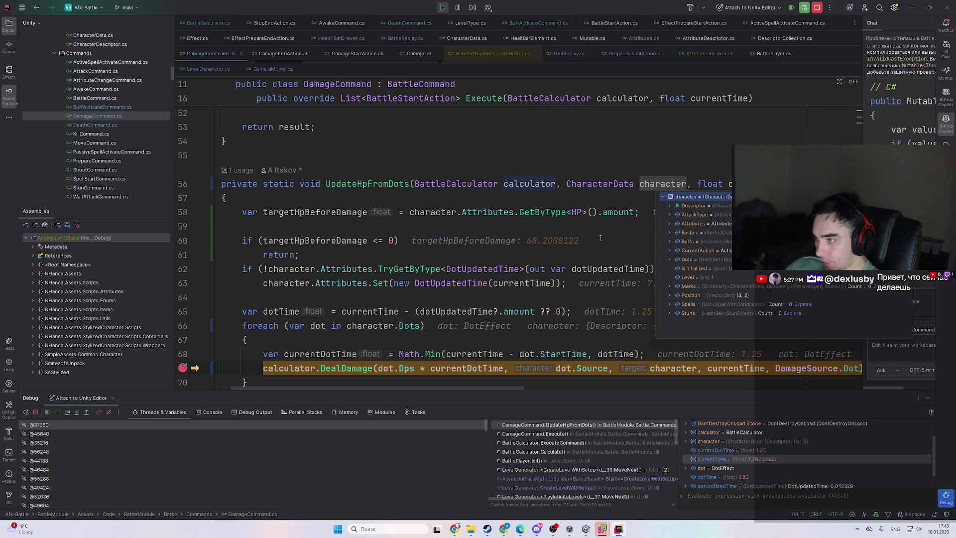
click(378, 227)
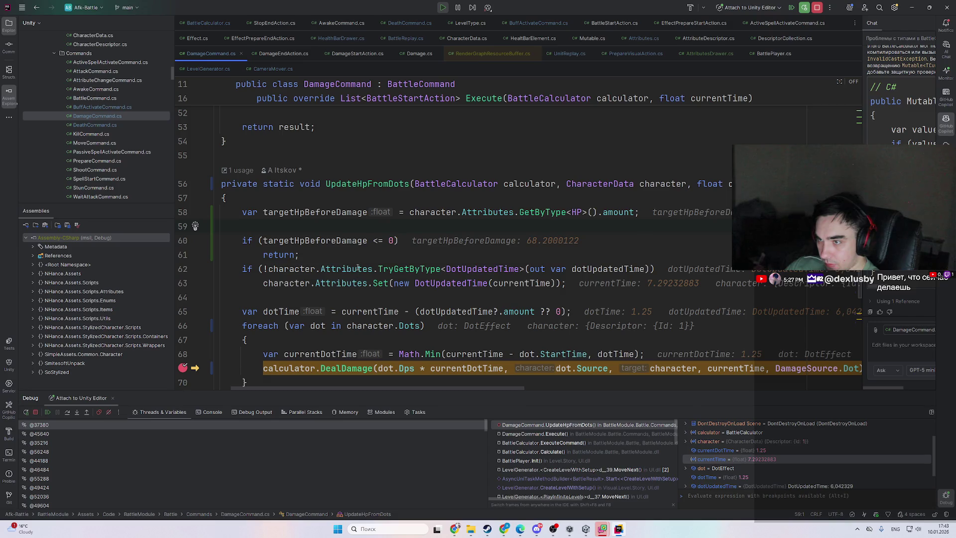
mouse_move(358, 268)
click(537, 434)
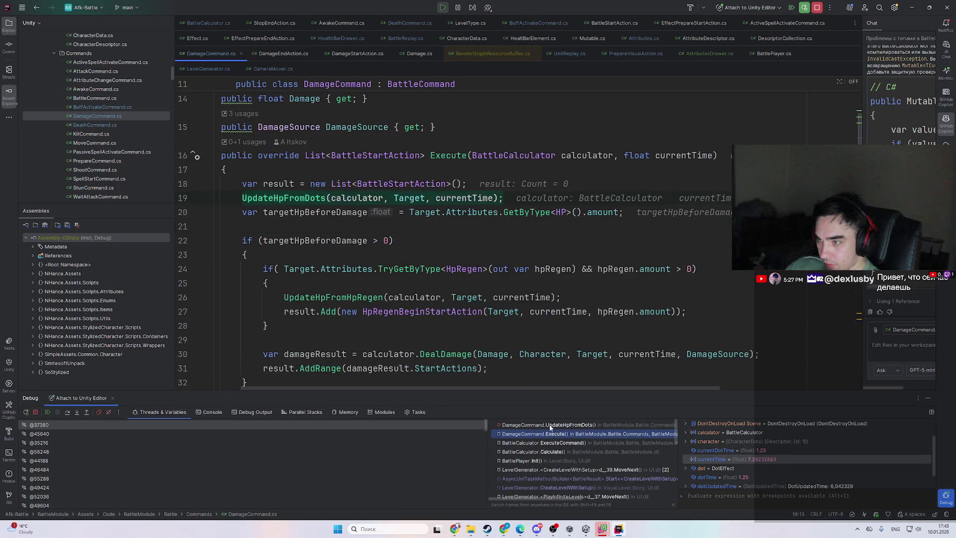
- Read through the paused DamageCommand code and move up to the ExecuteCommand frame
scroll(432, 280, down, 3)
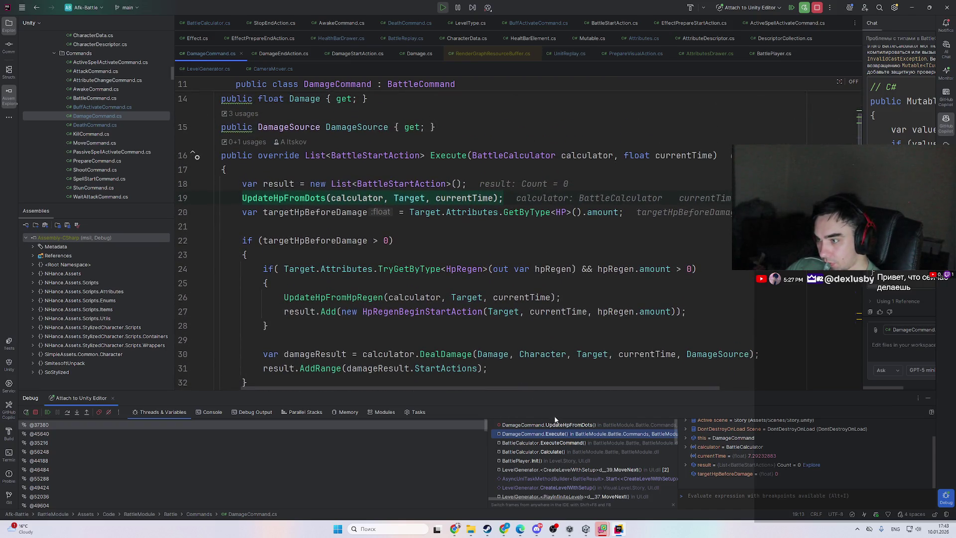
scroll(497, 279, up, 5)
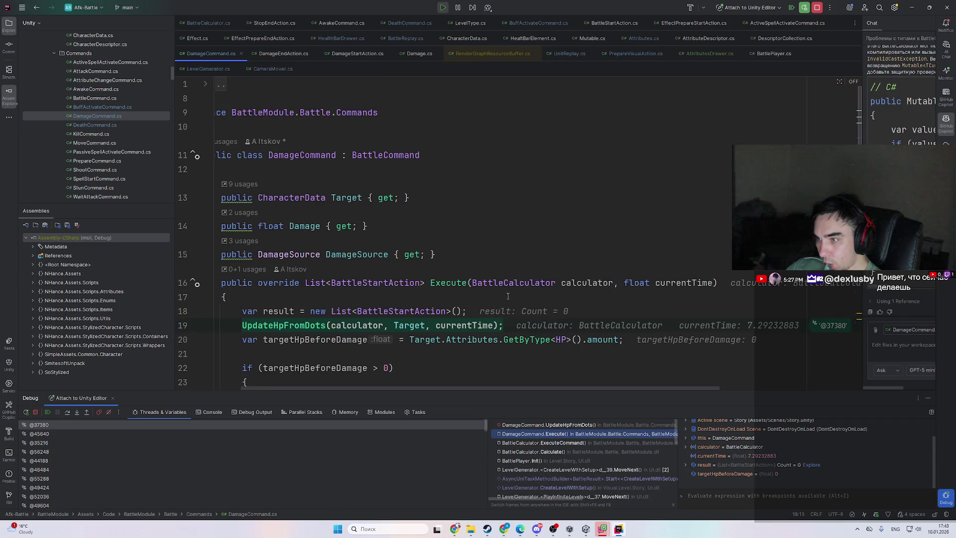
scroll(508, 297, down, 3)
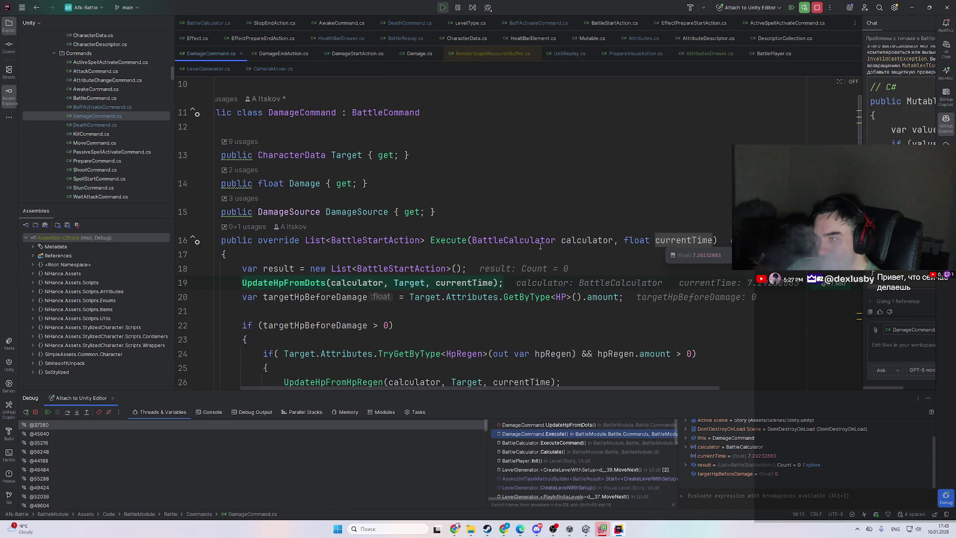
scroll(474, 328, down, 3)
scroll(474, 328, down, 6)
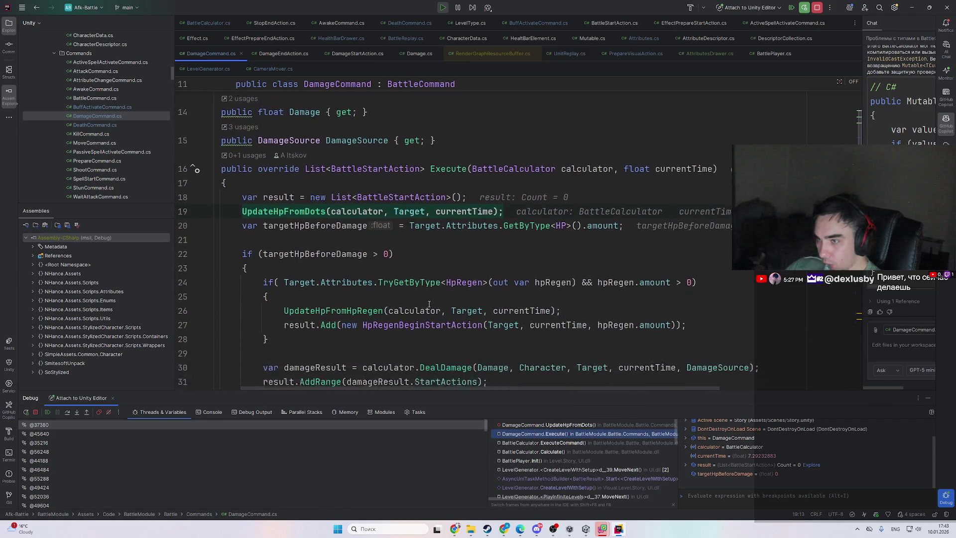
mouse_move(349, 169)
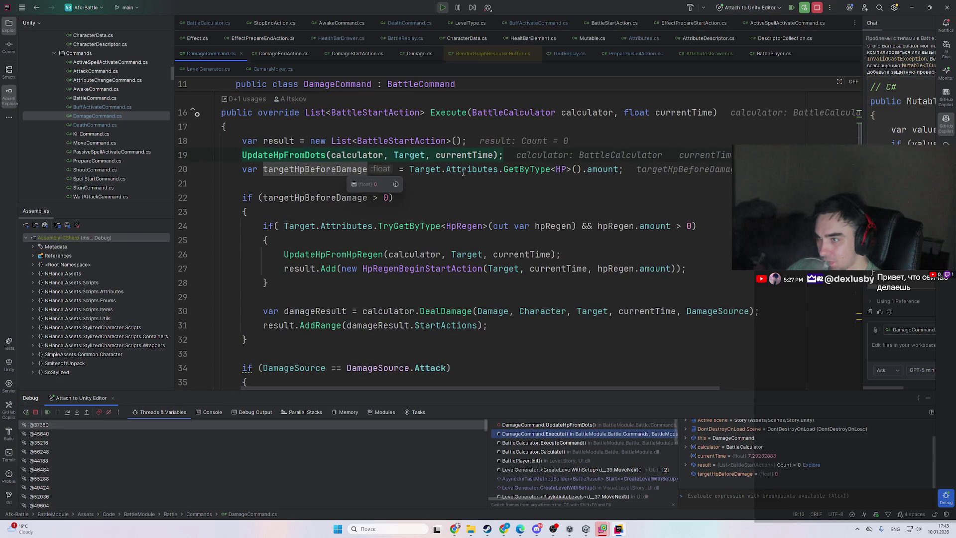
scroll(442, 220, down, 3)
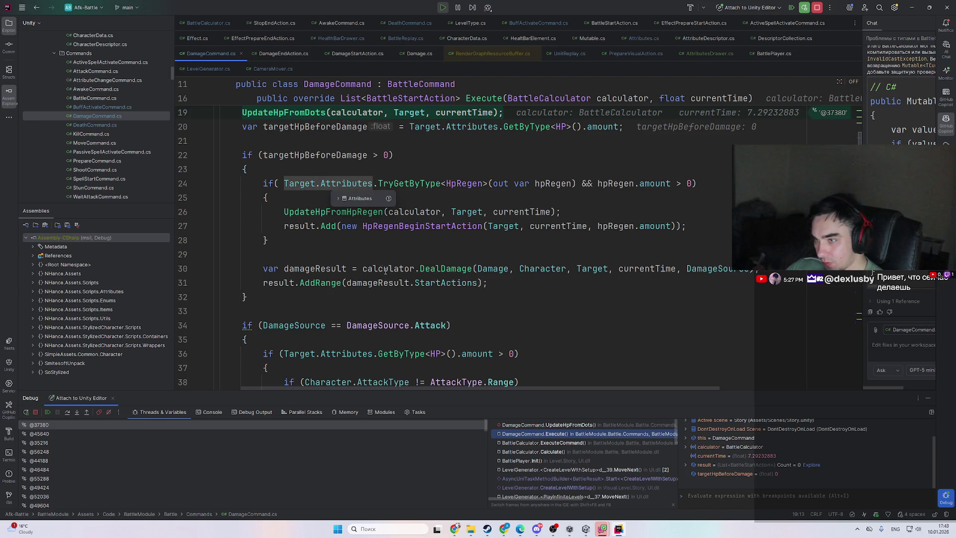
scroll(385, 271, down, 6)
scroll(388, 283, up, 10)
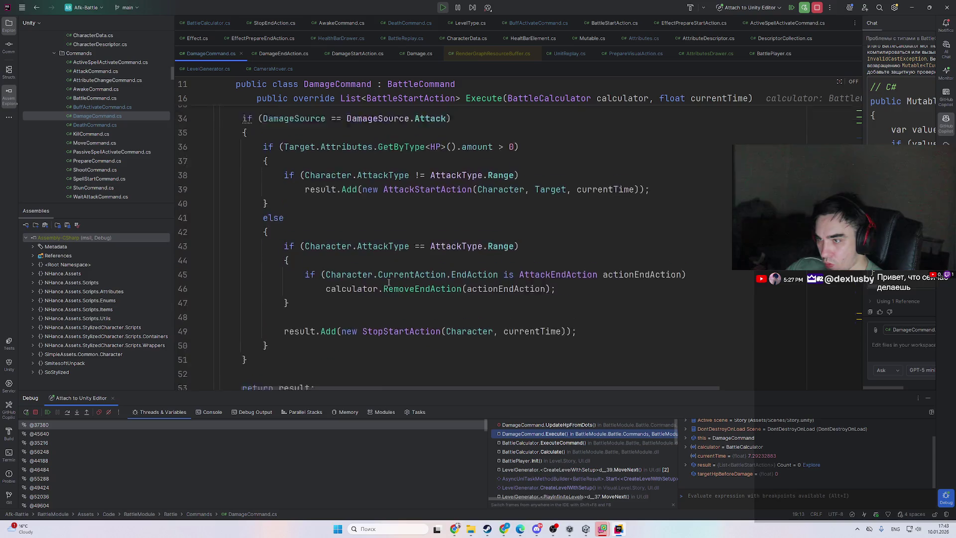
click(538, 442)
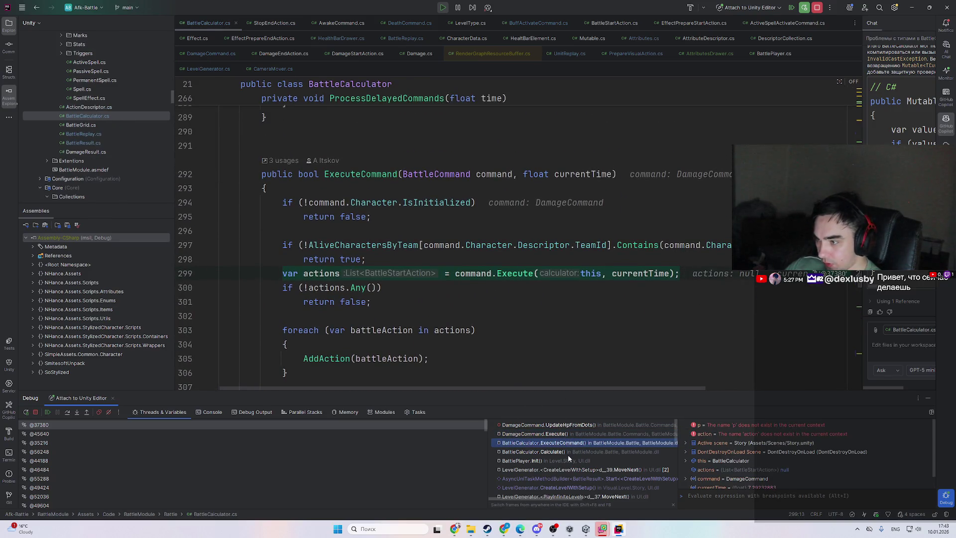
- In the Calculate frame, inspect the command's DamageSource on line 93, then return to ExecuteCommand
click(567, 454)
scroll(413, 287, up, 2)
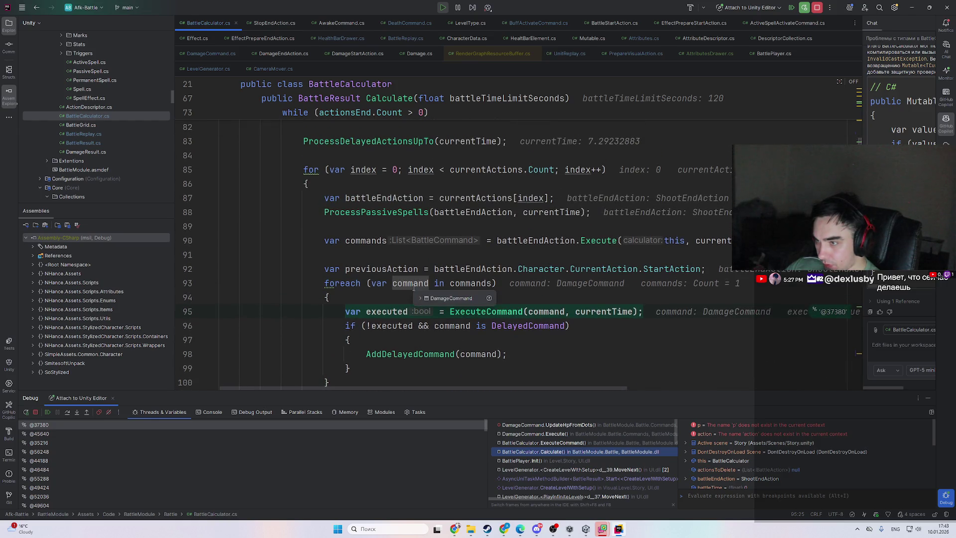
double_click(413, 287)
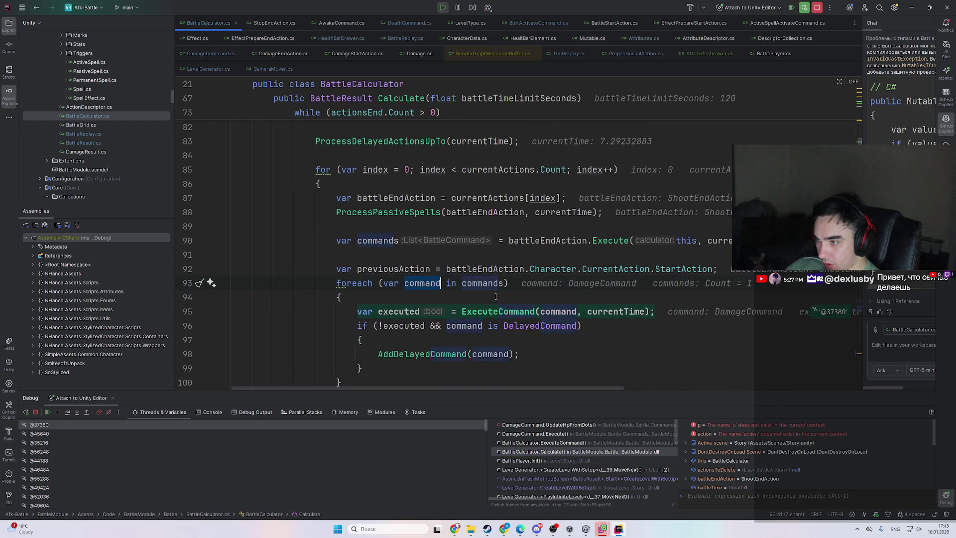
mouse_move(432, 286)
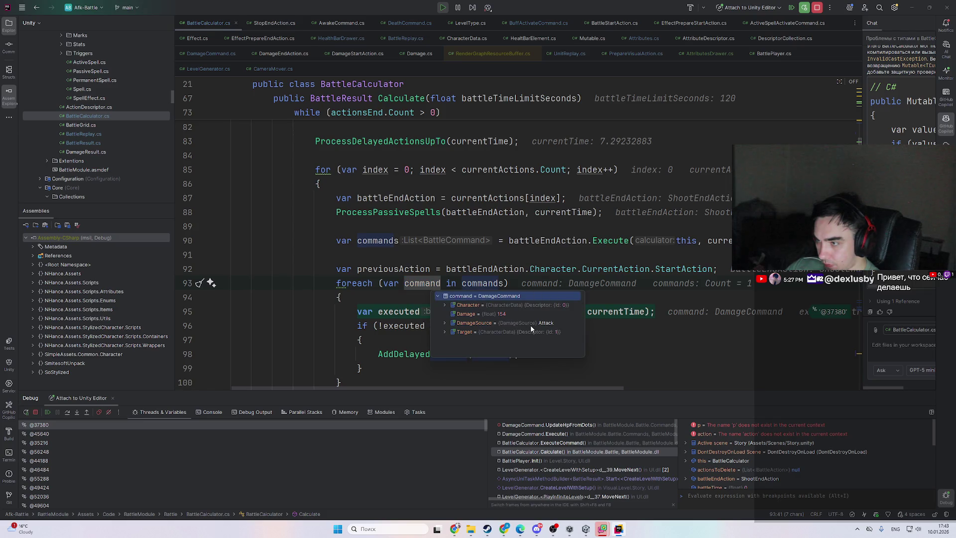
click(561, 323)
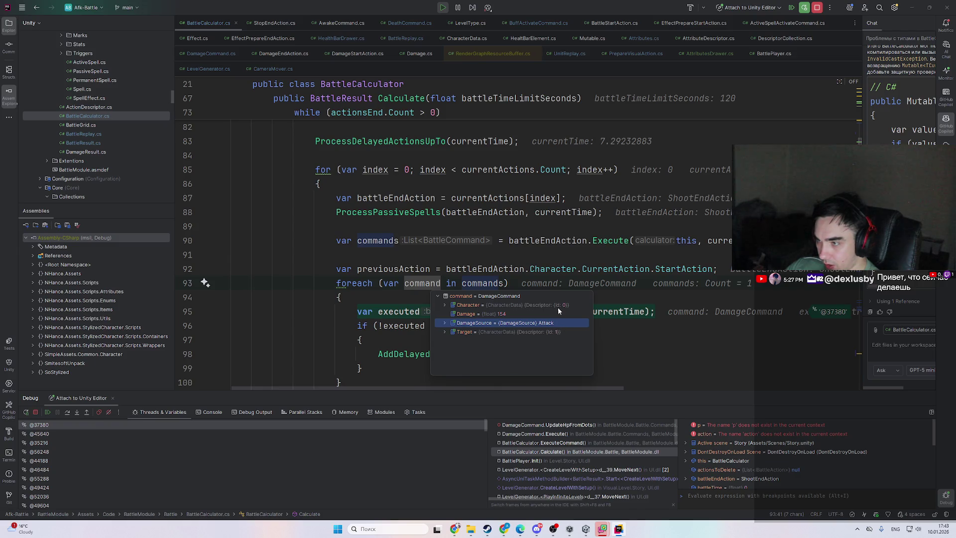
click(580, 442)
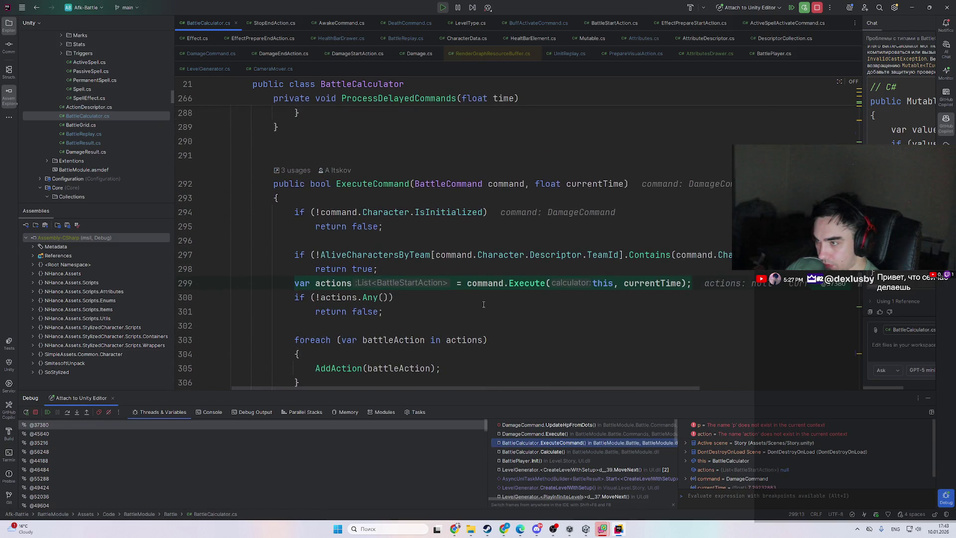
- Back in the DamageCommand.Execute frame, inspect targetHpBeforeDamage on line 22
mouse_move(593, 181)
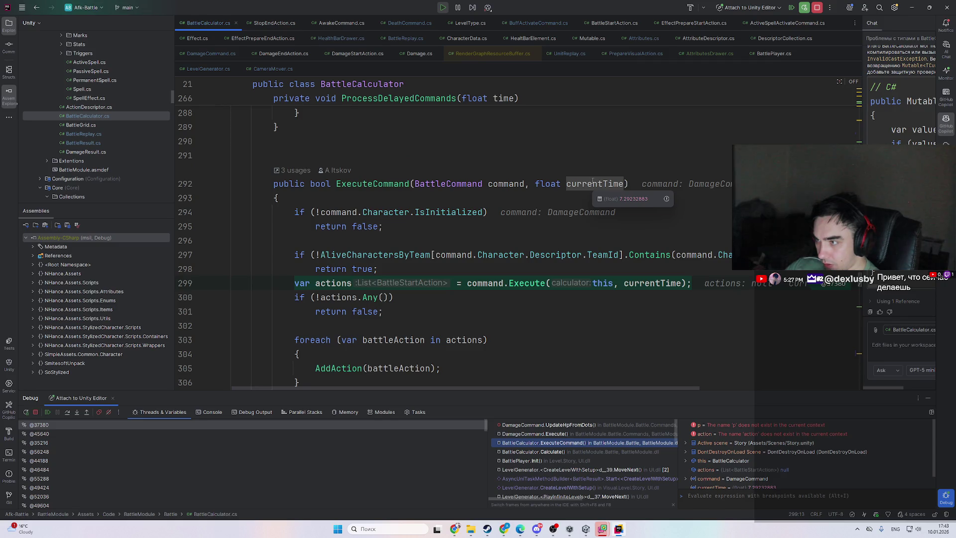
click(601, 317)
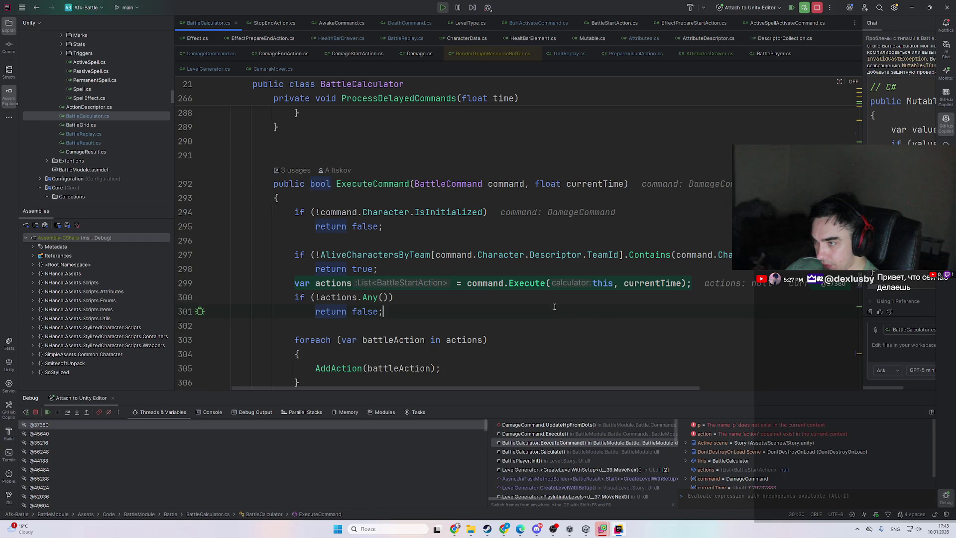
click(586, 434)
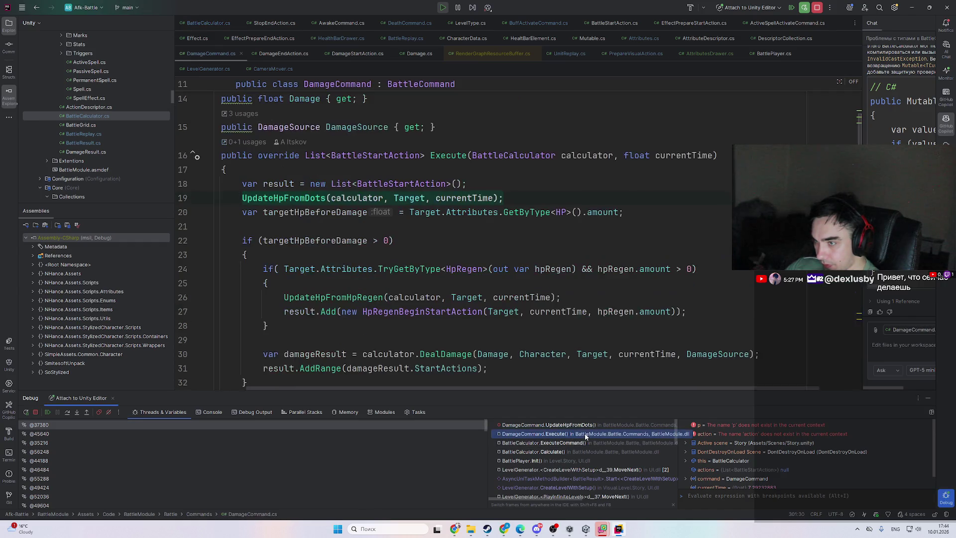
mouse_move(350, 243)
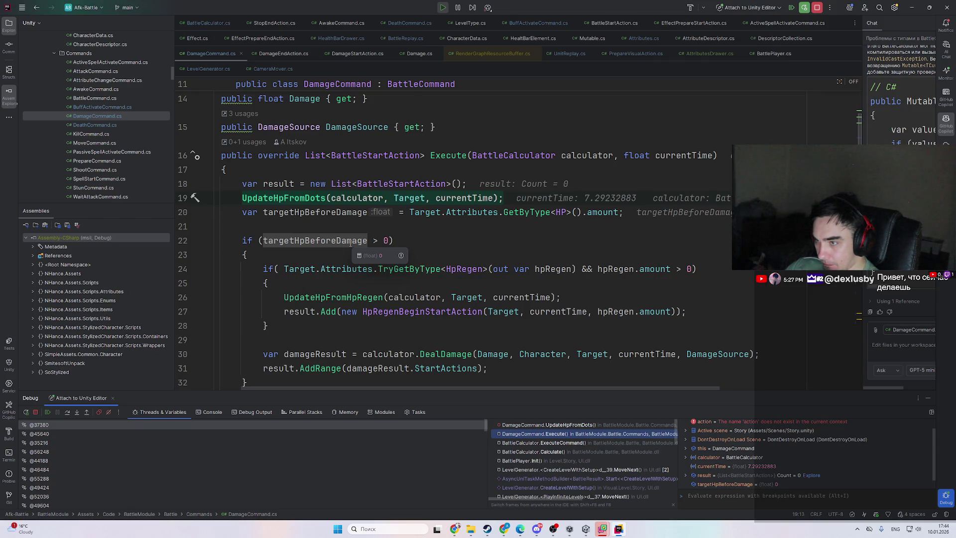
double_click(350, 241)
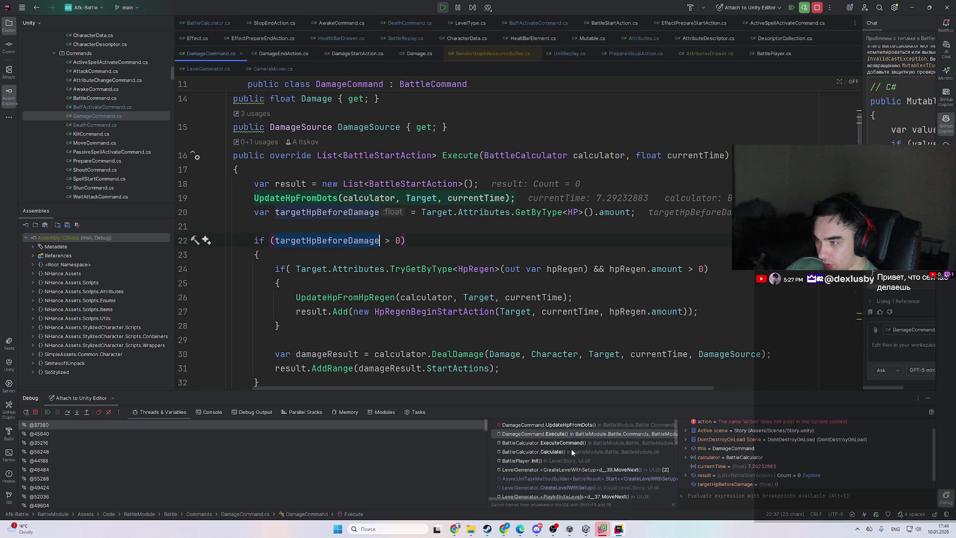
- In the Calculate frame, inspect command and battleEndAction, revealing a ShootEndAction
click(571, 451)
double_click(422, 283)
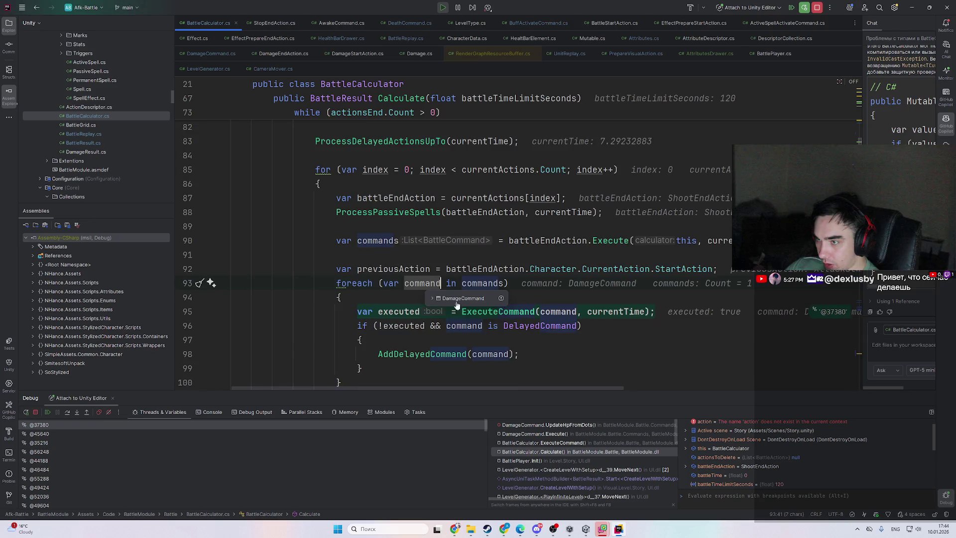
scroll(457, 304, up, 2)
scroll(331, 280, down, 1)
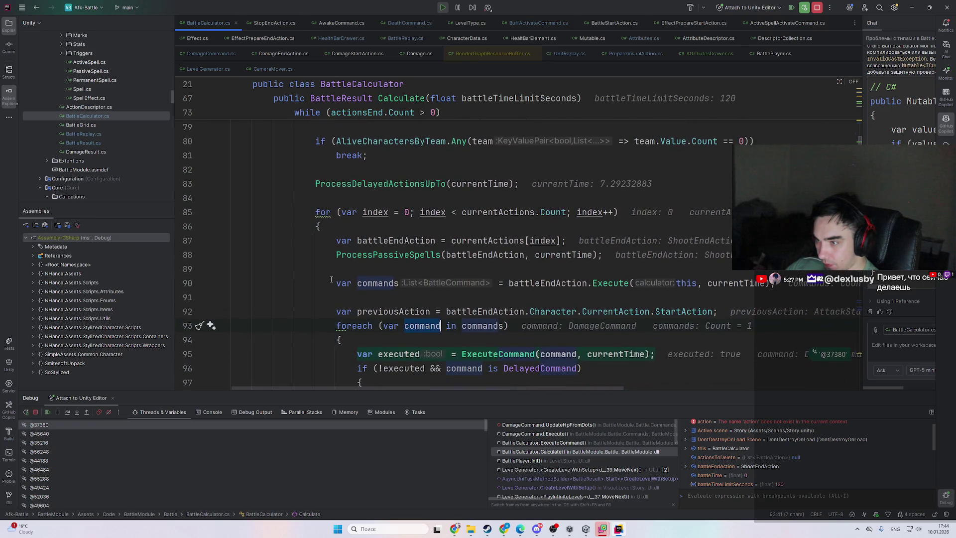
click(571, 282)
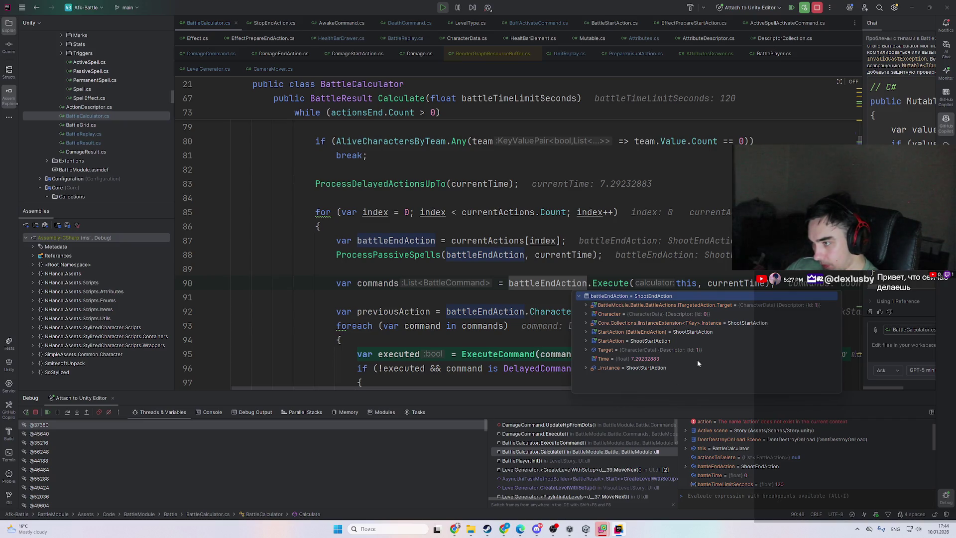
click(492, 310)
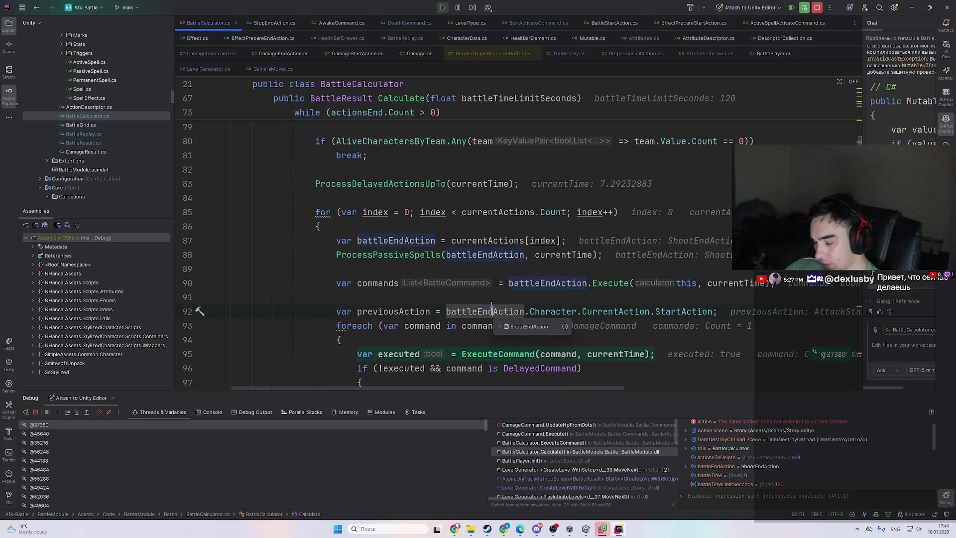
key(shift)
key(shift)
- Search 'shootend', read ShootEndAction's Execute method, and return to the ExecuteCommand frame
text(shoot)
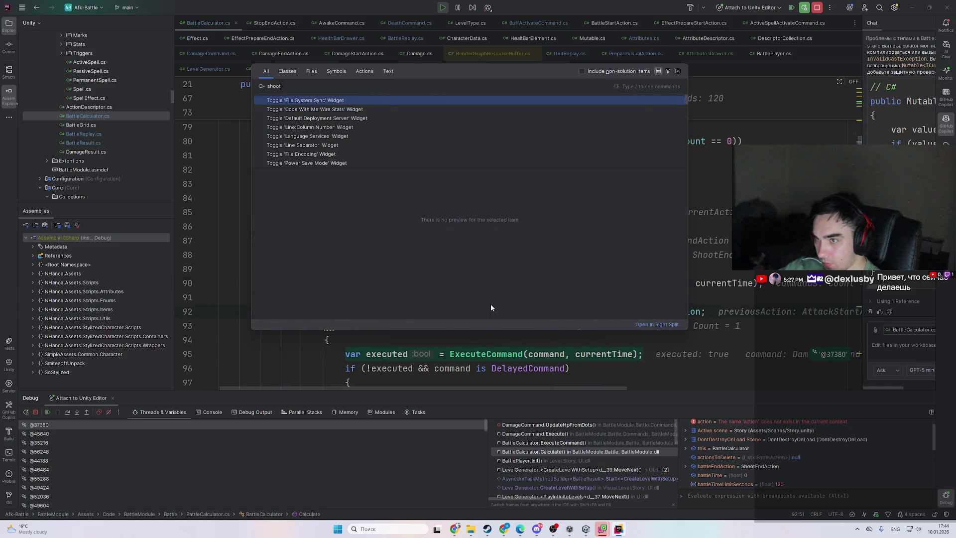
text(end)
key(Return)
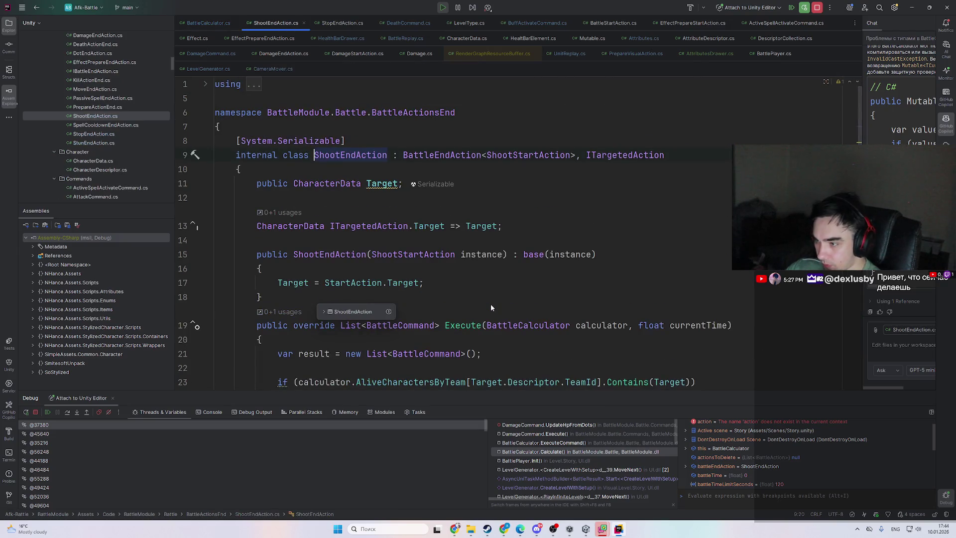
scroll(596, 467, down, 2)
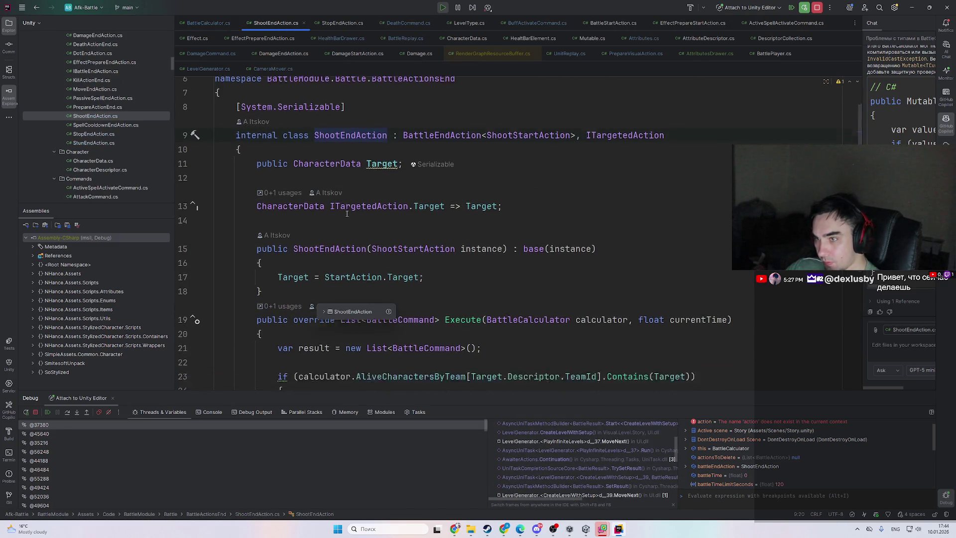
scroll(495, 252, down, 4)
click(463, 240)
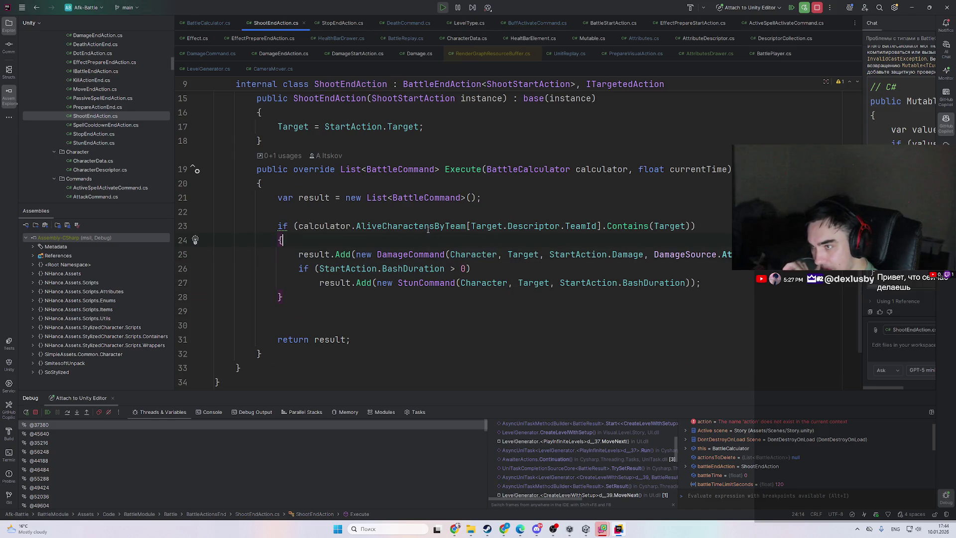
scroll(574, 440, up, 2)
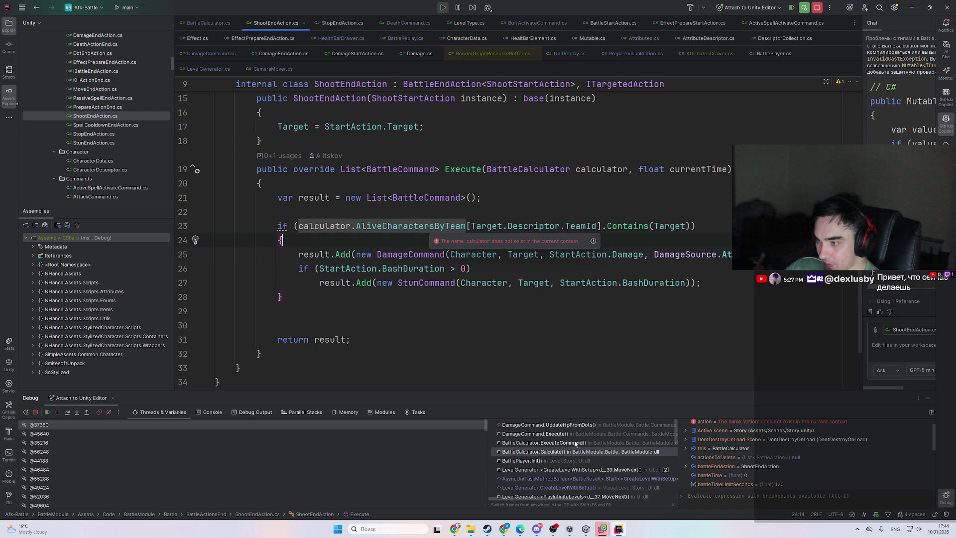
click(384, 312)
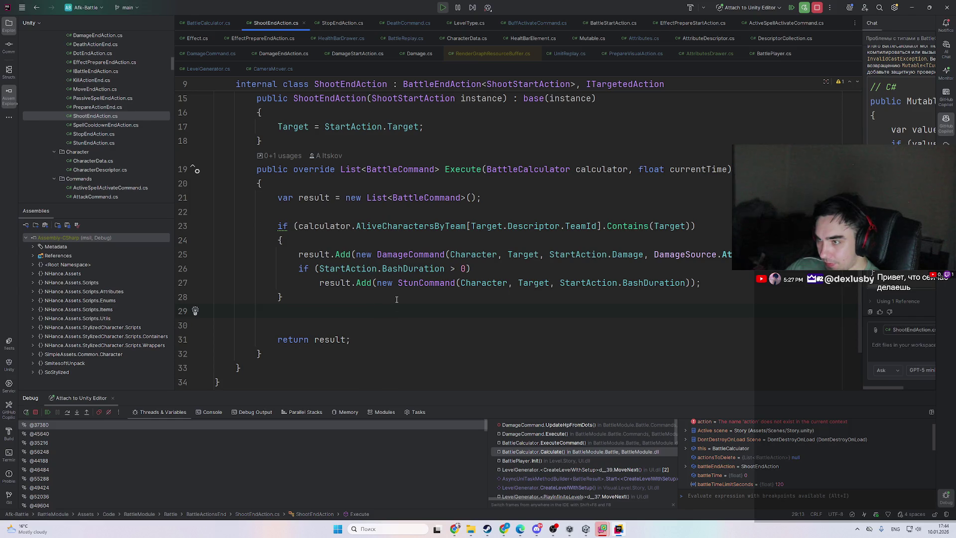
click(342, 293)
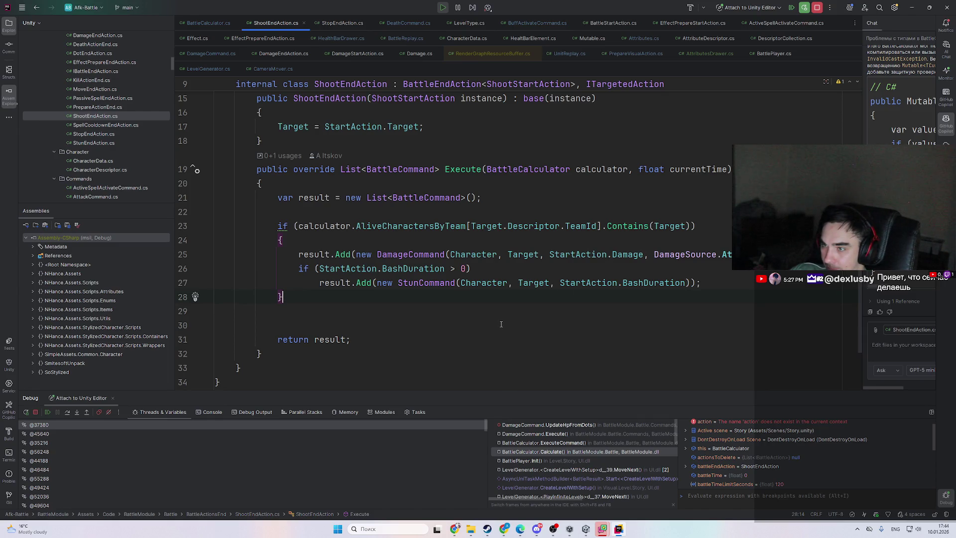
click(609, 441)
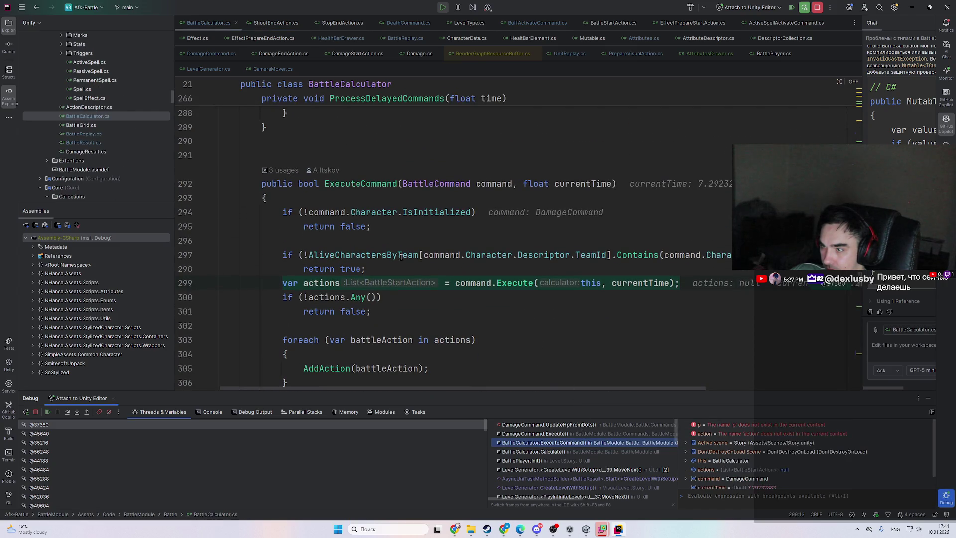
- Expand AliveCharactersByTeam entry [1] and its Value list to see which characters it holds
mouse_move(401, 256)
click(438, 269)
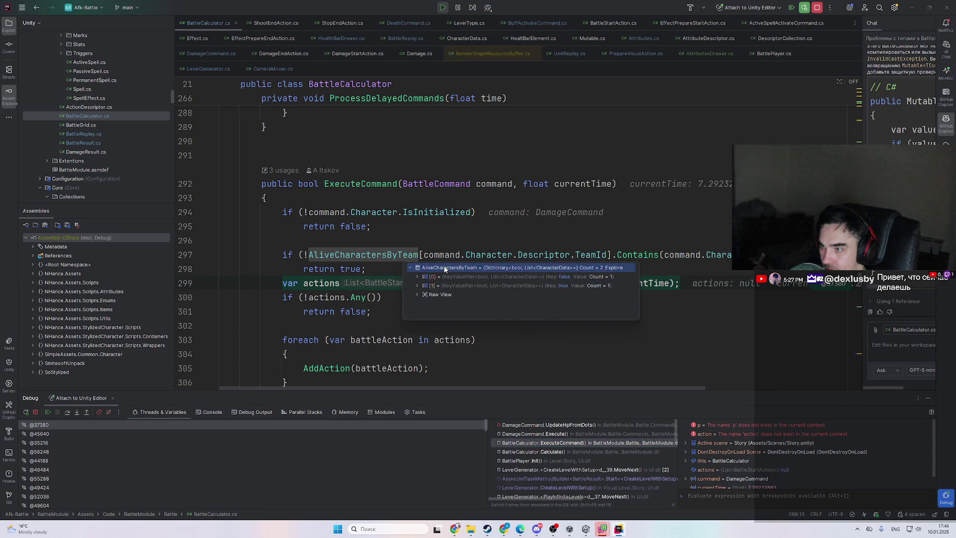
double_click(537, 288)
double_click(510, 306)
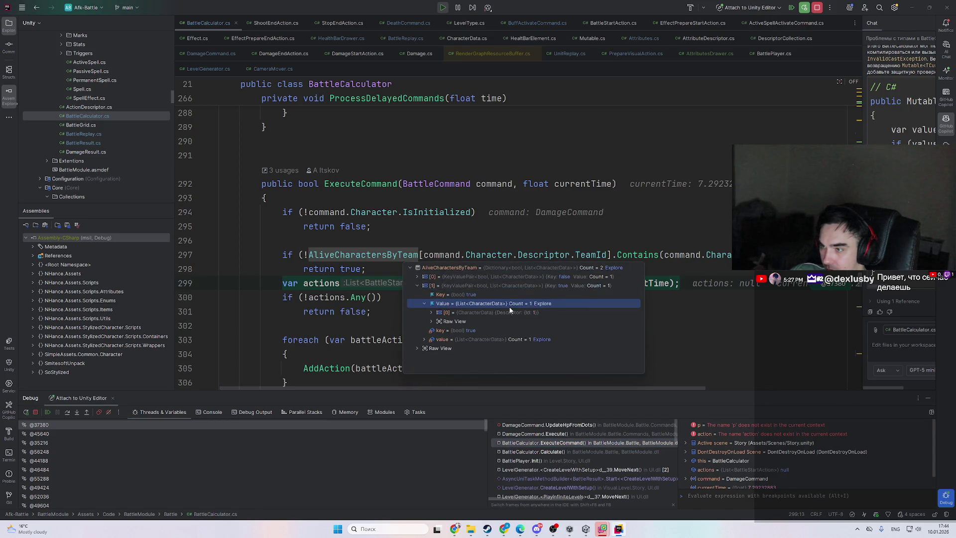
click(512, 312)
click(513, 287)
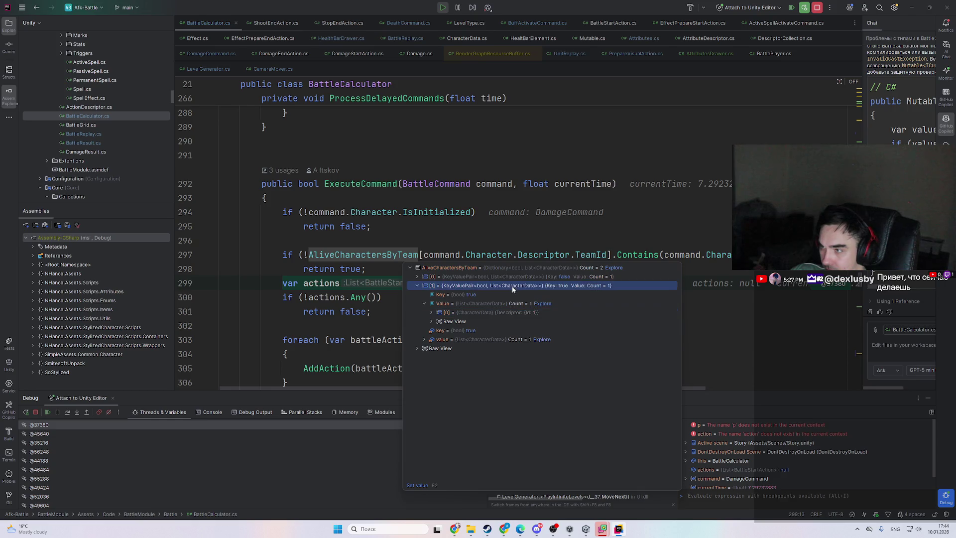
mouse_move(586, 182)
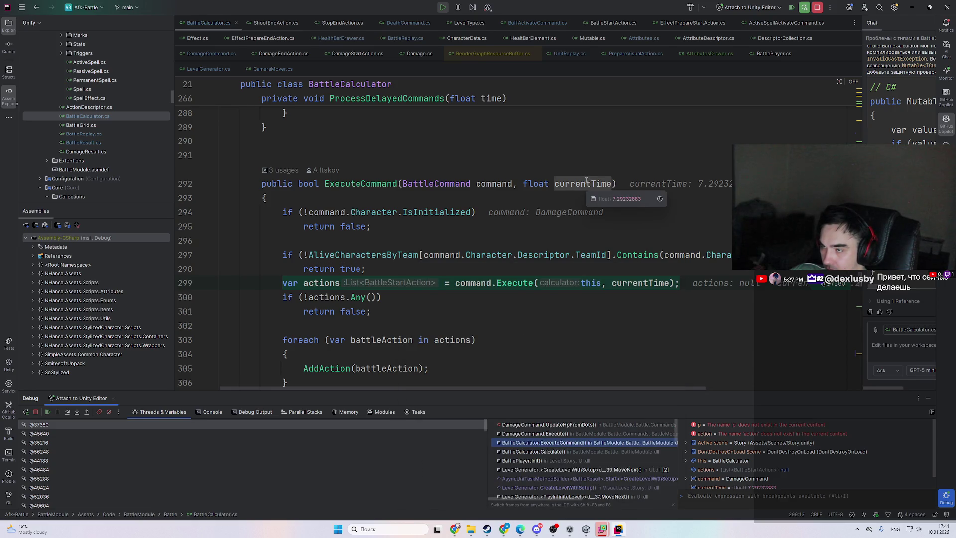
- In the Calculate frame, inspect battleEndAction on line 90 and currentActions on line 85
click(561, 452)
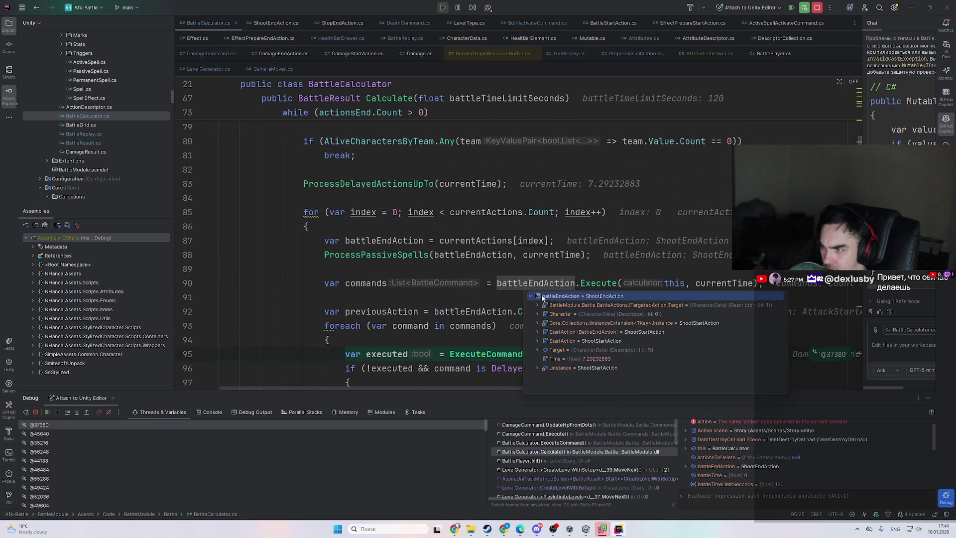
double_click(522, 282)
scroll(522, 271, up, 2)
mouse_move(523, 256)
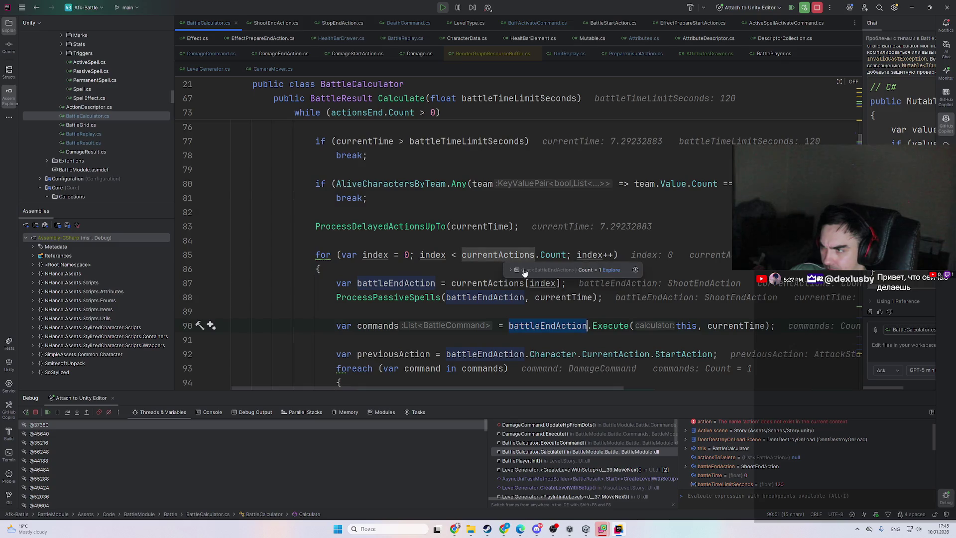
click(493, 256)
scroll(476, 249, up, 5)
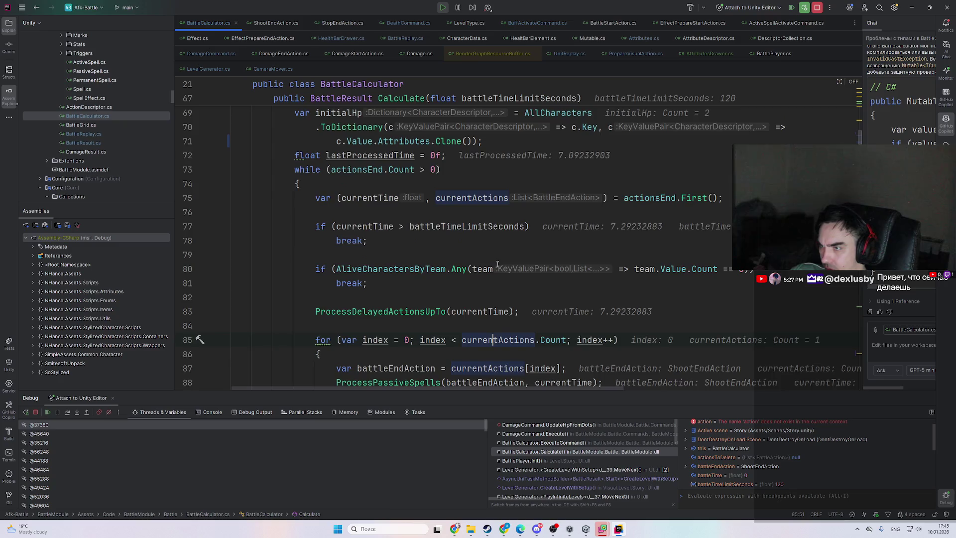
- Expand actionsEnd entries [1]–[4] in the value popup, revealing DotEndAction and SpellCooldownEndAction
click(675, 298)
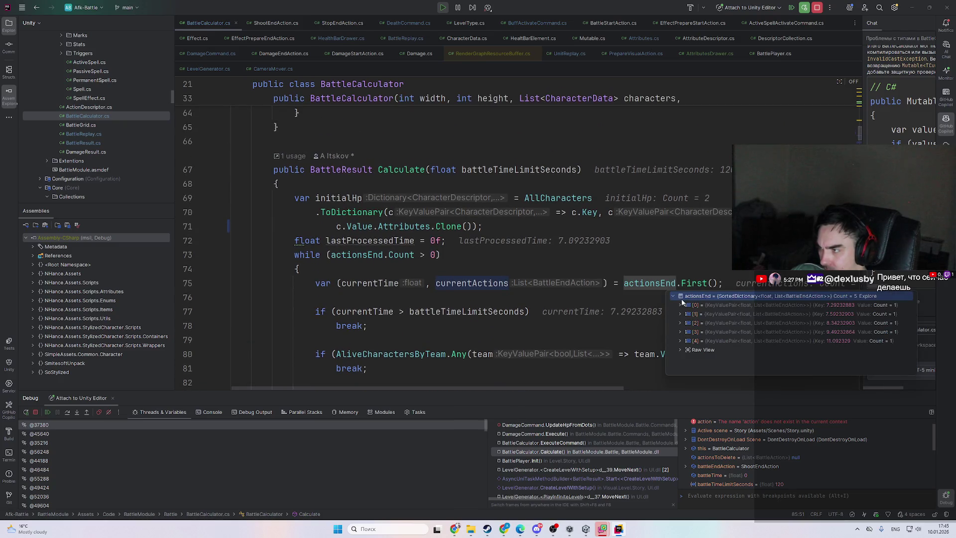
double_click(759, 313)
double_click(756, 331)
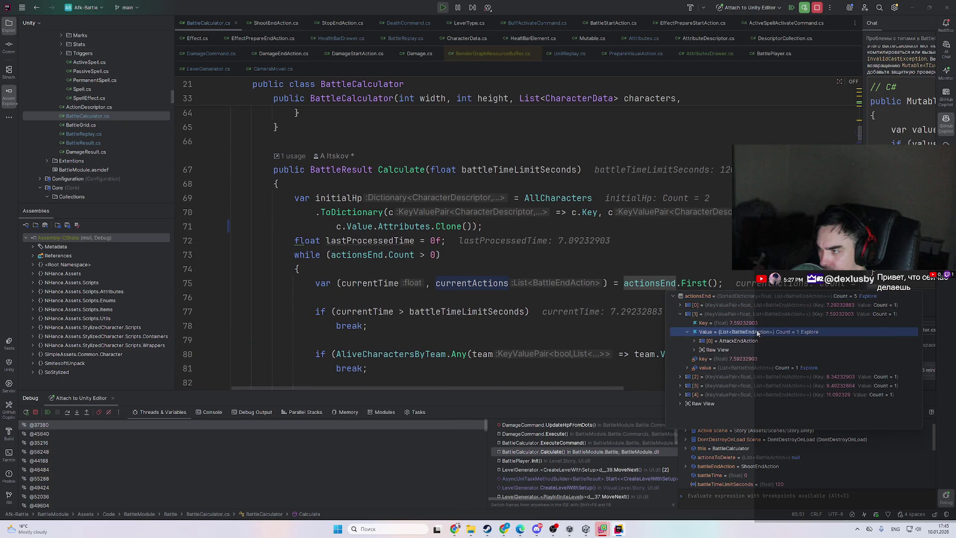
double_click(772, 377)
double_click(769, 394)
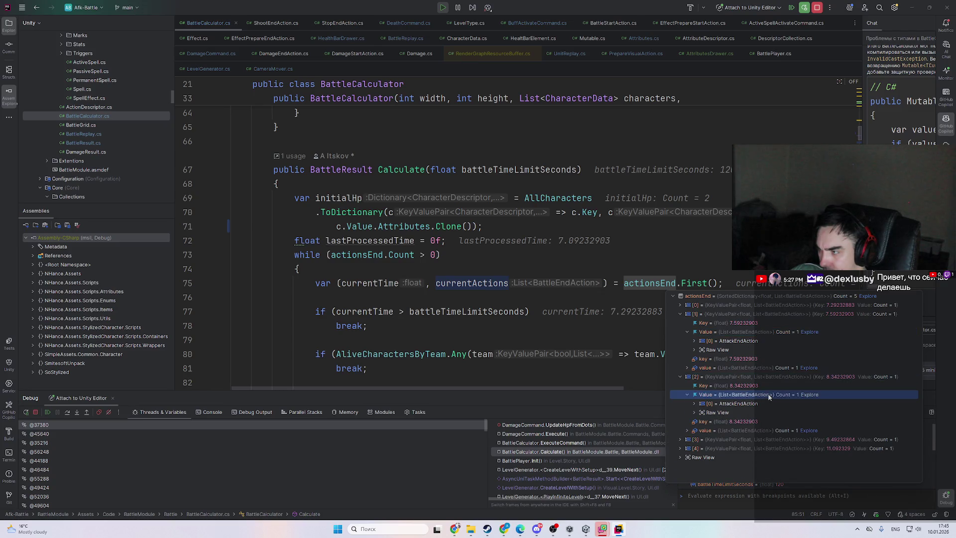
double_click(772, 440)
double_click(773, 456)
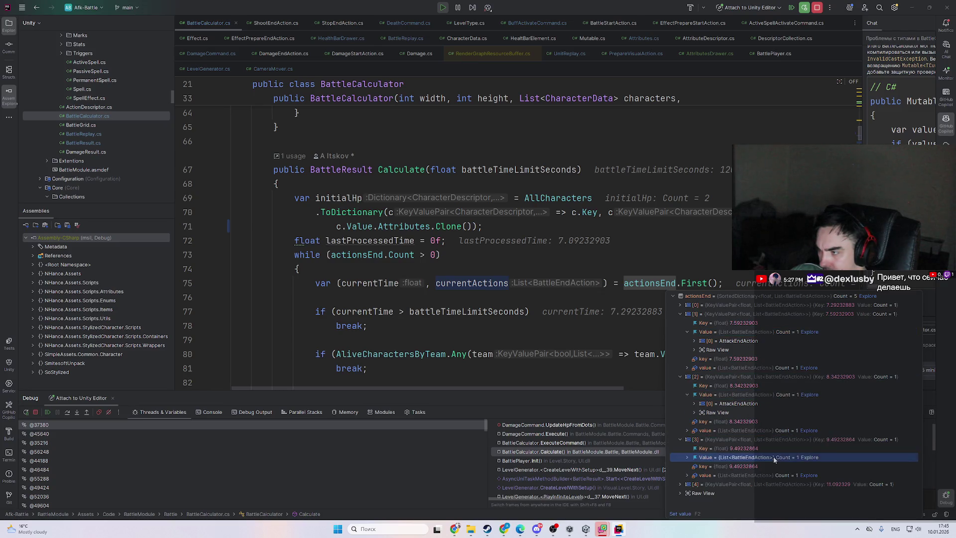
double_click(759, 486)
double_click(758, 483)
scroll(783, 443, up, 1)
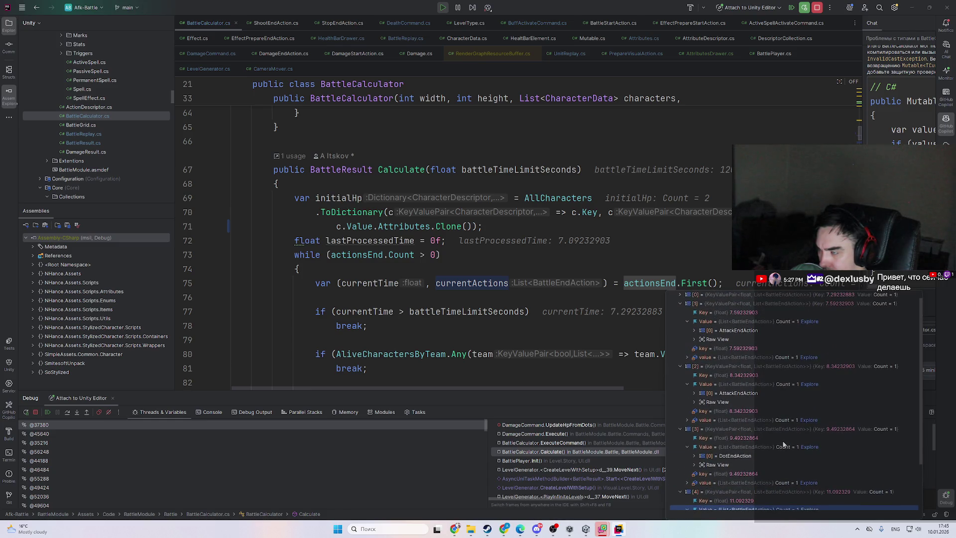
click(590, 260)
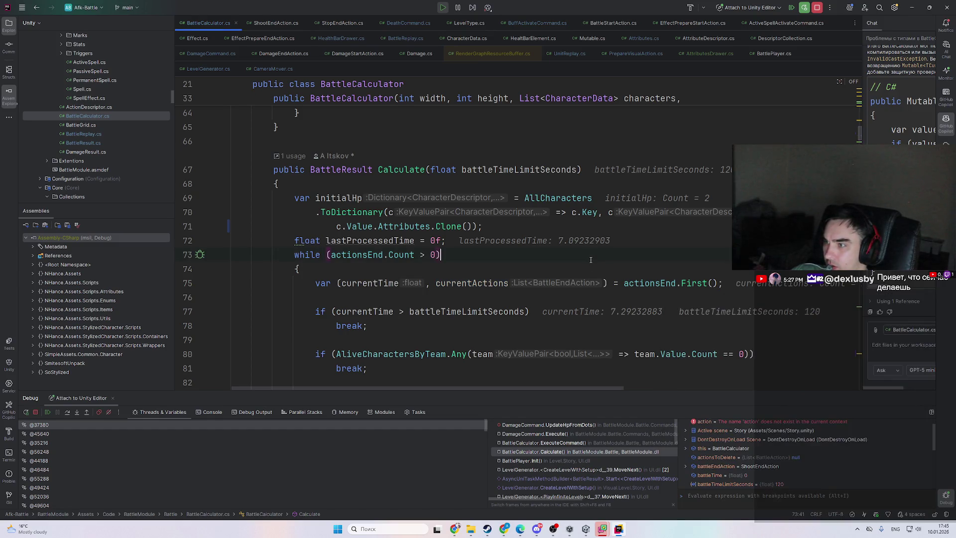
- Drill into this > replay > Actions in the Variables panel to list the recorded actions
scroll(498, 249, up, 1)
scroll(498, 248, down, 1)
scroll(746, 452, down, 2)
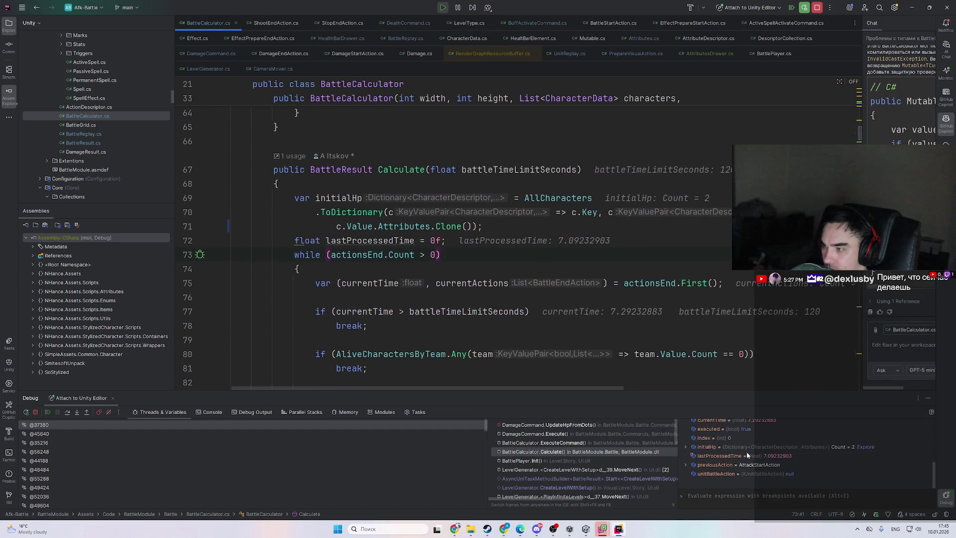
scroll(730, 462, up, 3)
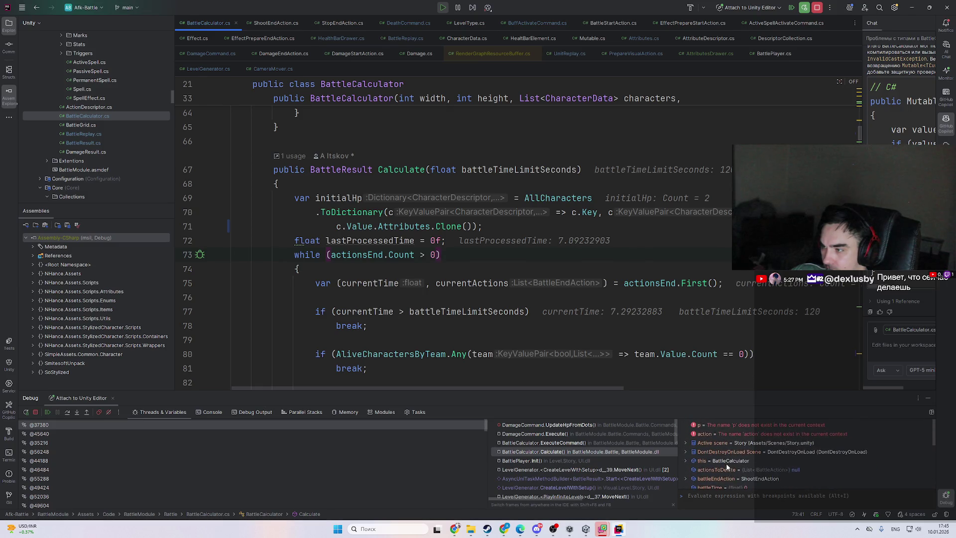
double_click(728, 461)
scroll(727, 462, down, 3)
scroll(727, 464, down, 3)
double_click(729, 423)
double_click(810, 435)
scroll(799, 435, down, 4)
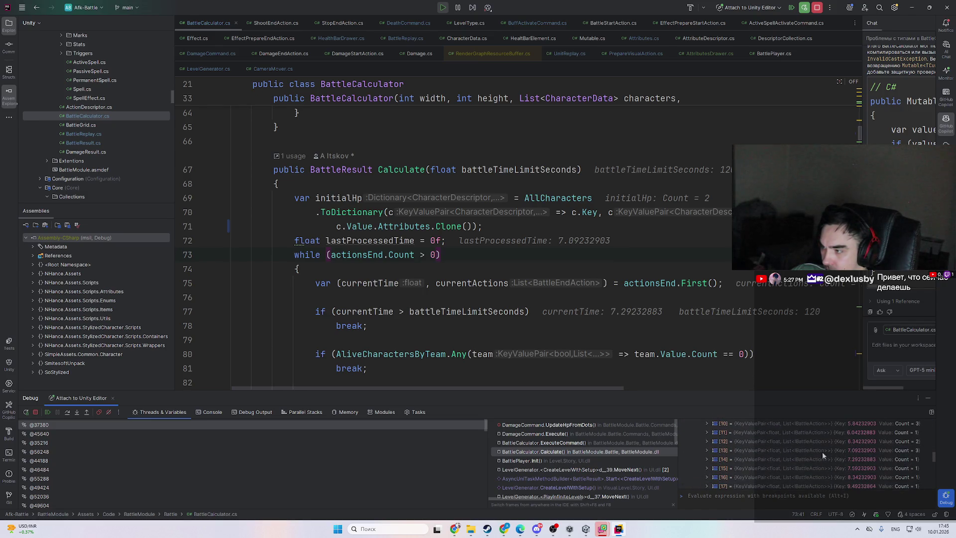
- Expand recorded entries [13] and [14], showing entry 13's three actions and entry 14's ShootEndAction
double_click(791, 451)
scroll(786, 448, down, 1)
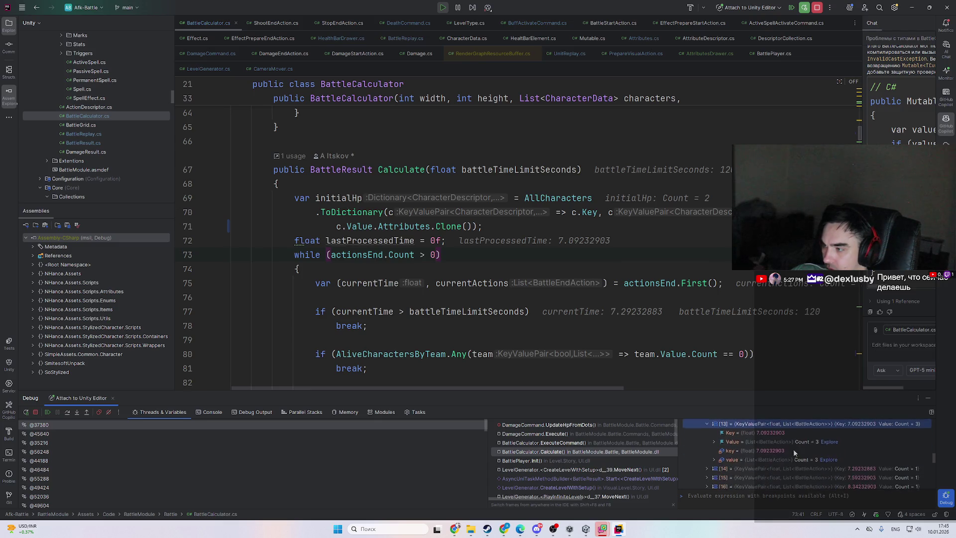
click(781, 443)
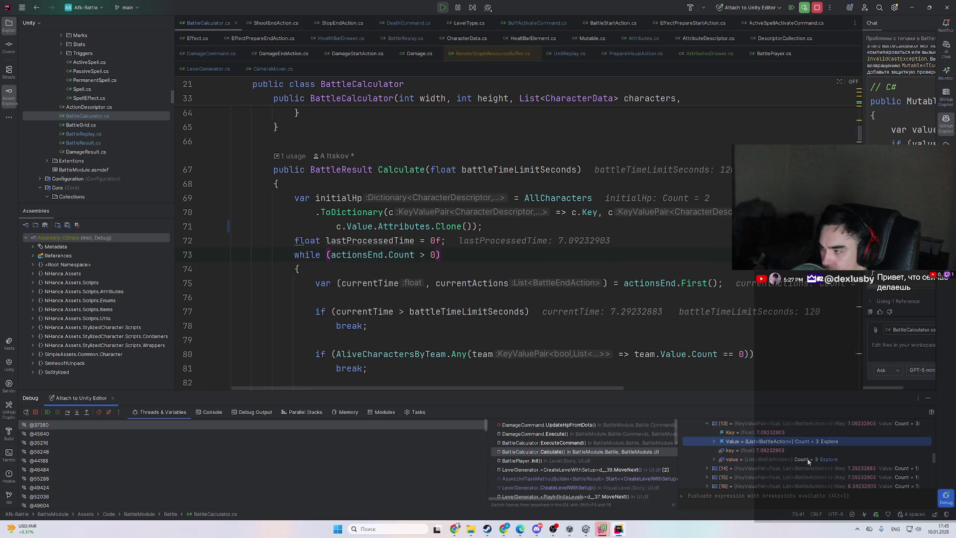
double_click(809, 459)
double_click(808, 461)
double_click(803, 469)
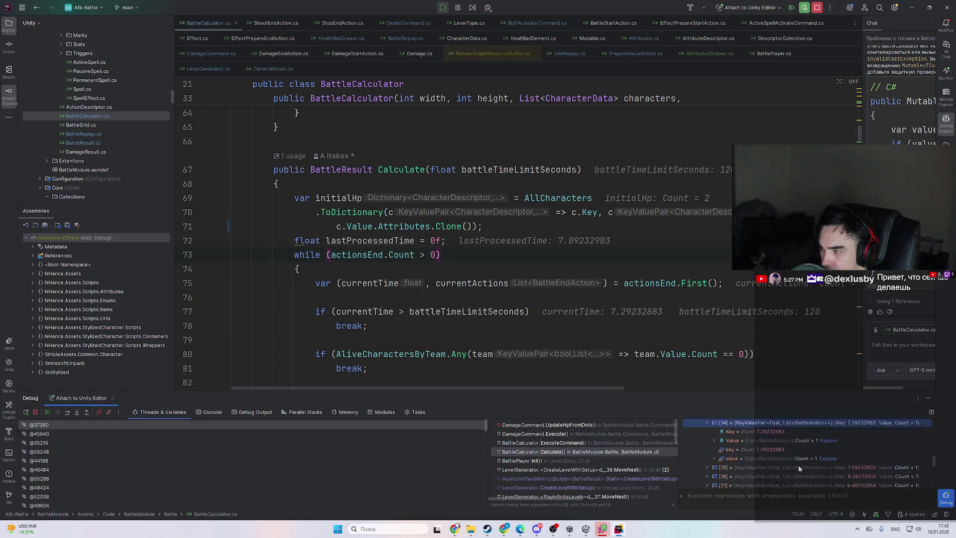
scroll(799, 464, down, 2)
click(775, 433)
double_click(776, 433)
- Expand recorded entries [15] and [16], each holding an AttackEndAction
double_click(779, 433)
double_click(804, 458)
scroll(805, 458, down, 1)
double_click(804, 451)
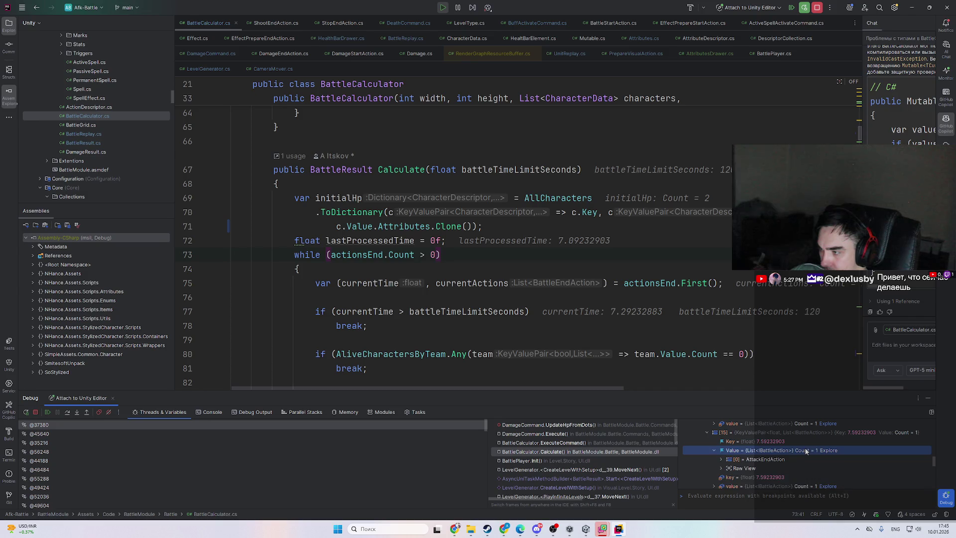
double_click(786, 432)
double_click(847, 442)
double_click(806, 459)
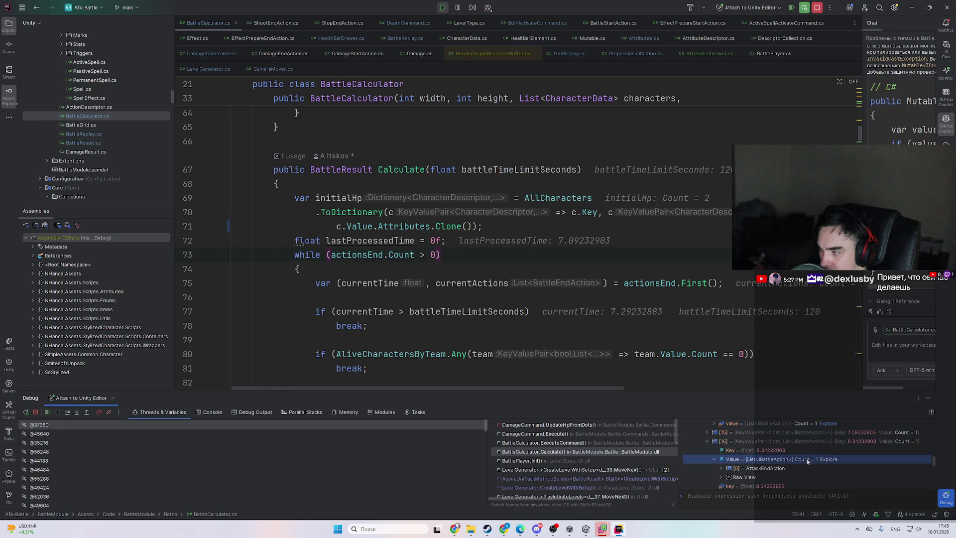
- Expand recorded entries [17] and [18], showing a DotEndAction and a SpellCooldownEndAction
double_click(835, 441)
double_click(821, 450)
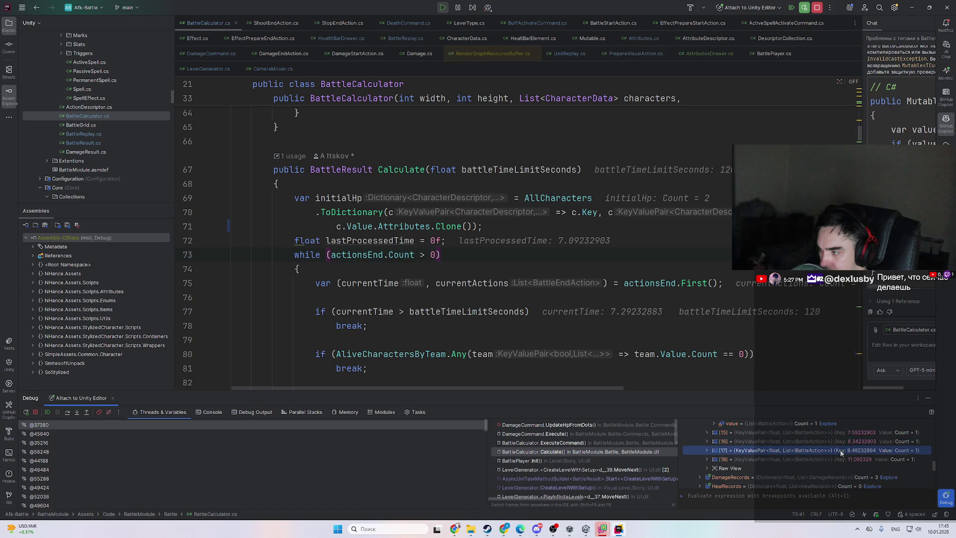
double_click(812, 468)
double_click(820, 447)
double_click(821, 457)
double_click(797, 474)
double_click(798, 457)
- Re-check recorded entries [14] and [15], their ShootEndAction and AttackEndAction, then refocus the editor
scroll(804, 449, up, 3)
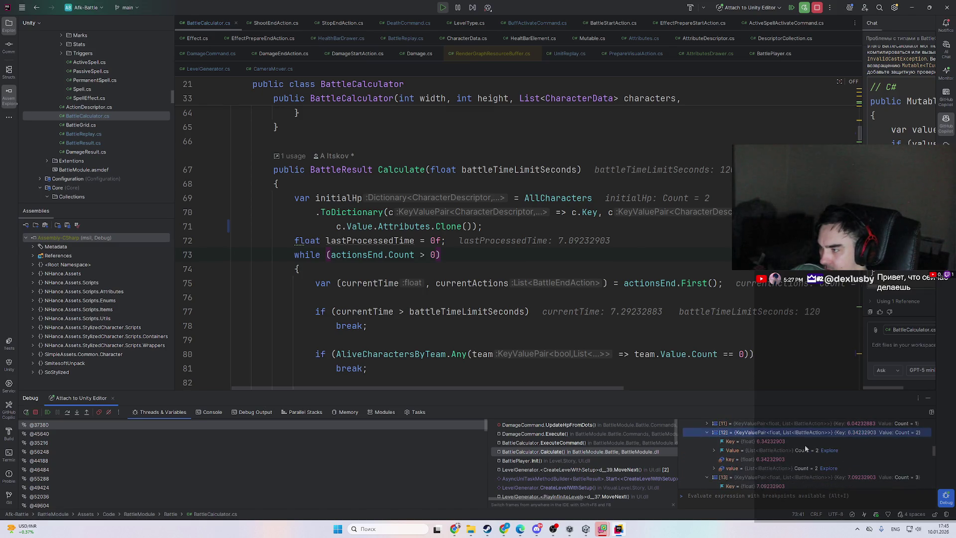
click(813, 432)
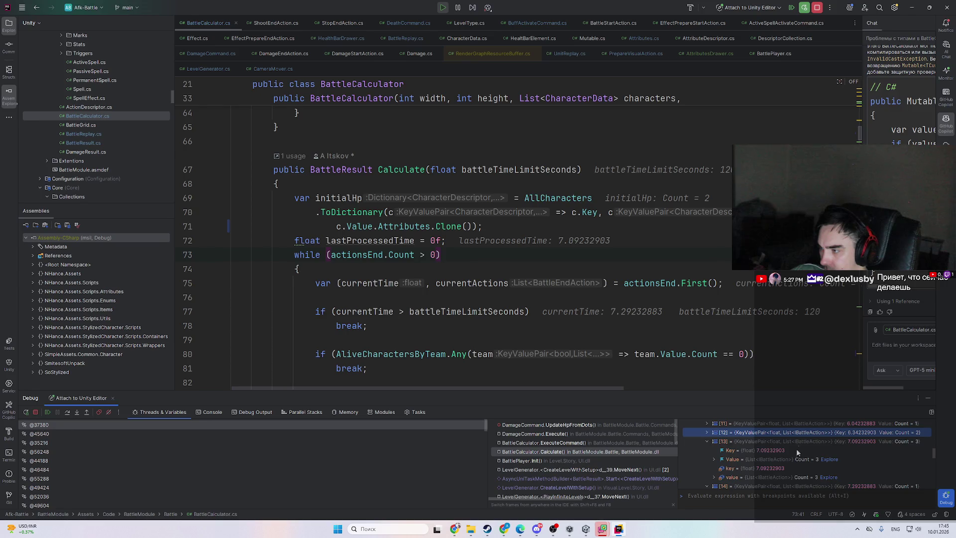
double_click(797, 442)
click(799, 451)
double_click(783, 451)
double_click(782, 467)
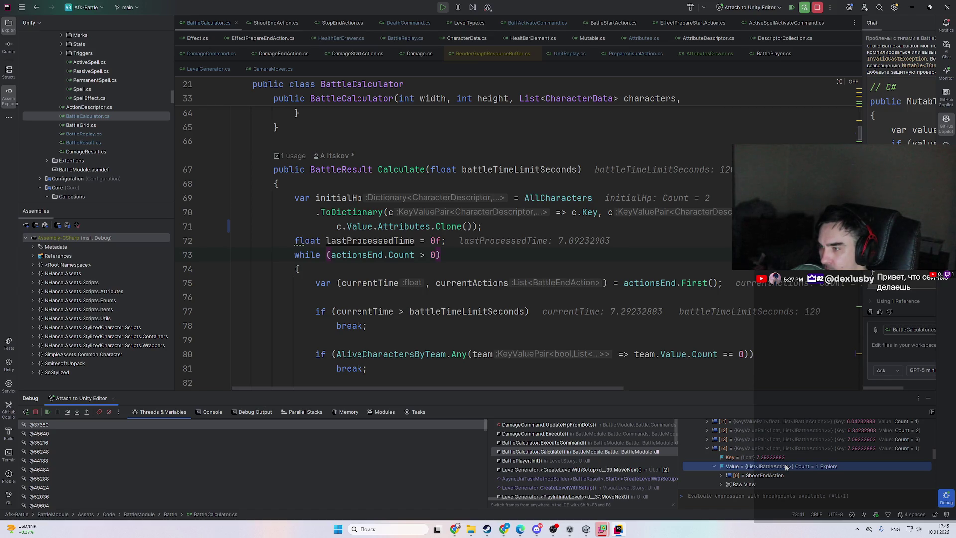
click(801, 456)
scroll(801, 456, down, 2)
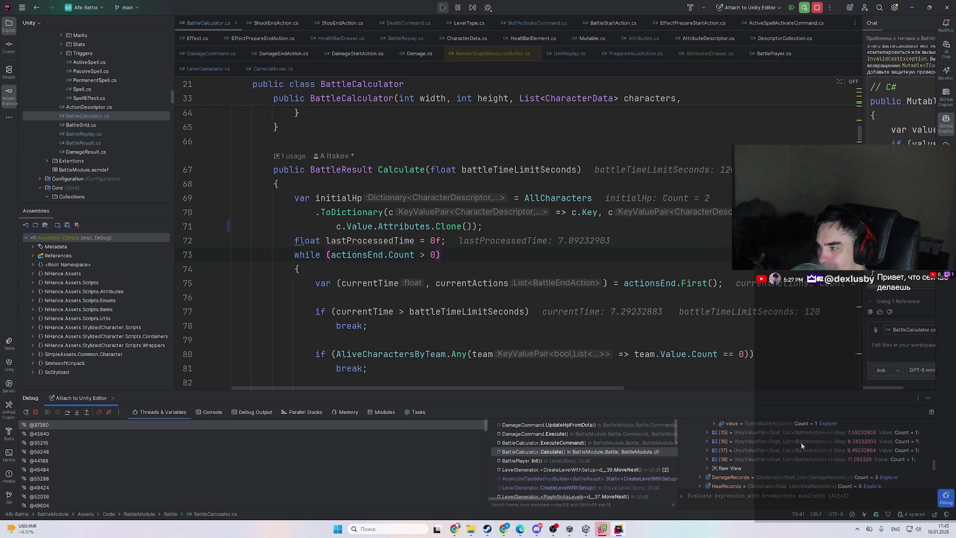
double_click(800, 441)
double_click(792, 450)
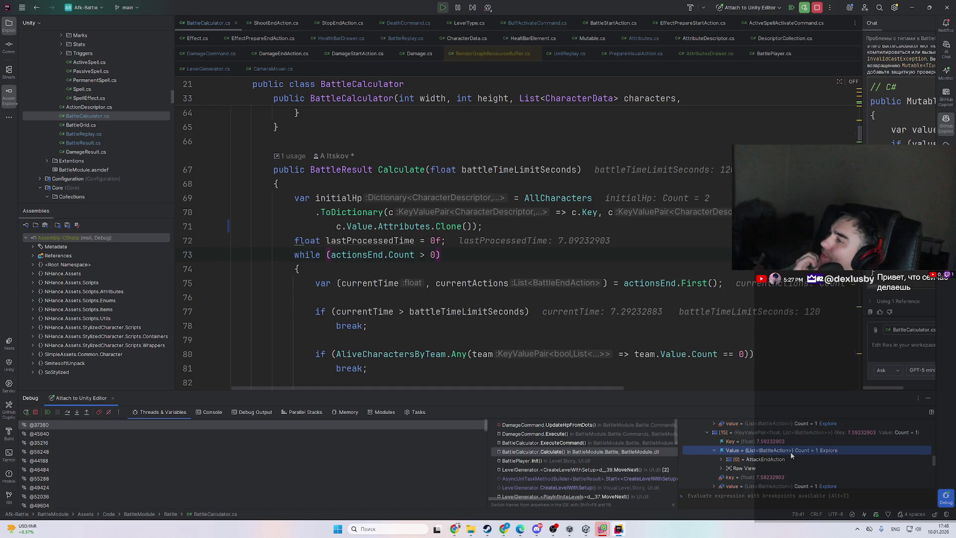
click(447, 240)
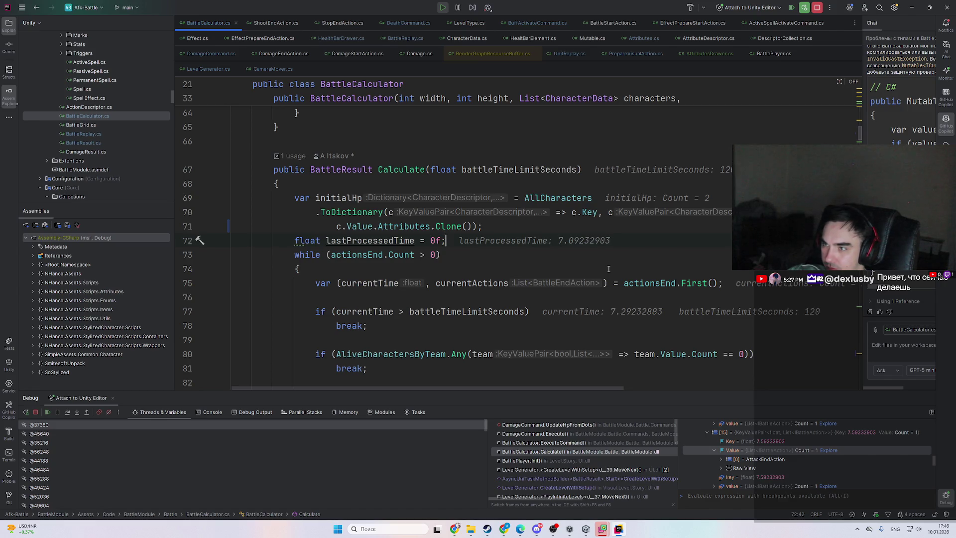
- Search 'deathend' to open DeathActionEnd and jump to the DeathCommand declaration
key(shift)
key(shift)
text(deathend)
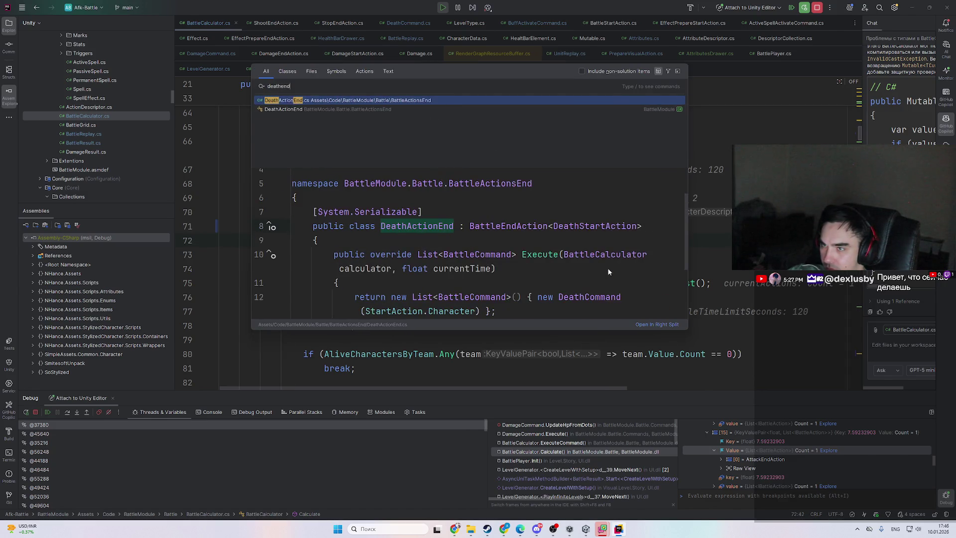
key(Return)
ctrl+click(517, 215)
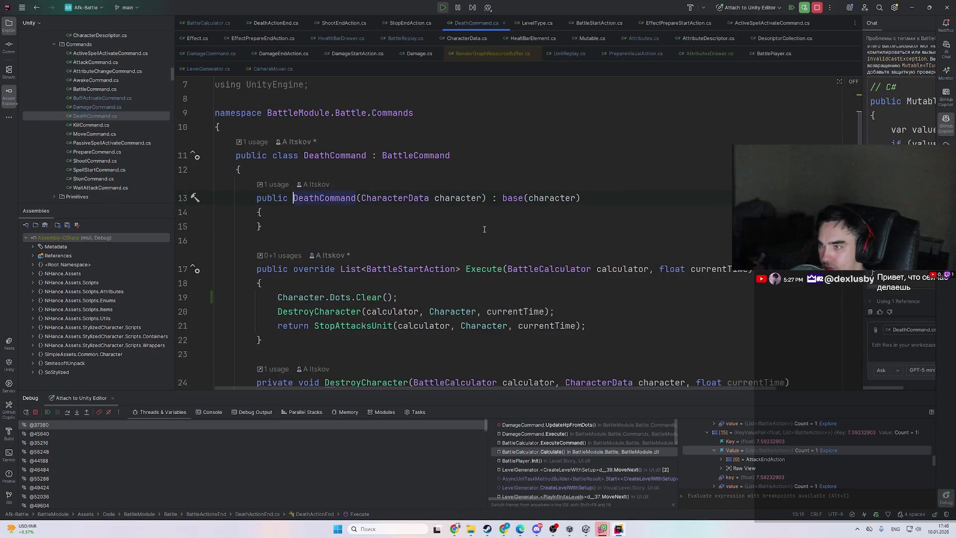
scroll(371, 214, down, 3)
- Break on DeathCommand line 19 (Character.Dots.Clear()), resume, and select the ExecuteCommand frame
click(371, 214)
key(ctrl+F8)
key(F9)
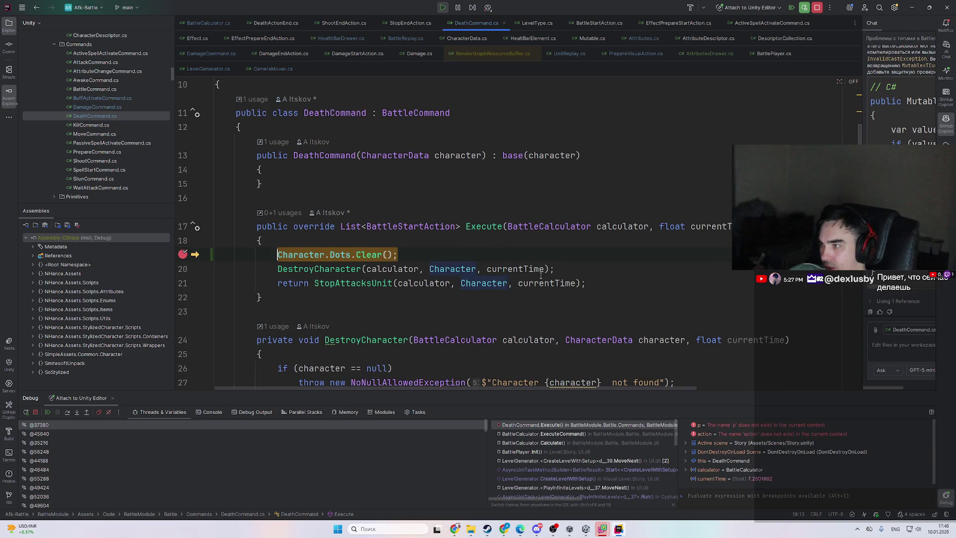
click(548, 434)
scroll(525, 250, up, 2)
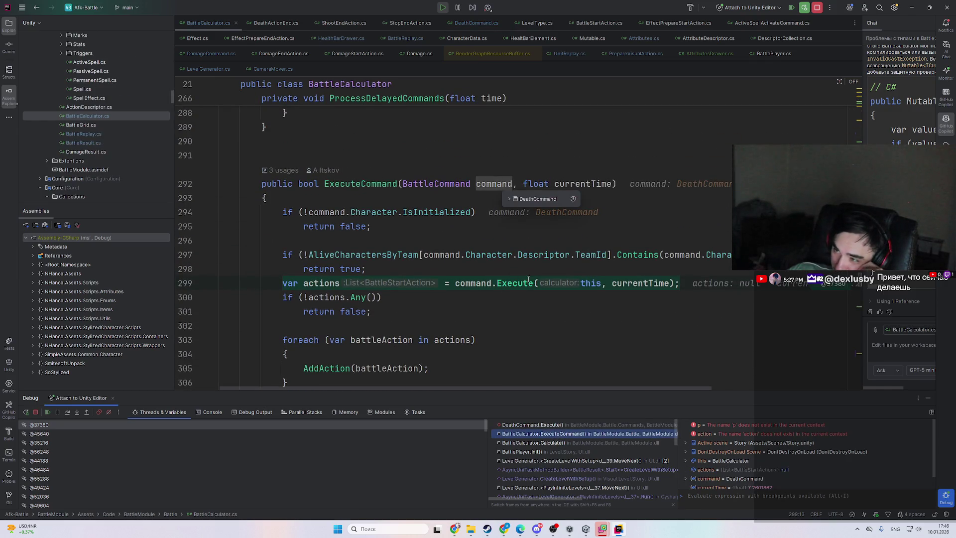
- Switch to the Calculate frame and inspect the command loop variable and currentTime on line 83
click(575, 442)
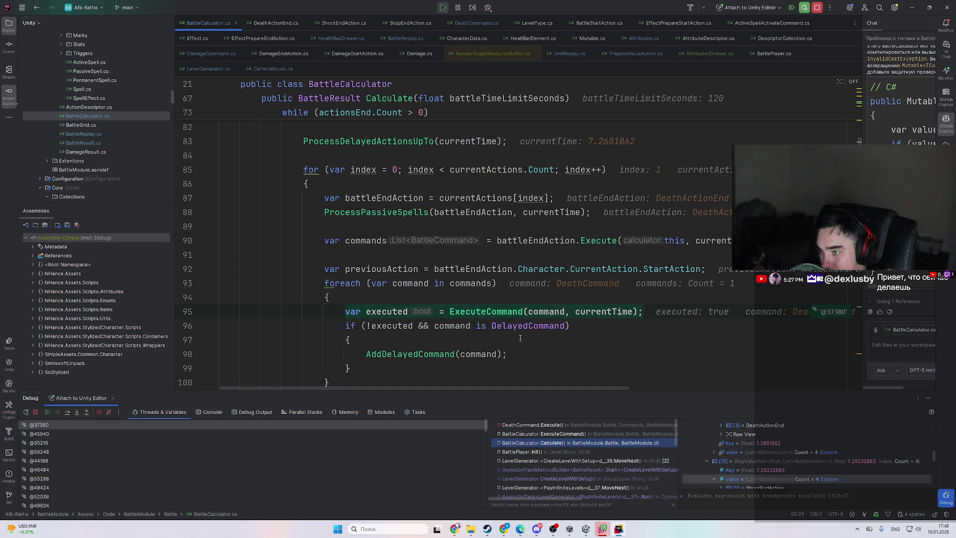
scroll(520, 338, up, 1)
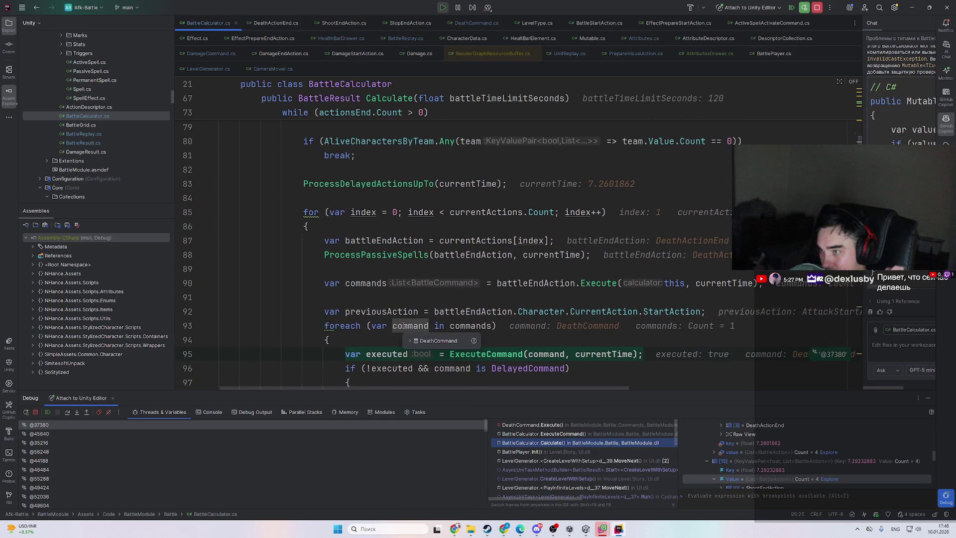
double_click(404, 325)
scroll(417, 334, up, 1)
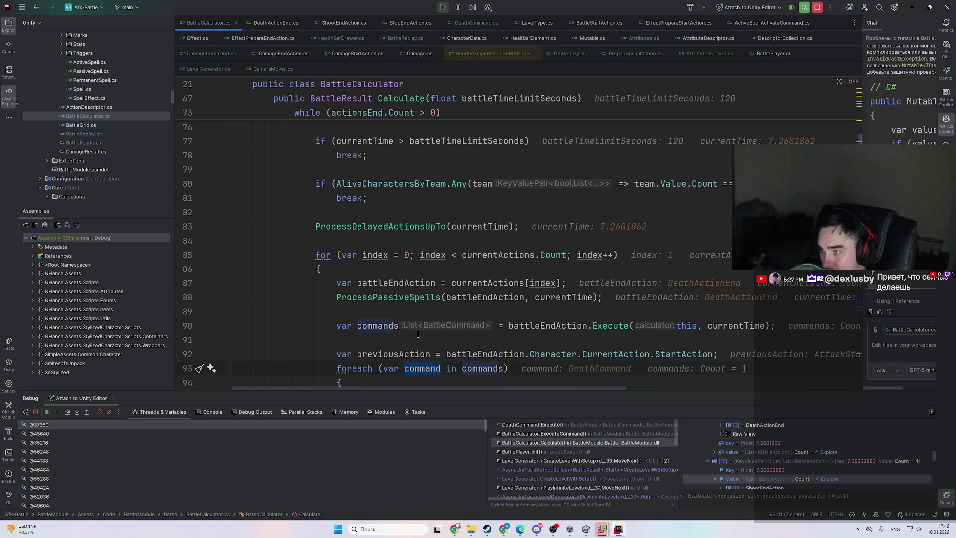
double_click(456, 228)
scroll(498, 249, up, 2)
scroll(510, 254, down, 2)
- Check the index and currentActions values, then view actionsEnd's pending entries, including entry [0]
mouse_move(509, 254)
click(545, 283)
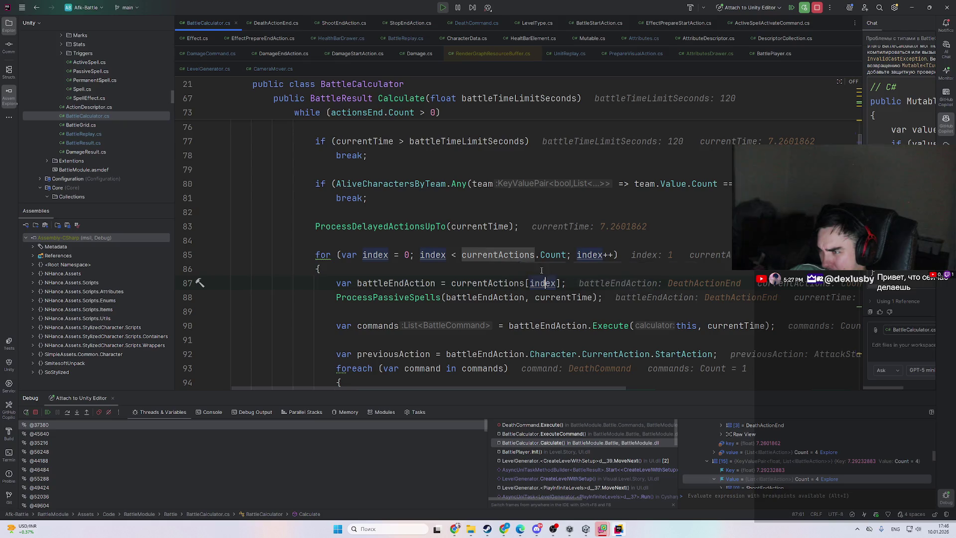
double_click(498, 255)
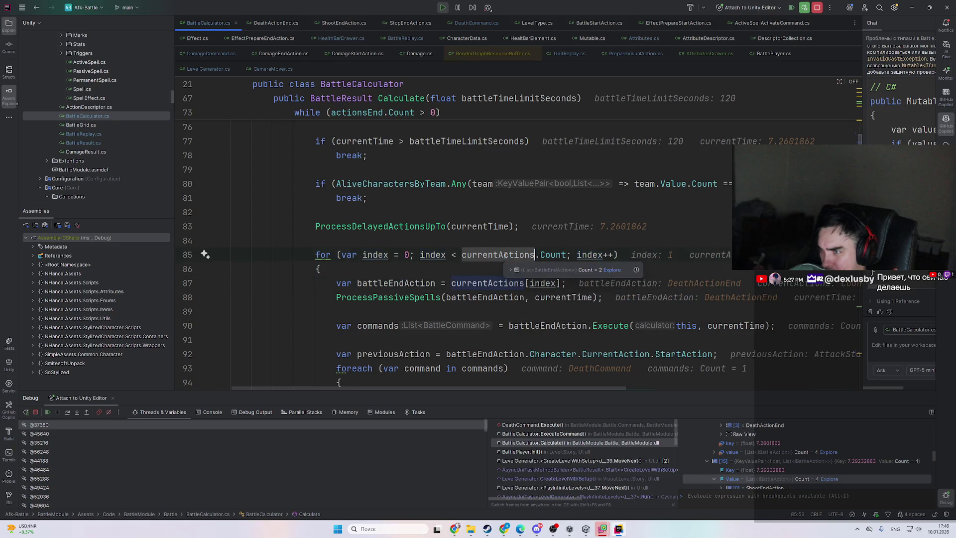
scroll(602, 278, up, 5)
mouse_move(647, 282)
double_click(729, 306)
click(644, 283)
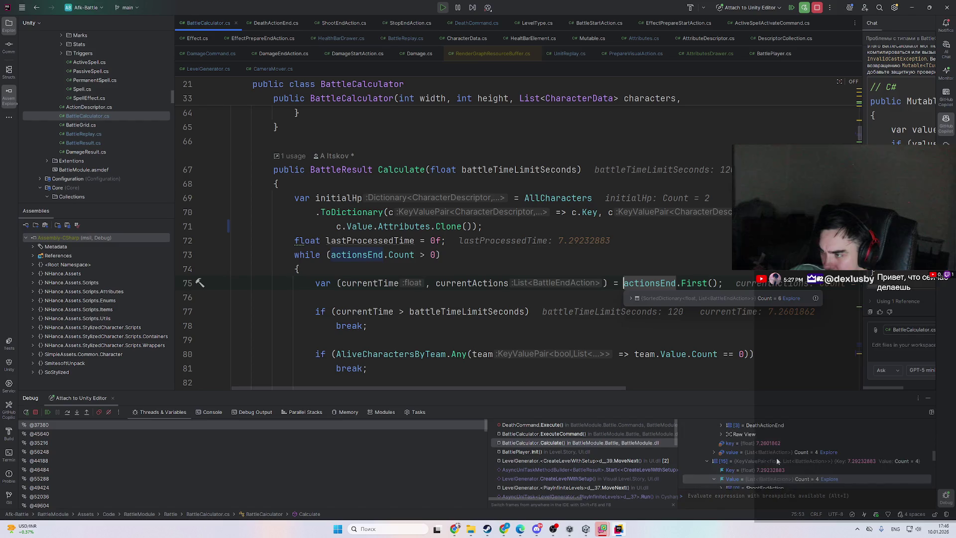
- Collapse the expanded action lists of actionsEnd entries [14] and [15]
scroll(775, 458, up, 3)
click(771, 449)
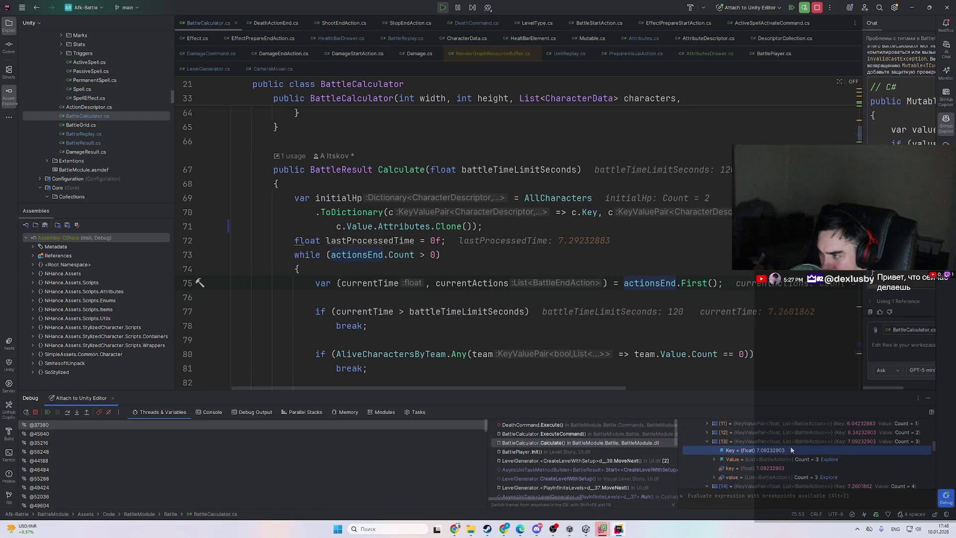
double_click(779, 452)
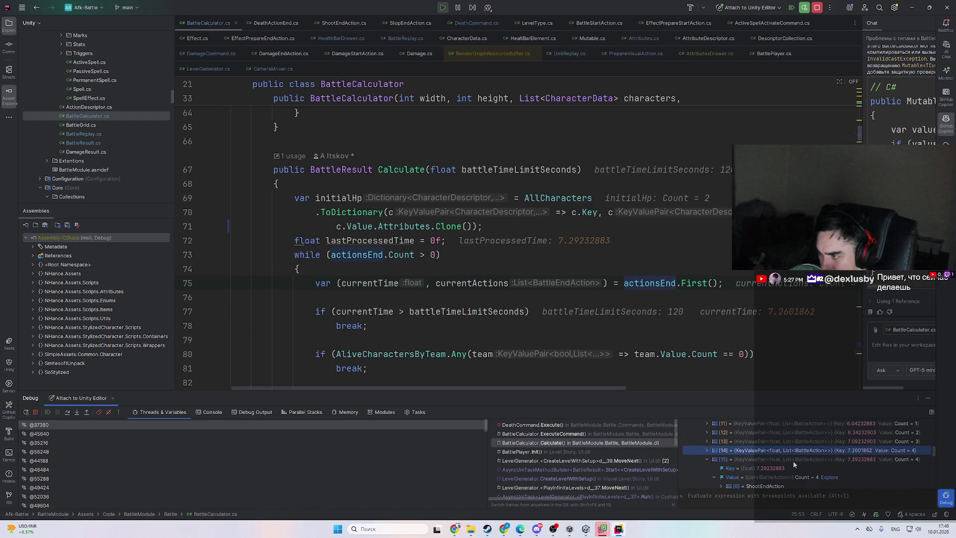
double_click(773, 468)
scroll(774, 468, up, 5)
scroll(795, 443, down, 5)
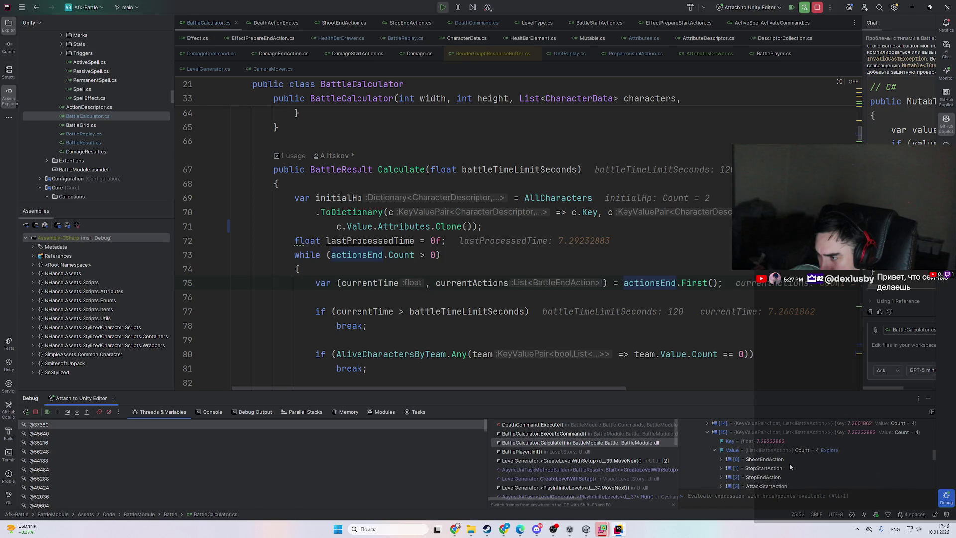
scroll(791, 462, up, 2)
- Expand entry [14] to confirm its Kill and Death actions, then resume with F9
double_click(843, 450)
double_click(787, 465)
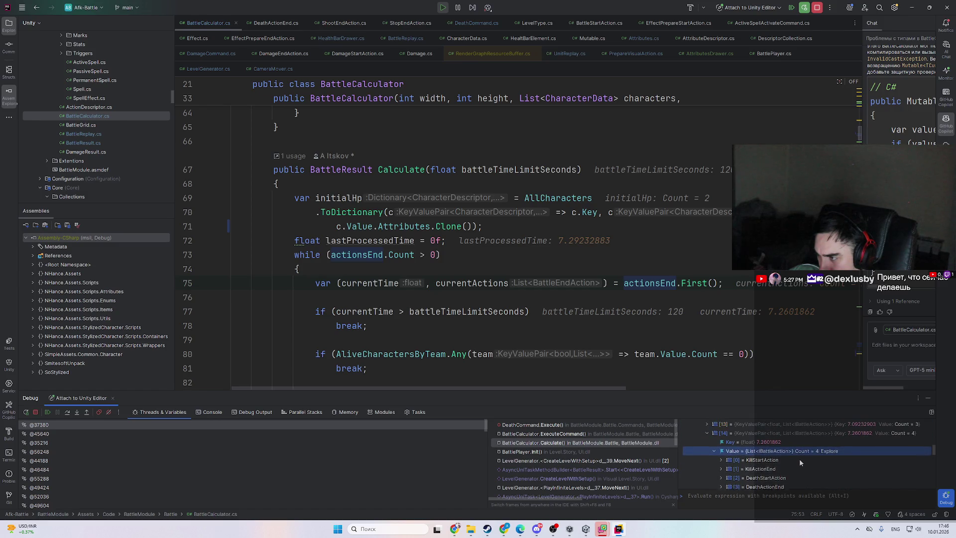
double_click(843, 450)
click(819, 459)
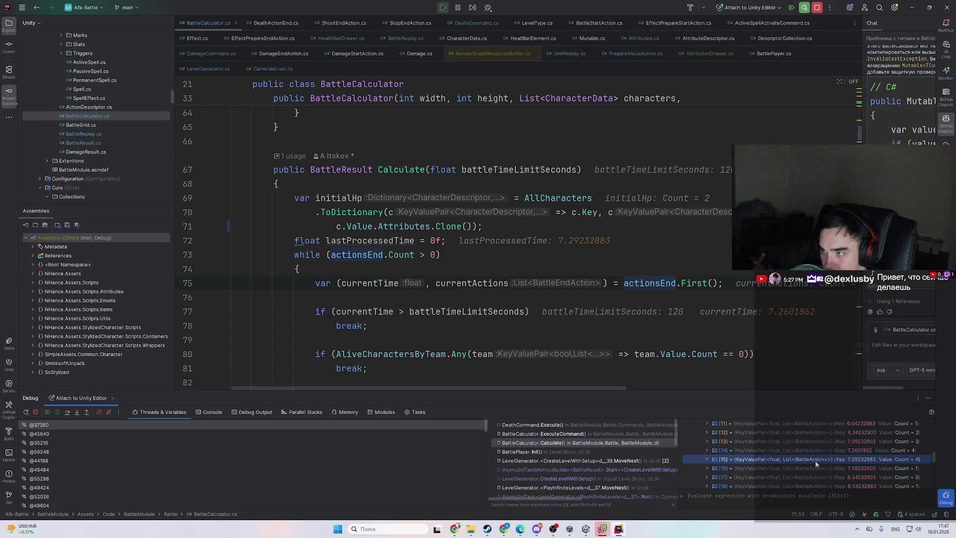
click(368, 325)
key(F9)
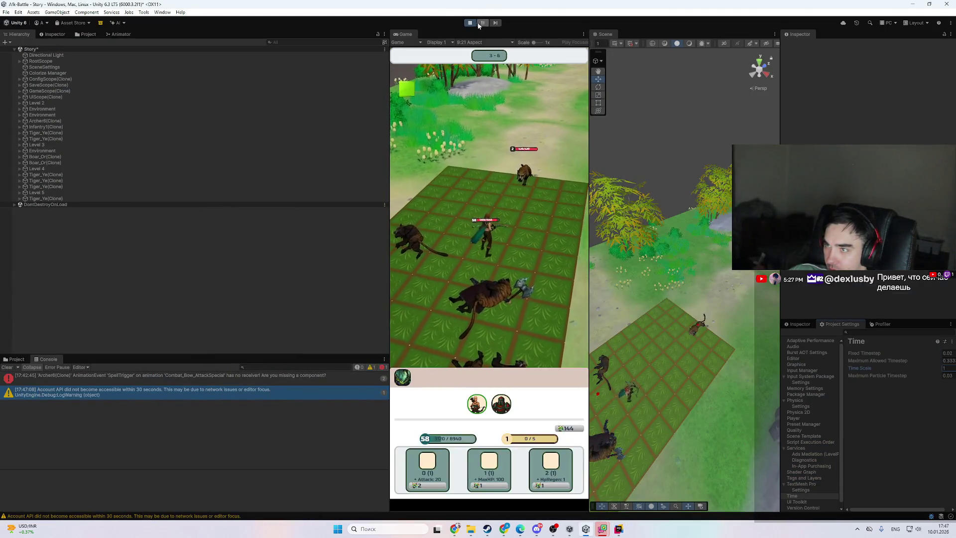
- Stop Unity's Play mode and remove the breakpoint on DeathCommand.cs line 19 in Rider
click(473, 23)
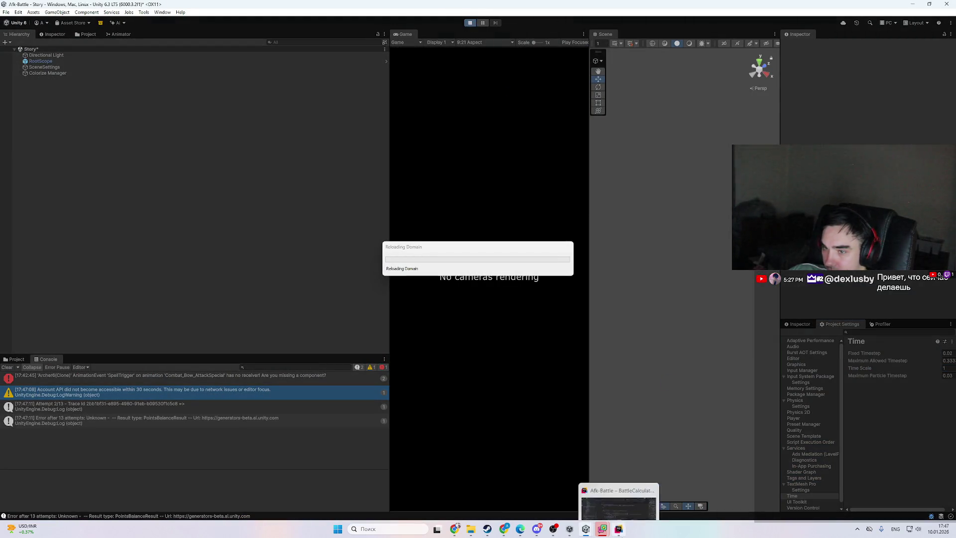
click(620, 533)
key(ctrl+alt+Left)
key(ctrl+alt+Left)
key(ctrl+alt+Left)
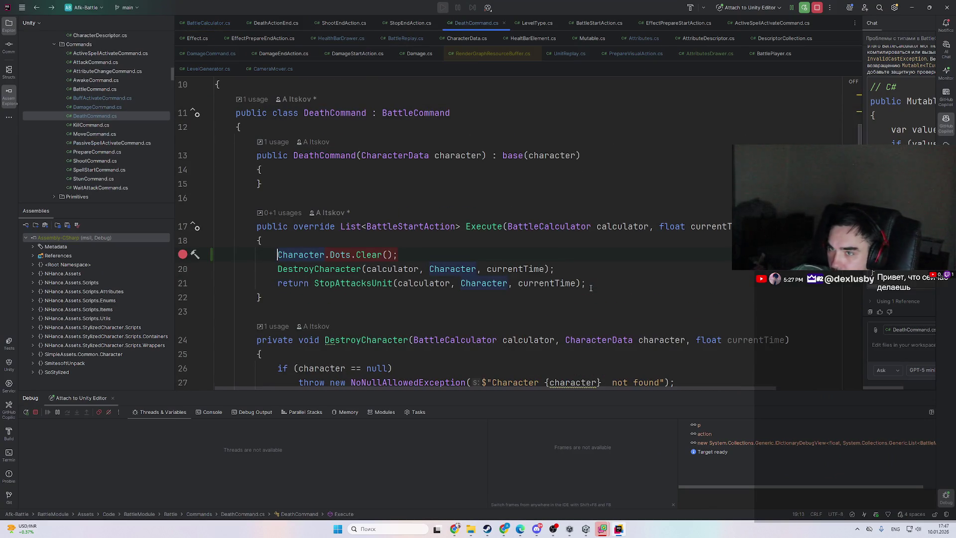
key(ctrl+F8)
- Rerun the battle in Play mode, switching between Unity and Rider, ending at DeathCommand line 19
click(617, 530)
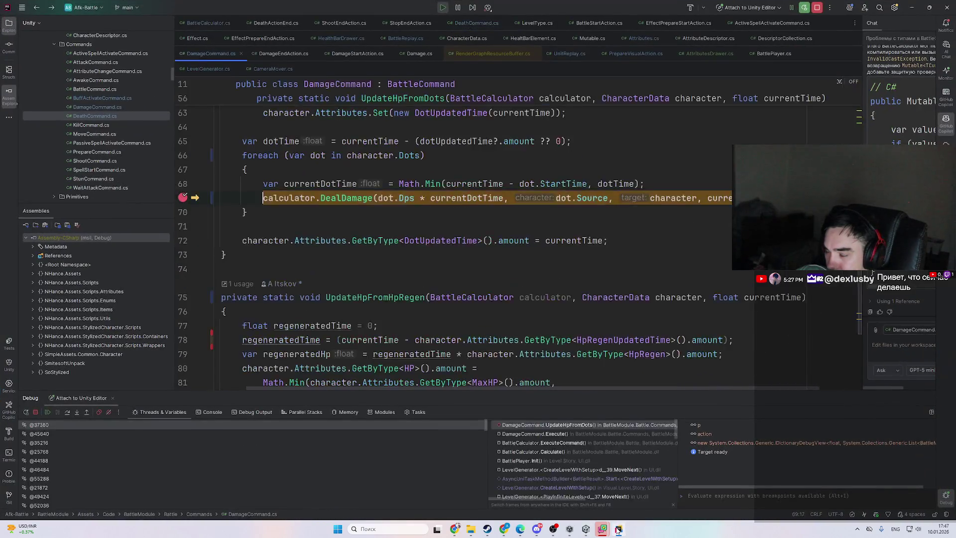
click(617, 530)
click(618, 530)
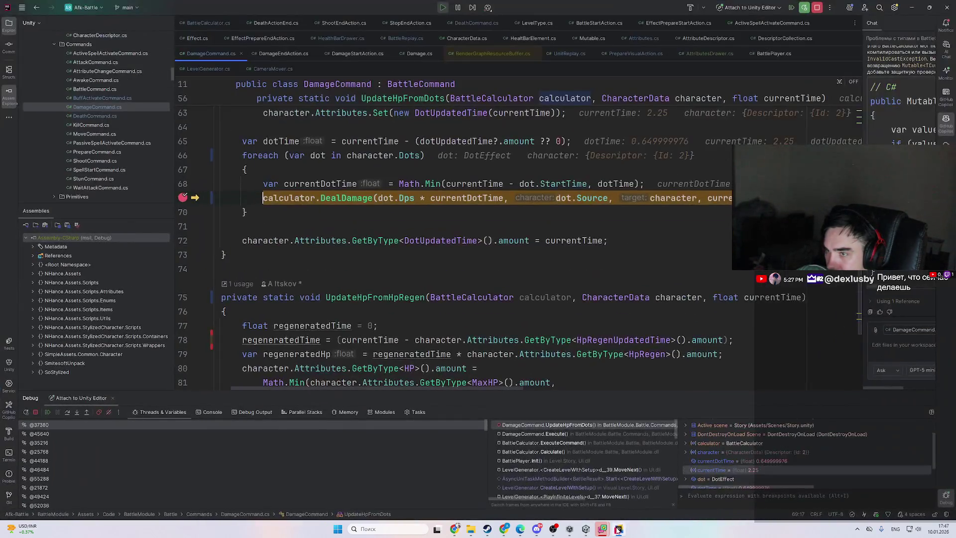
click(618, 530)
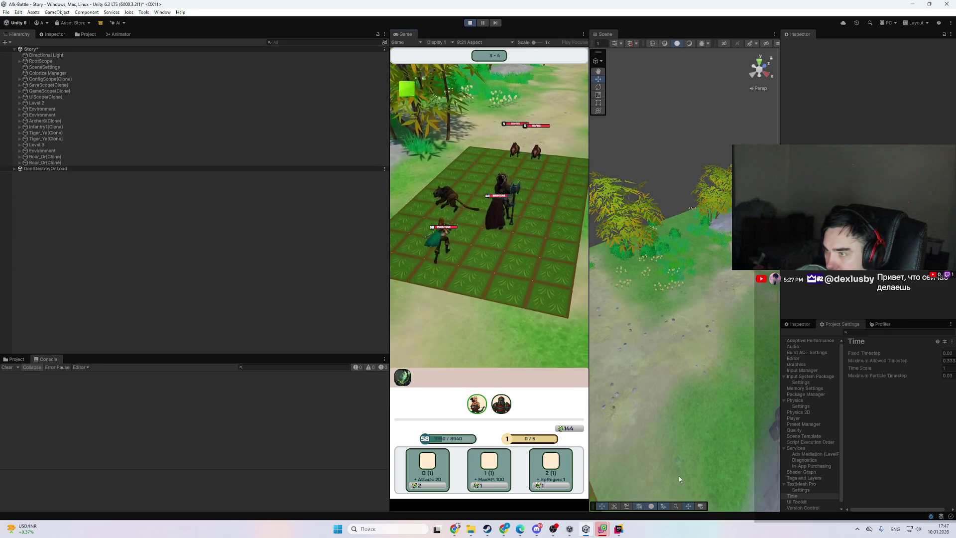
click(618, 529)
click(620, 530)
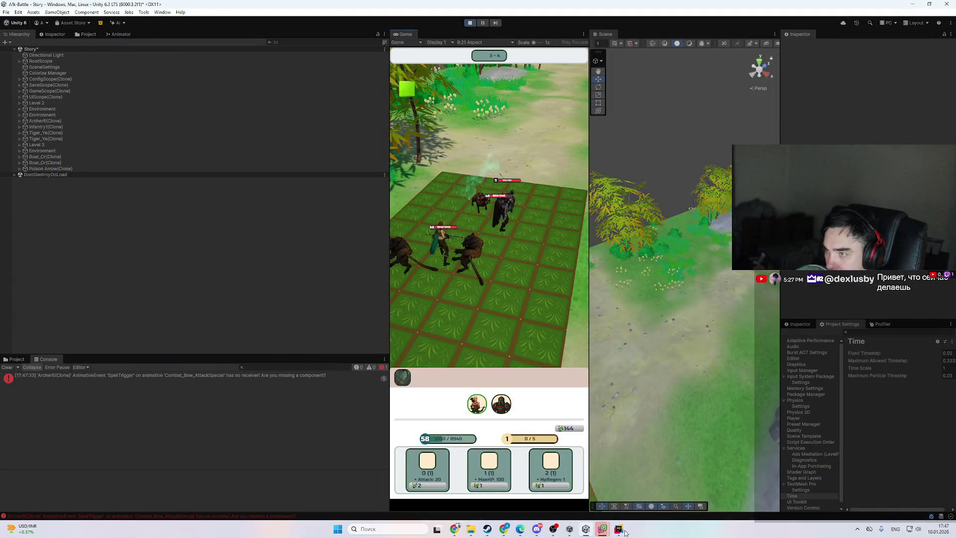
click(623, 530)
click(625, 532)
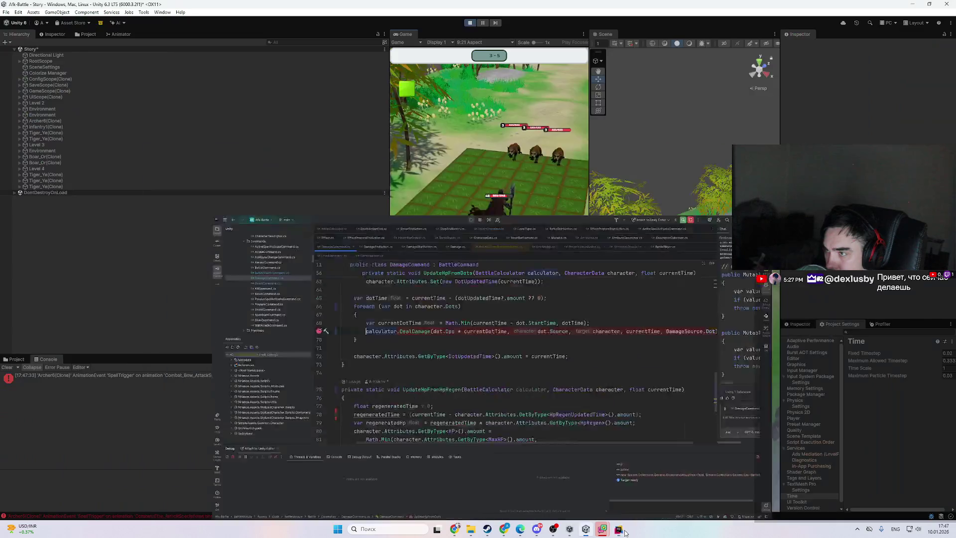
click(619, 529)
click(586, 297)
key(ctrl+alt+Left)
key(ctrl+alt+Left)
key(shift)
key(shift)
- Open DeathStartAction.cs via search 'deas' and set a breakpoint on constructor line 10
text(deas)
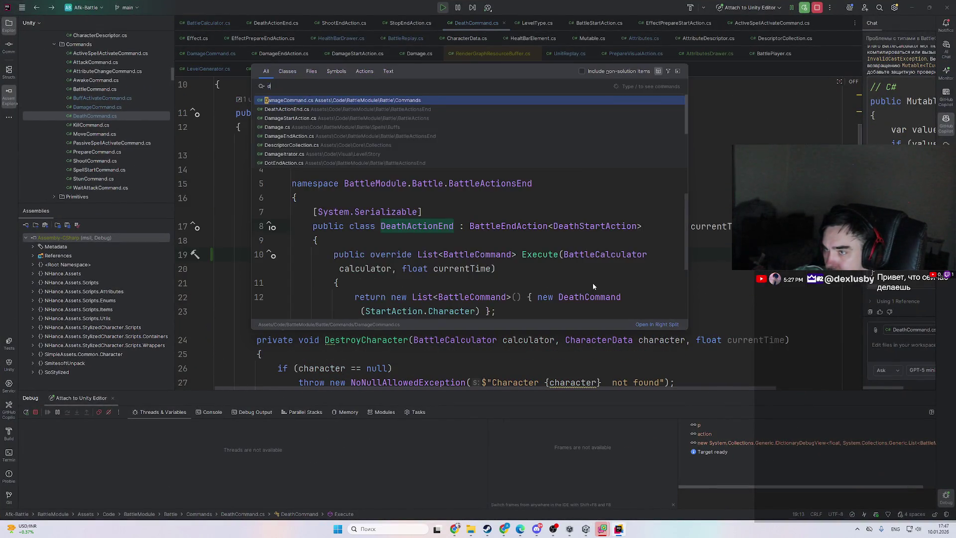
key(Return)
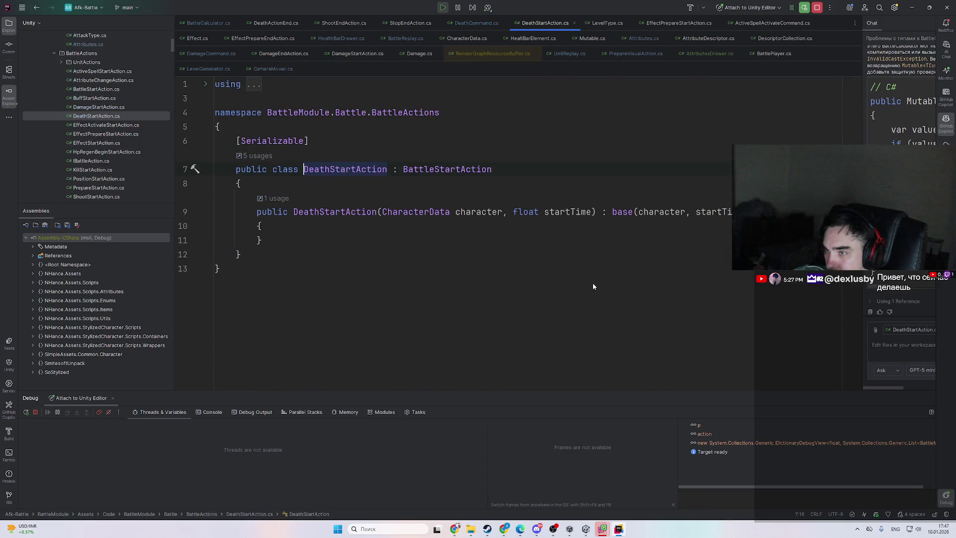
click(411, 226)
key(ctrl+F8)
- Resume until the dot-damage breakpoint hits, then step up through DamageCommand.Execute() to ExecuteCommand()
click(619, 529)
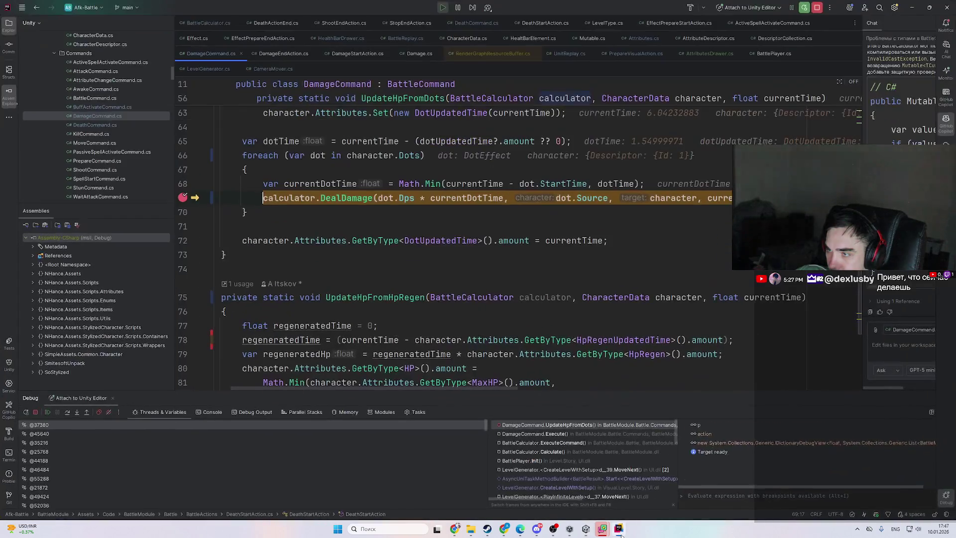
scroll(576, 277, up, 1)
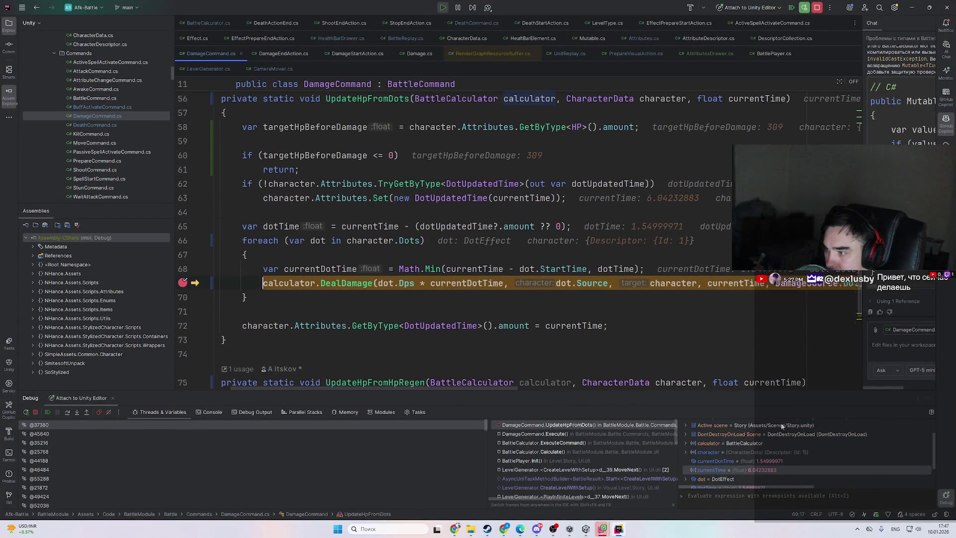
scroll(801, 449, down, 2)
key(F9)
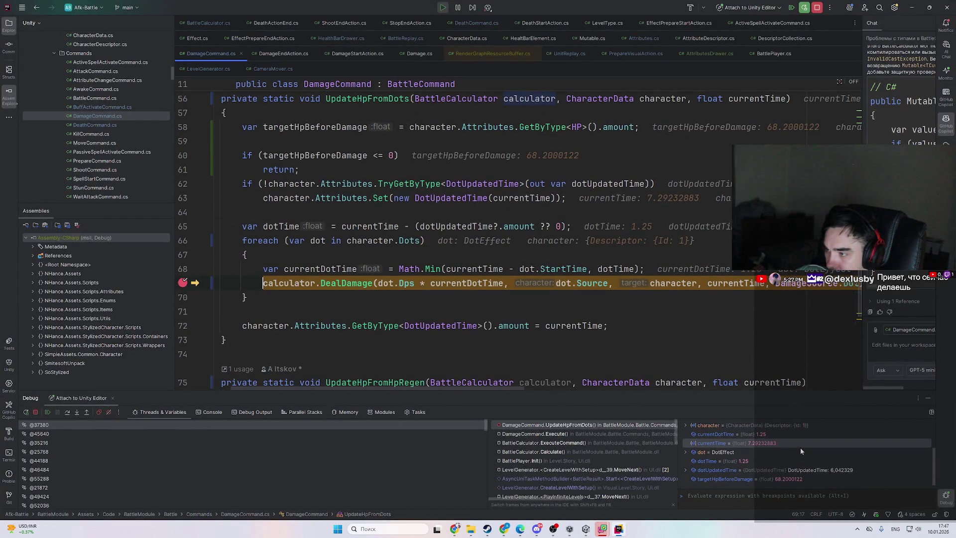
scroll(789, 443, up, 3)
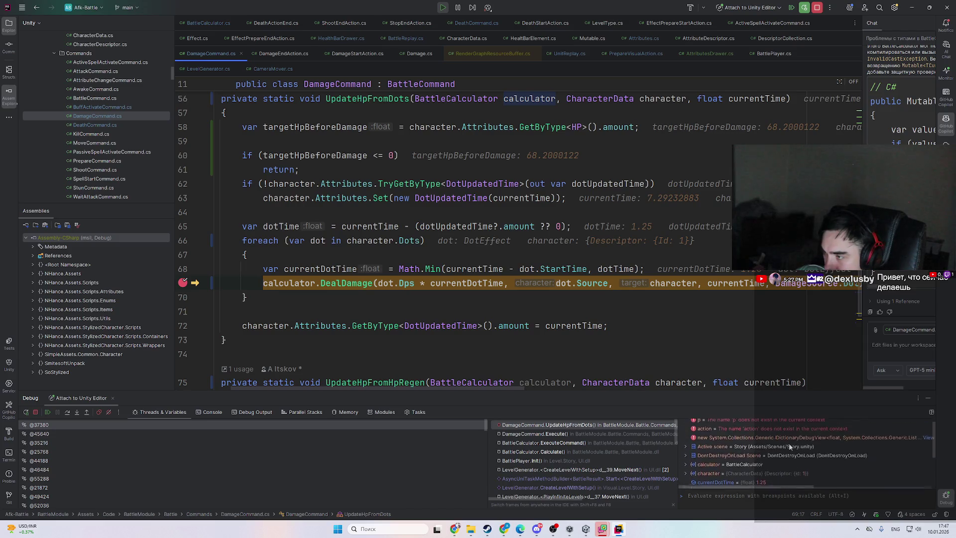
click(557, 434)
click(565, 444)
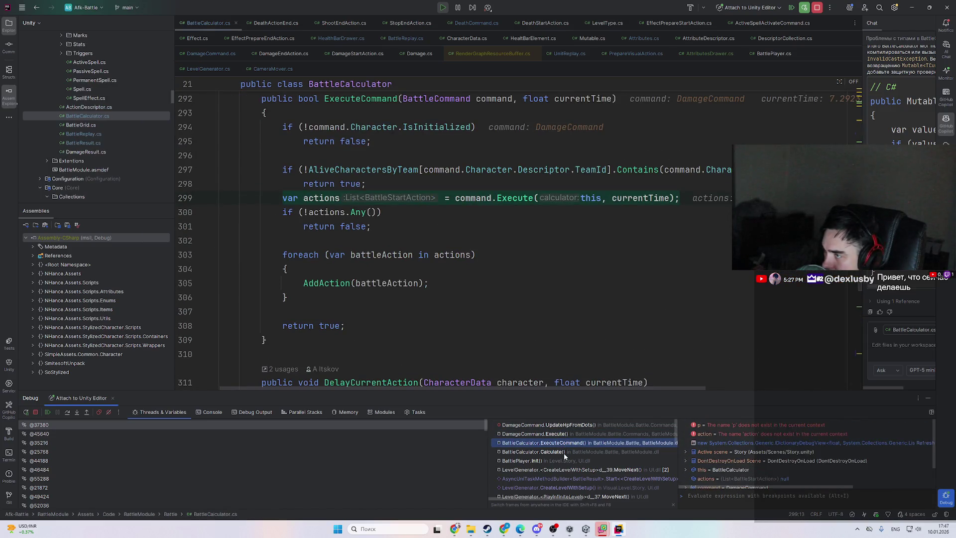
- Move up the call stack to BattleCalculator.Calculate and review the method's code
click(562, 452)
scroll(559, 329, up, 1)
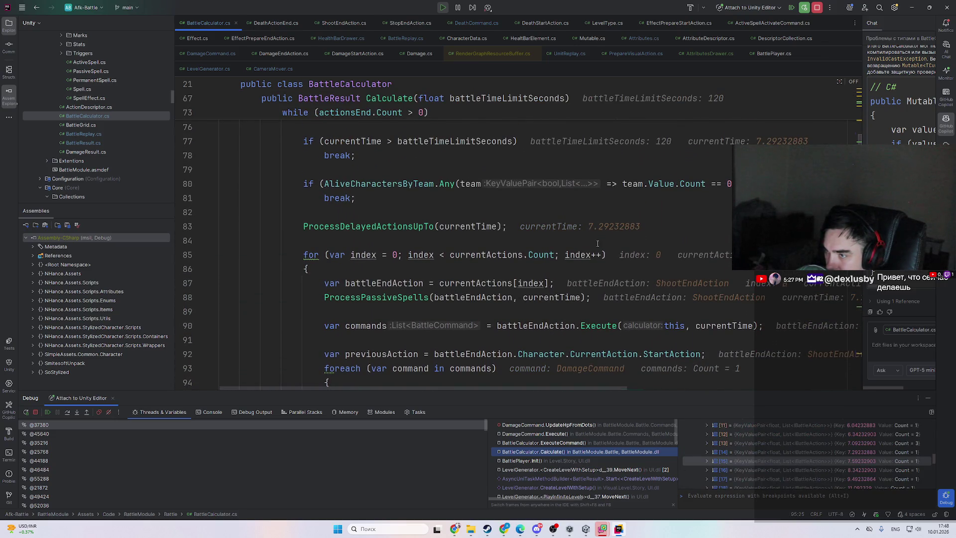
scroll(597, 242, up, 2)
scroll(480, 260, down, 6)
scroll(479, 259, up, 7)
scroll(388, 168, down, 6)
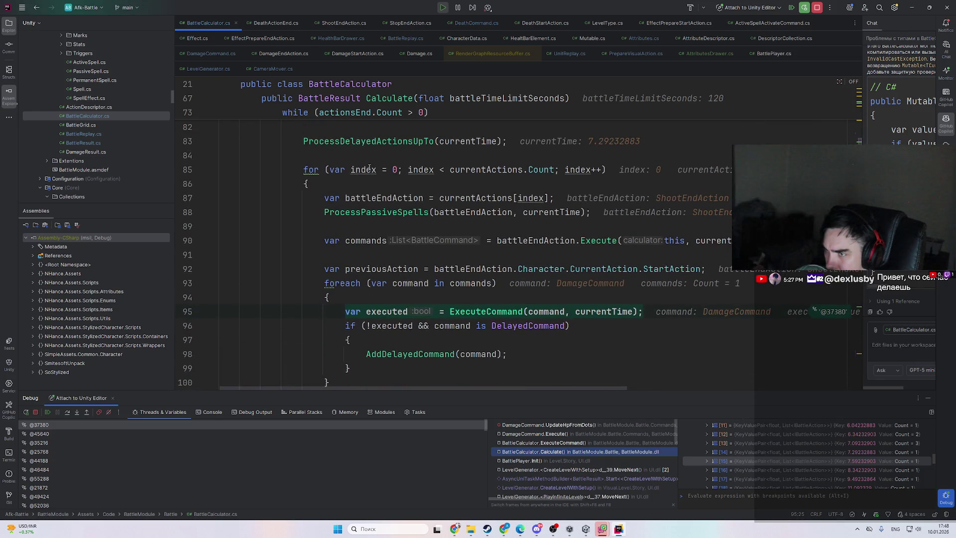
mouse_move(369, 168)
scroll(489, 169, up, 6)
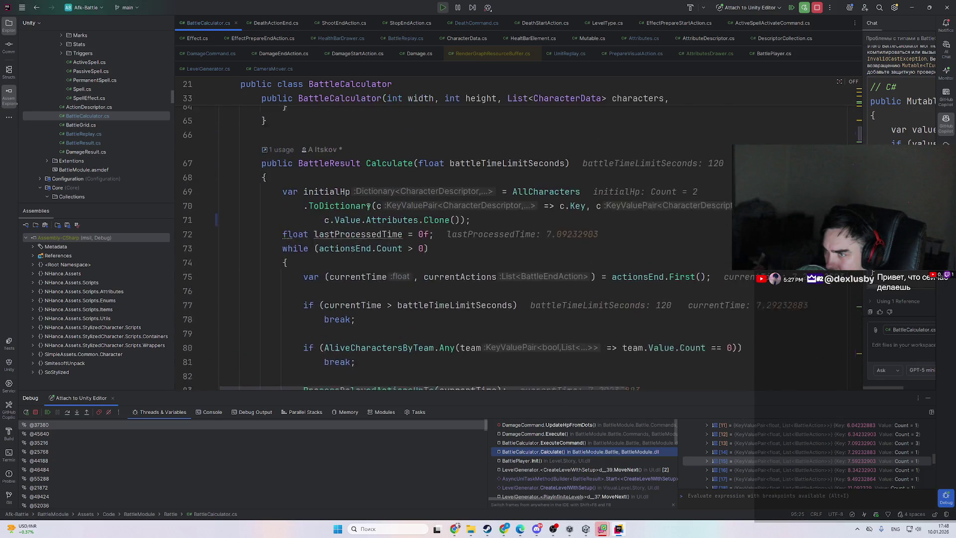
- Resume to the DeathStartAction breakpoint, then trace KillCommand.Execute and ExecuteCommand back to Calculate
mouse_move(355, 287)
key(F9)
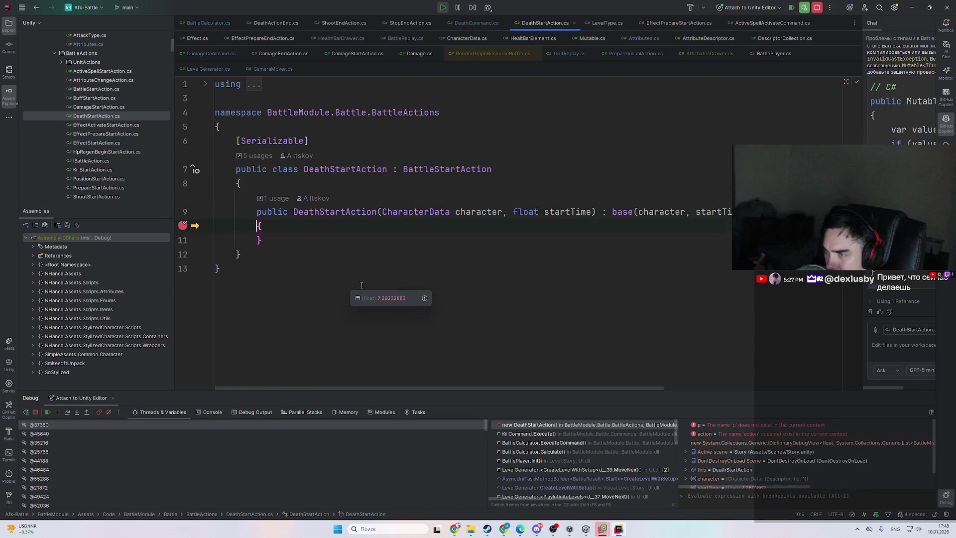
click(557, 434)
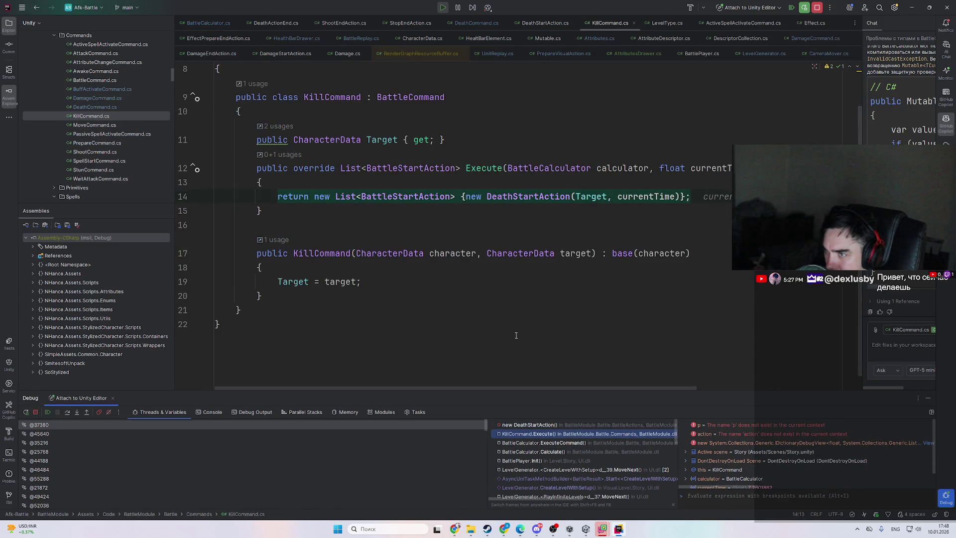
click(580, 444)
click(581, 451)
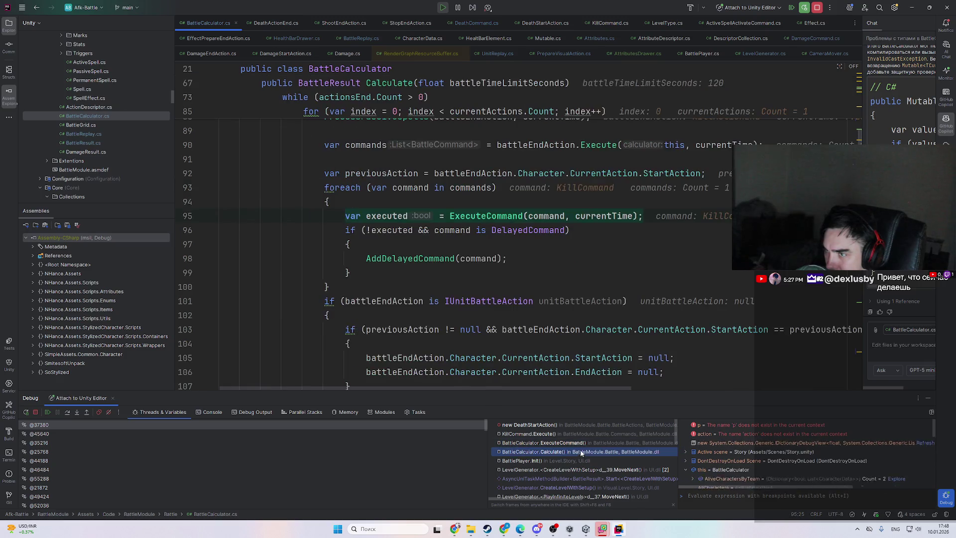
scroll(359, 253, up, 1)
scroll(345, 259, up, 2)
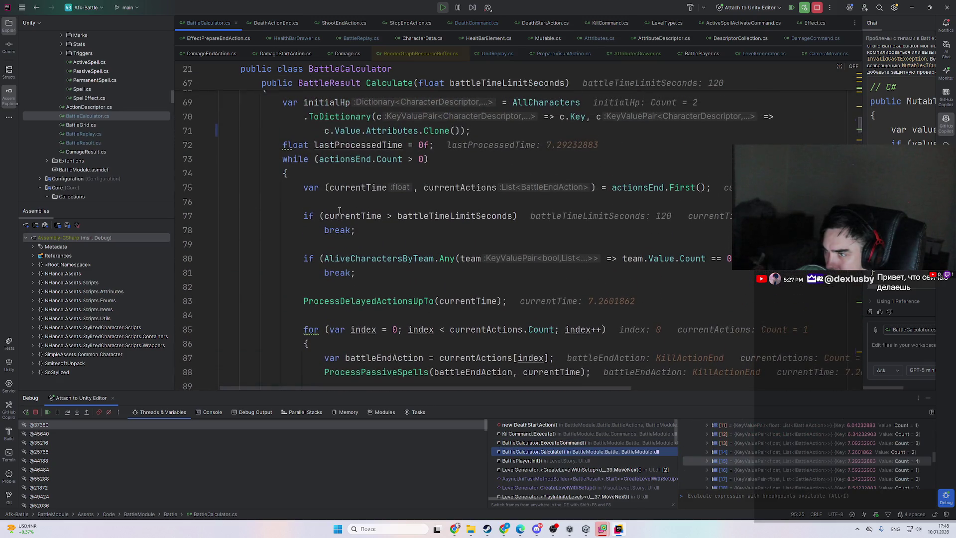
mouse_move(339, 211)
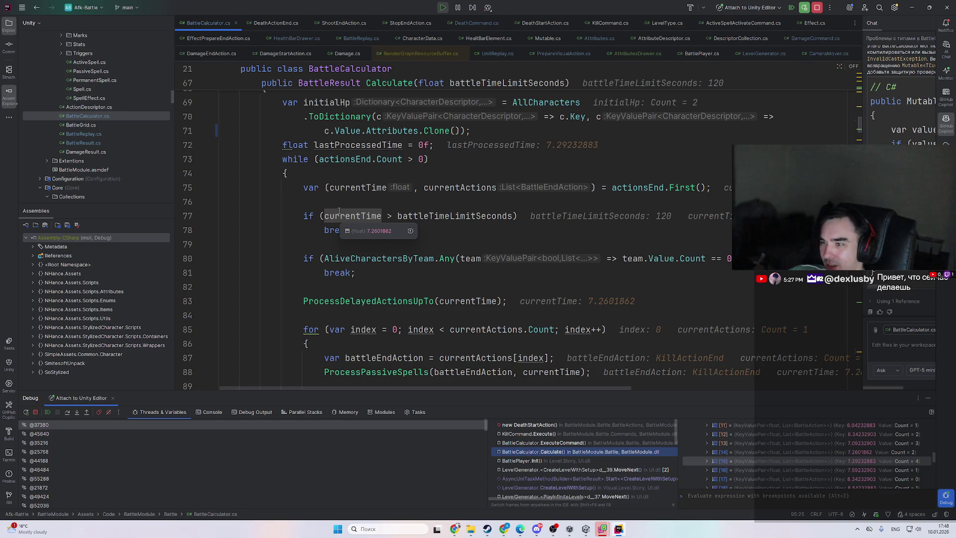
scroll(203, 216, down, 3)
scroll(203, 215, up, 1)
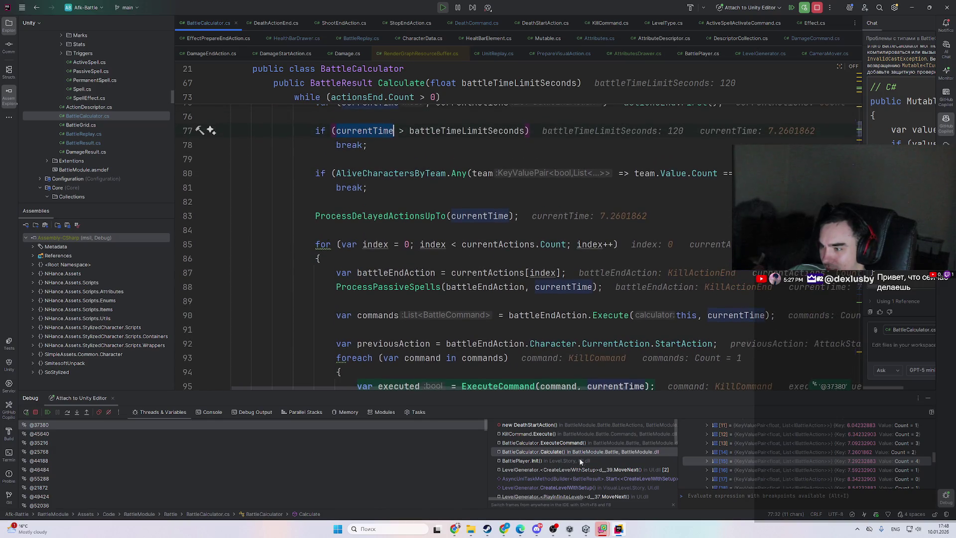
- Recheck the KillCommand.Execute and DeathStartAction frames, then inspect currentTime 7.26 in Calculate
click(579, 444)
click(588, 434)
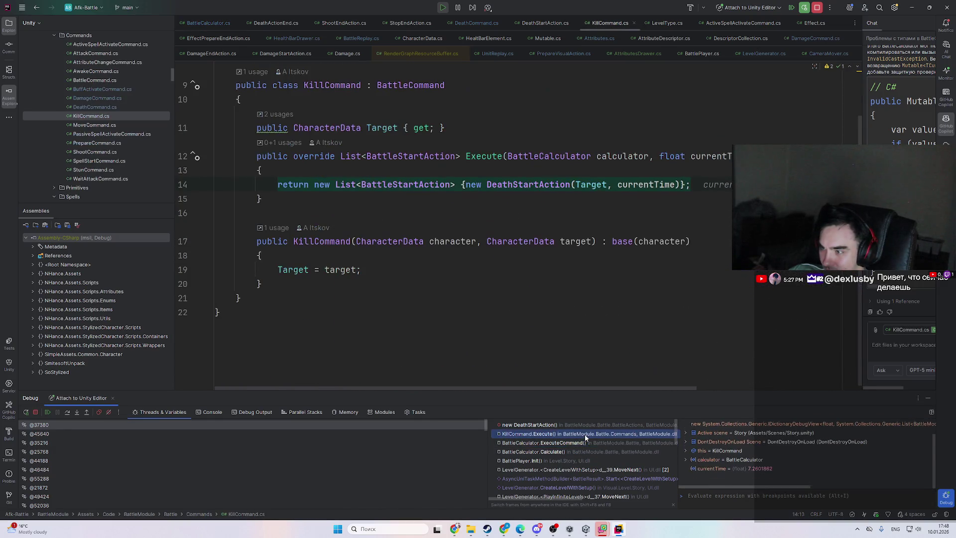
scroll(405, 249, up, 2)
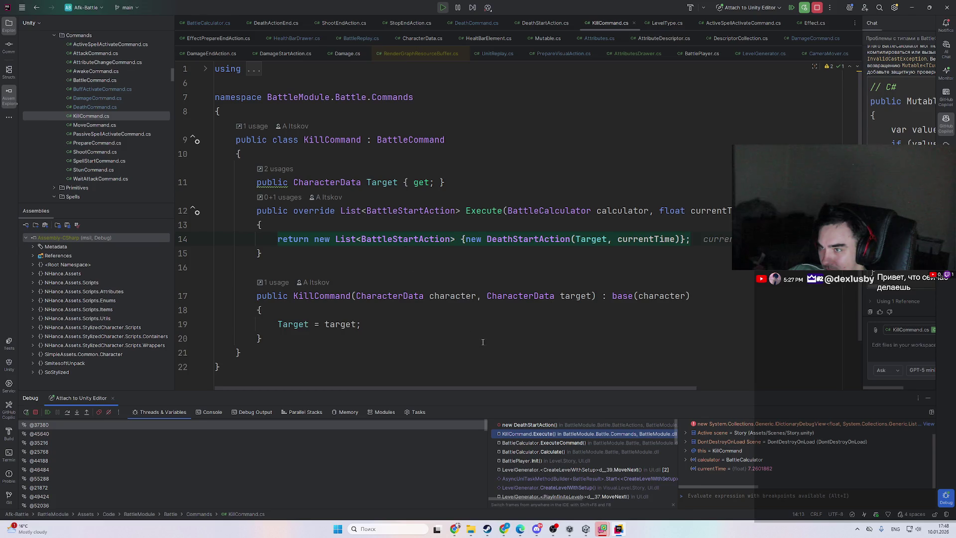
click(578, 424)
click(586, 434)
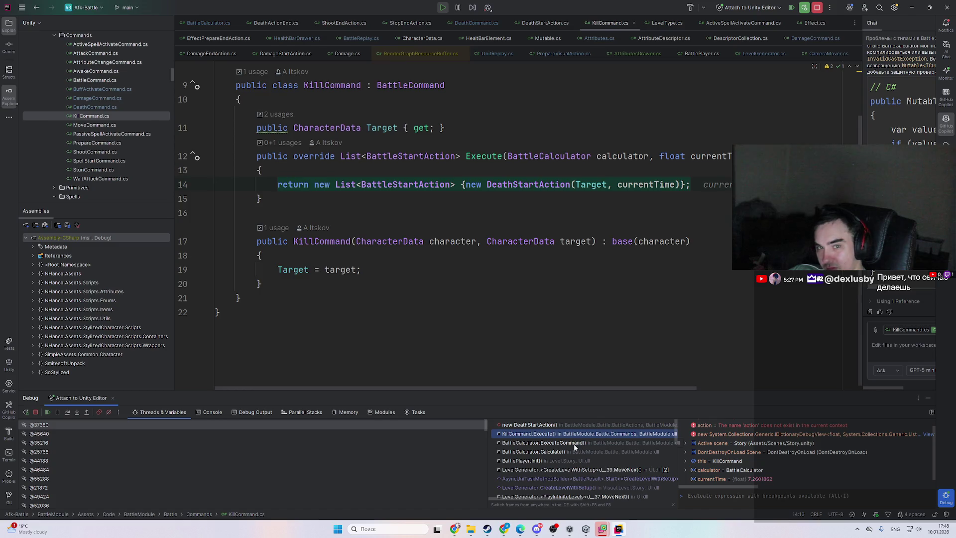
click(569, 451)
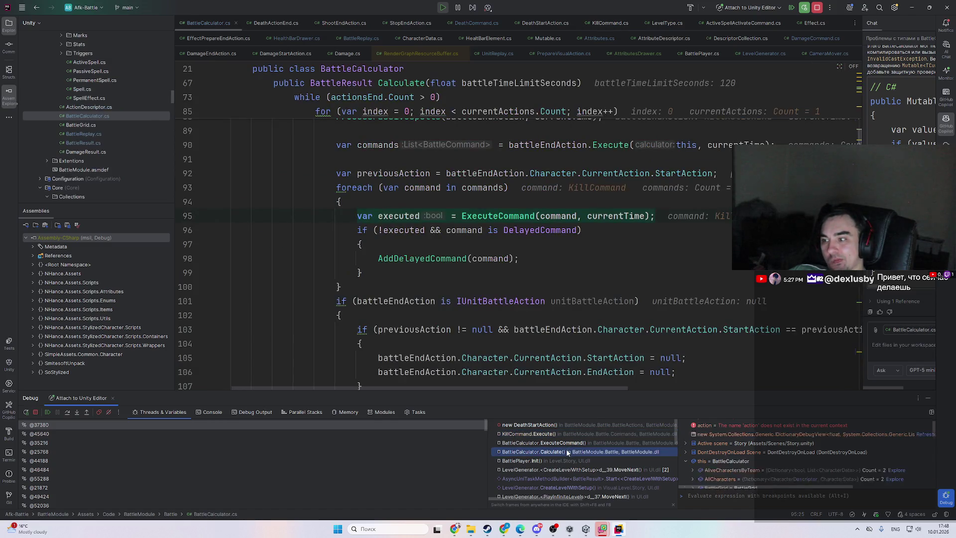
scroll(479, 328, up, 5)
scroll(480, 328, up, 3)
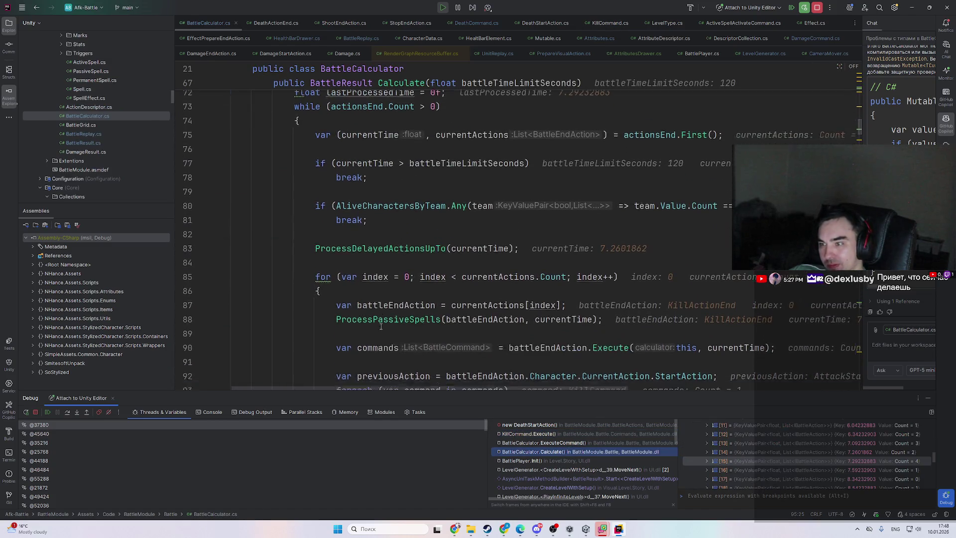
click(383, 301)
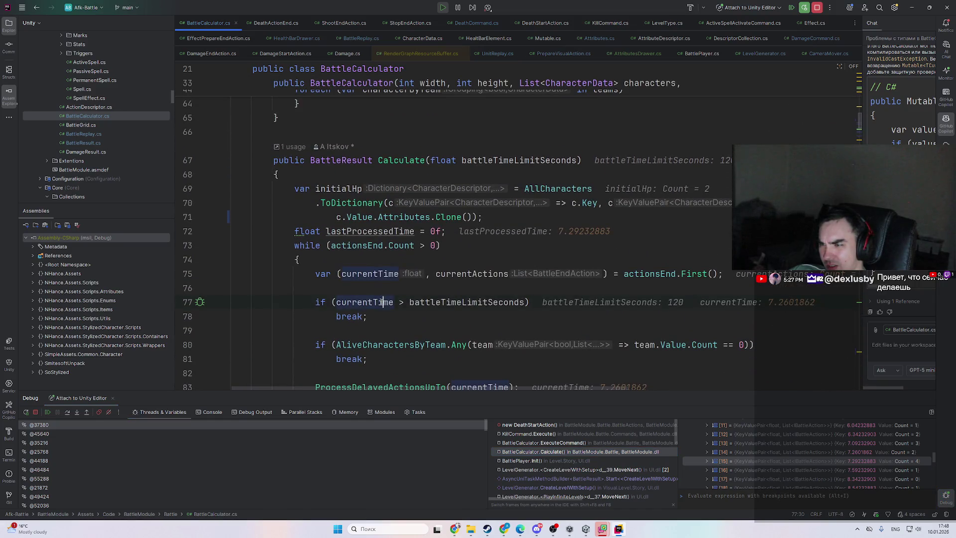
click(668, 287)
double_click(779, 296)
double_click(748, 314)
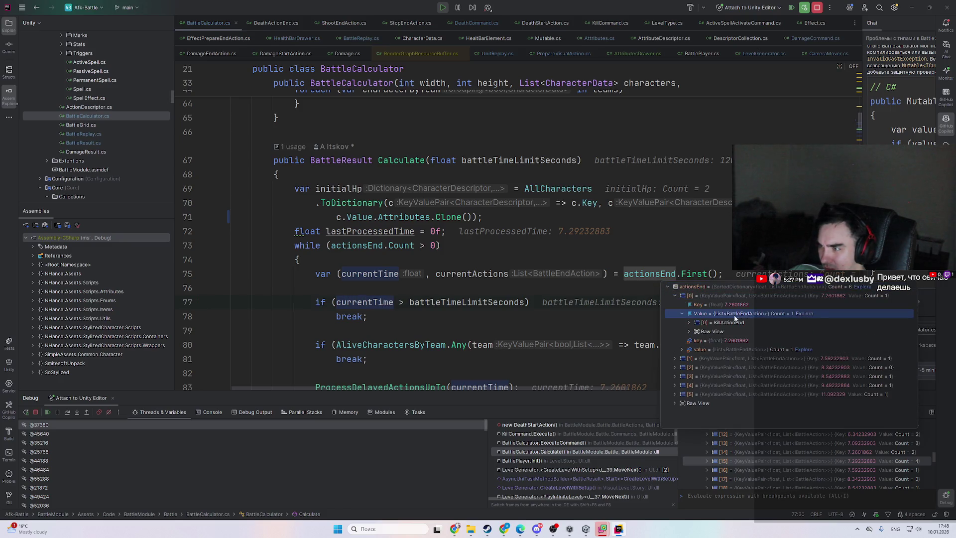
click(582, 317)
scroll(784, 450, up, 5)
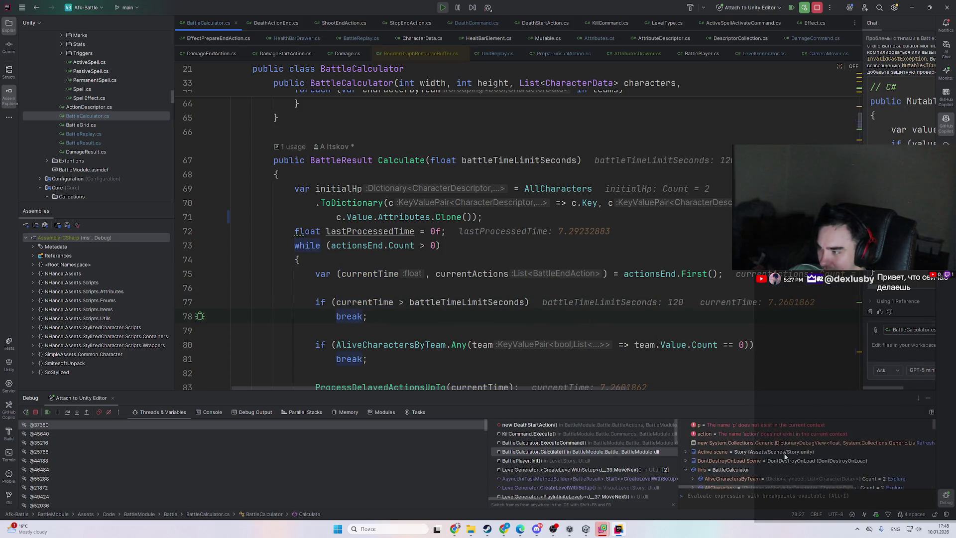
scroll(732, 447, down, 5)
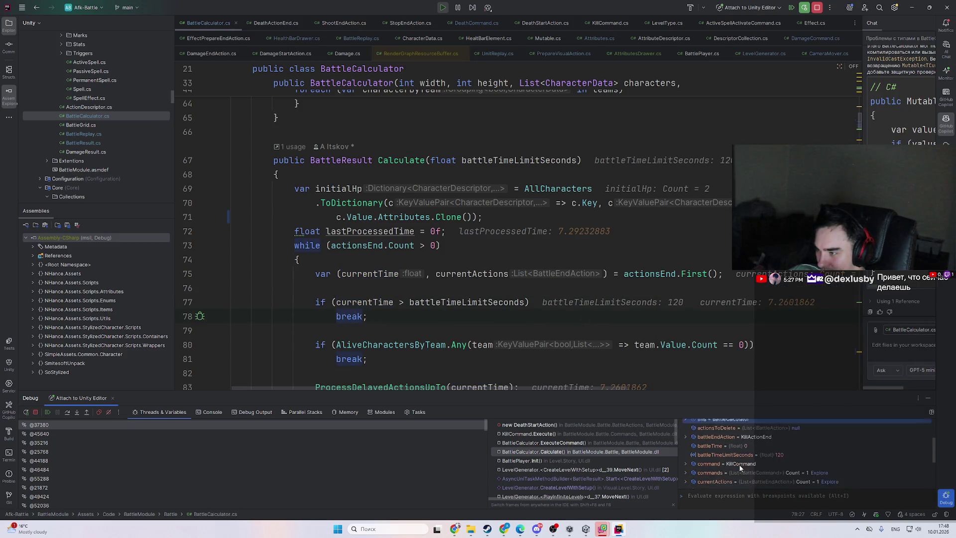
scroll(730, 451, down, 2)
scroll(733, 452, up, 4)
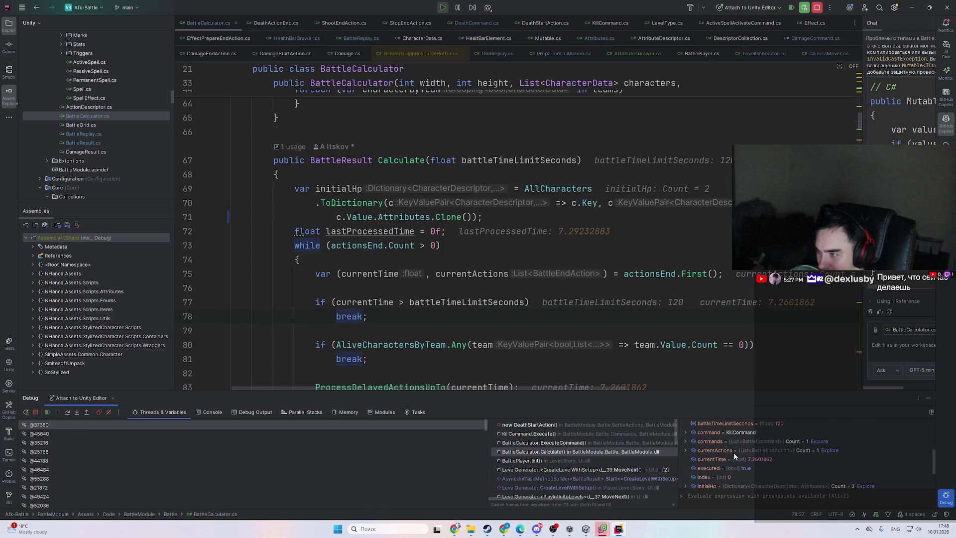
scroll(722, 460, up, 2)
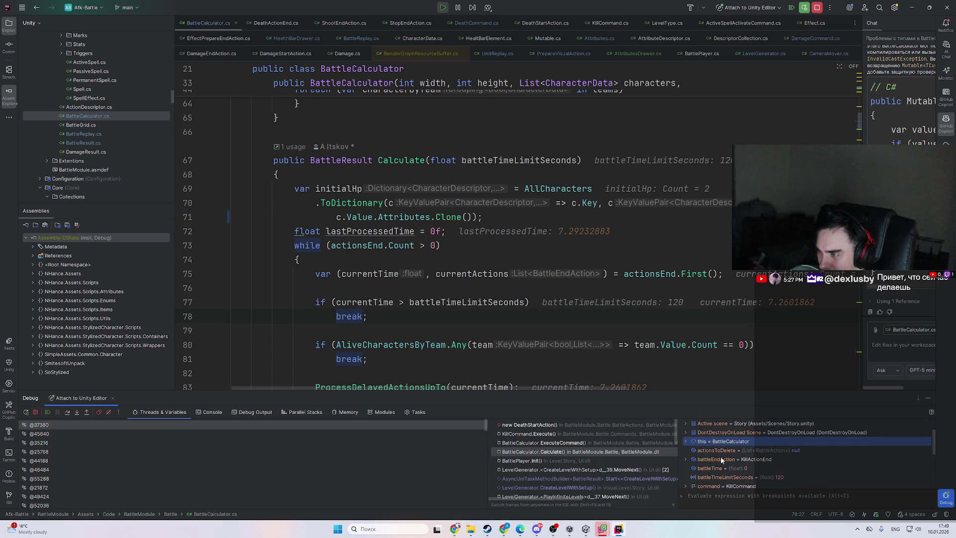
scroll(739, 465, down, 5)
scroll(738, 464, down, 2)
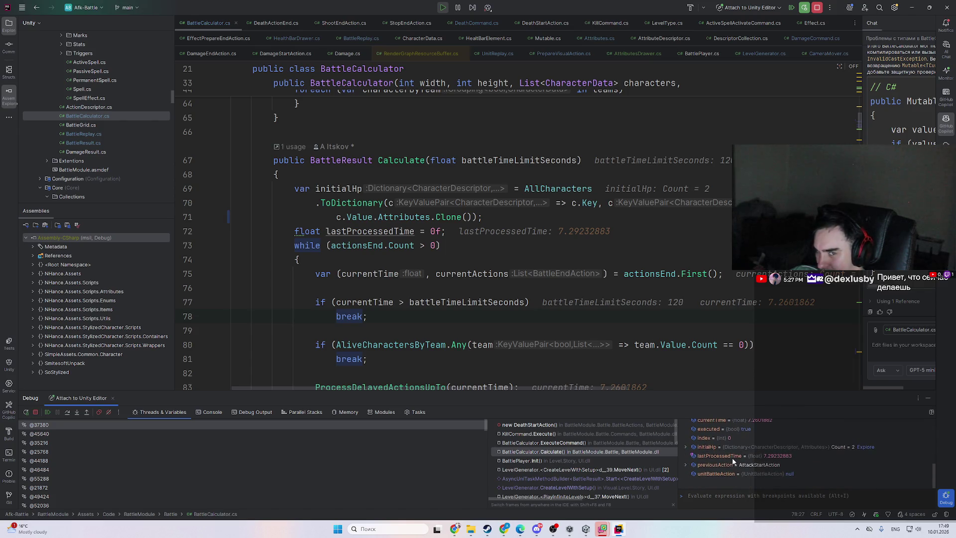
scroll(732, 461, up, 8)
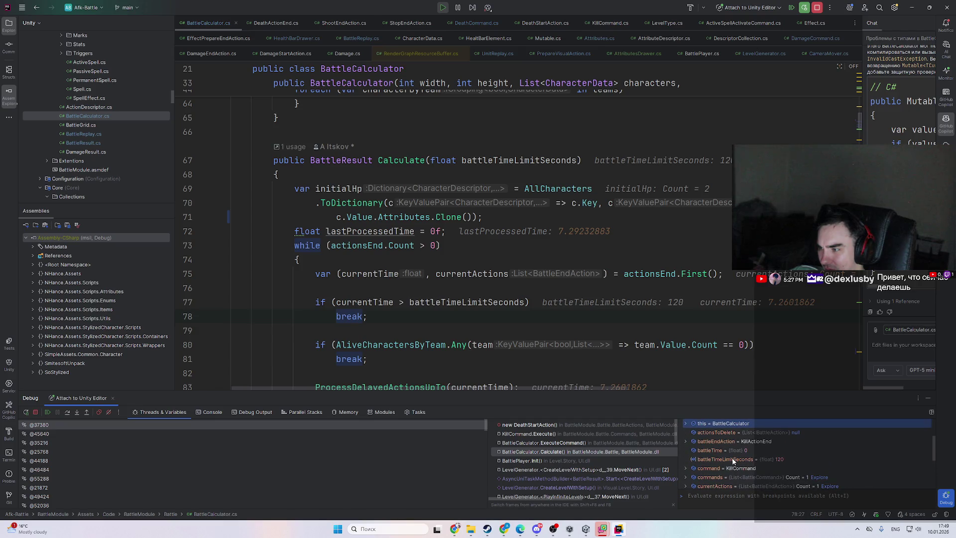
scroll(730, 458, down, 4)
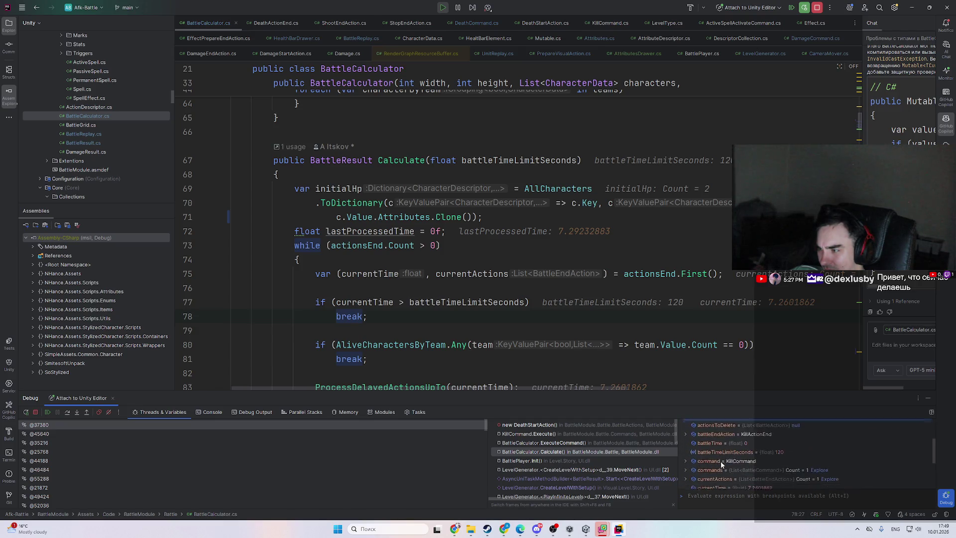
scroll(718, 463, down, 4)
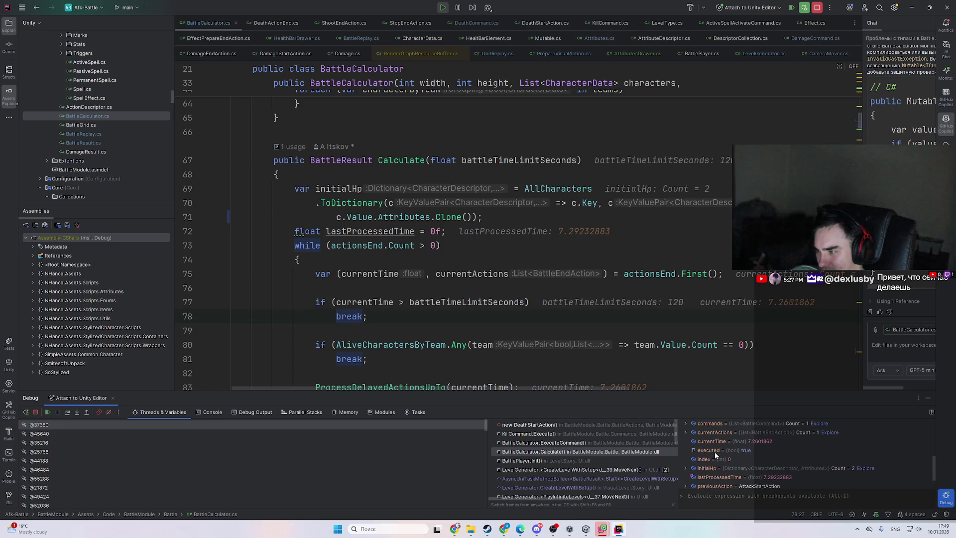
scroll(719, 462, up, 4)
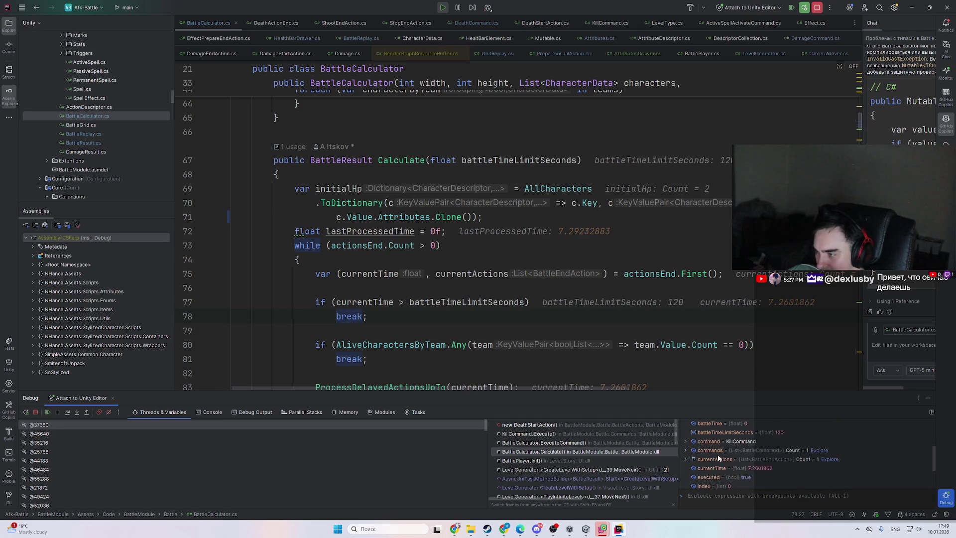
scroll(724, 445, down, 1)
scroll(715, 476, down, 2)
scroll(729, 463, up, 5)
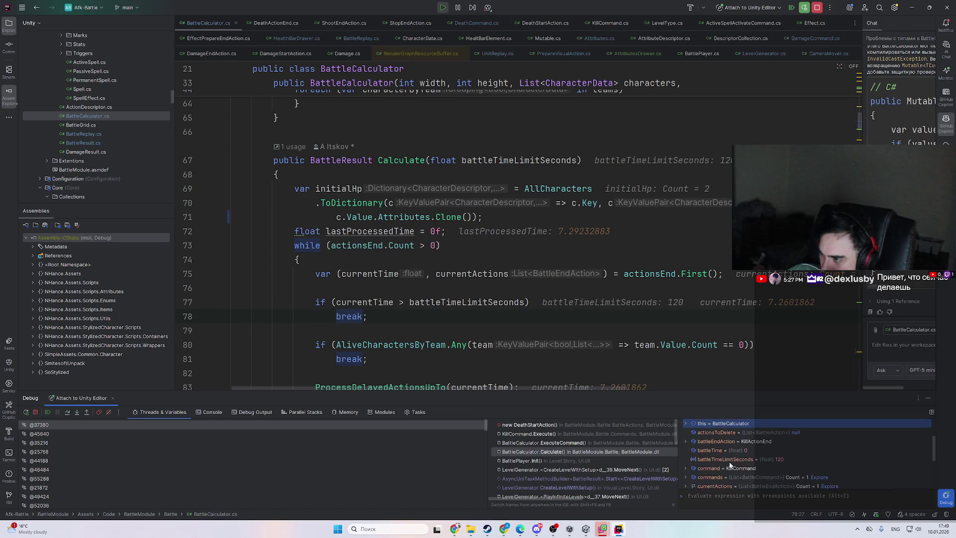
scroll(729, 464, down, 5)
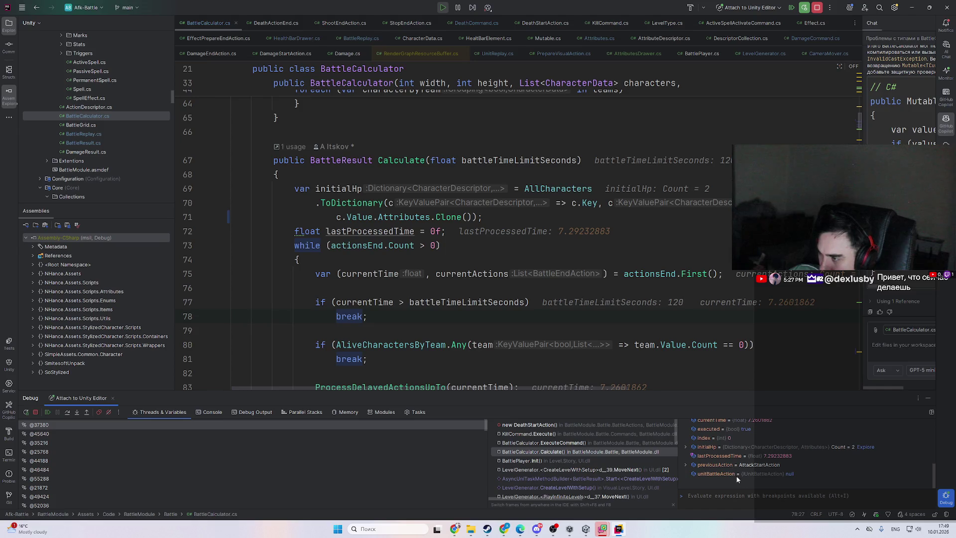
scroll(726, 457, up, 1)
scroll(726, 459, up, 3)
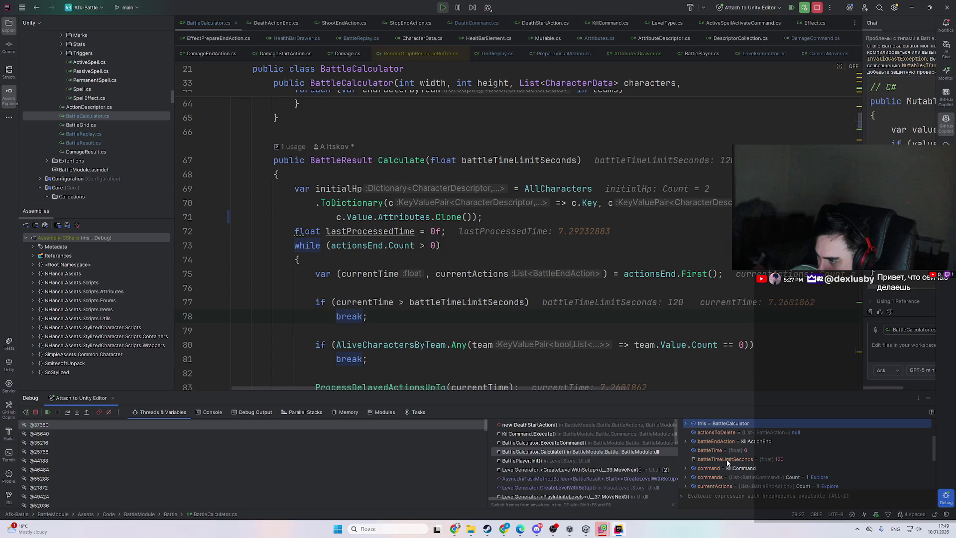
scroll(727, 462, up, 2)
double_click(734, 451)
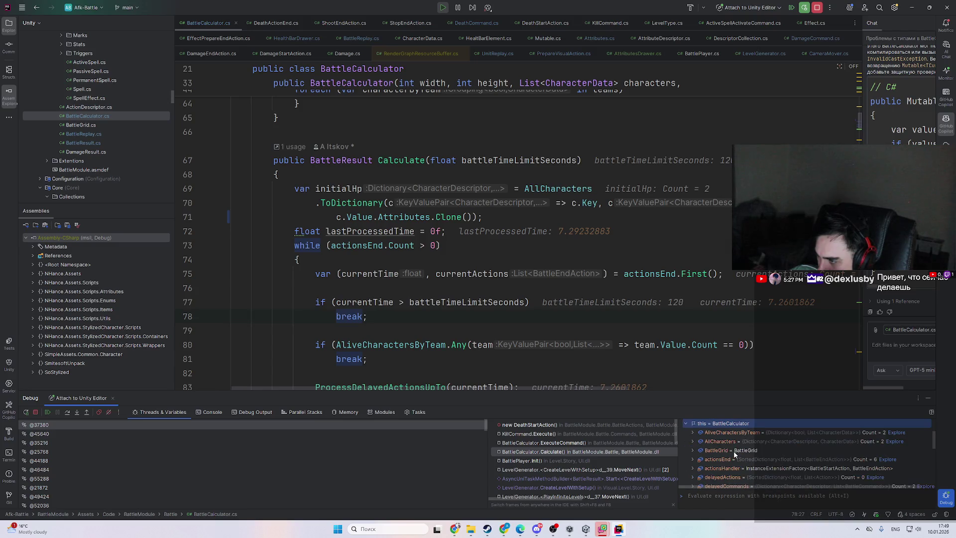
scroll(742, 451, down, 3)
double_click(734, 442)
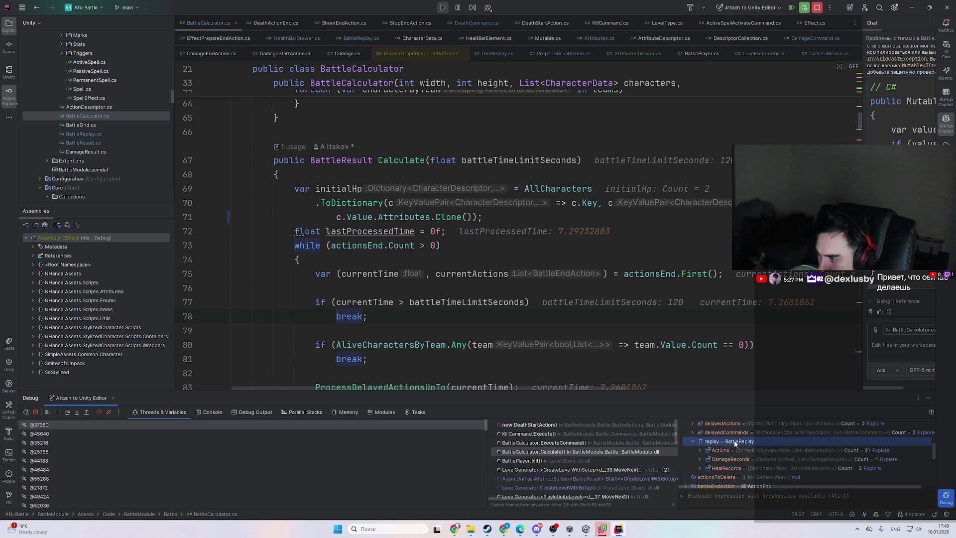
scroll(746, 457, down, 5)
scroll(820, 471, down, 3)
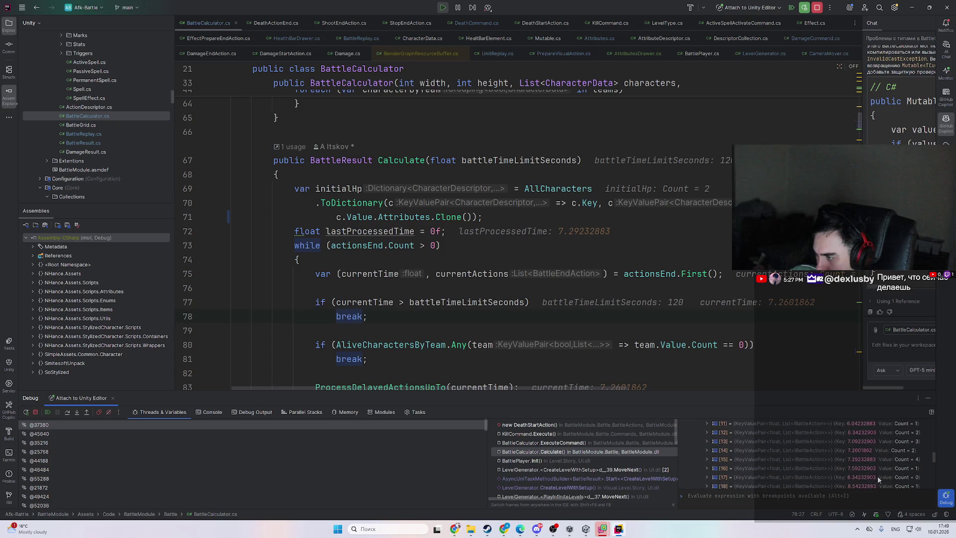
click(861, 432)
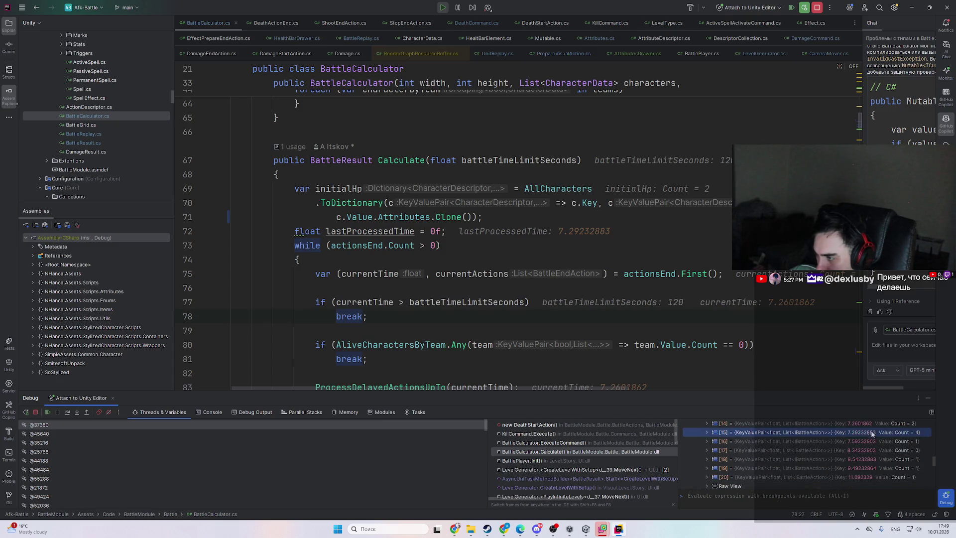
scroll(856, 460, up, 3)
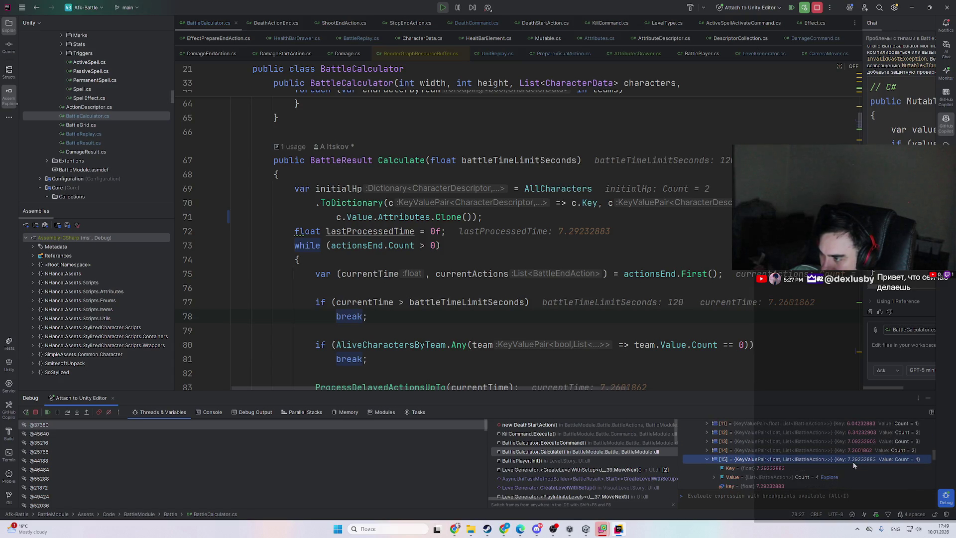
click(853, 453)
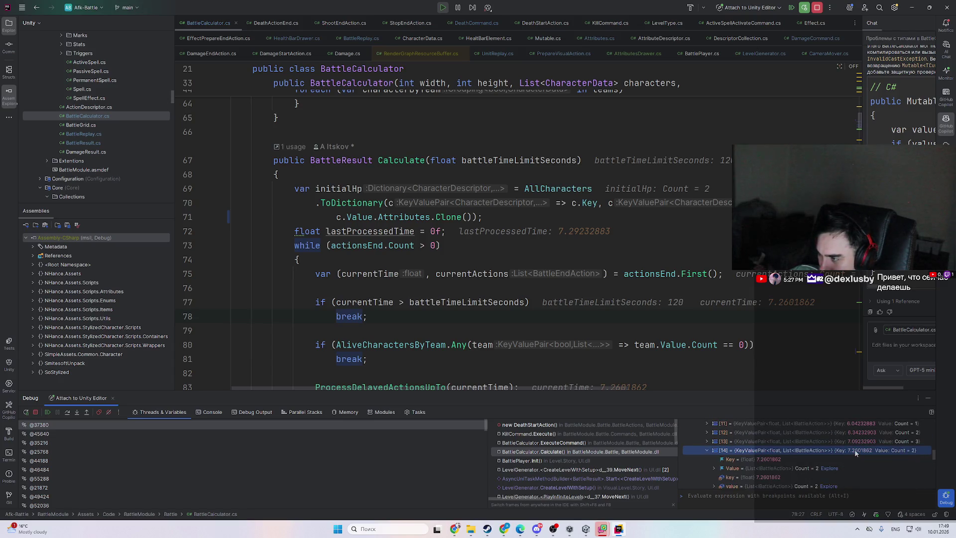
click(614, 322)
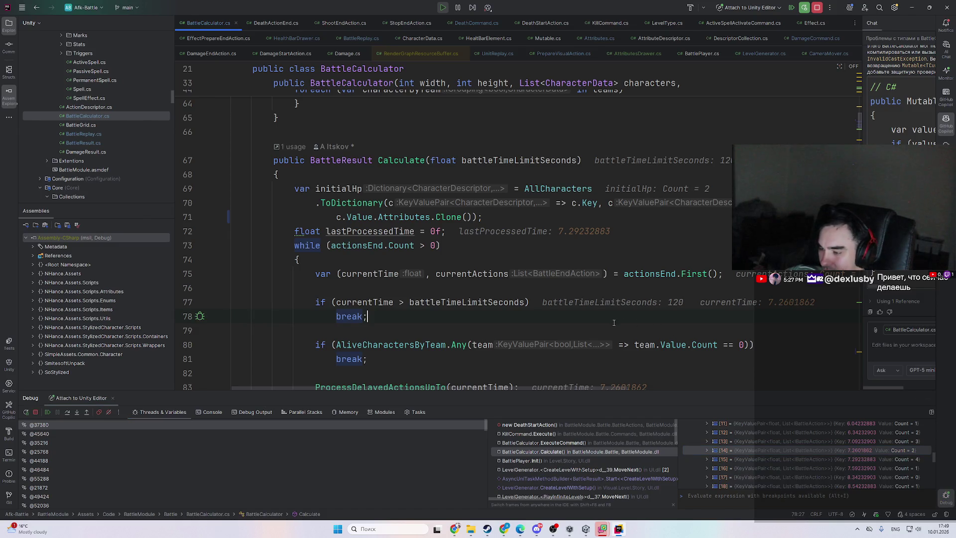
- Open the KillStartAction class and check its constructor's usage in DealDamage
key(shift)
key(shift)
text(kilss)
key(Return)
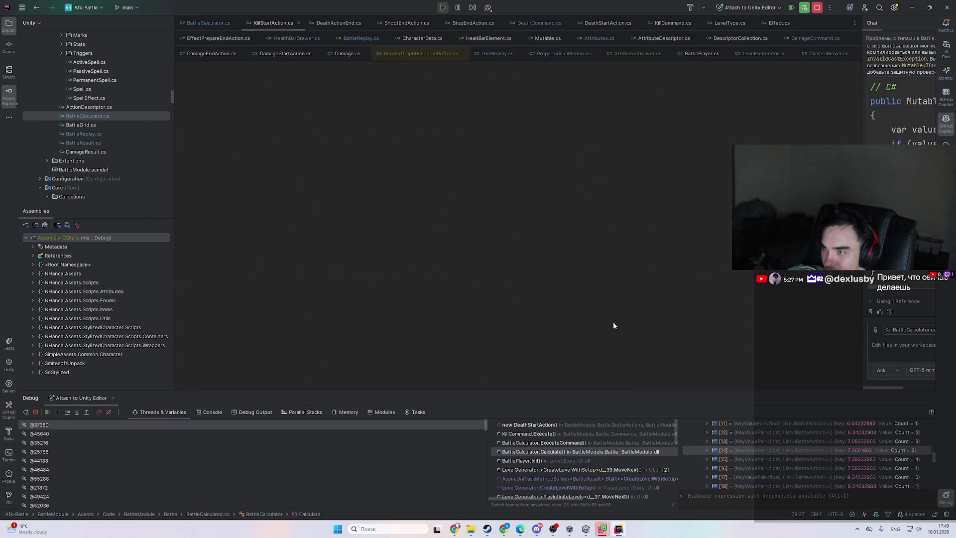
ctrl+click(341, 267)
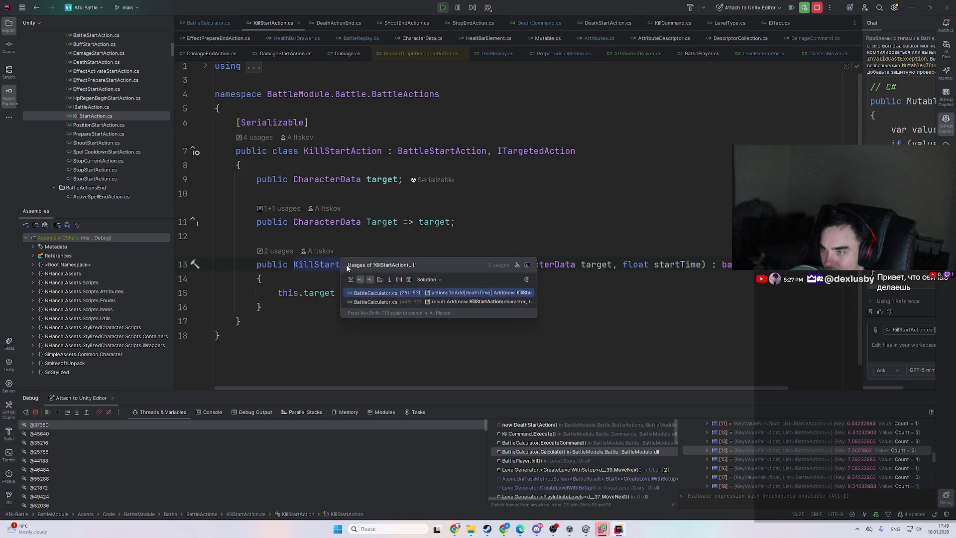
click(432, 302)
scroll(624, 302, up, 2)
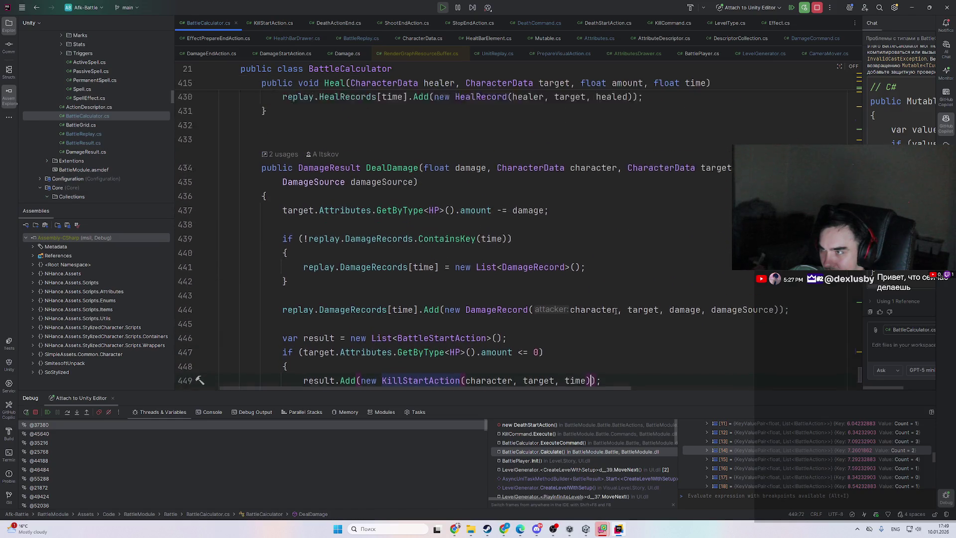
key(ctrl+alt+Left)
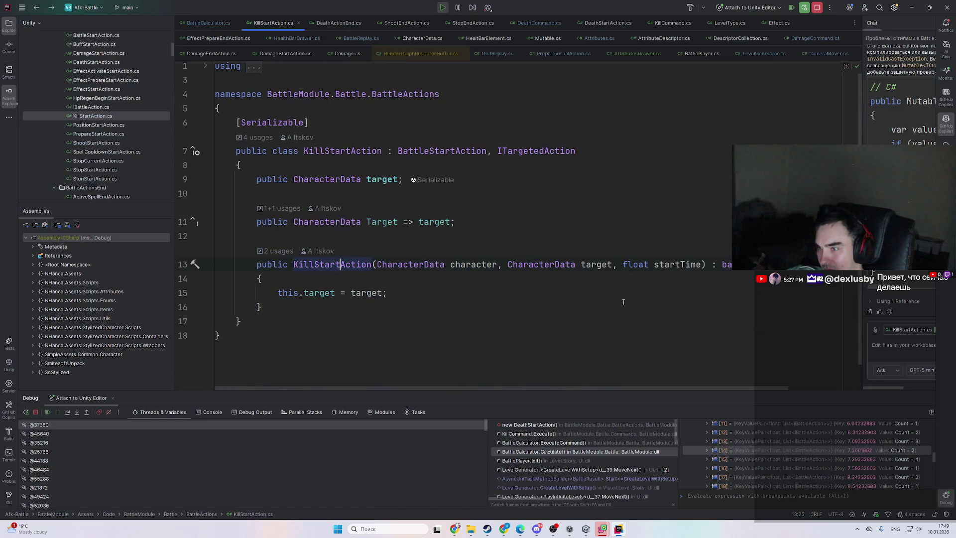
- Breakpoint line 14 of the KillStartAction constructor, resume the game, and stop Unity's play mode
key(Down)
key(ctrl+F8)
key(F9)
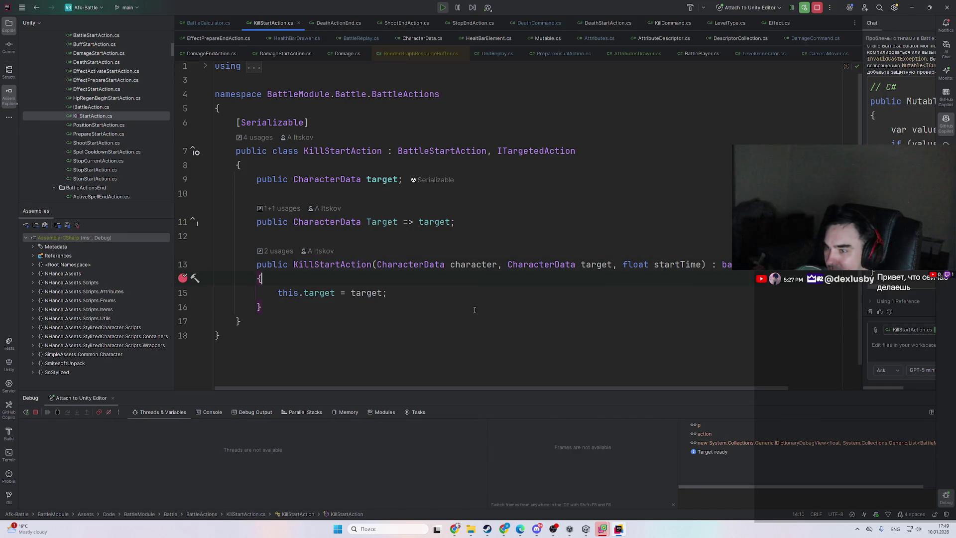
click(619, 529)
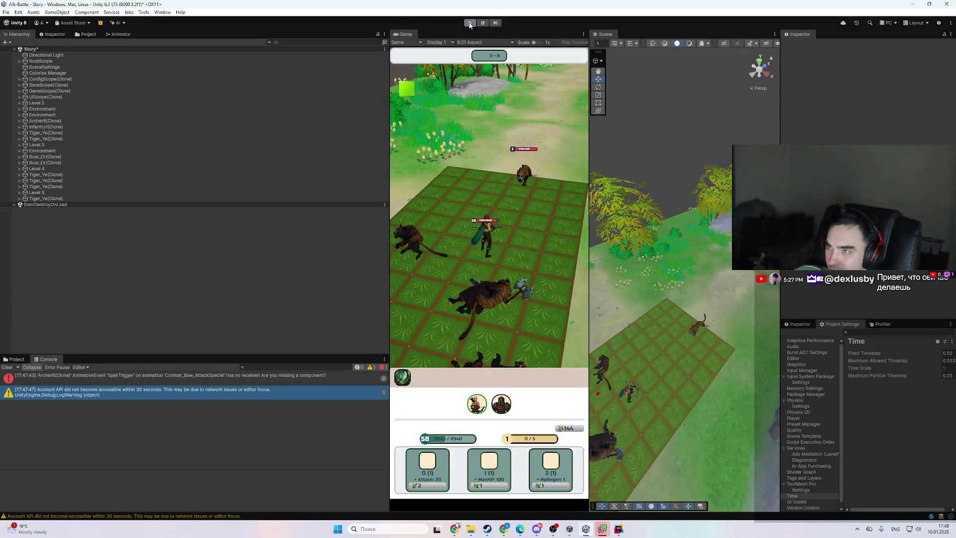
click(469, 23)
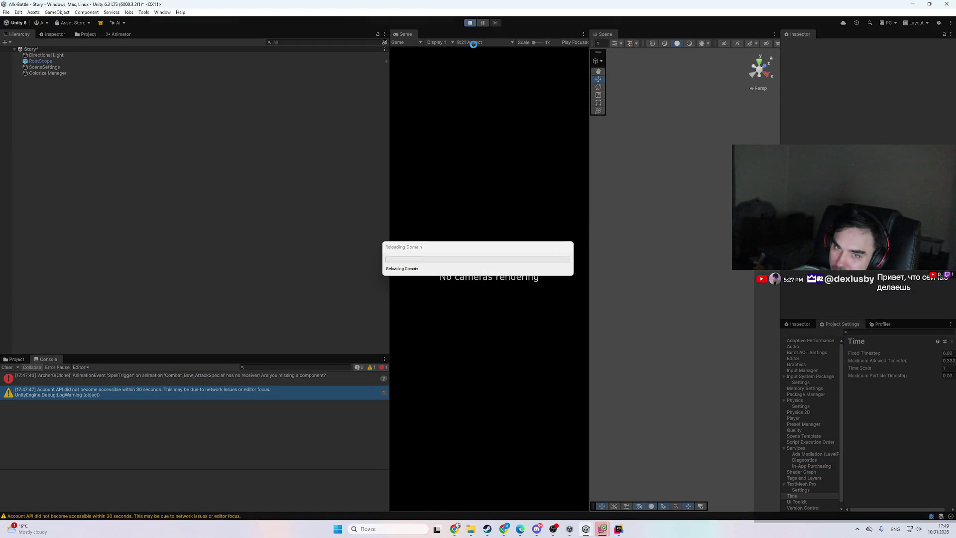
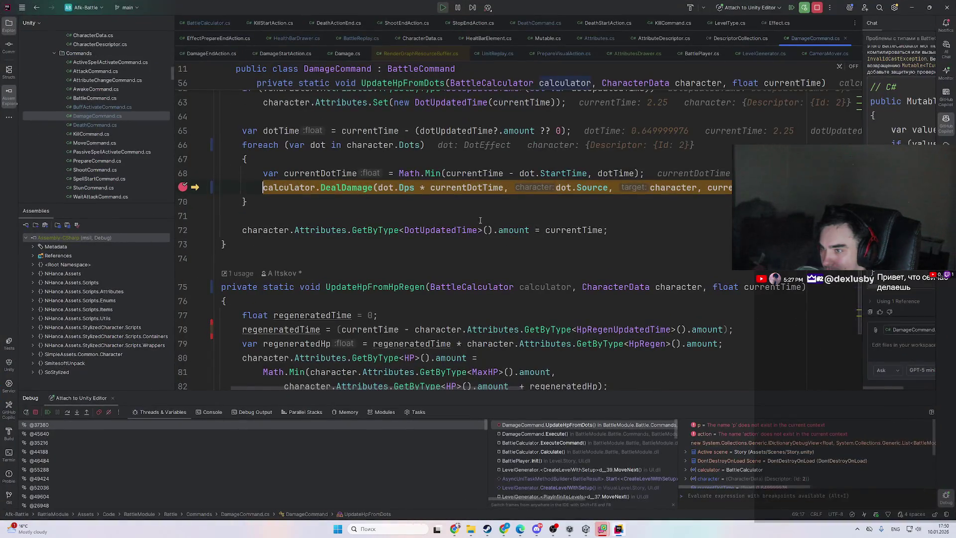
- Resume execution past the DoT DealDamage breakpoint at DamageCommand.cs line 69
key(F9)
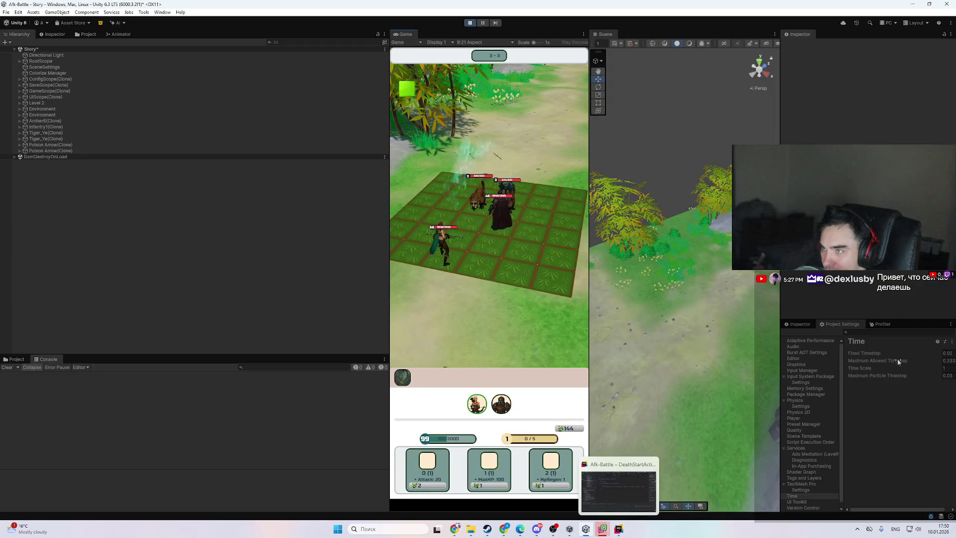
- Let the battle reach stage 5-5, then return to Rider paused at DamageCommand.cs line 69
key(alt+Tab)
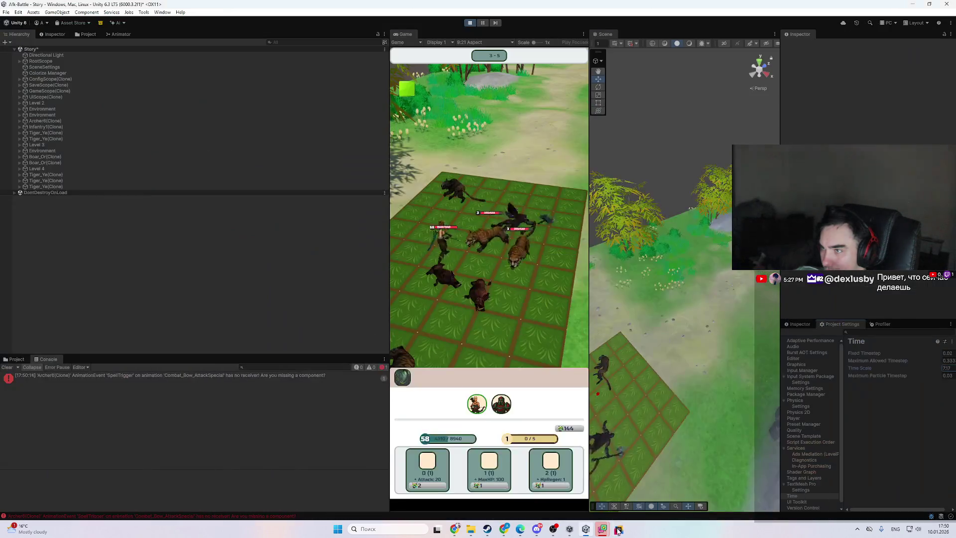
scroll(757, 353, up, 3)
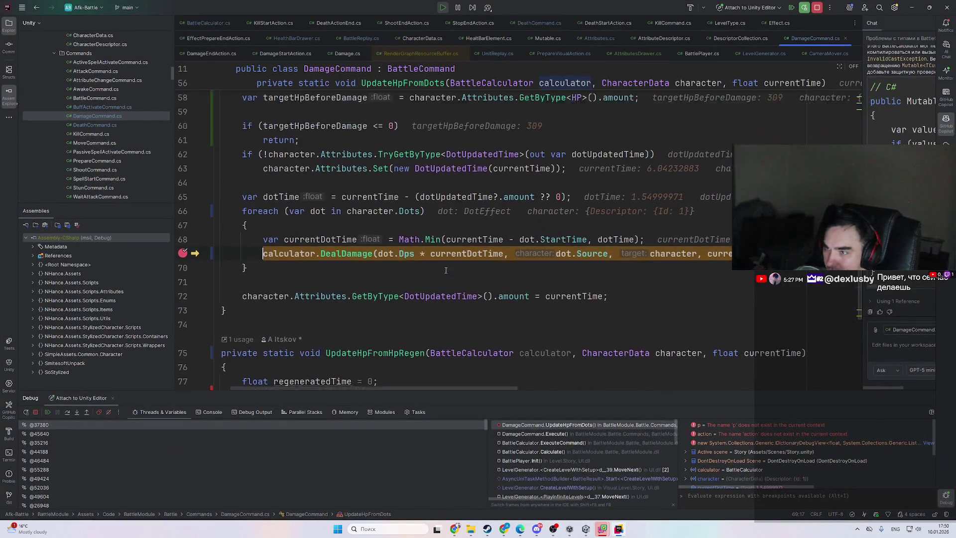
- Resume twice into the KillStartAction constructor and view DealDamage's HP ≤ 0 branch
key(F9)
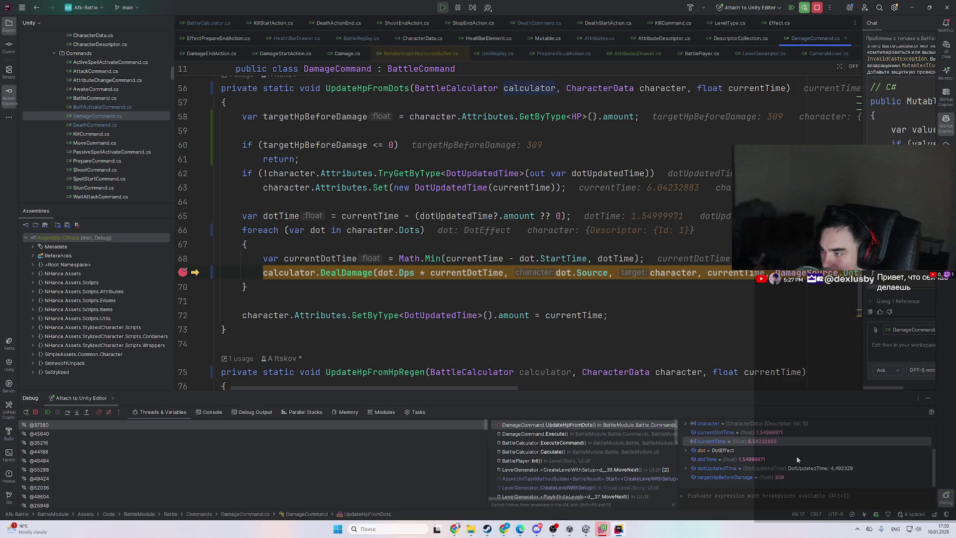
key(F9)
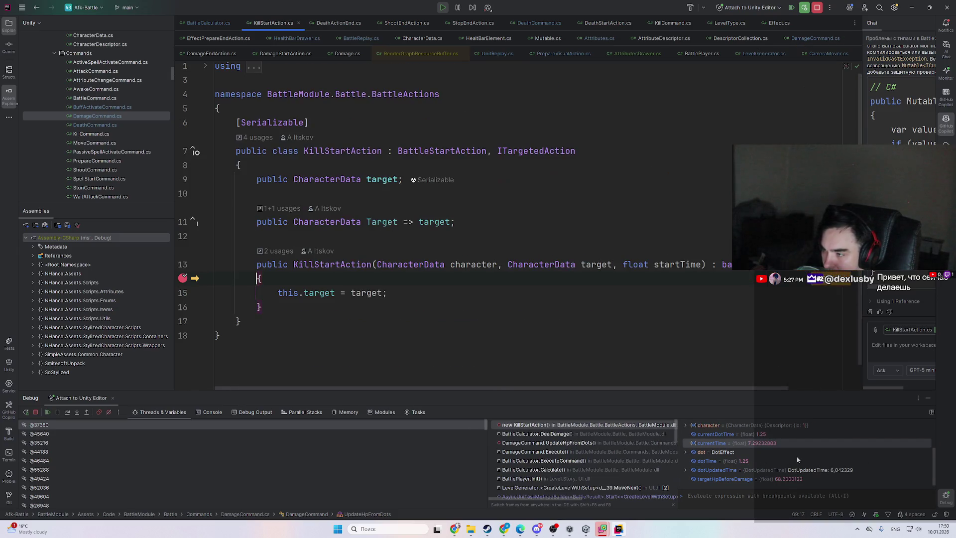
scroll(733, 464, down, 1)
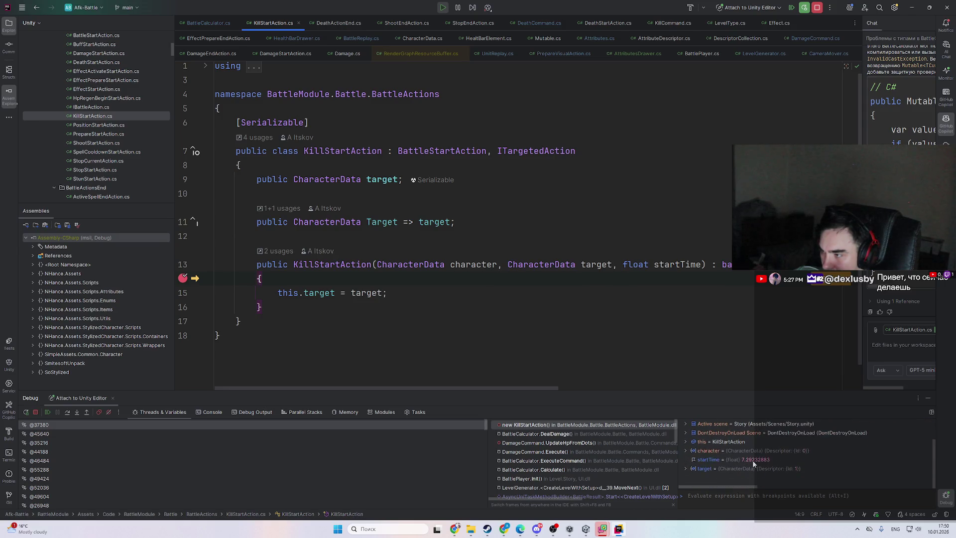
click(602, 434)
- Review the DealDamage code around the KillStartAction creation line
scroll(426, 328, up, 4)
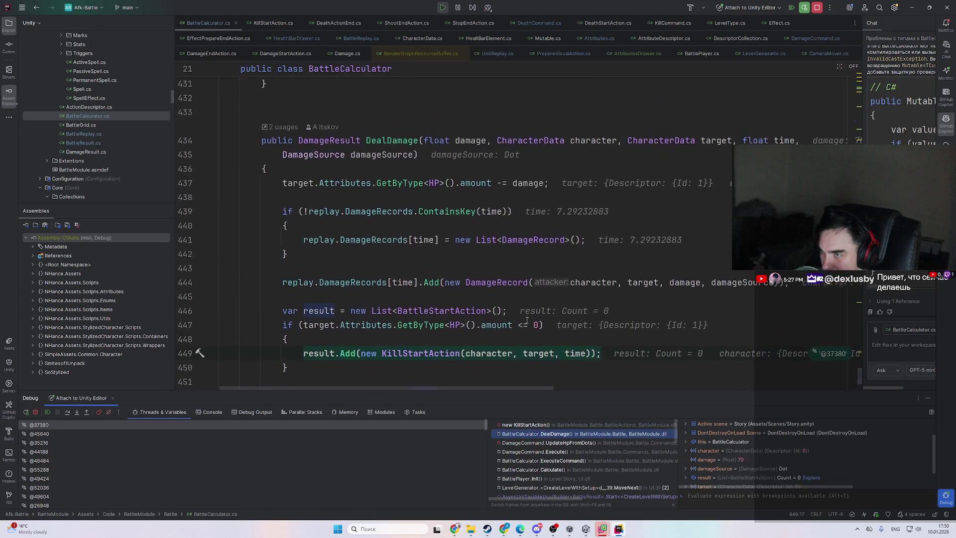
scroll(426, 329, down, 2)
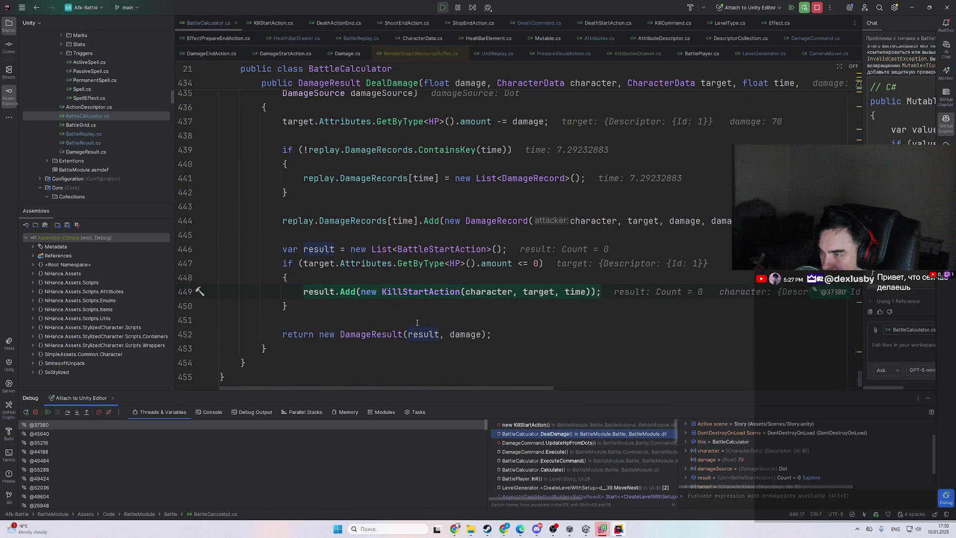
click(464, 312)
scroll(464, 312, up, 1)
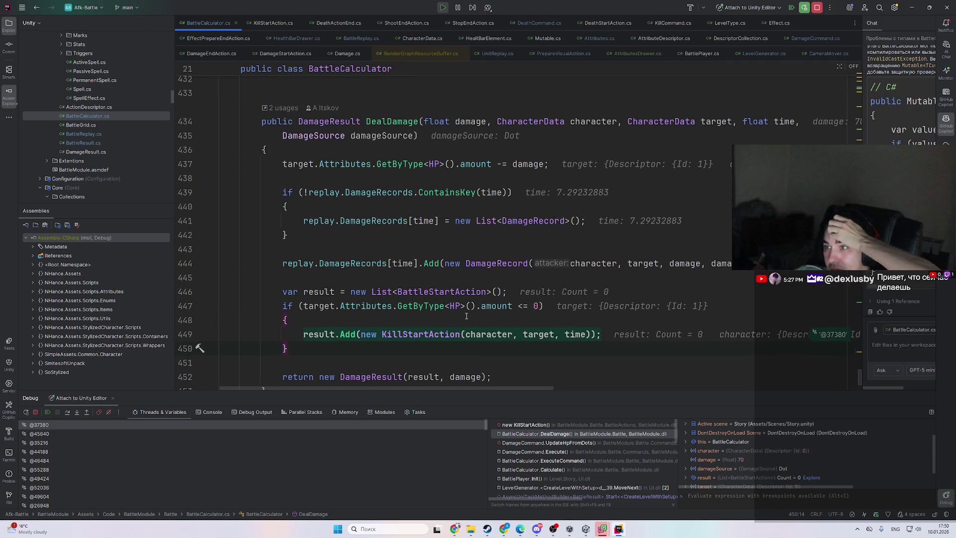
- Go up to UpdateHpFromDots, check currentTime 7.29232883, and expand the target character's fields
click(579, 443)
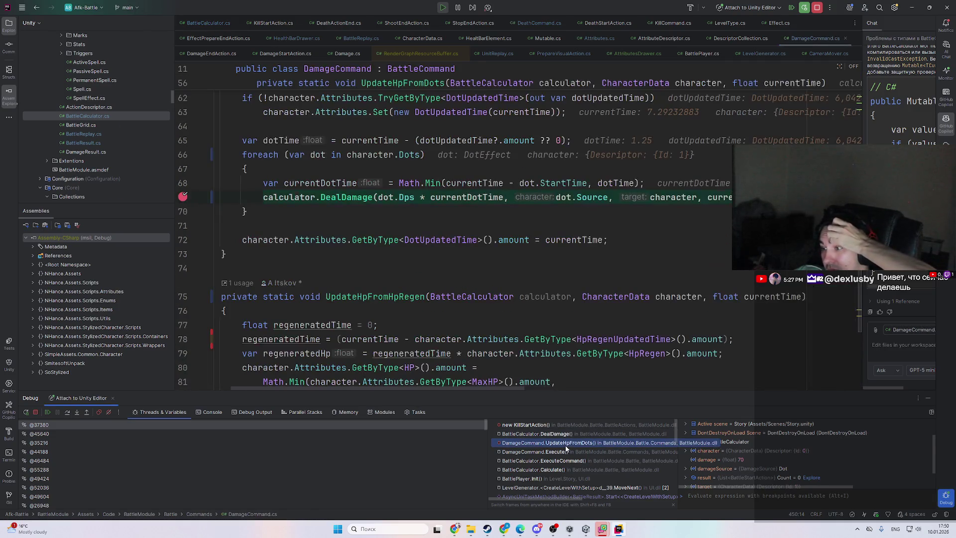
scroll(504, 331, up, 1)
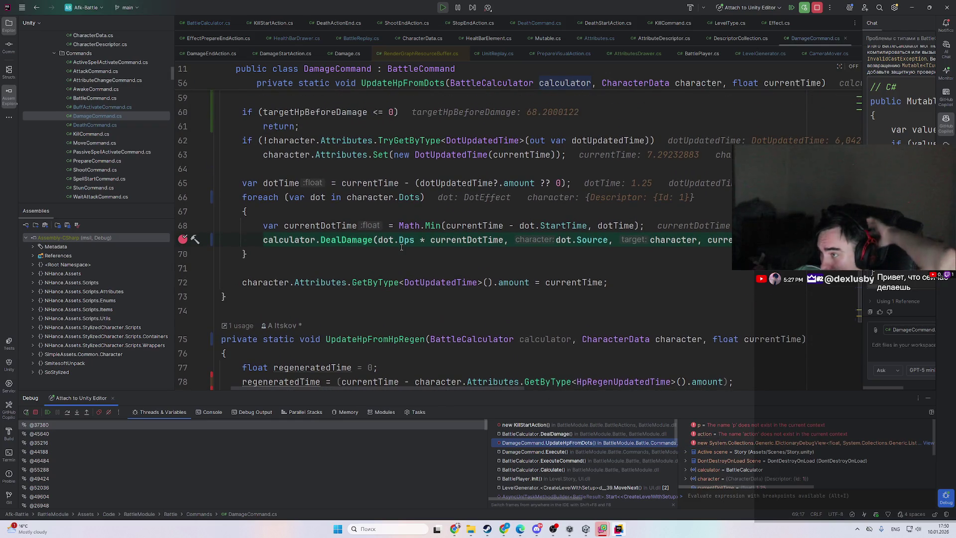
scroll(379, 275, up, 2)
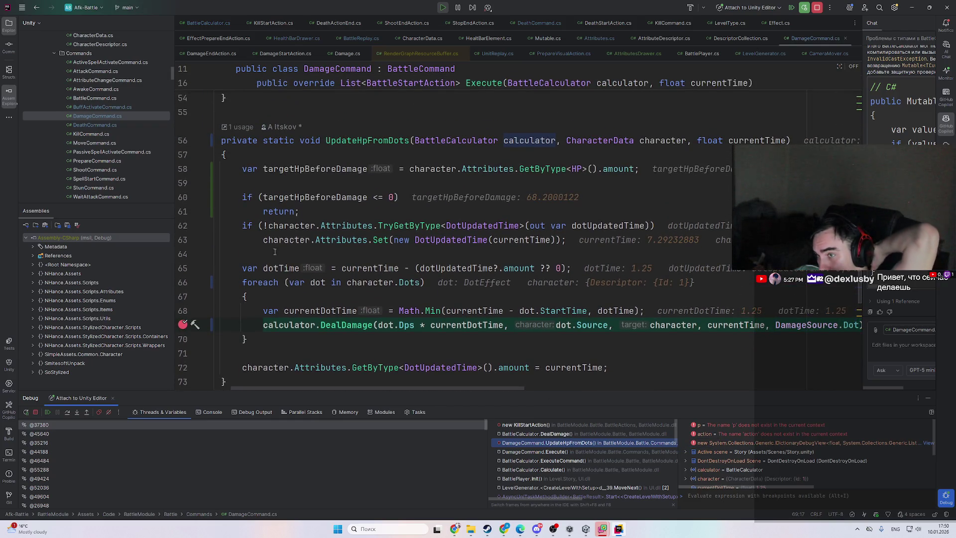
mouse_move(391, 269)
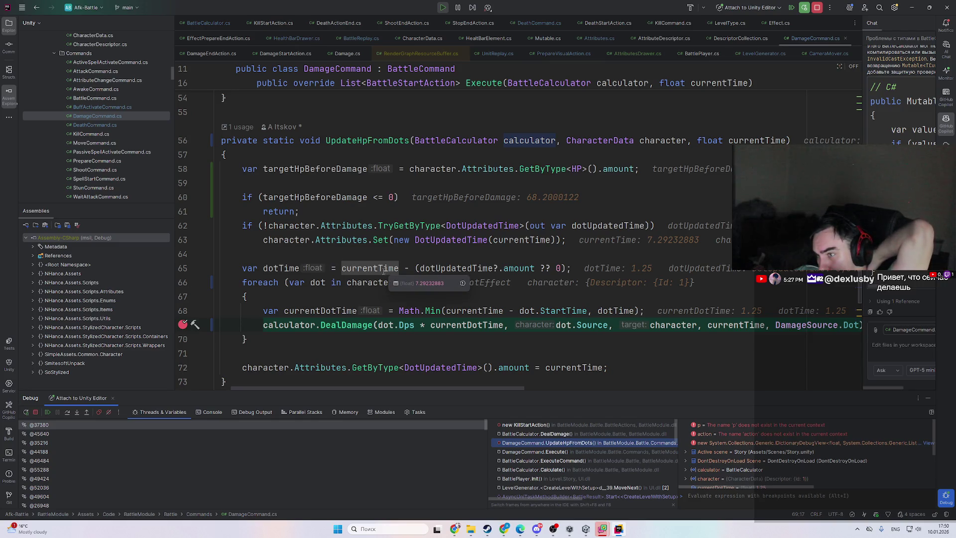
click(337, 257)
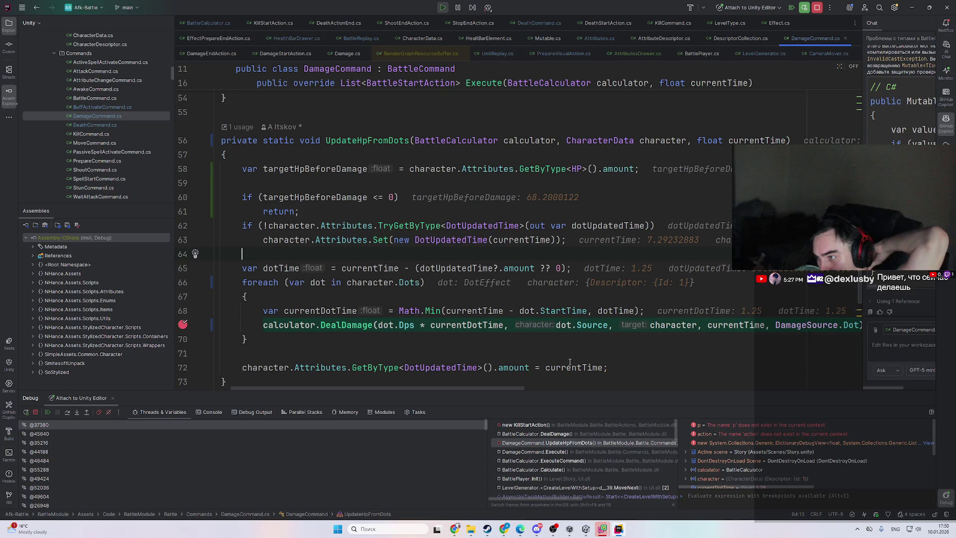
mouse_move(685, 329)
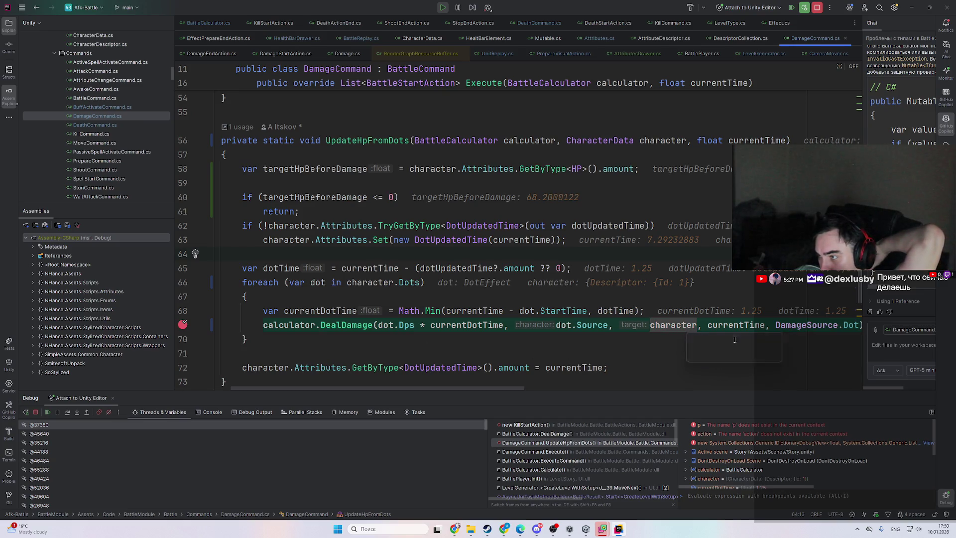
click(716, 347)
- Expand the character's Attributes values to see HP at -1.799988
double_click(771, 364)
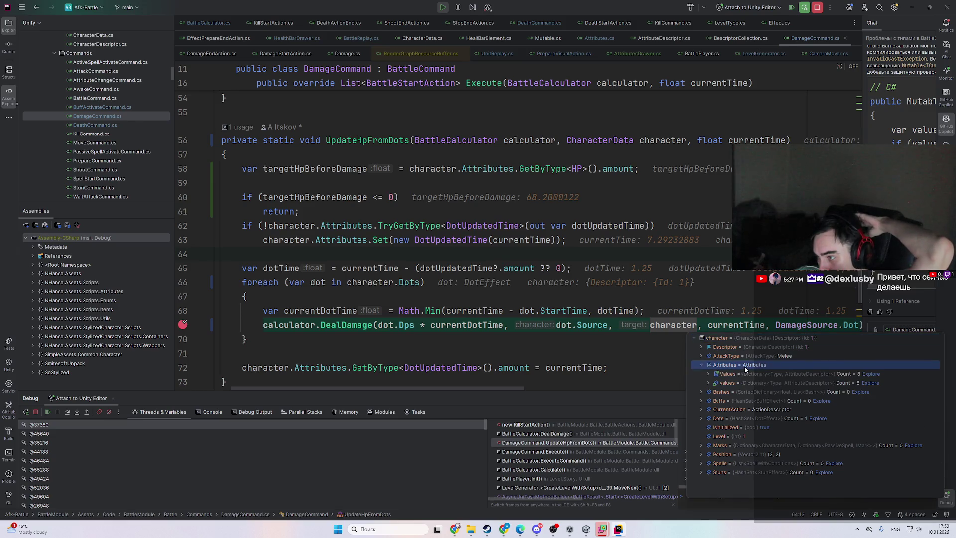
double_click(775, 379)
click(854, 438)
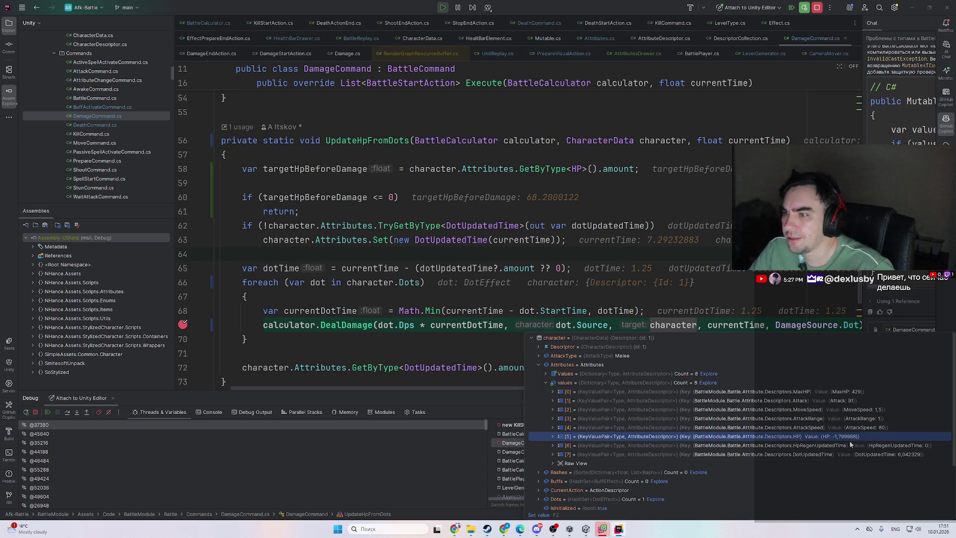
- Check targetHpBeforeDamage, then return to the KillStartAction constructor frame
click(326, 197)
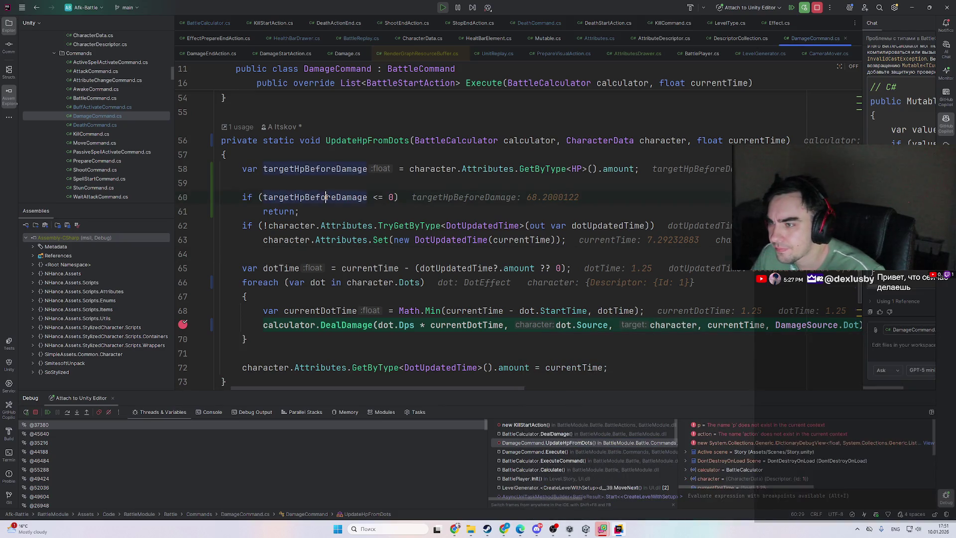
double_click(327, 197)
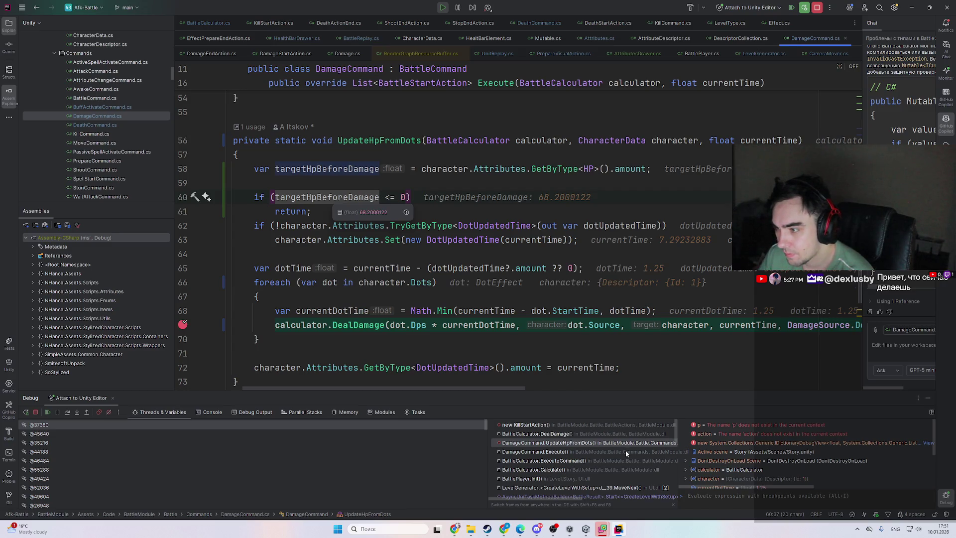
click(617, 434)
click(623, 426)
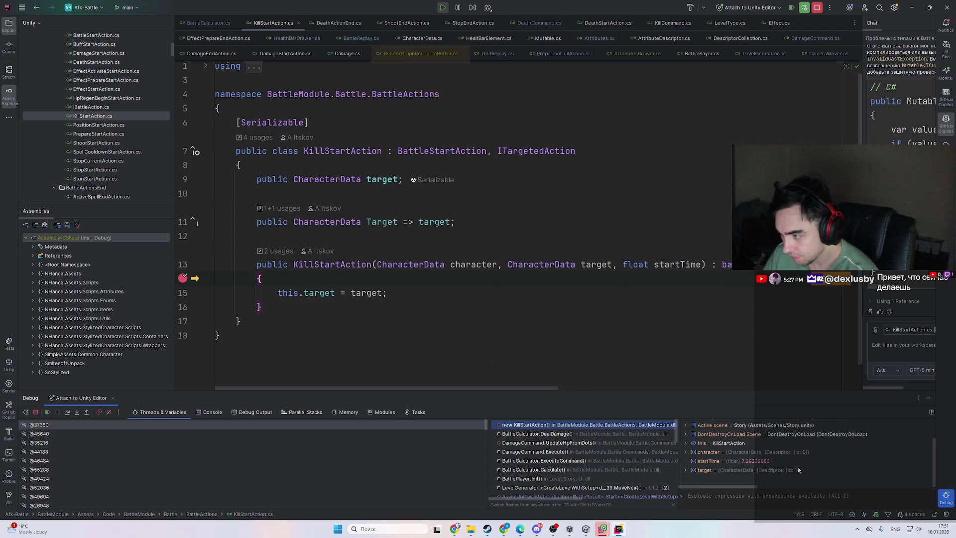
- Peek at the KillStartAction definition from its constructor body
click(498, 296)
key(ctrl+shift+i)
key(Escape)
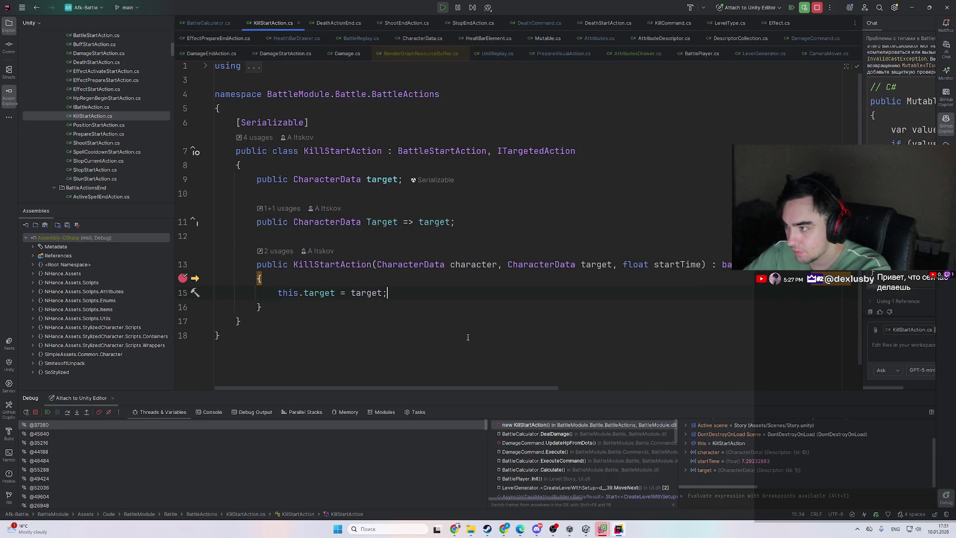
mouse_move(520, 388)
mouse_down()
mouse_move(604, 390)
mouse_move(518, 391)
mouse_up()
- Open DeathStartAction.cs, resume, and view CalculateCharacterKillFromDots with finalHpChange -16.8000107
key(ctrl+t)
text(deathst)
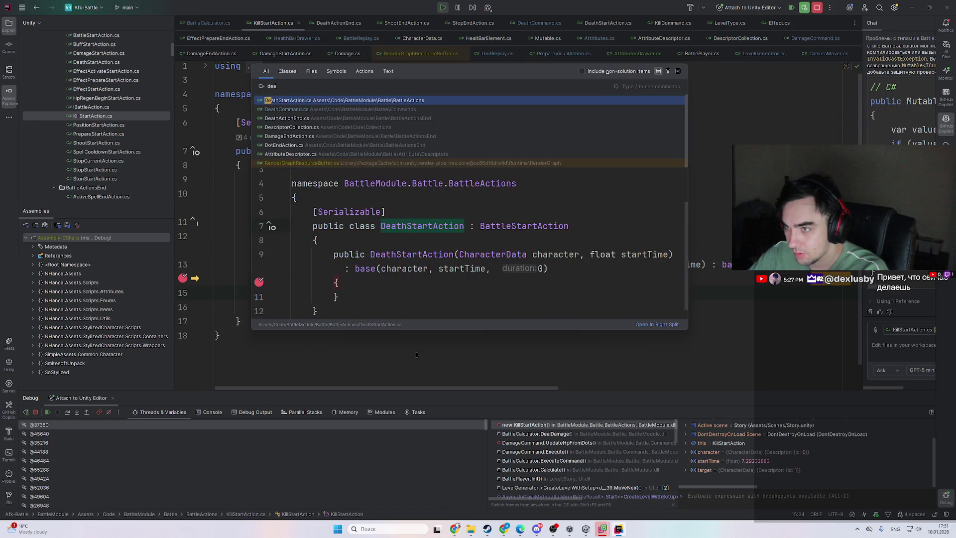
key(Return)
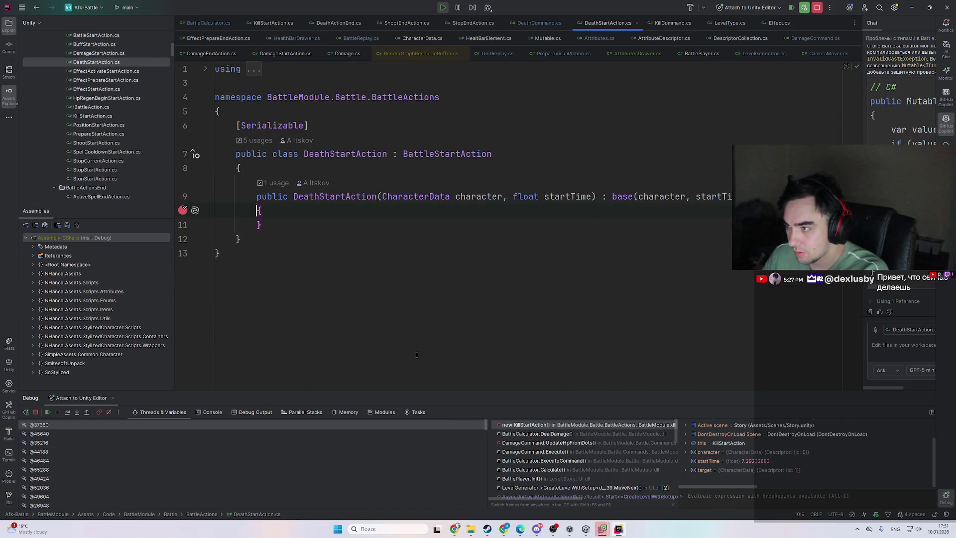
key(F9)
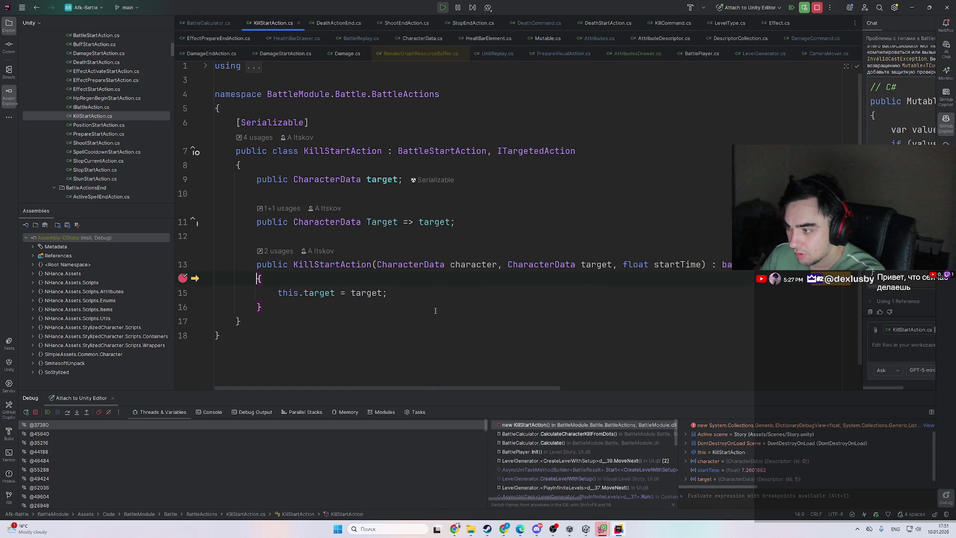
click(560, 434)
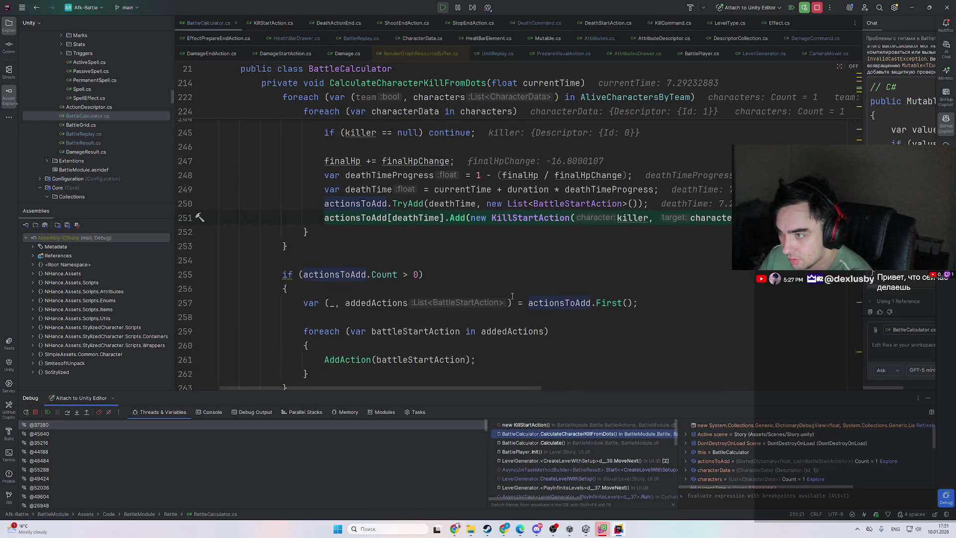
- Move up the call stack to BattleCalculator.Calculate, where the loop calls CalculateCharacterKillFromDots
scroll(446, 357, up, 1)
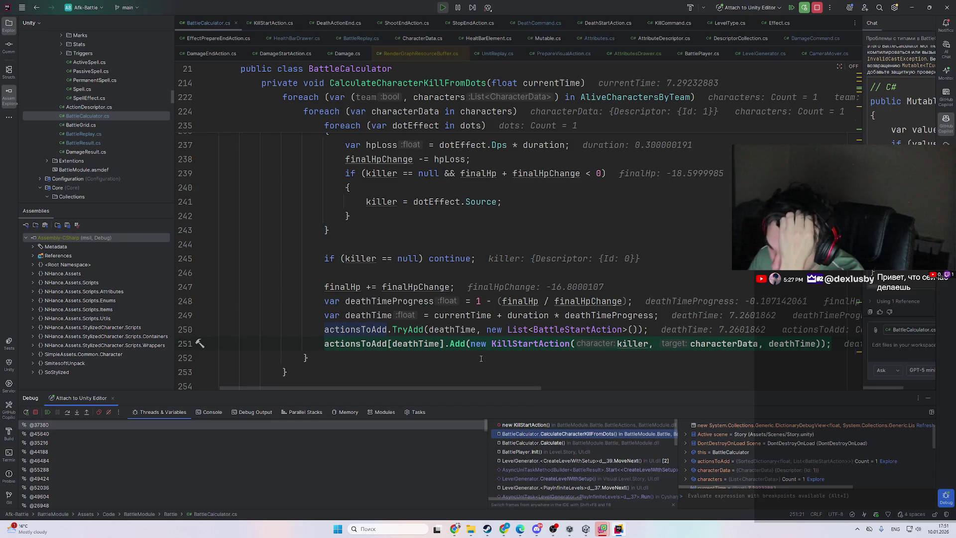
scroll(756, 429, down, 1)
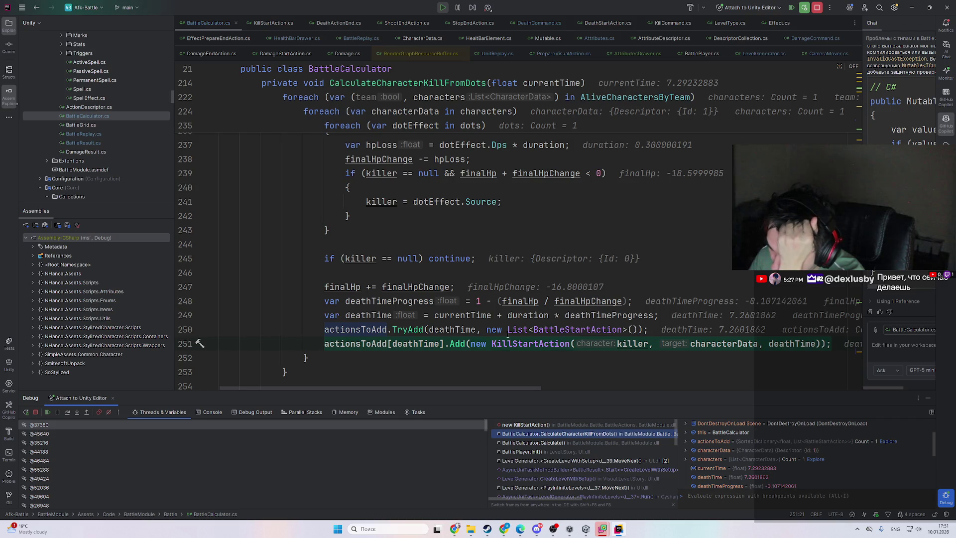
scroll(360, 365, up, 7)
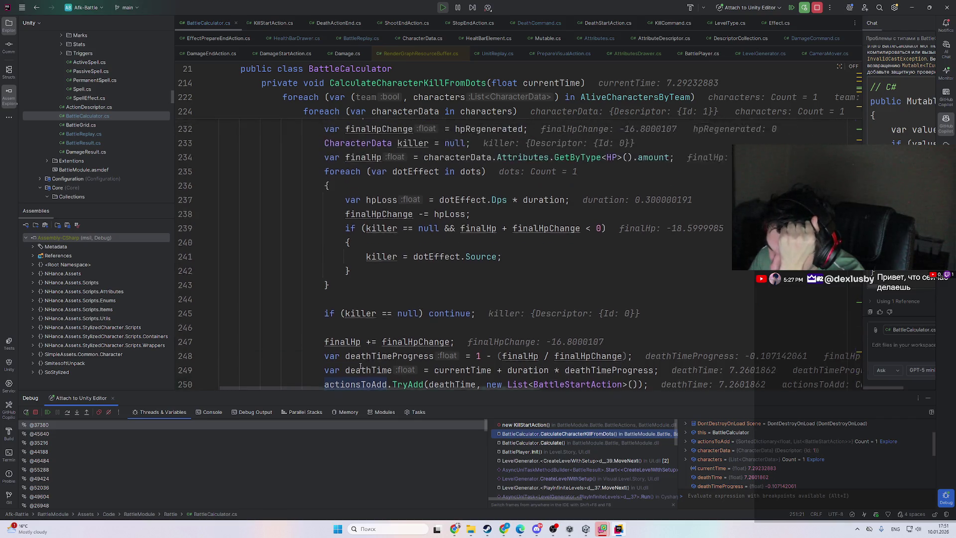
scroll(360, 367, down, 5)
scroll(361, 367, down, 3)
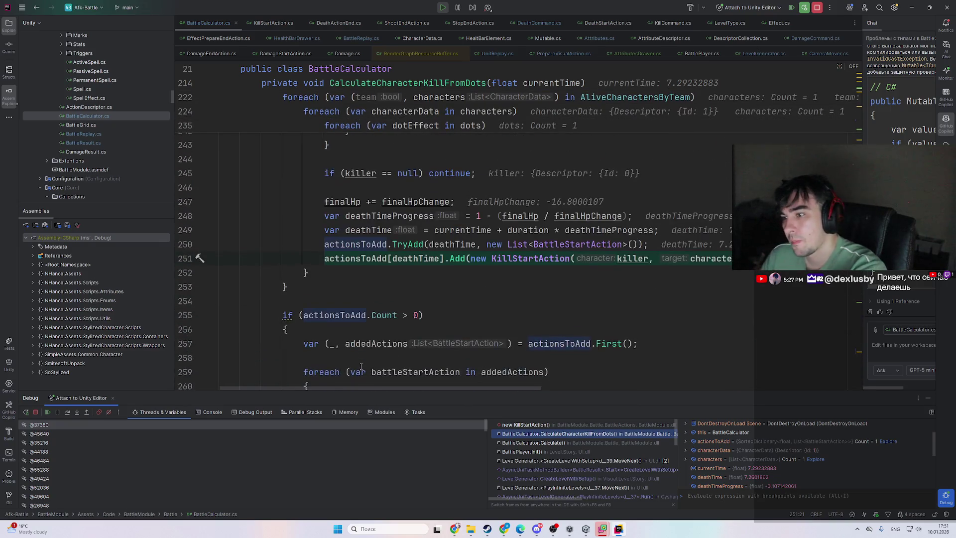
click(562, 425)
click(565, 435)
scroll(473, 223, up, 10)
scroll(422, 211, up, 3)
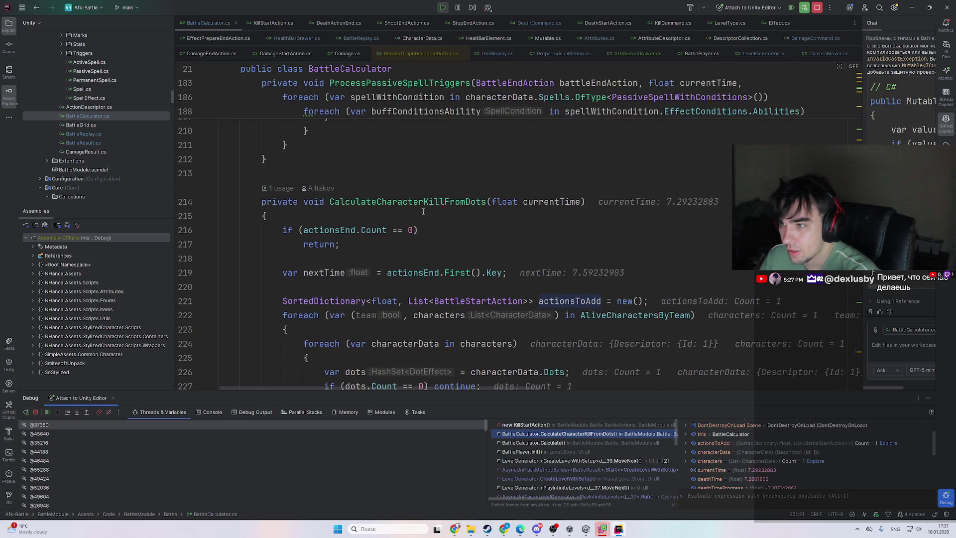
mouse_move(551, 201)
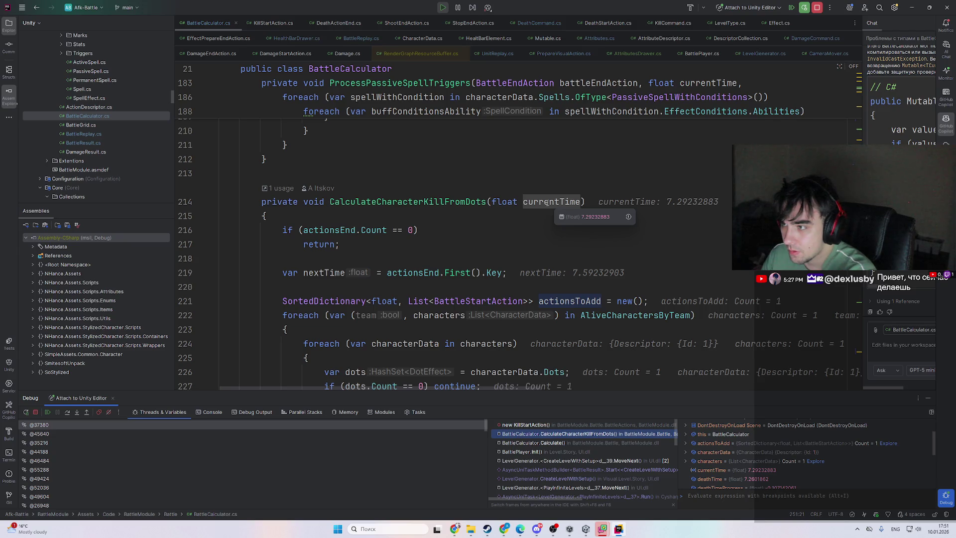
click(557, 442)
scroll(419, 255, up, 7)
scroll(382, 248, up, 4)
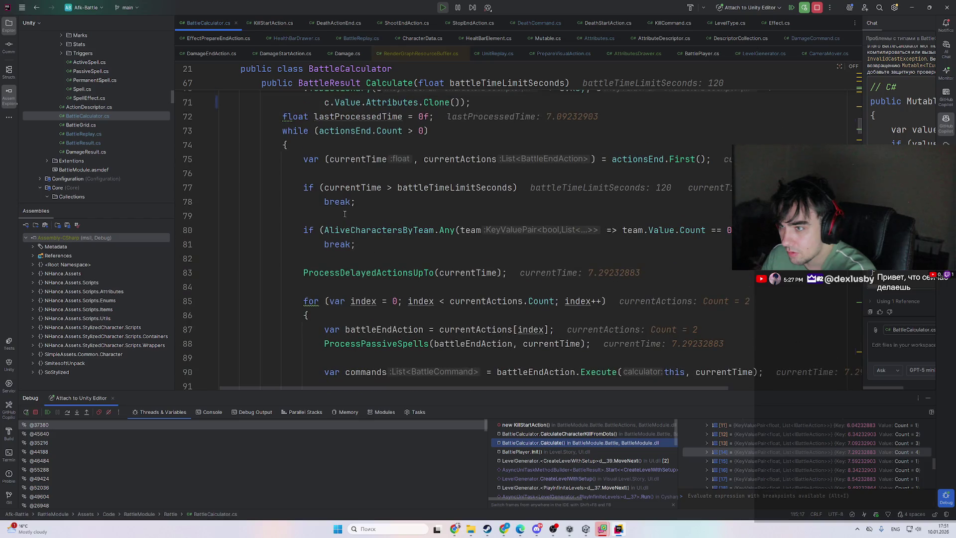
- Highlight currentTime usages in Calculate and check its value at the kill-from-DoTs call
double_click(353, 187)
scroll(416, 221, down, 4)
scroll(417, 222, down, 12)
scroll(428, 264, up, 4)
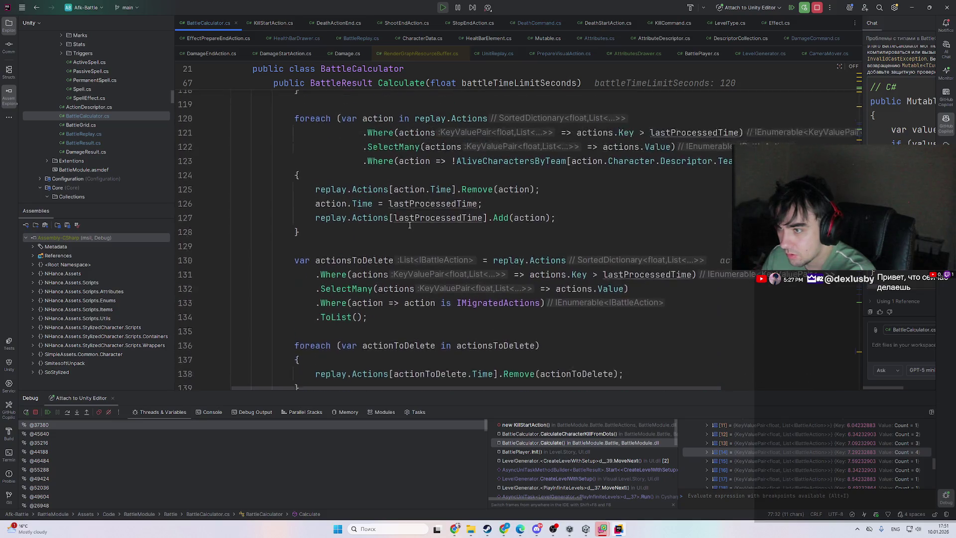
click(550, 444)
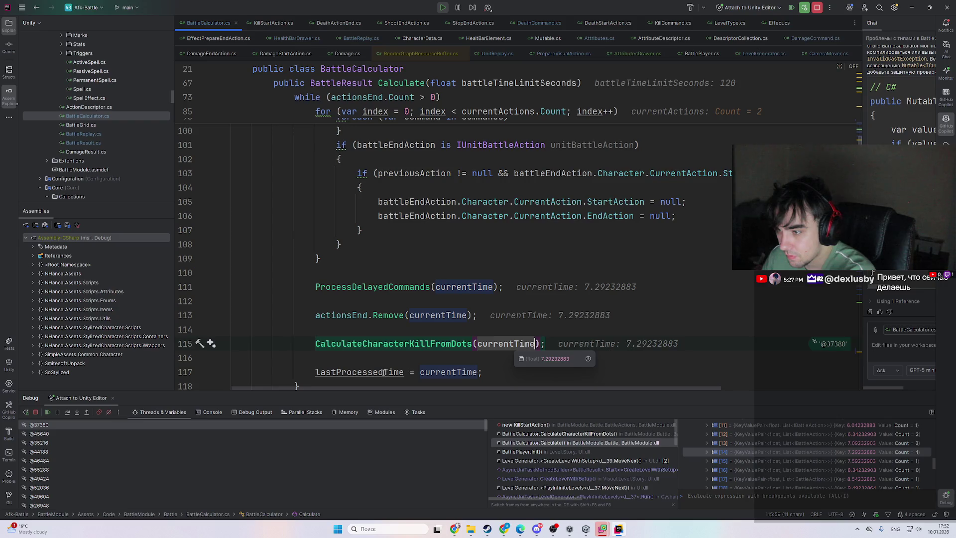
mouse_move(384, 372)
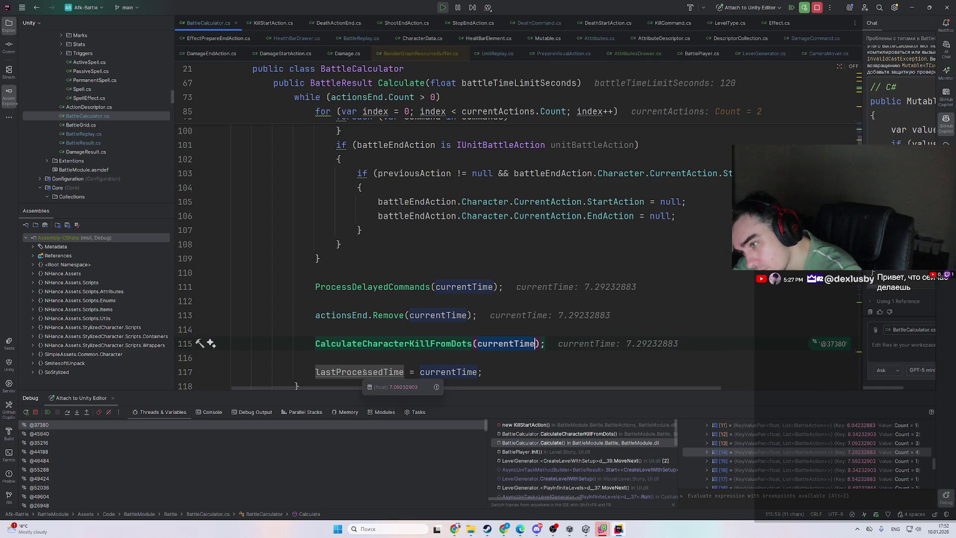
- Highlight lastProcessedTime usages and inspect its inlay value
double_click(364, 372)
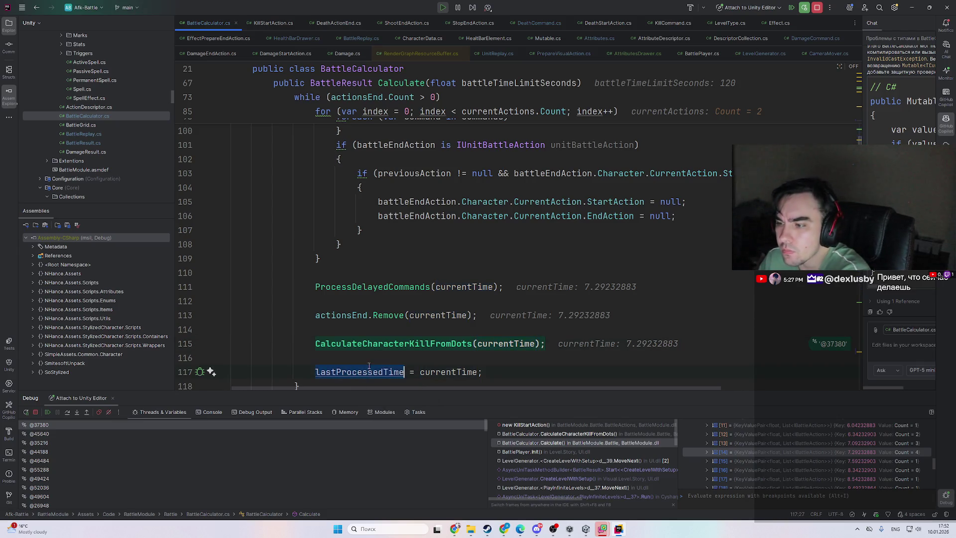
scroll(446, 323, up, 6)
scroll(446, 323, down, 6)
scroll(498, 349, up, 1)
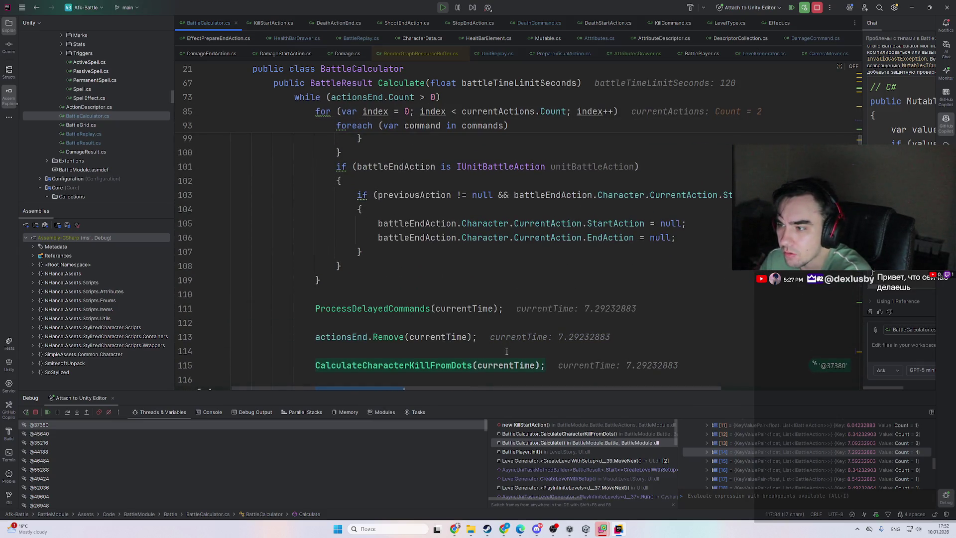
scroll(499, 359, down, 1)
scroll(497, 355, down, 1)
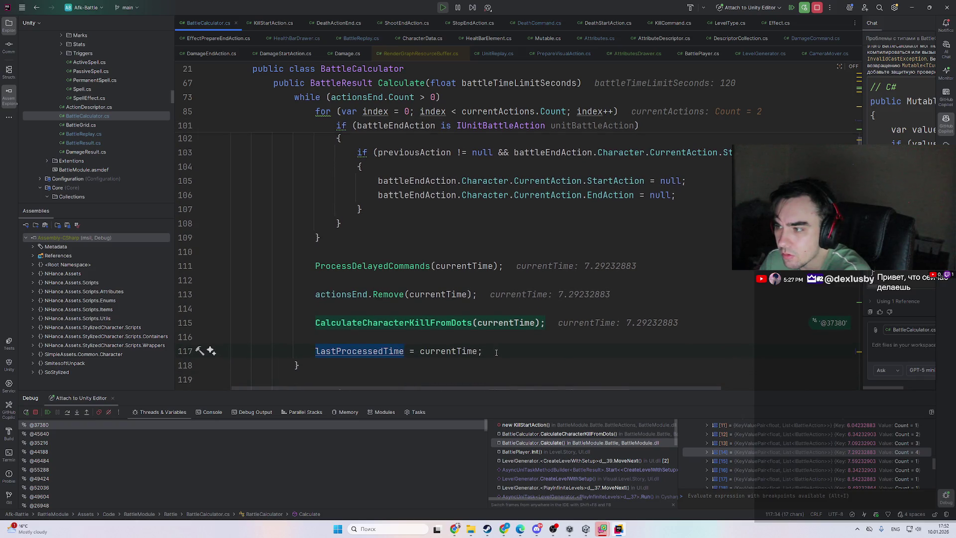
mouse_move(503, 326)
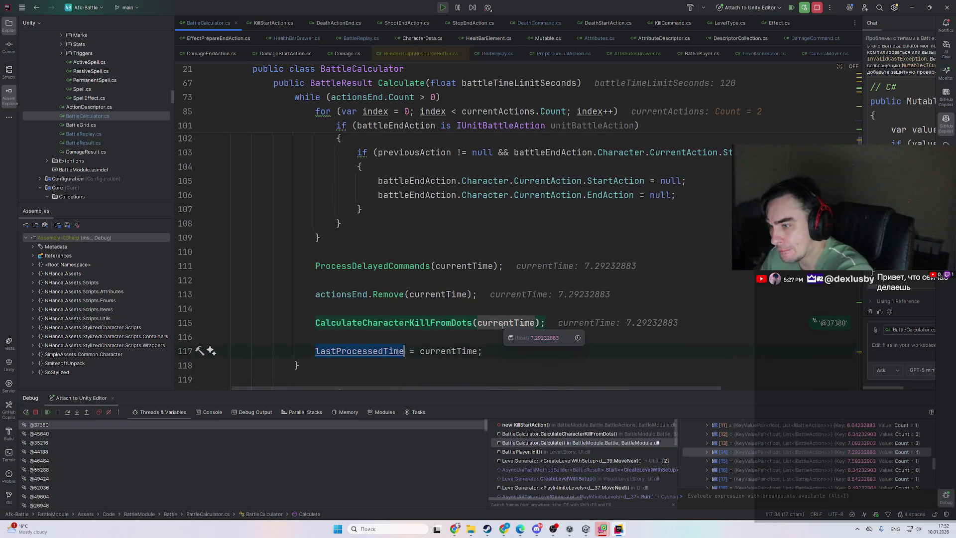
scroll(435, 339, up, 10)
scroll(394, 330, down, 8)
scroll(394, 329, down, 3)
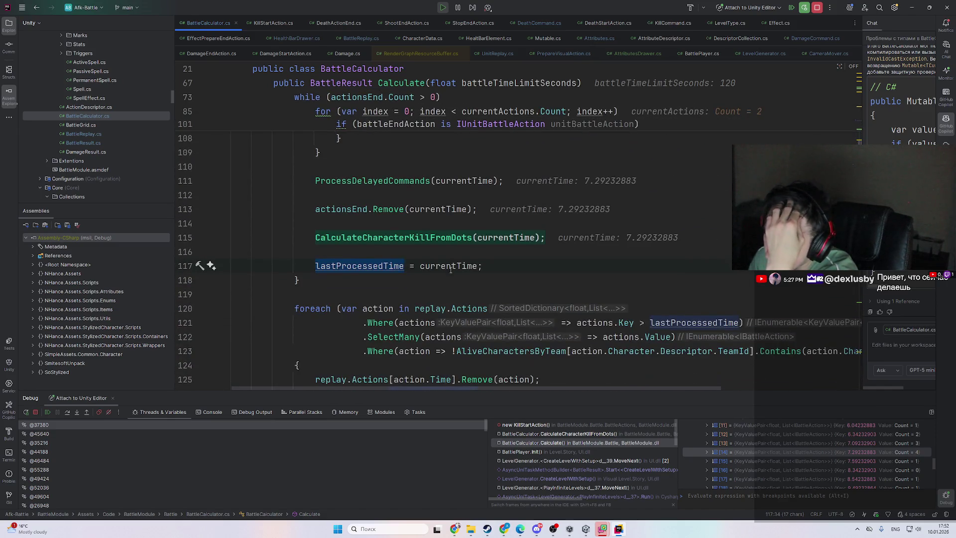
- Cut the CalculateCharacterKillFromDots(currentTime) call on line 115 after actionsEnd.Remove
double_click(454, 267)
scroll(451, 269, up, 15)
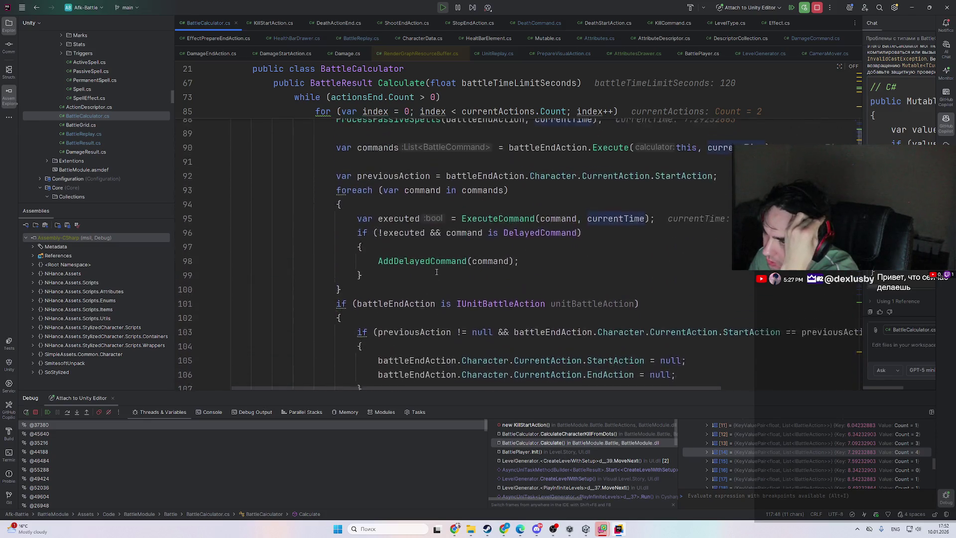
scroll(433, 269, down, 3)
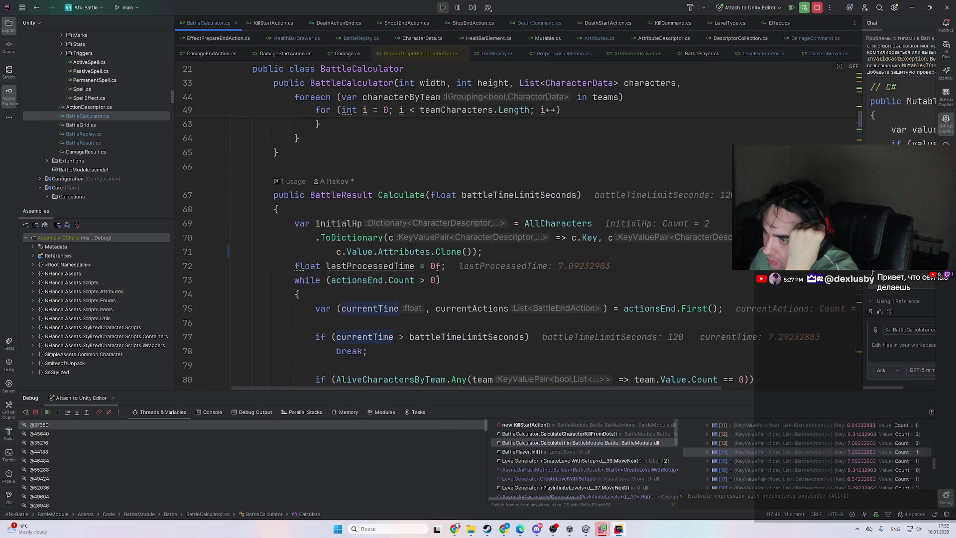
scroll(417, 265, down, 5)
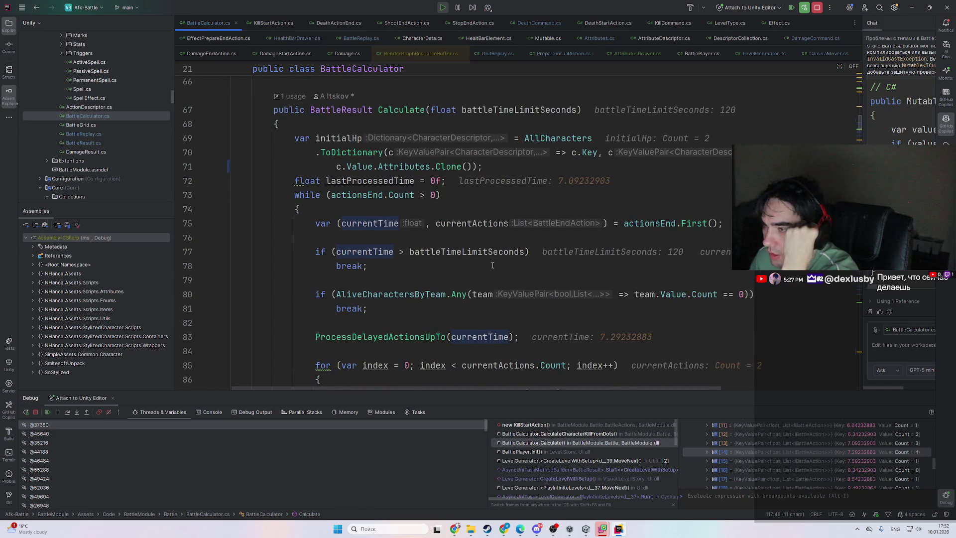
scroll(396, 179, down, 7)
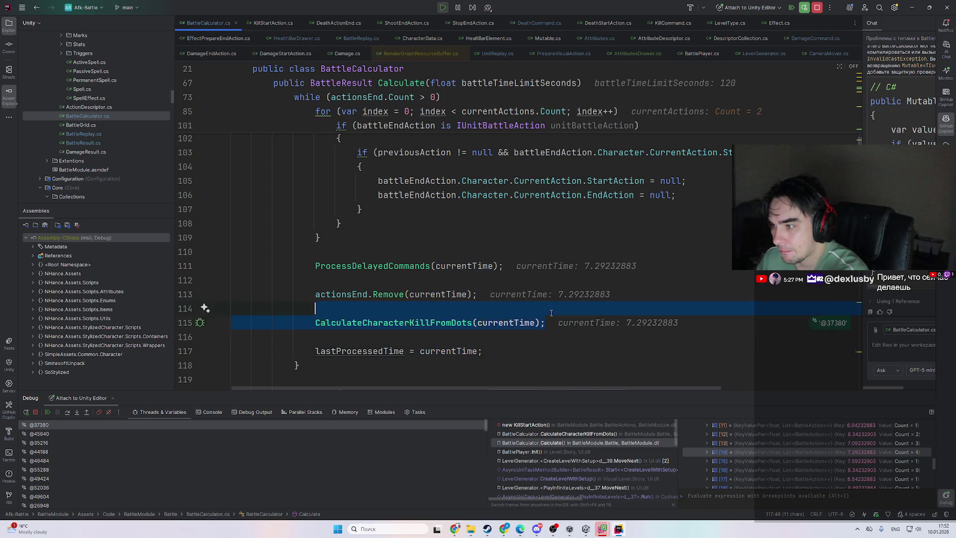
key(BackSpace)
- Highlight the loop's command usages and the currentTime passed to ExecuteCommand
scroll(430, 286, up, 9)
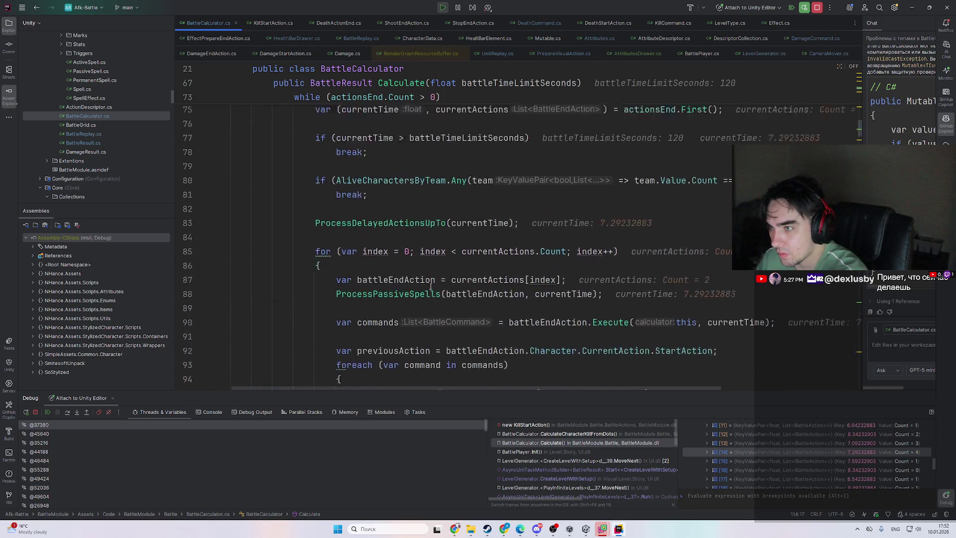
scroll(430, 286, up, 1)
scroll(371, 329, down, 1)
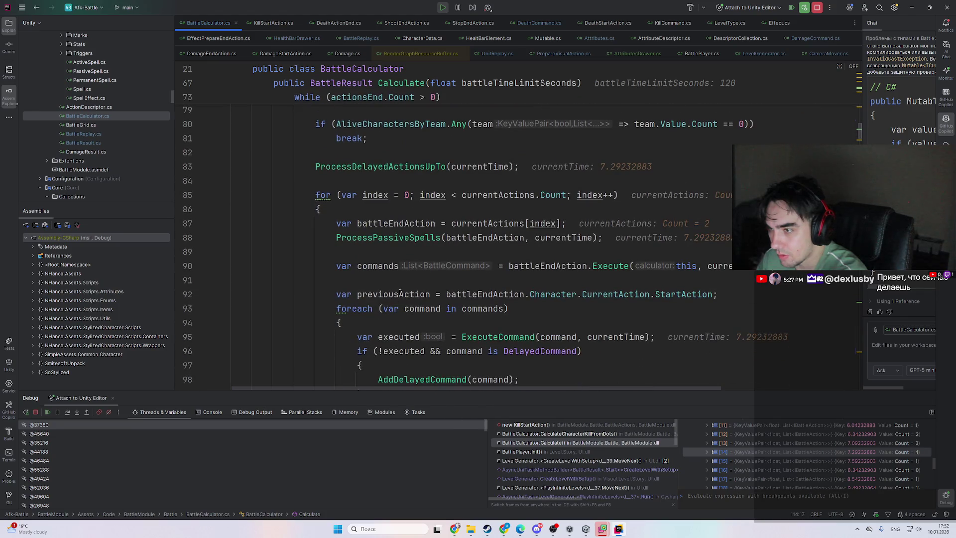
scroll(408, 267, down, 3)
click(418, 266)
scroll(420, 264, down, 6)
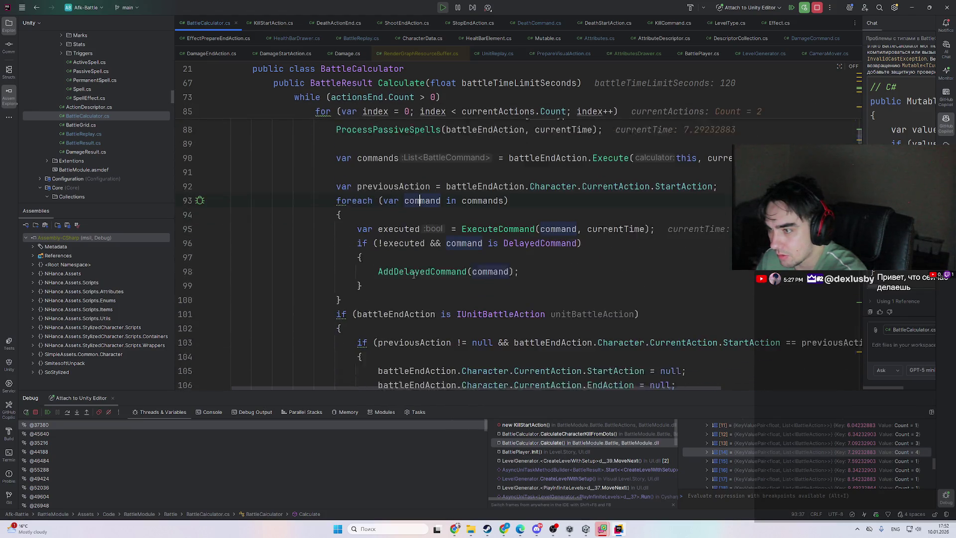
double_click(602, 207)
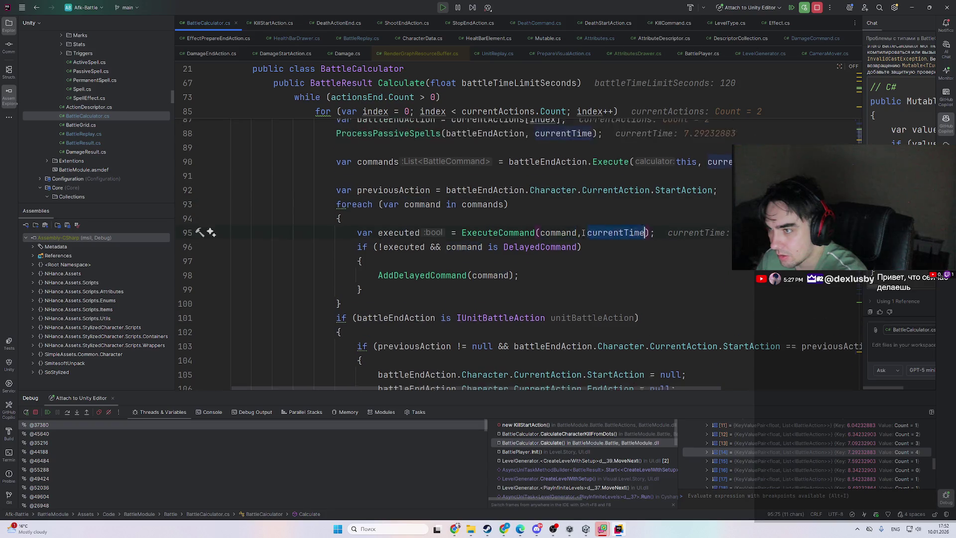
- Review the rest of the Calculate loop, highlighting currentTime usages again
scroll(499, 293, up, 6)
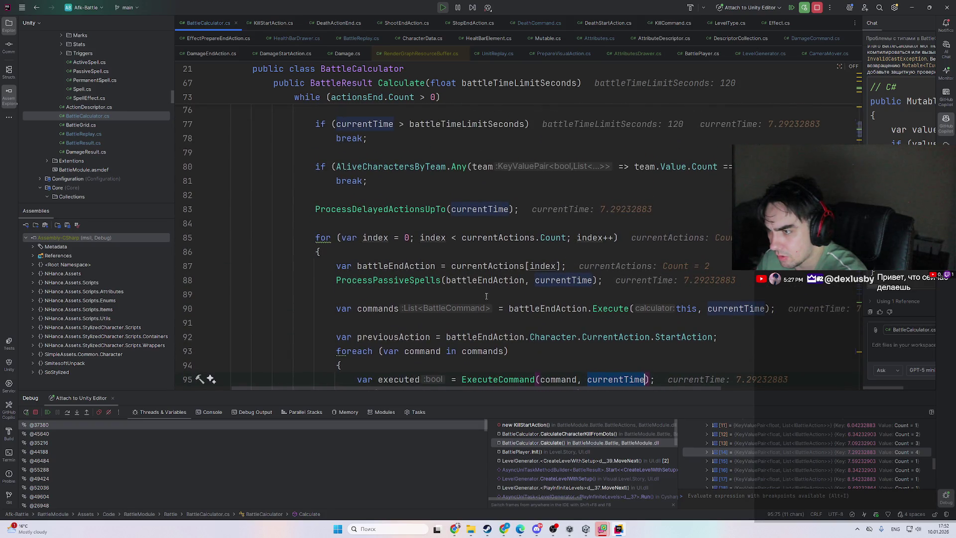
scroll(490, 284, down, 10)
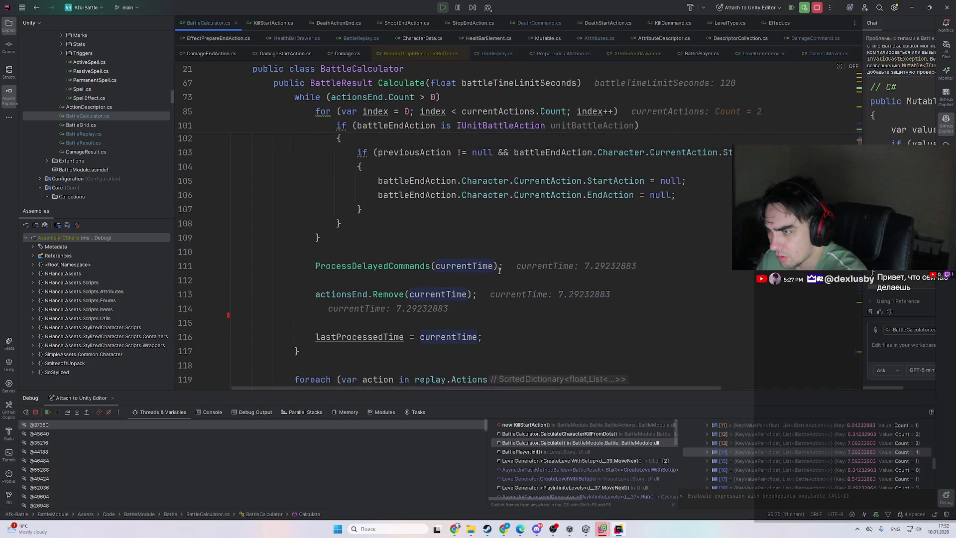
scroll(495, 274, up, 8)
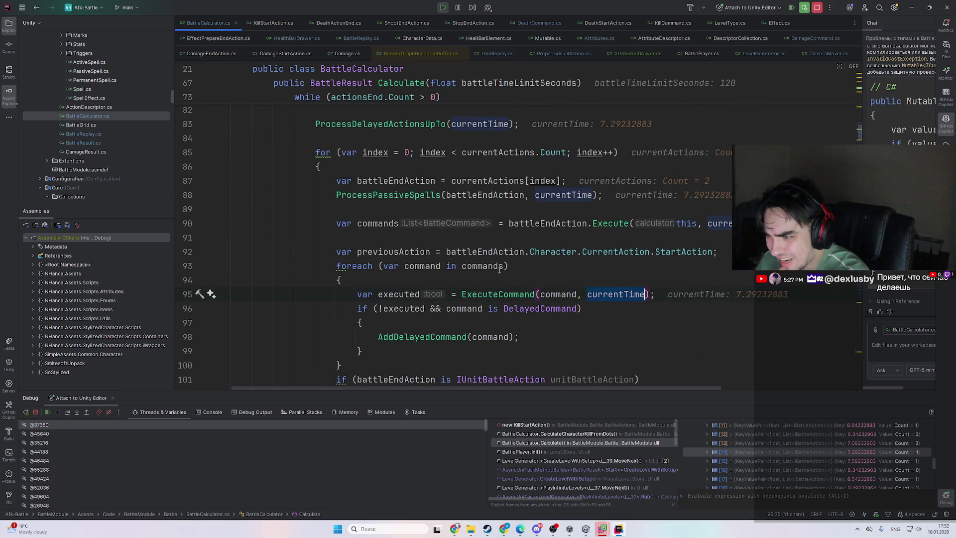
scroll(536, 261, down, 5)
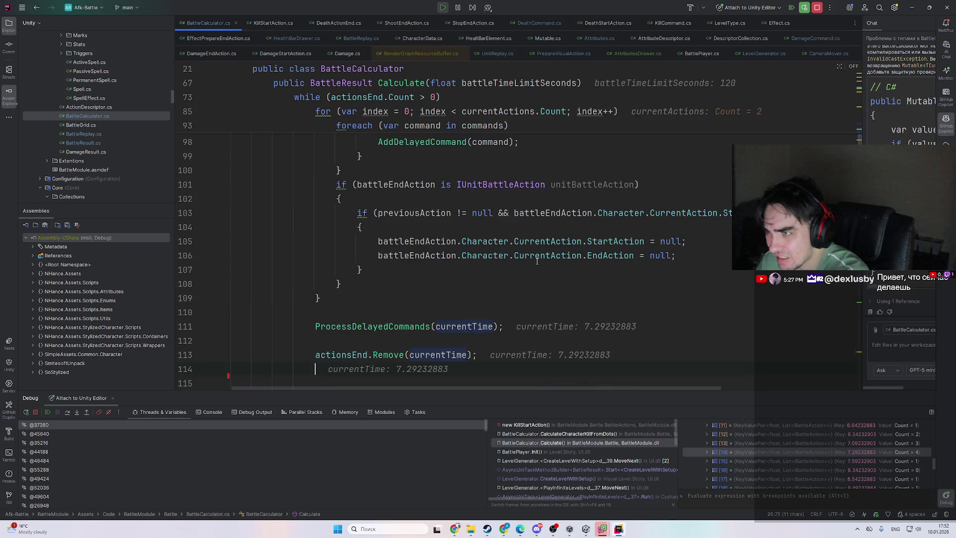
scroll(497, 308, down, 1)
double_click(441, 326)
scroll(454, 328, up, 8)
scroll(455, 328, up, 2)
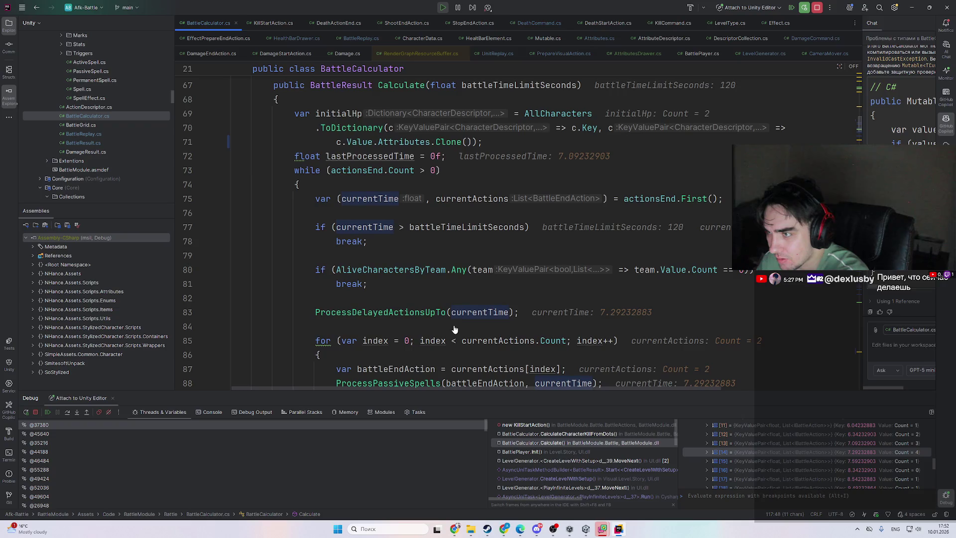
scroll(521, 280, up, 1)
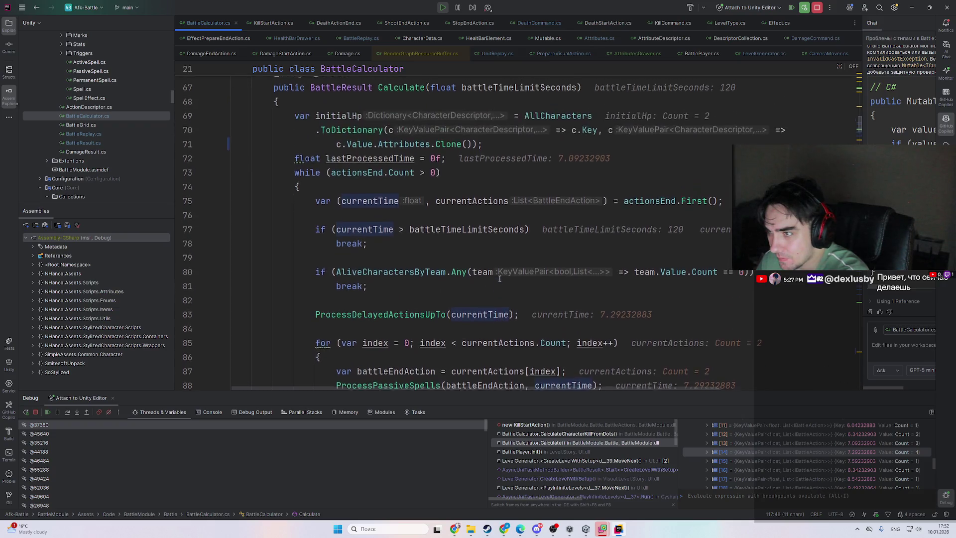
scroll(449, 269, down, 2)
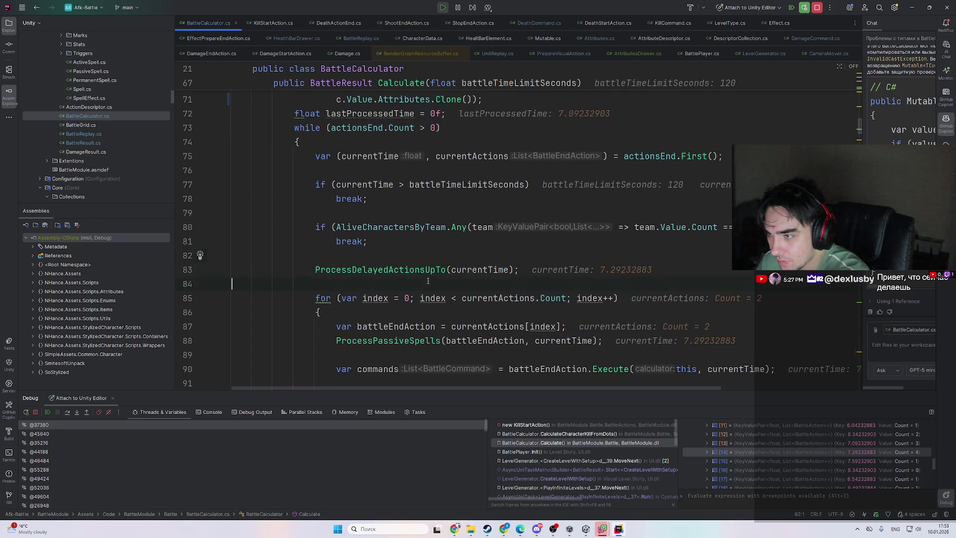
- Paste the kill-from-DoTs call above the for loop, then remove it again
key(Return)
text(CalculateCharacterKillFromDots(currentTime);)
key(shift+Up)
key(ctrl+c)
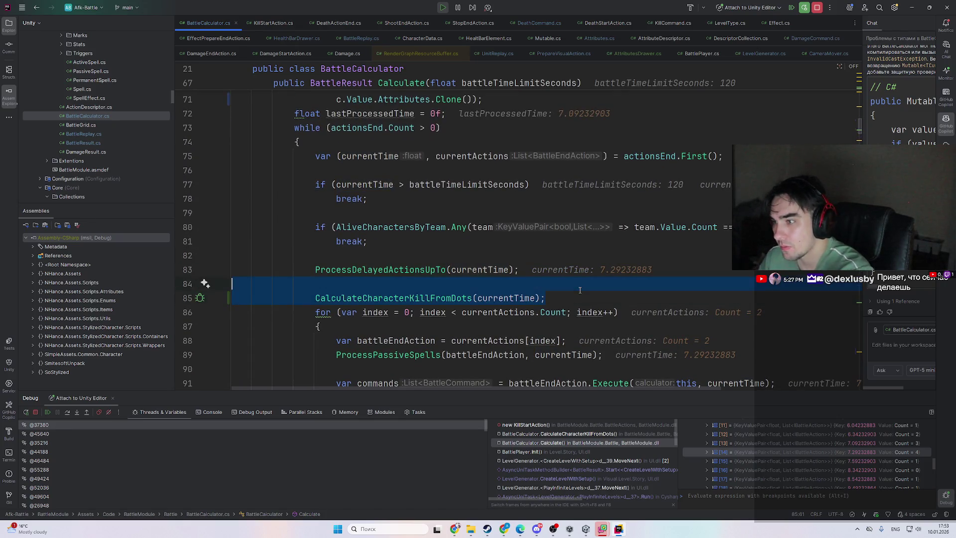
key(BackSpace)
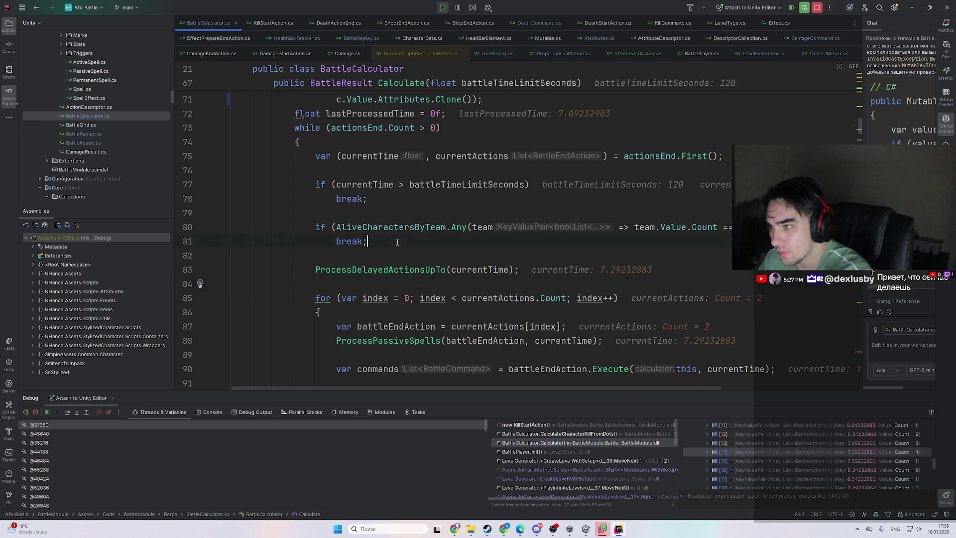
- Place the call after the alive-teams break before ProcessDelayedActionsUpTo, delete leftovers, and stop debugging
key(Return)
key(ctrl+v)
scroll(584, 230, down, 10)
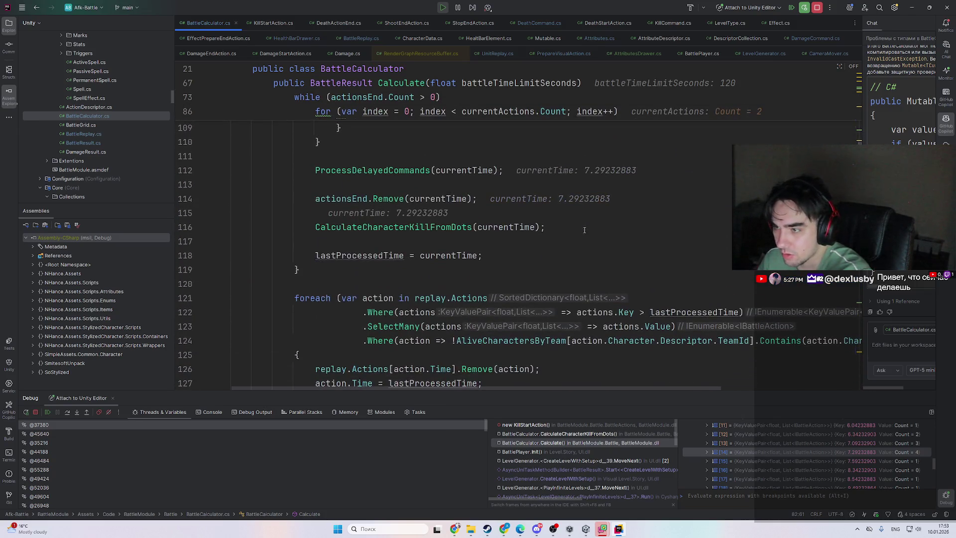
mouse_move(549, 225)
mouse_down()
mouse_move(207, 211)
mouse_move(204, 194)
mouse_up()
key(BackSpace)
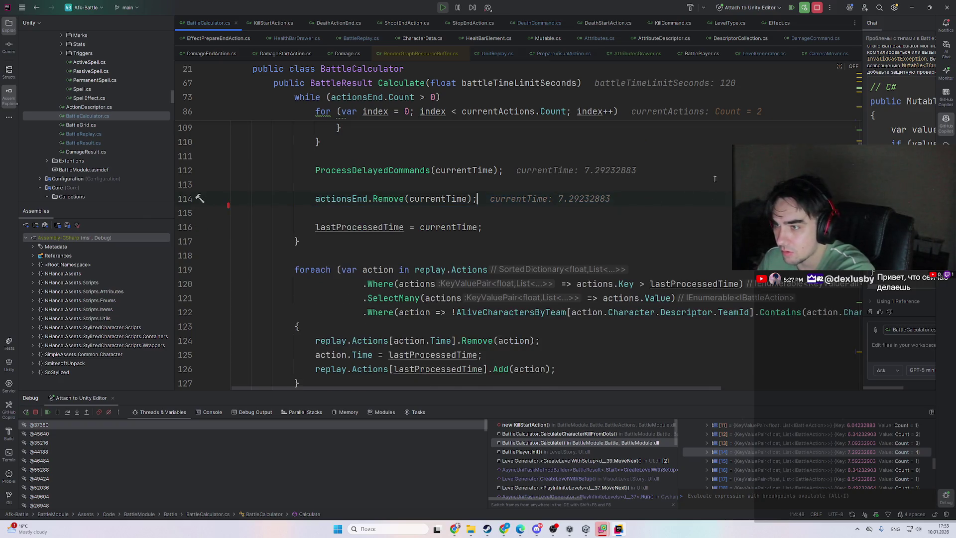
scroll(656, 199, up, 8)
scroll(610, 214, up, 4)
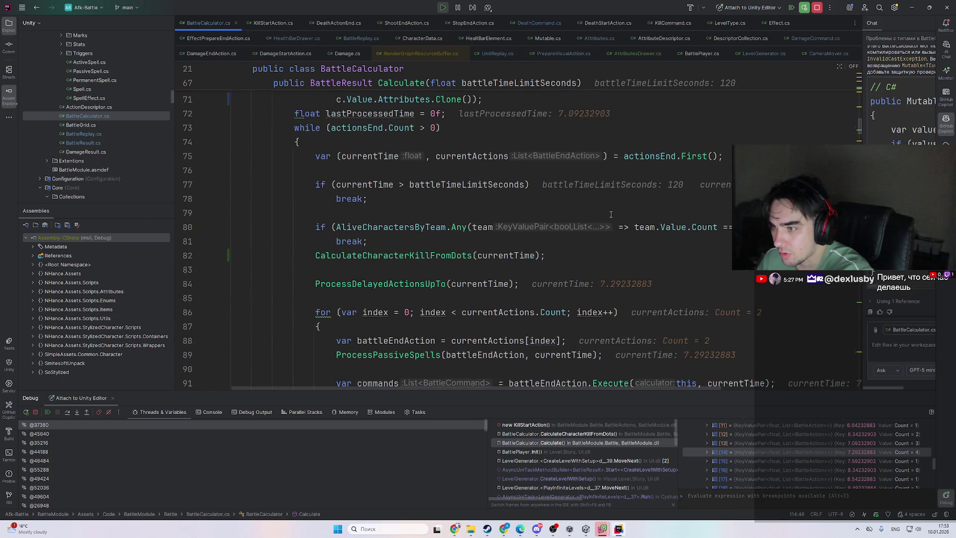
click(817, 9)
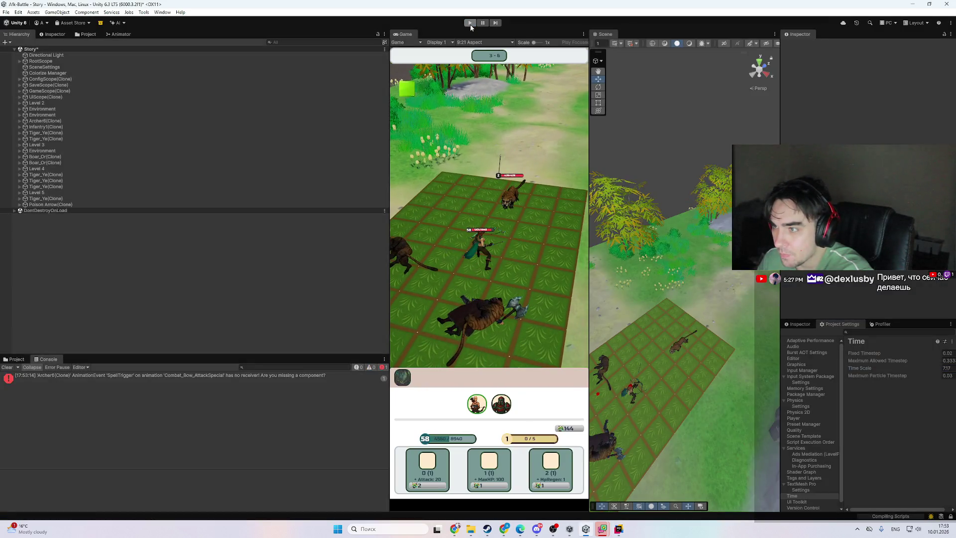
- Restart Play mode and open the 'Character 1' KeyNotFoundException at HealthBarDrawer.cs line 211
click(470, 23)
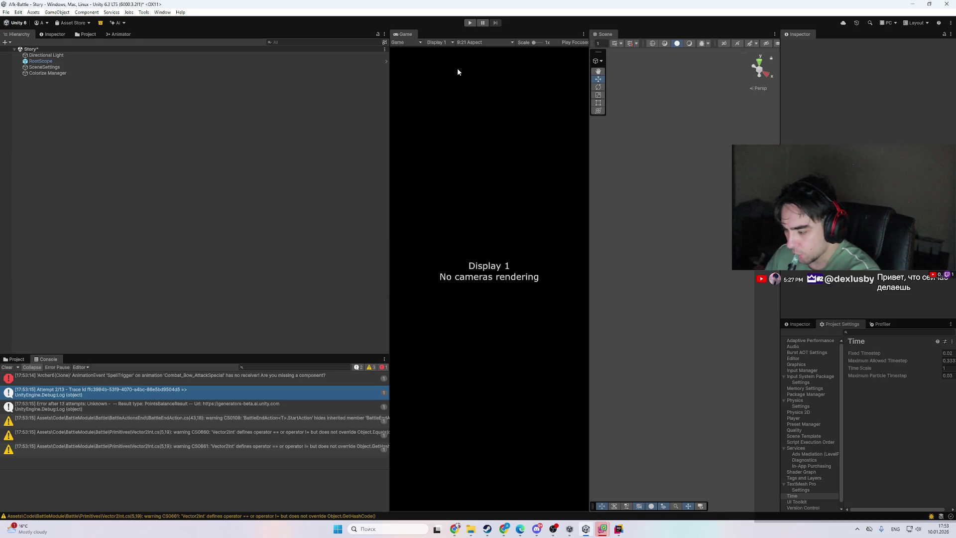
key(ctrl+p)
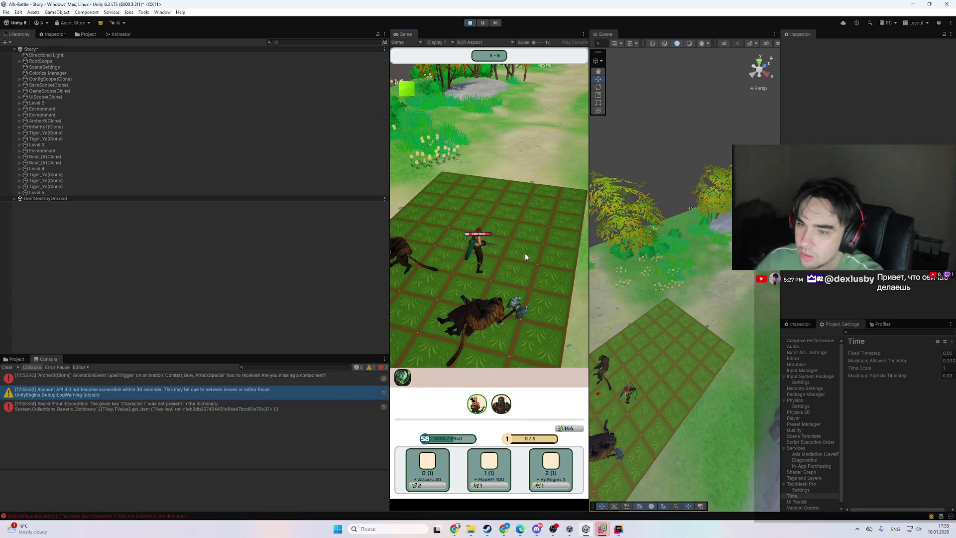
click(224, 407)
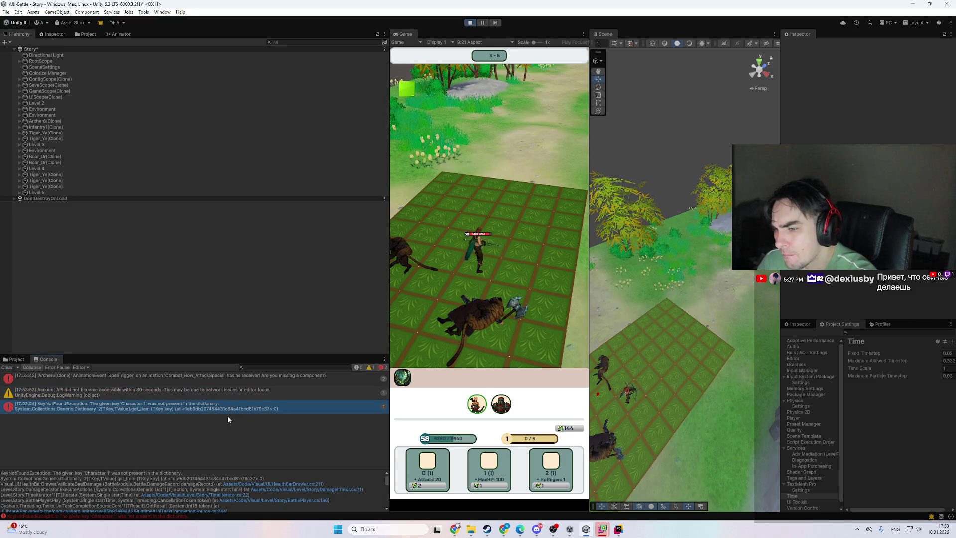
click(312, 482)
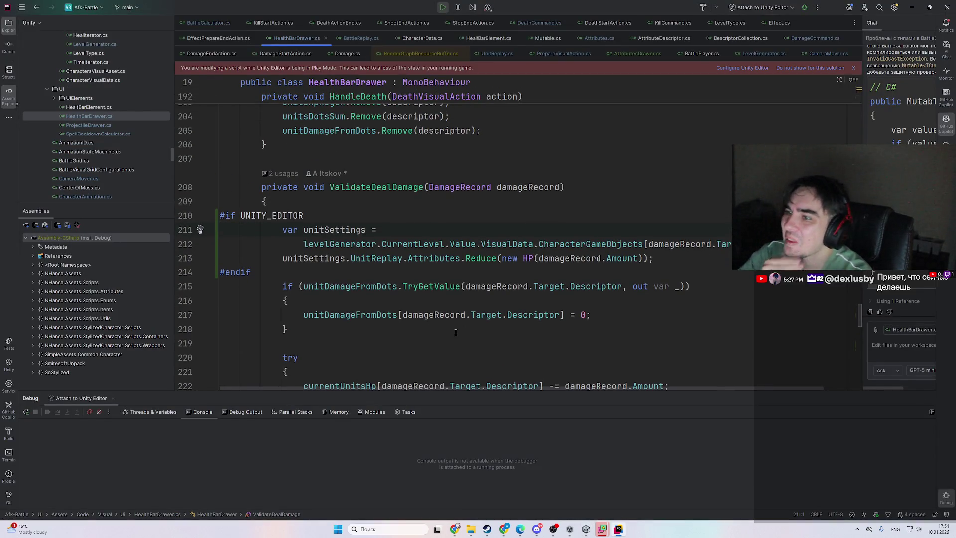
click(619, 530)
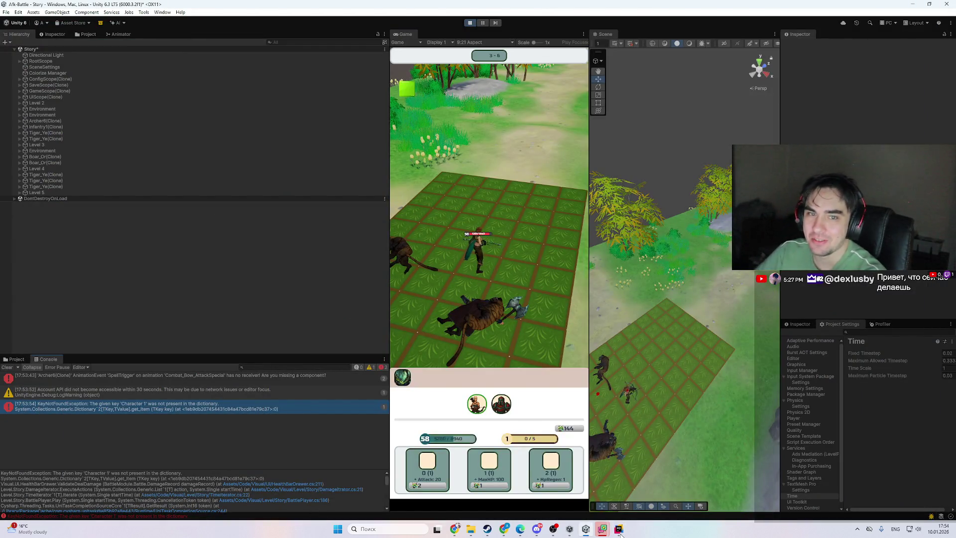
scroll(699, 377, up, 5)
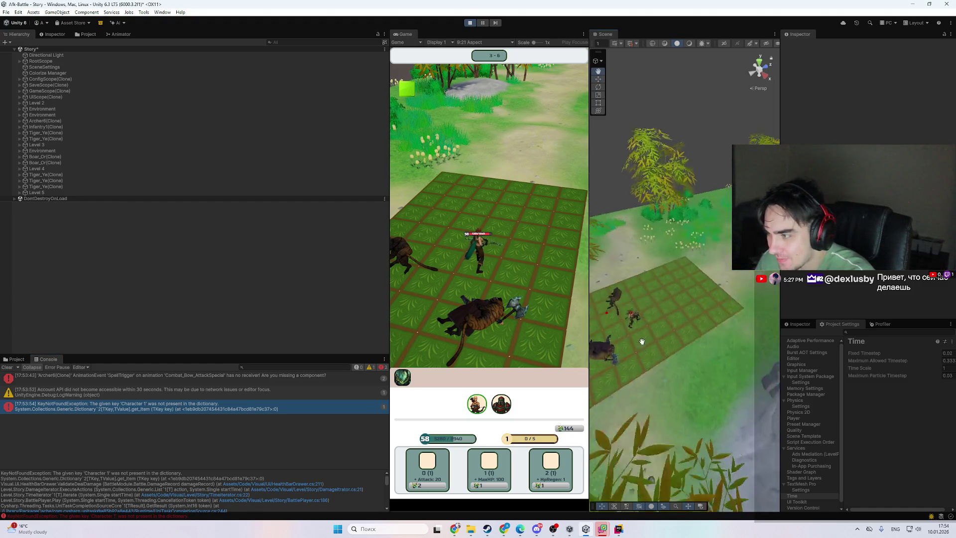
- Select Archer6(Clone) and review its Actions and Damage Records lists in the Inspector
click(670, 250)
click(670, 250)
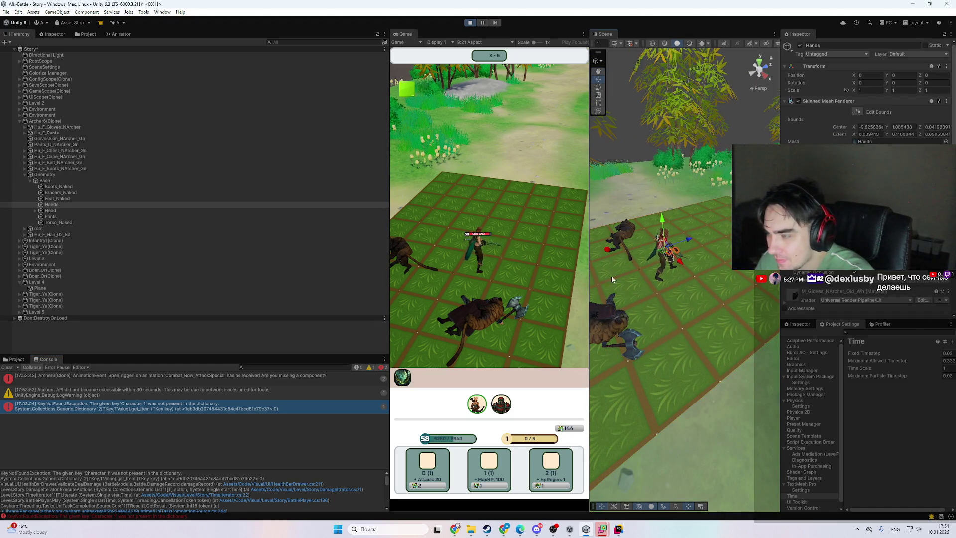
click(50, 175)
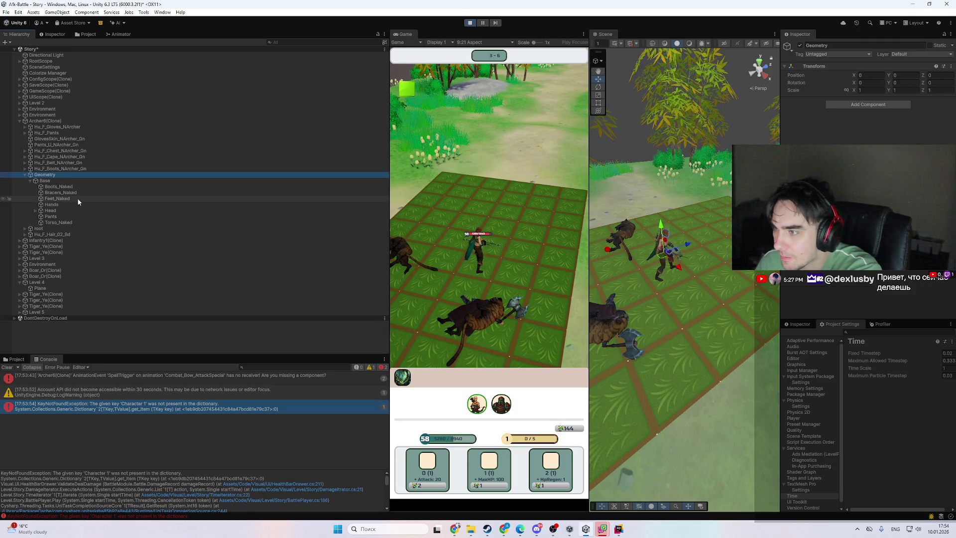
click(64, 121)
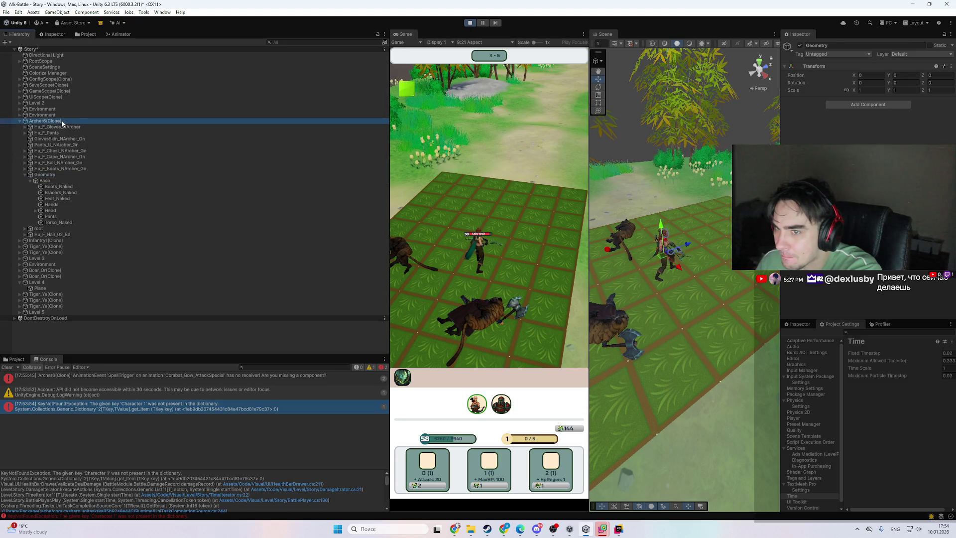
scroll(866, 95, down, 5)
scroll(866, 95, down, 5)
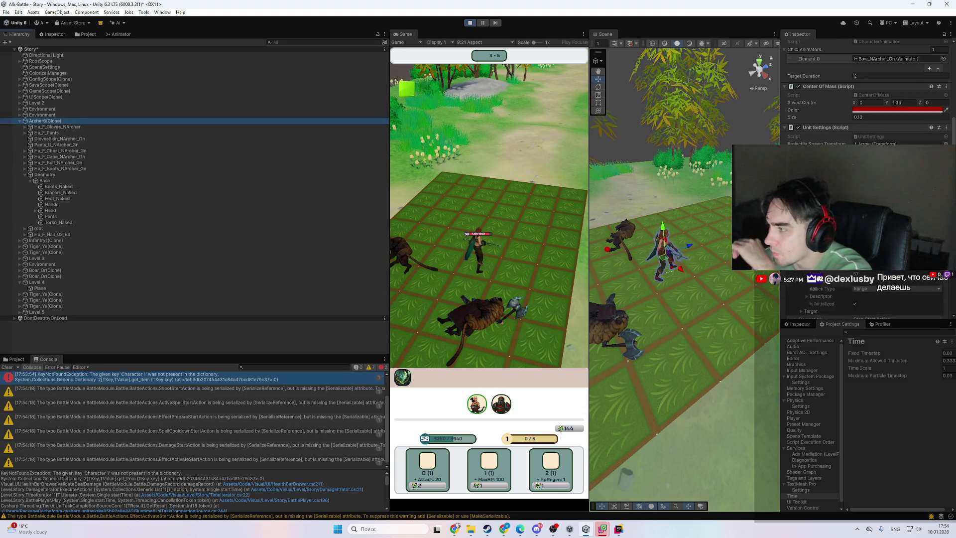
scroll(831, 284, down, 15)
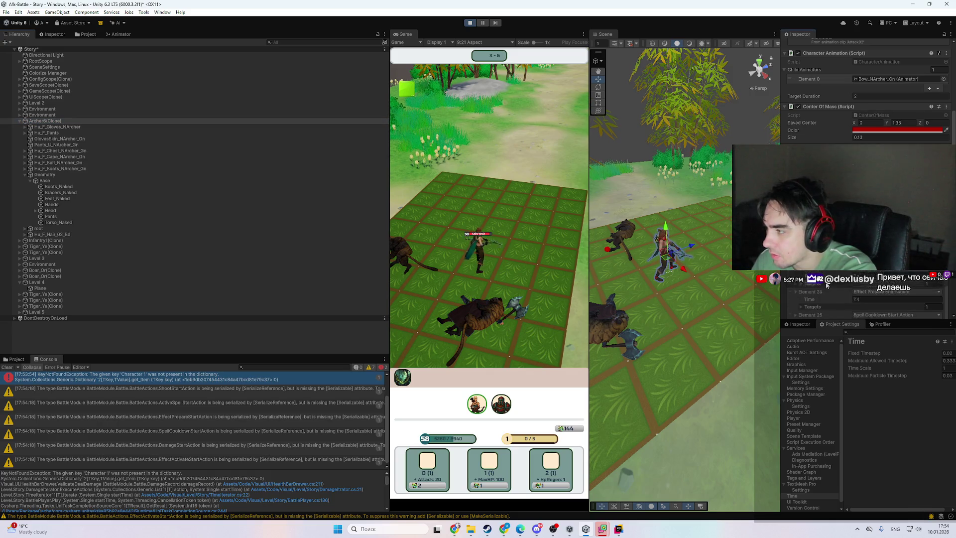
scroll(830, 284, down, 18)
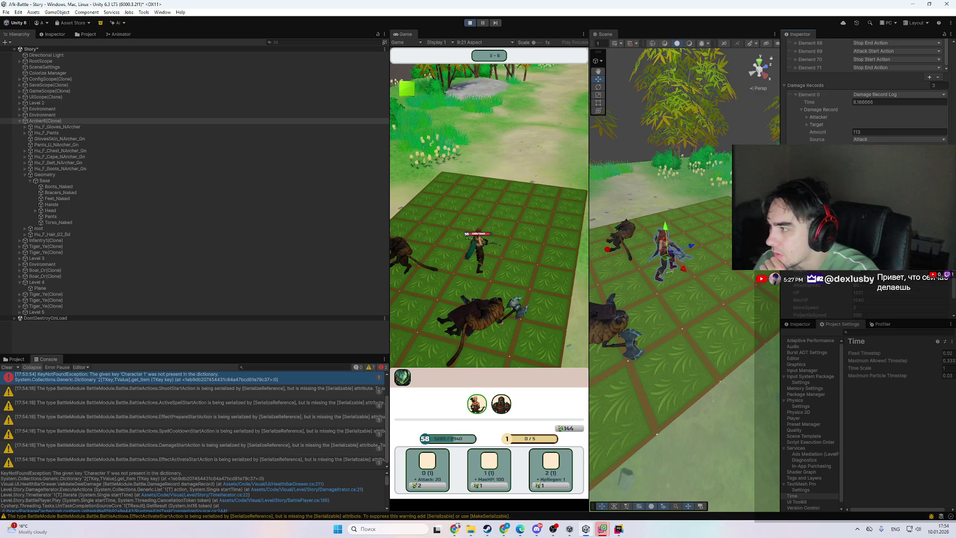
scroll(830, 285, down, 2)
scroll(830, 284, up, 2)
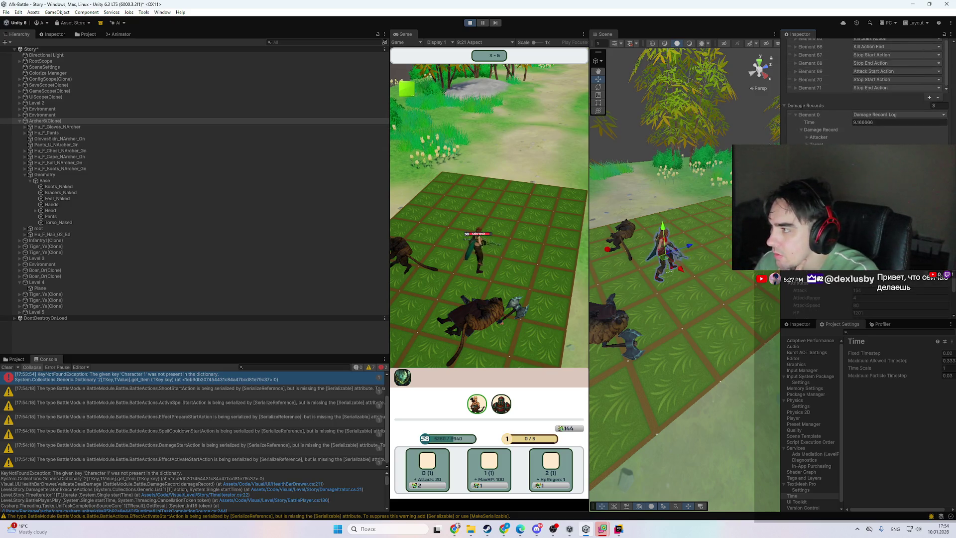
scroll(830, 284, up, 20)
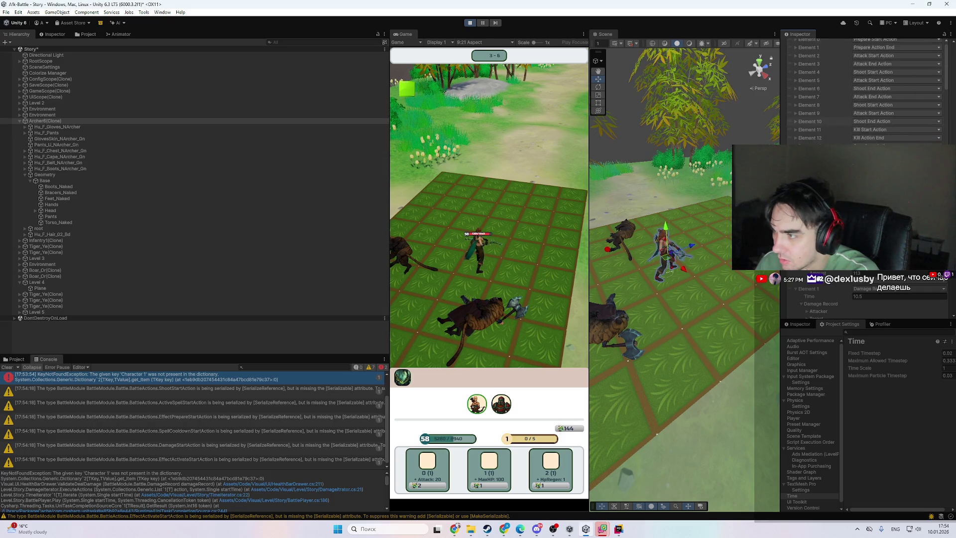
scroll(715, 284, down, 3)
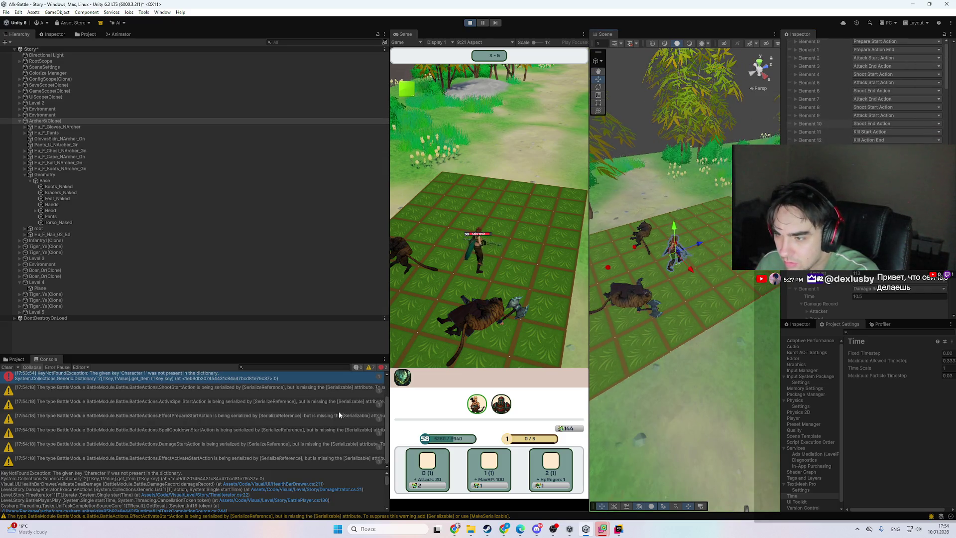
- Read the ShootStartAction missing-Serializable warning and expand action Element 8 to check its time
click(327, 390)
drag(590, 274, 334, 407)
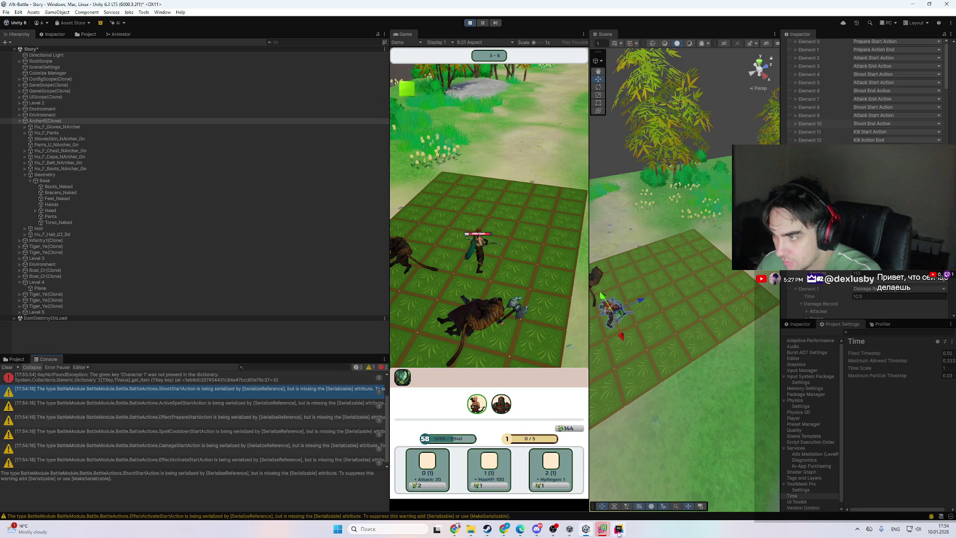
scroll(866, 179, up, 2)
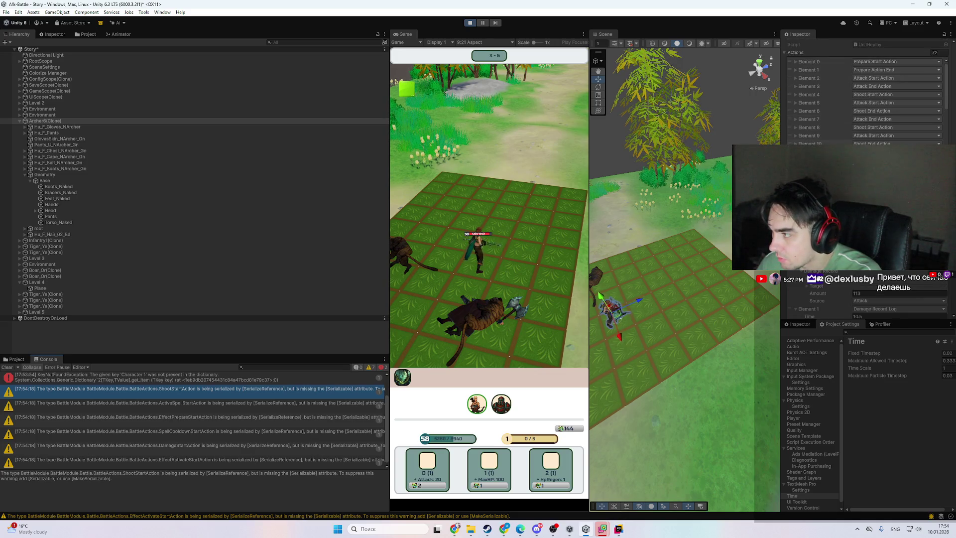
click(821, 128)
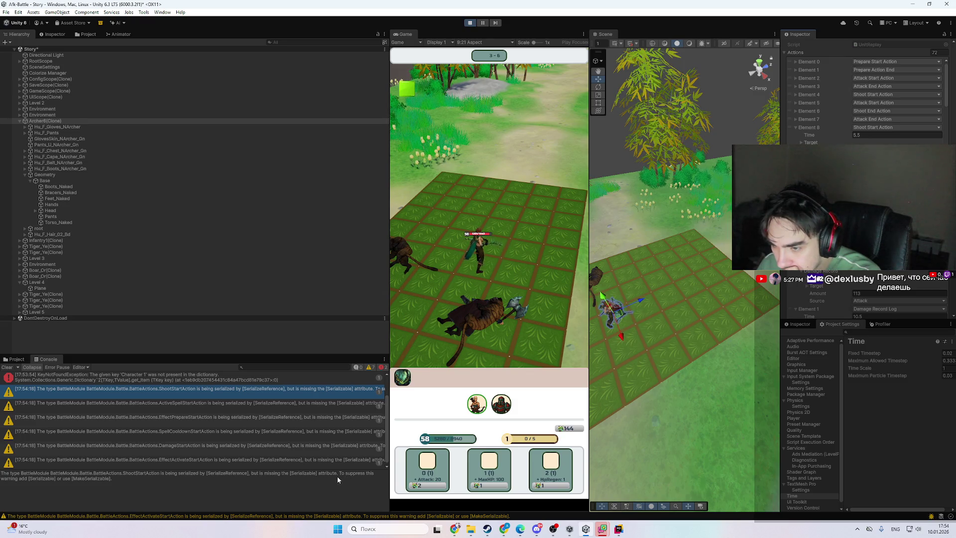
key(alt+Tab)
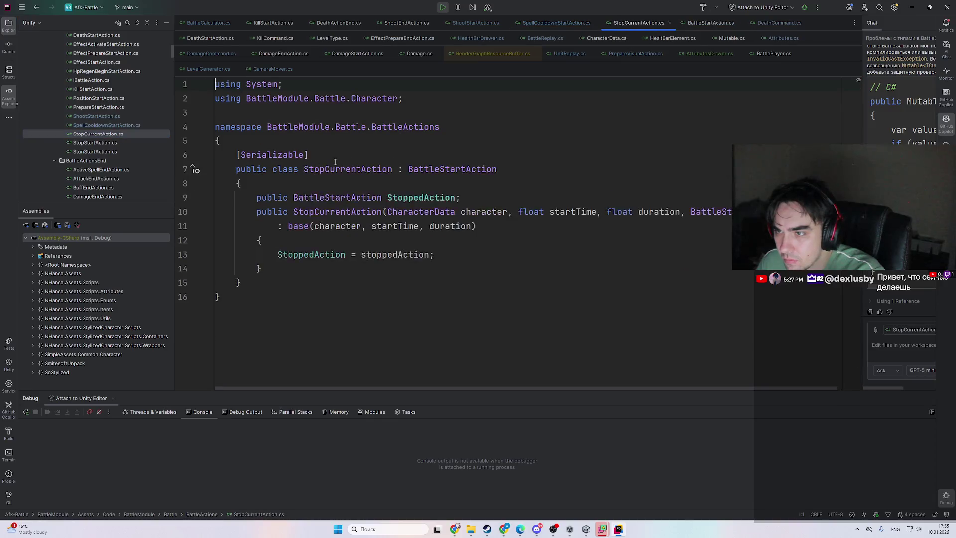
- Paste [Serializable] above the StunStartAction and ActiveSpellStartAction classes
click(115, 143)
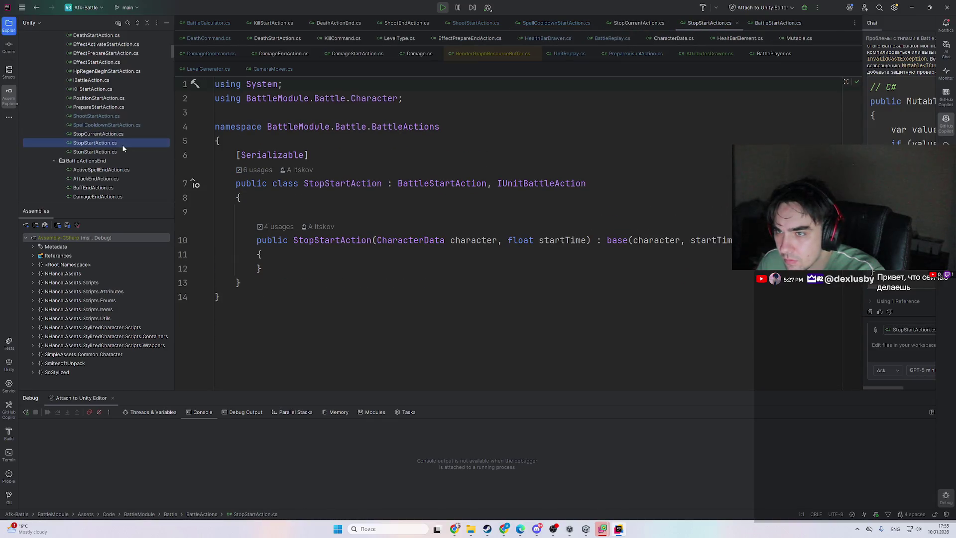
click(122, 149)
text([System.Serializable])
scroll(109, 124, up, 3)
click(109, 124)
key(Down)
key(Down)
key(Down)
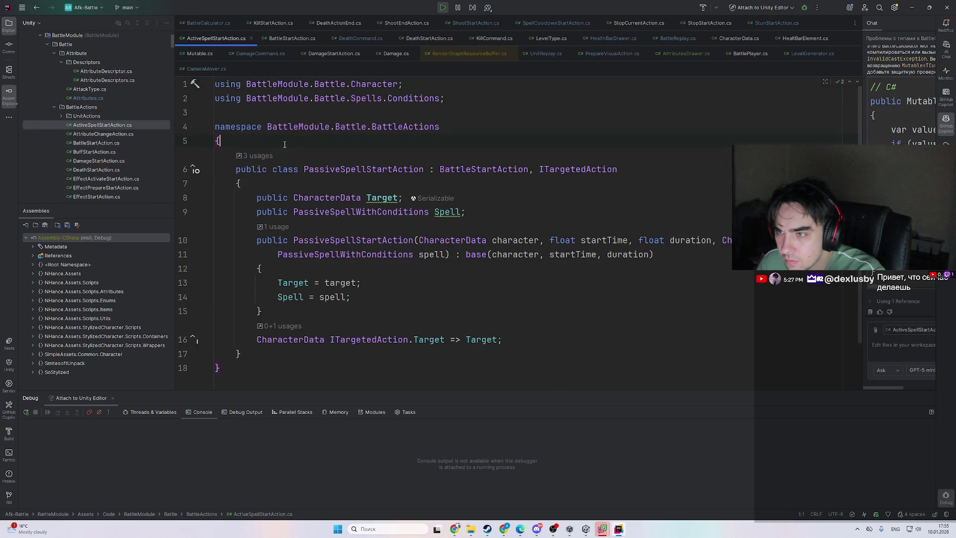
text([System.Serializable])
- Mark AttackSpeedChangeAction and BuffStartAction as [Serializable]
click(85, 133)
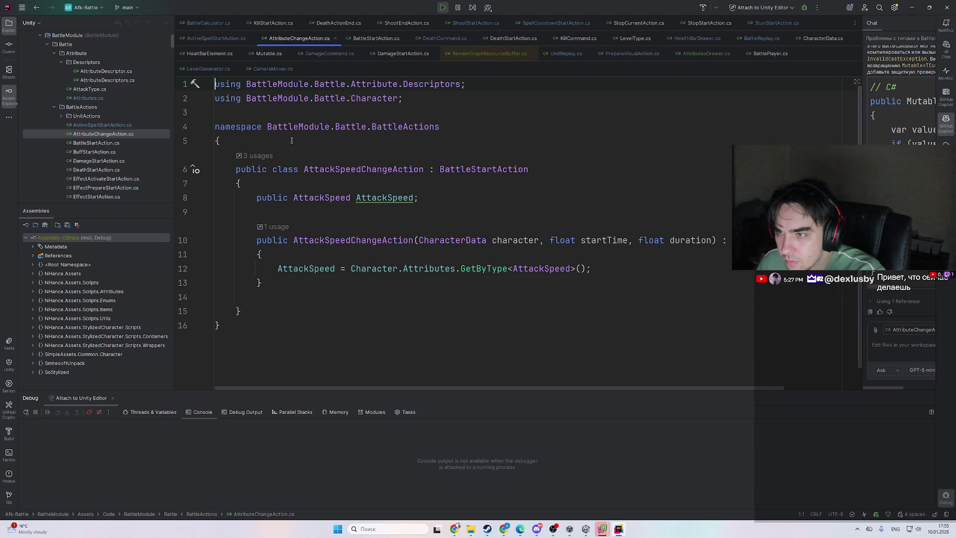
click(366, 169)
text([System.Serializable])
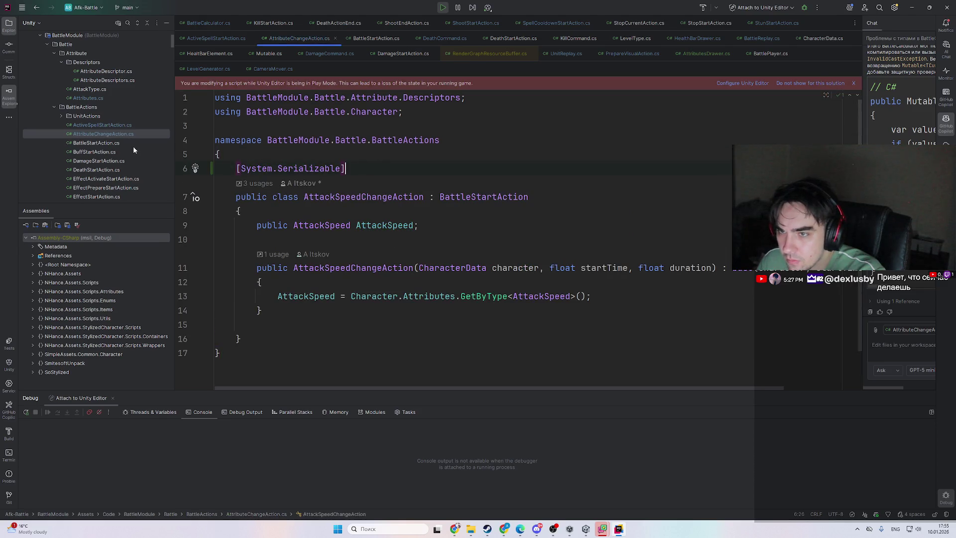
click(127, 144)
click(124, 150)
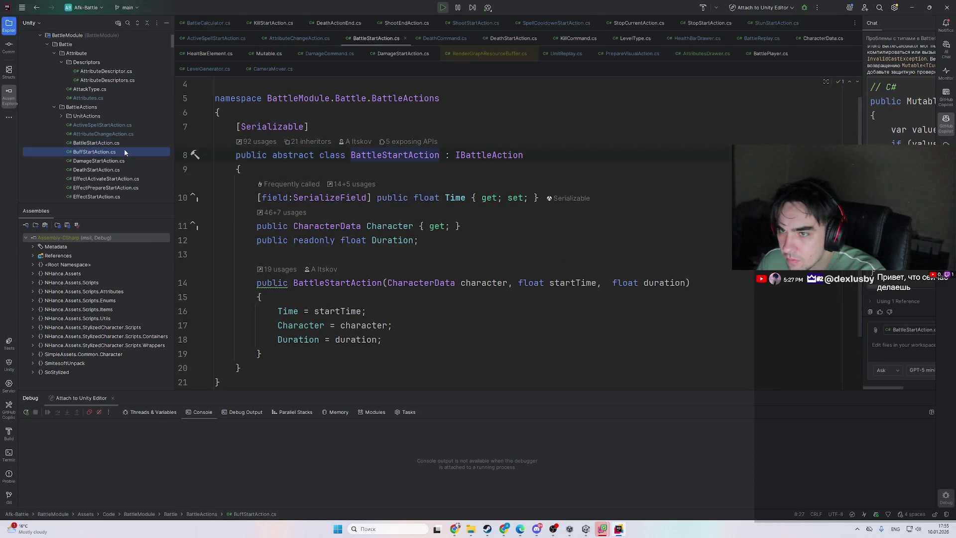
click(309, 169)
key(Return)
text([System.Serializable])
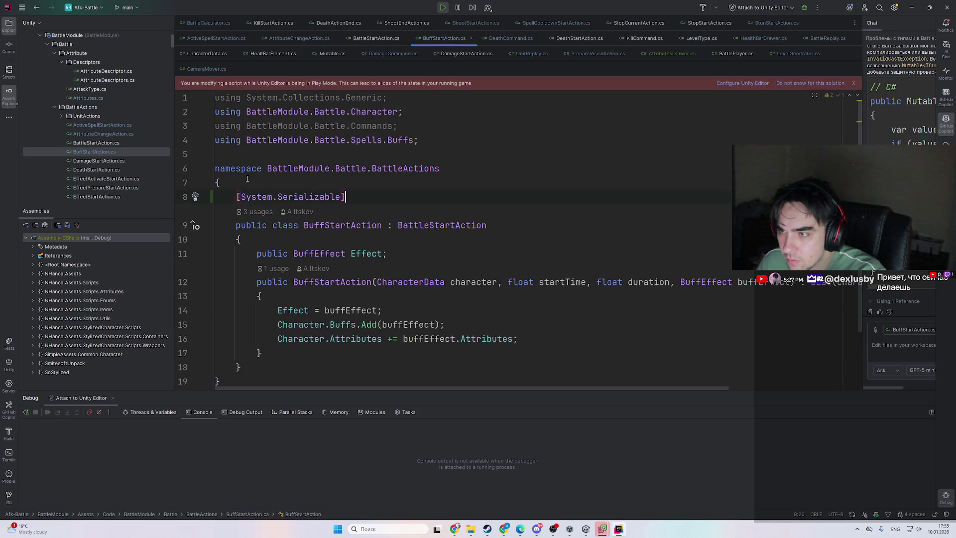
- Mark DamageStartAction and EffectActivateStartAction as [Serializable]
click(107, 161)
scroll(319, 150, down, 1)
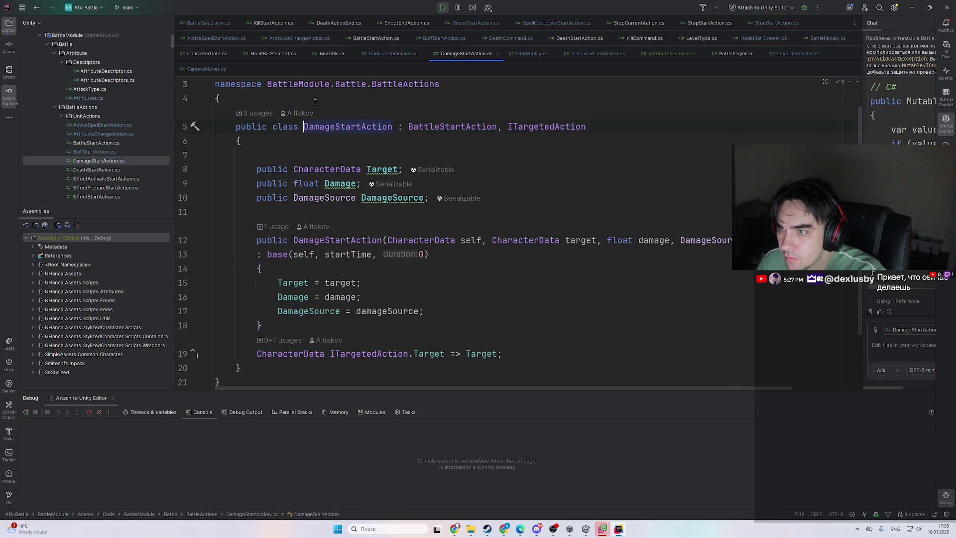
click(327, 113)
key(Return)
text([System.Serializable])
click(118, 170)
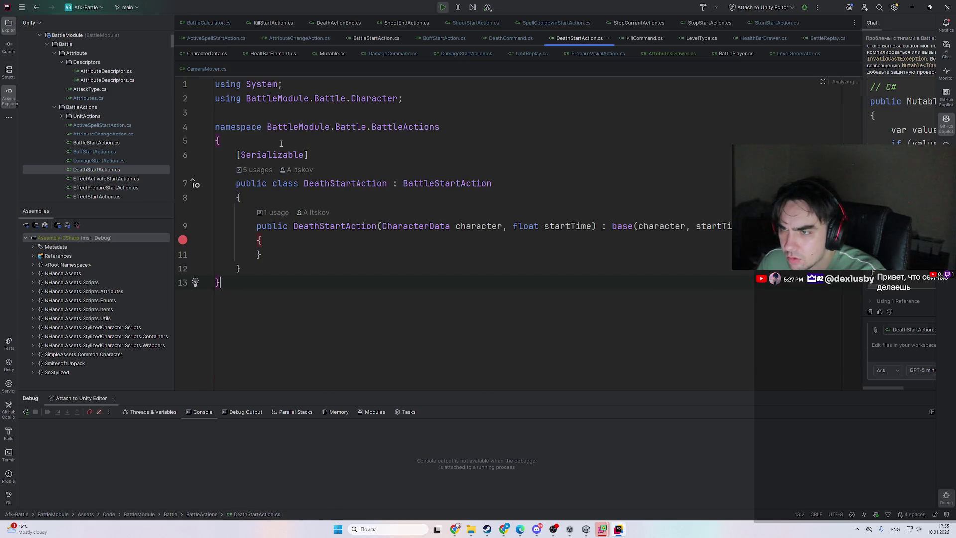
click(145, 178)
click(292, 109)
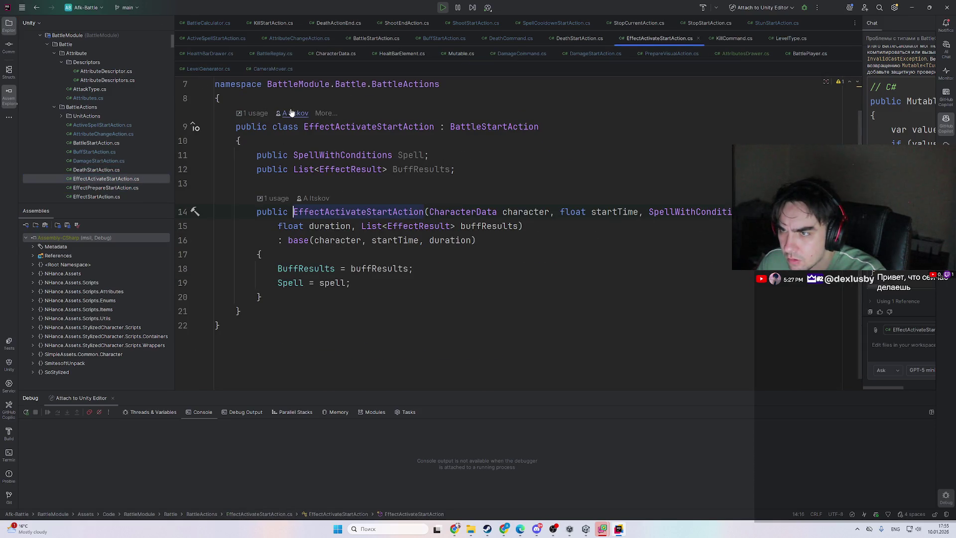
key(Return)
text([System.Serializable])
- Mark EffectPrepareStartAction, EffectStartAction and HpRegenBeginStartAction as [Serializable]
click(106, 188)
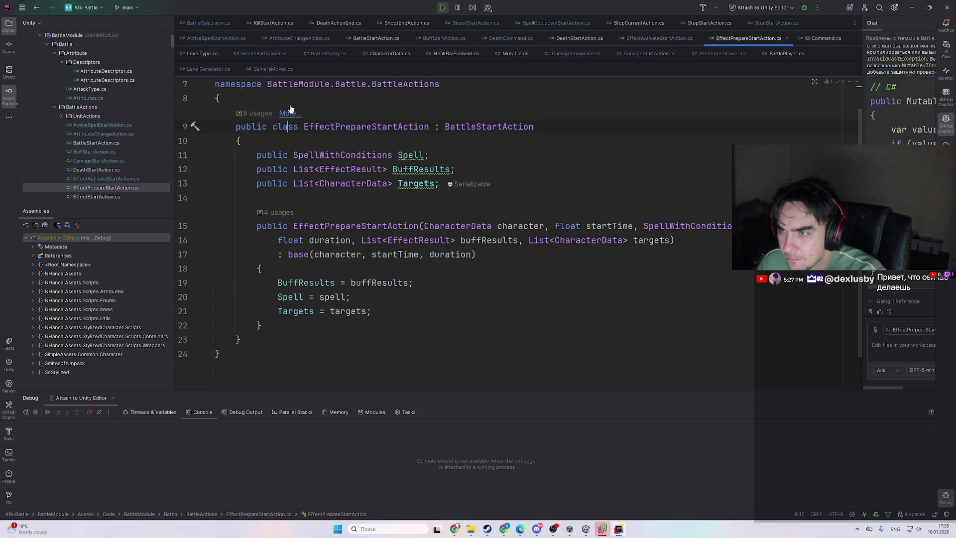
key(Return)
text([System.Serializable])
click(125, 196)
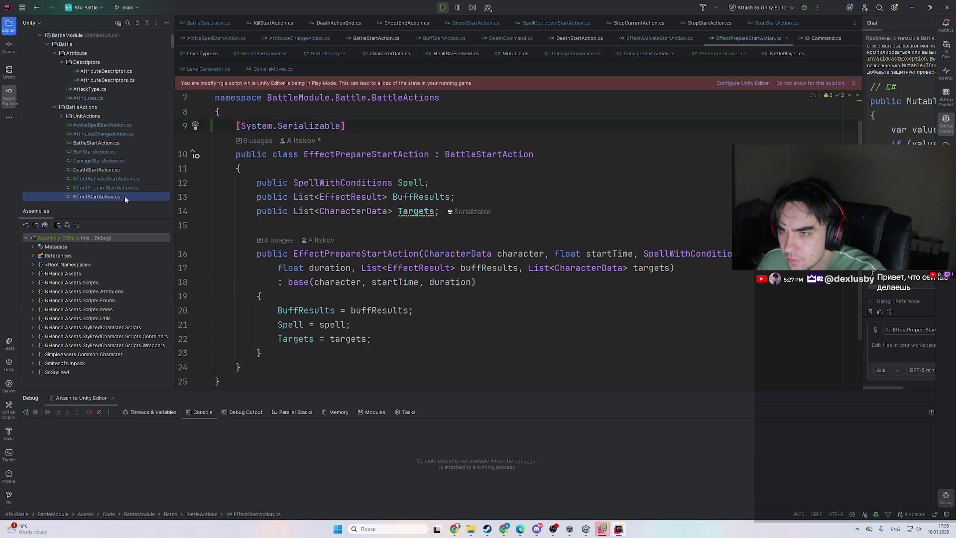
key(Return)
text([System.Serializable])
scroll(109, 166, down, 2)
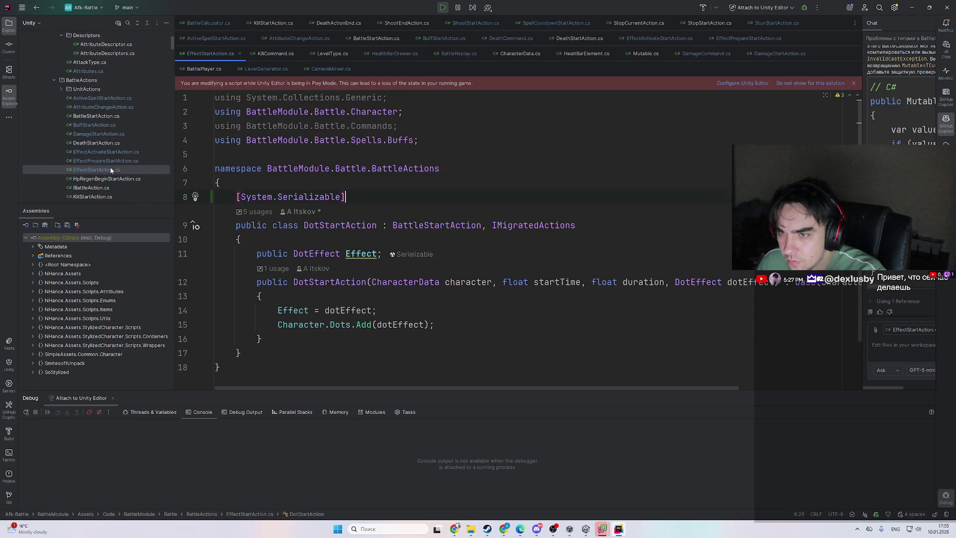
click(106, 179)
key(Return)
text([System.Serializable])
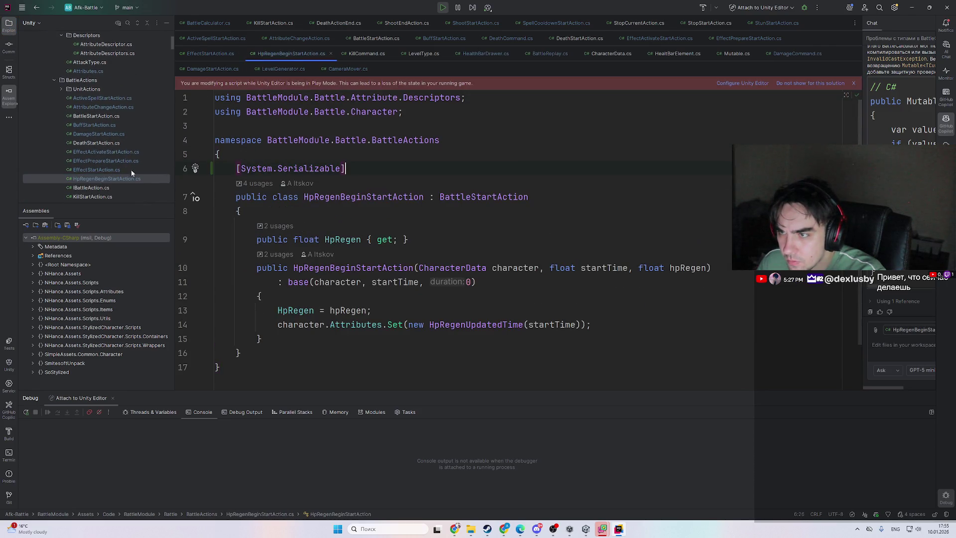
- Review the remaining files from IBattleAction to StopStartAction, then return to Unity
click(103, 188)
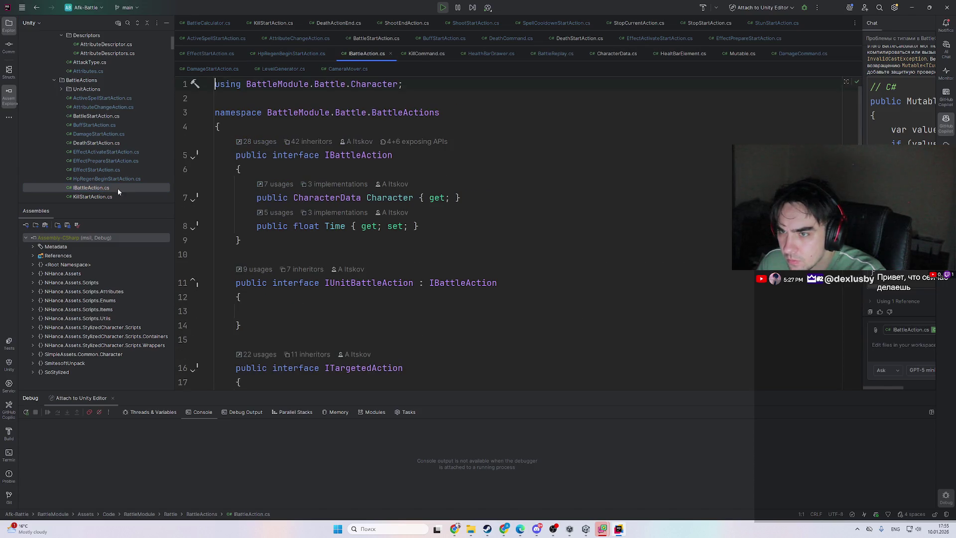
scroll(110, 191, down, 1)
click(115, 167)
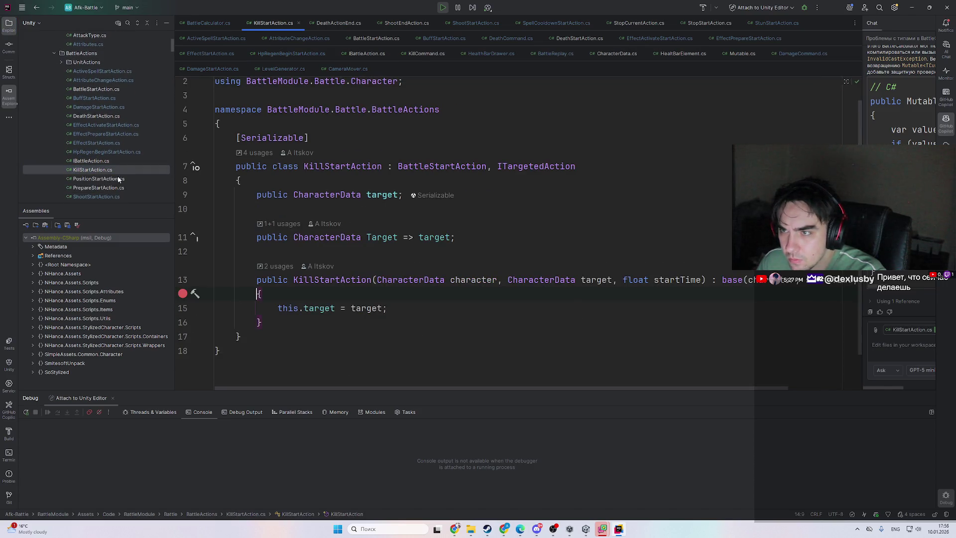
click(118, 179)
click(120, 187)
scroll(123, 184, down, 1)
click(126, 169)
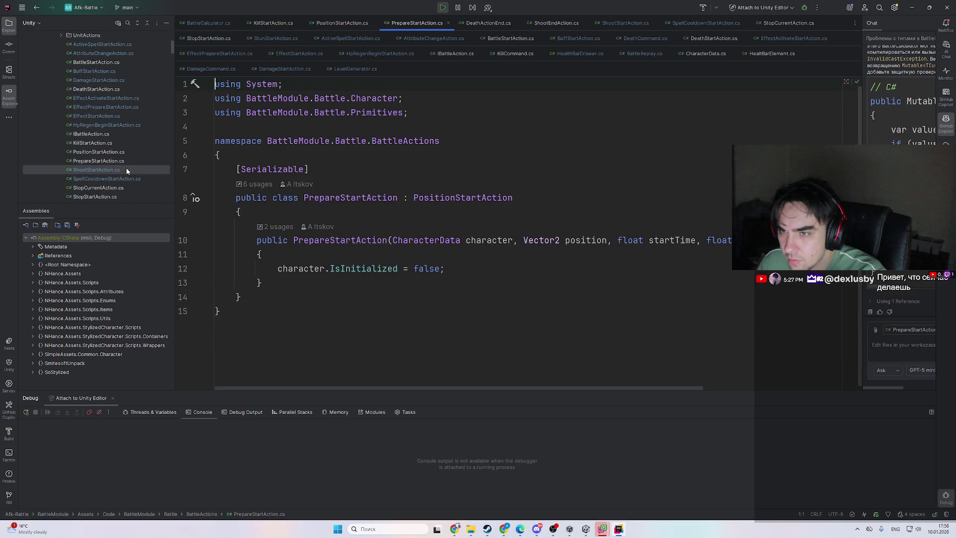
click(126, 178)
click(126, 186)
scroll(127, 184, down, 1)
click(120, 170)
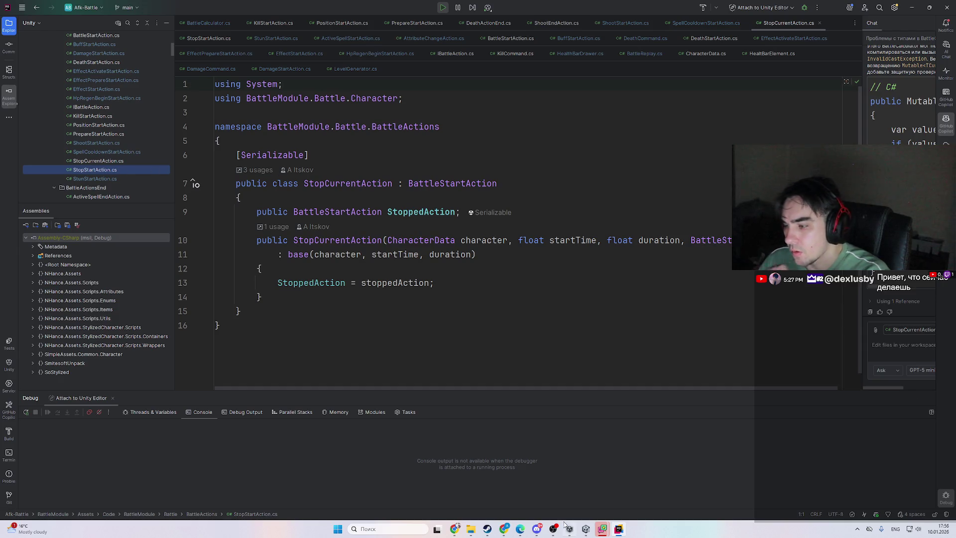
click(614, 528)
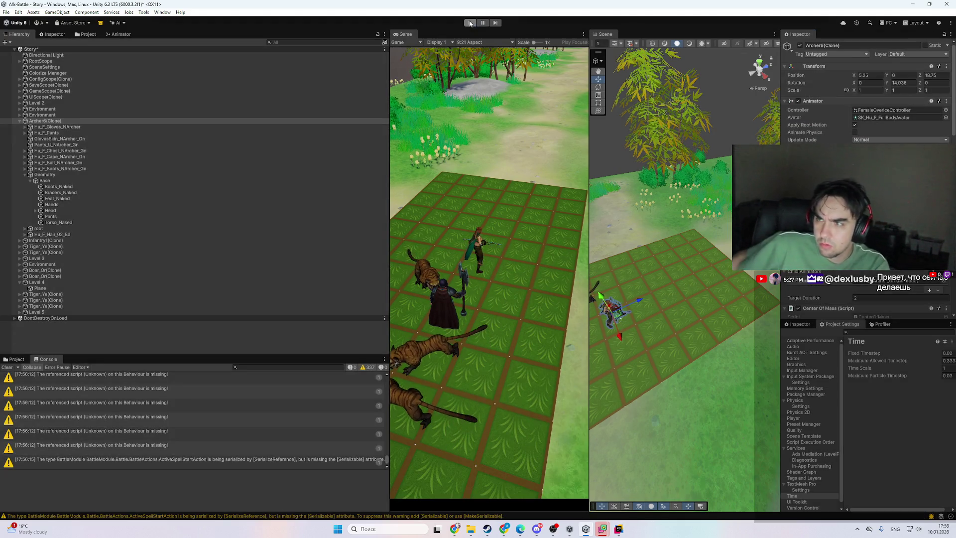
- Restart the battle with the reloaded scripts, adjust its time scale and pause it
click(470, 22)
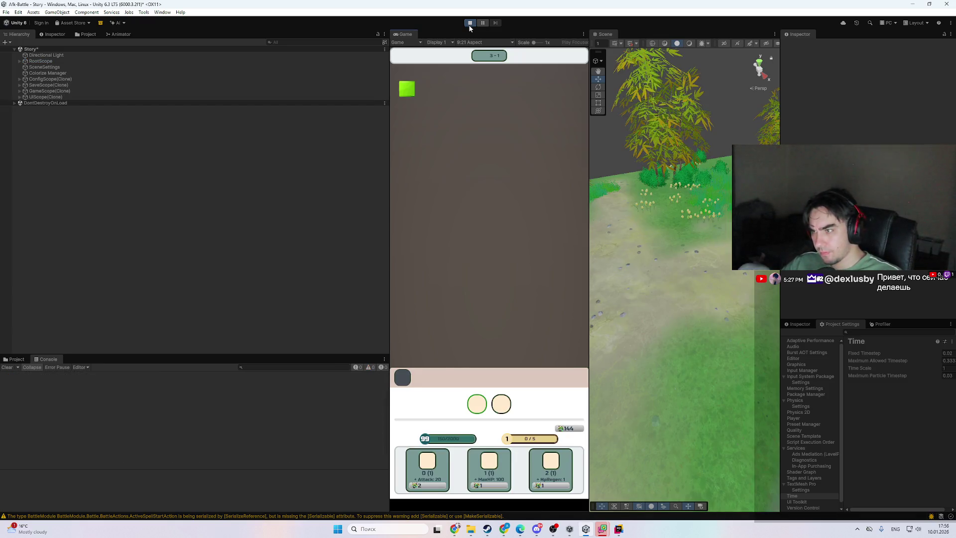
click(935, 369)
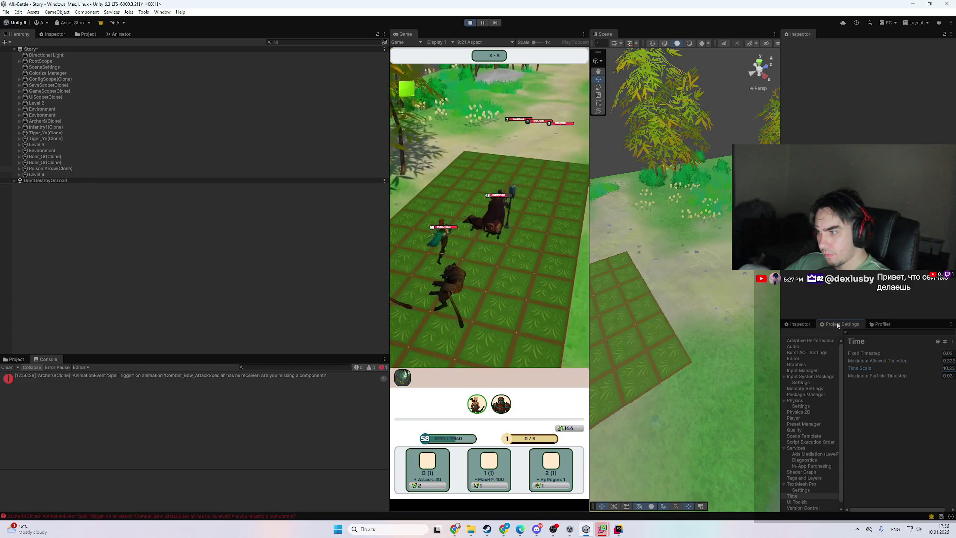
click(483, 23)
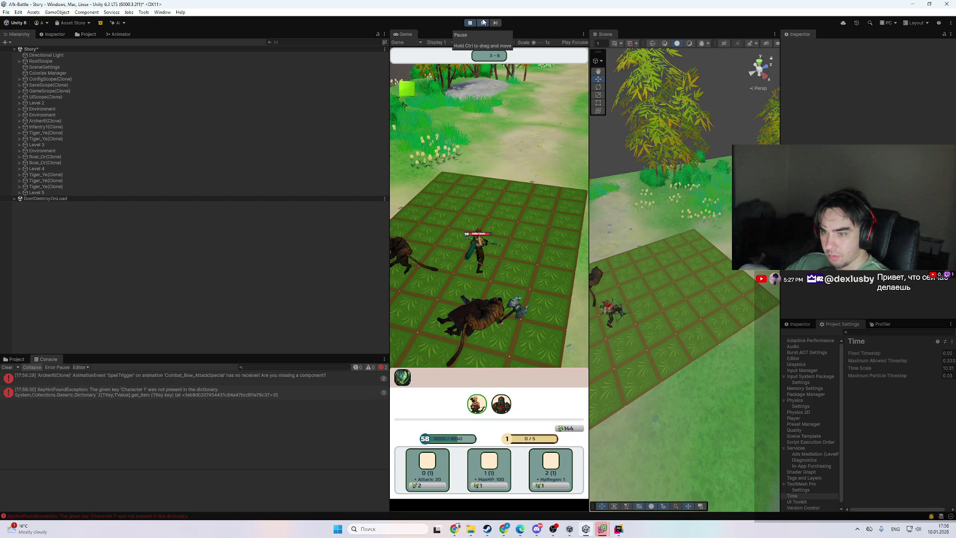
- Select Archer6(Clone) and expand Element 44 of its action list
click(615, 312)
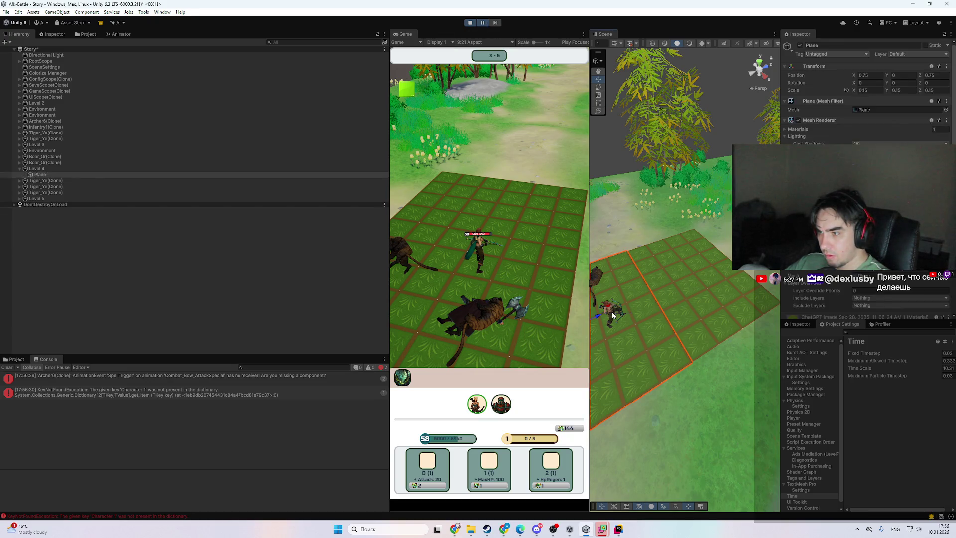
click(44, 121)
scroll(828, 287, down, 5)
scroll(836, 291, down, 3)
scroll(832, 286, down, 5)
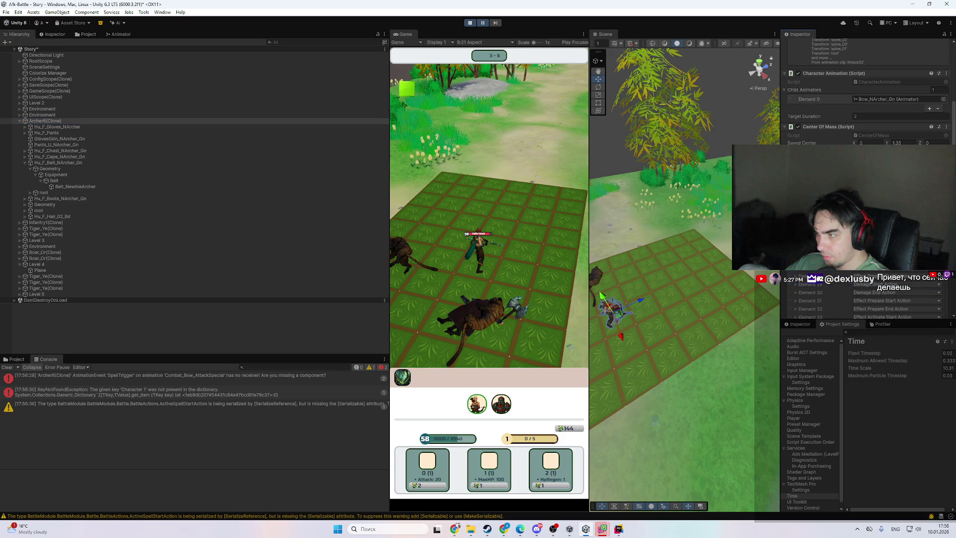
scroll(825, 286, down, 8)
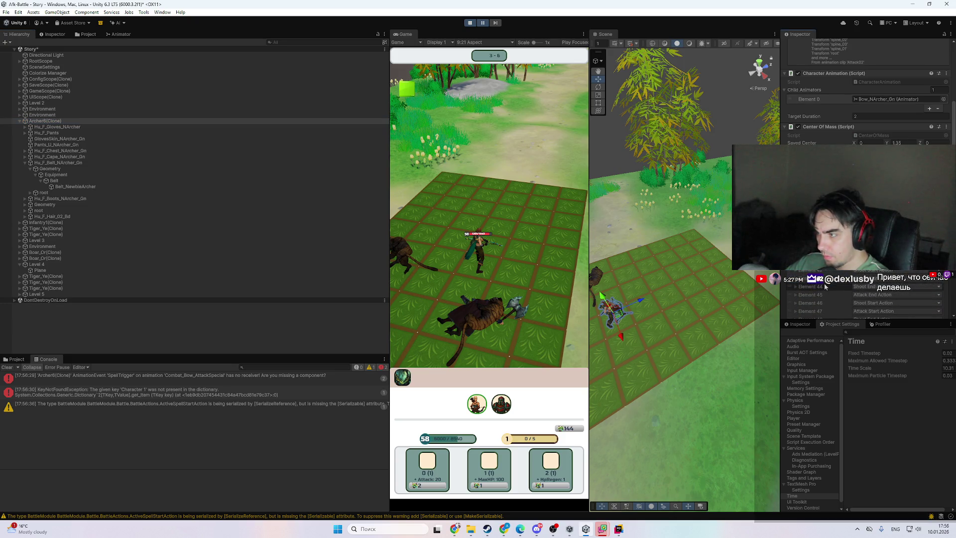
click(822, 287)
click(816, 288)
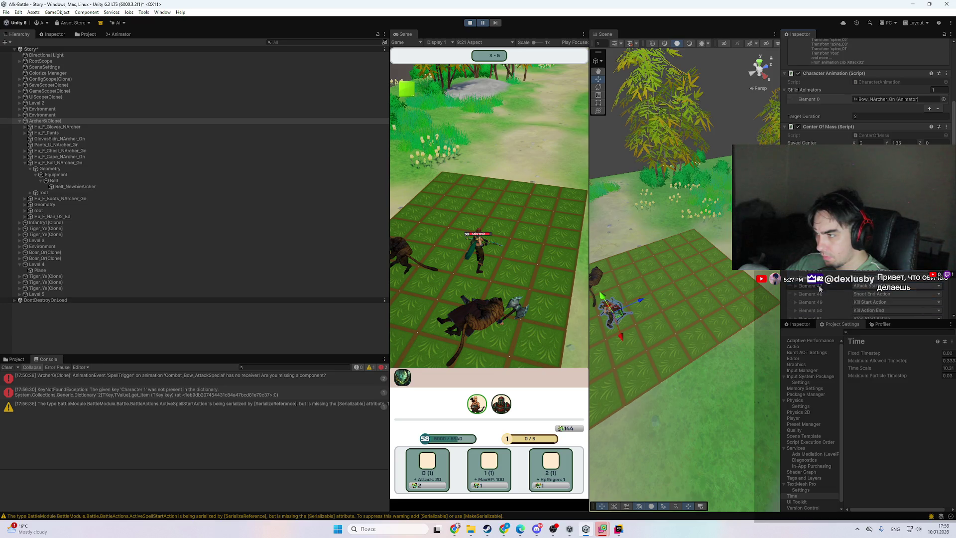
- Scroll through the action fields and check the Descriptor's id
scroll(825, 291, up, 3)
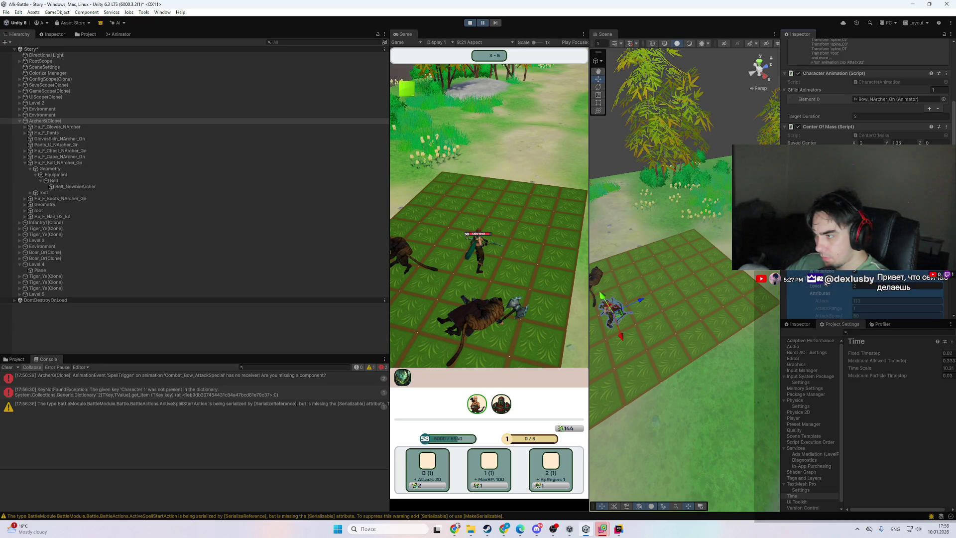
scroll(819, 299, down, 3)
scroll(835, 297, down, 3)
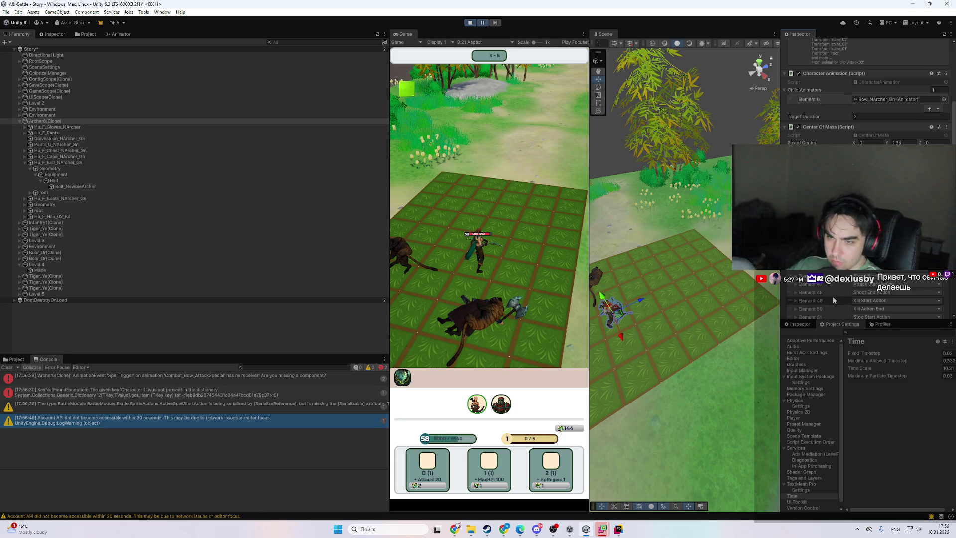
scroll(844, 291, down, 3)
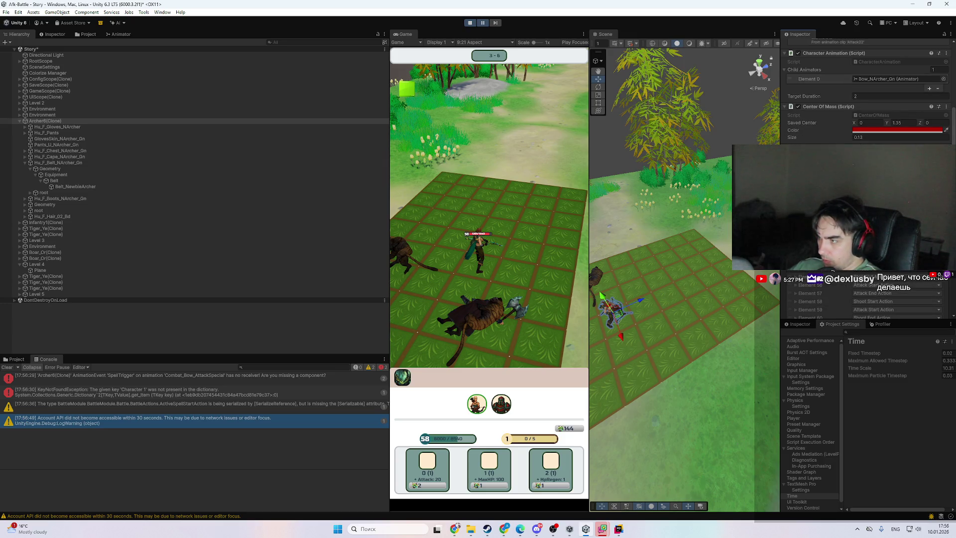
scroll(845, 282, down, 2)
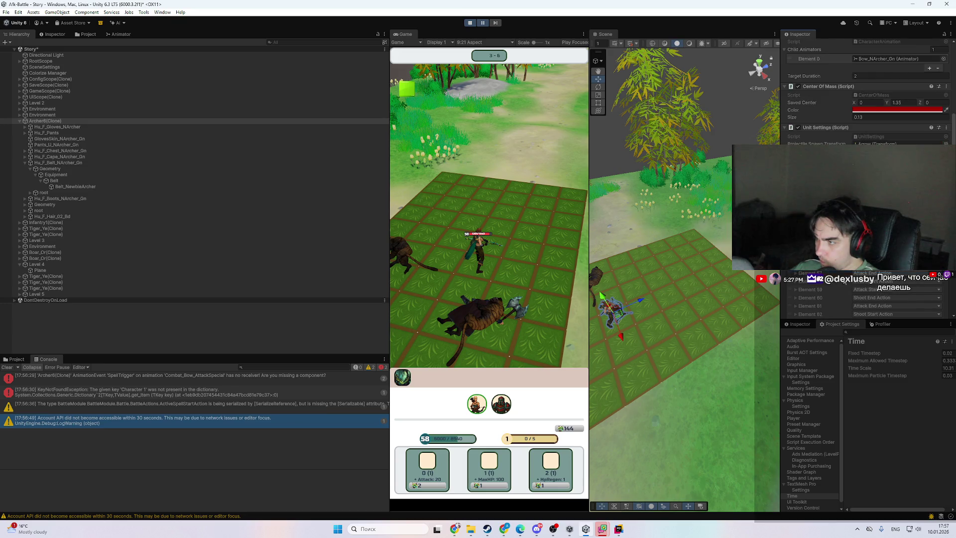
scroll(836, 284, down, 3)
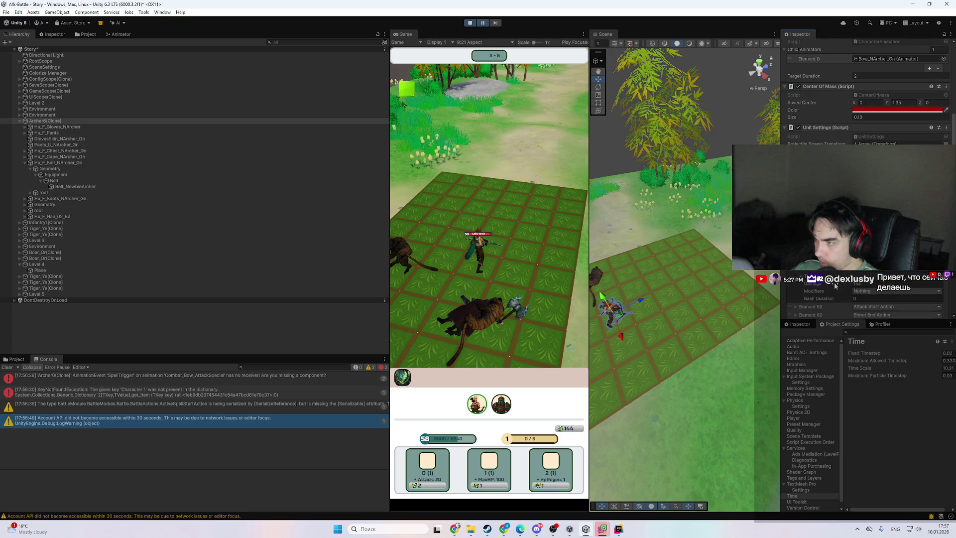
scroll(863, 301, down, 3)
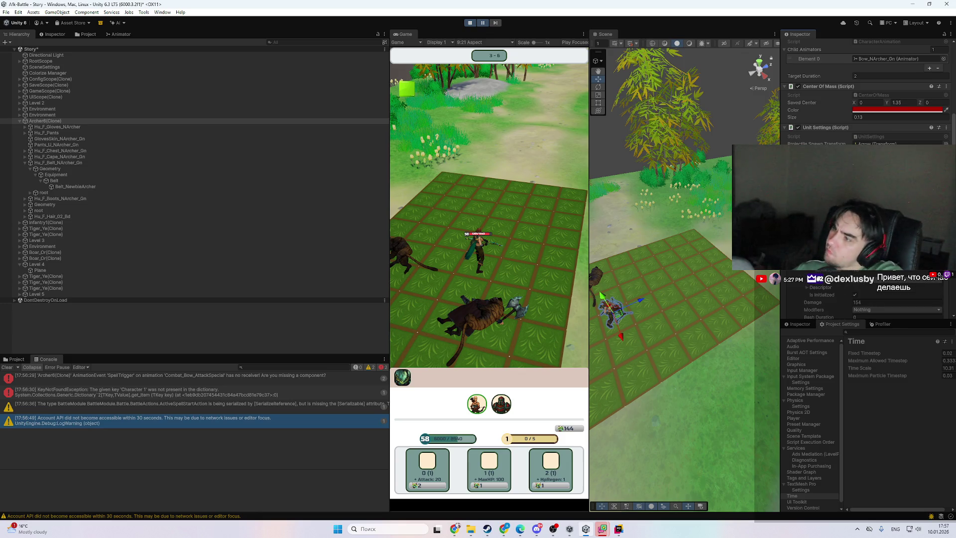
click(837, 291)
click(836, 291)
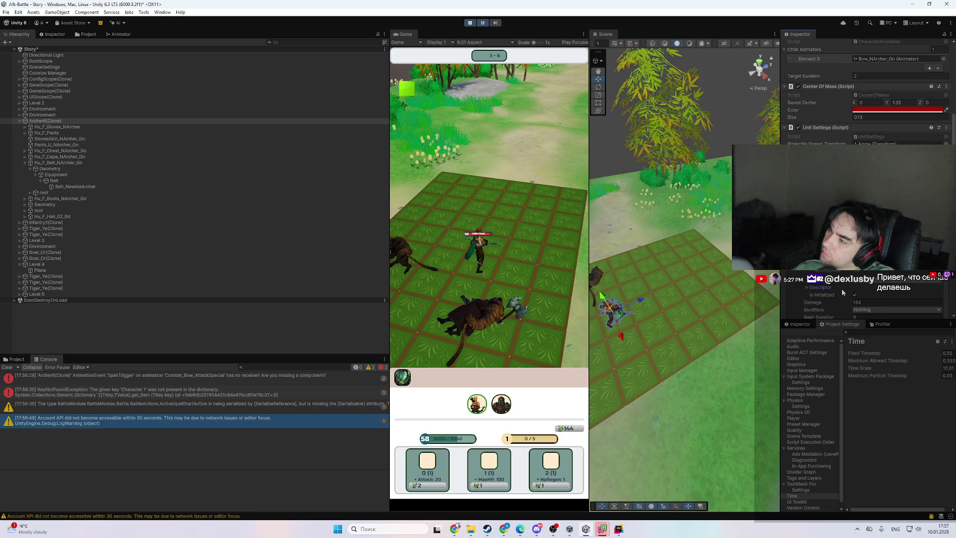
- Look at the Modifiers options without changing them, then return to Rider
scroll(843, 292, down, 1)
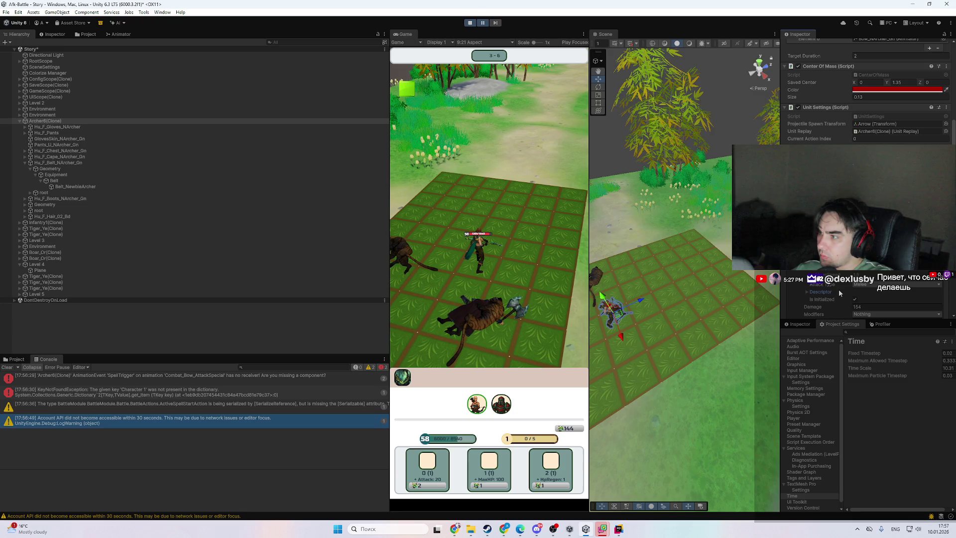
scroll(838, 293, down, 2)
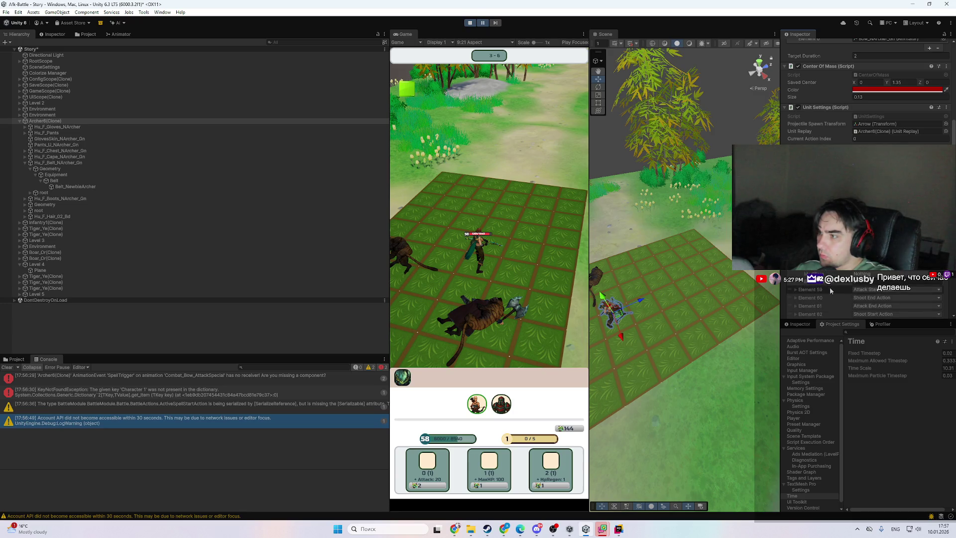
click(868, 273)
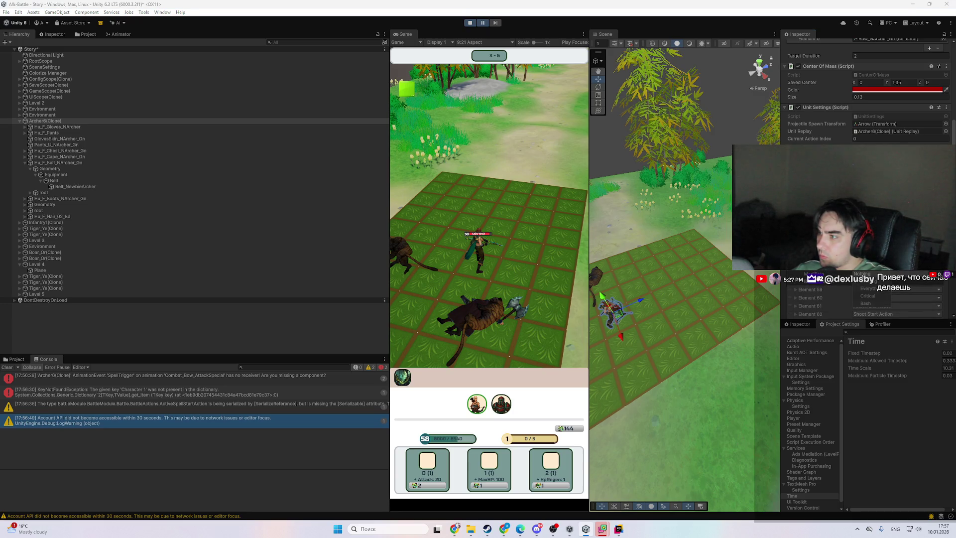
key(Escape)
scroll(868, 299, down, 5)
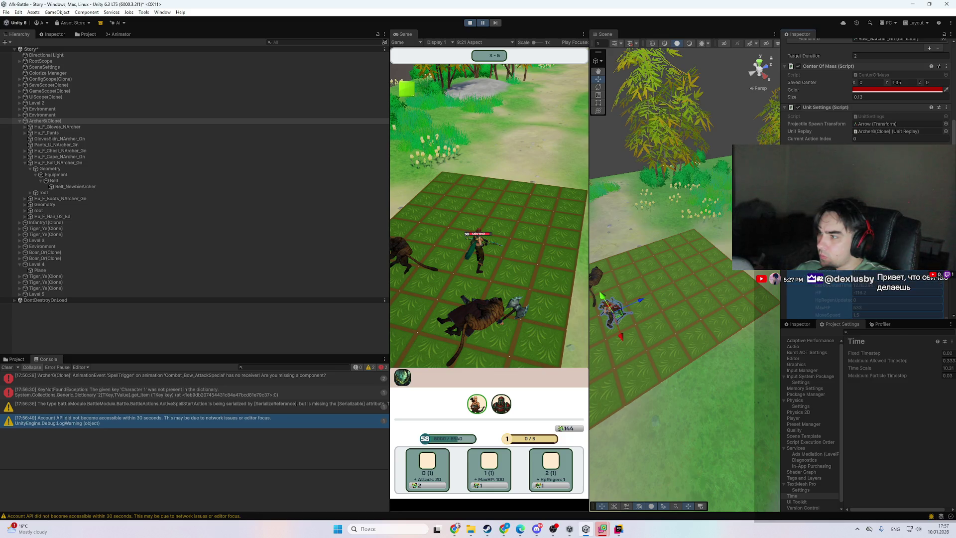
scroll(868, 298, up, 5)
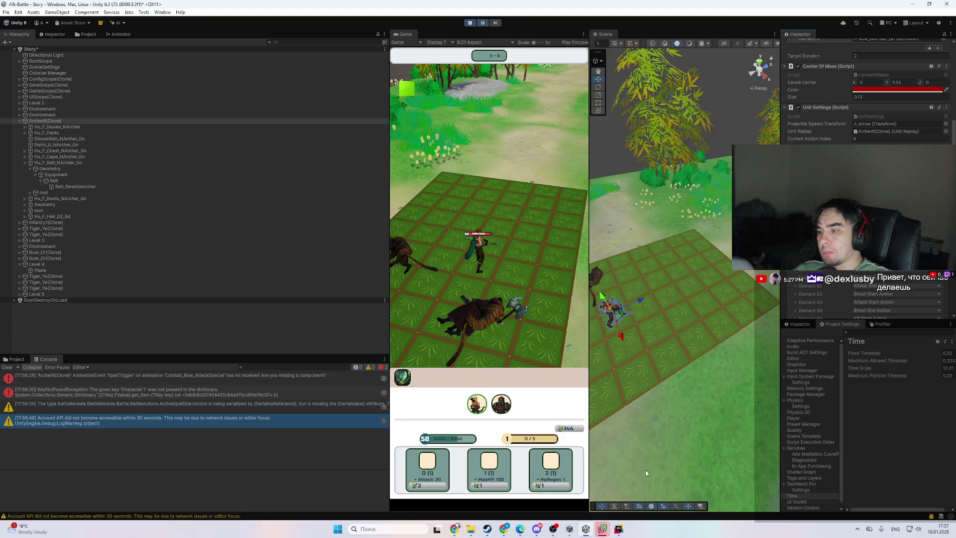
key(alt+Tab)
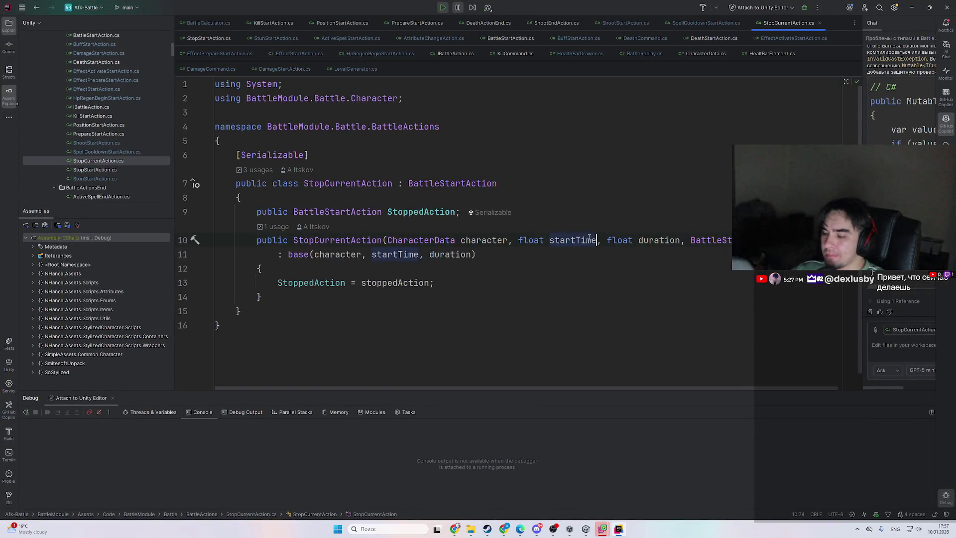
- Open BattleCalculator.cs through Search Everywhere
key(ctrl+t)
text(lev)
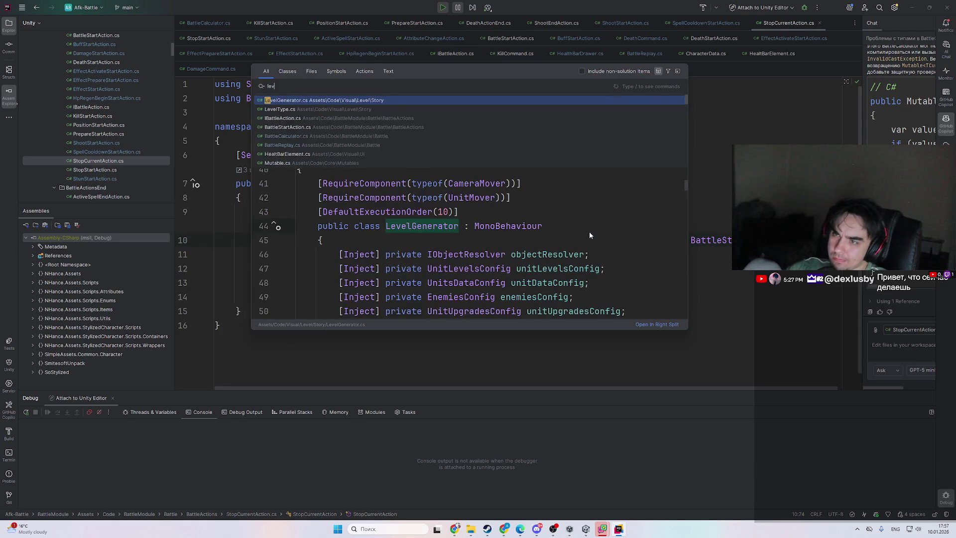
key(BackSpace)
key(BackSpace)
key(BackSpace)
text(battle)
key(BackSpace)
text(ecal)
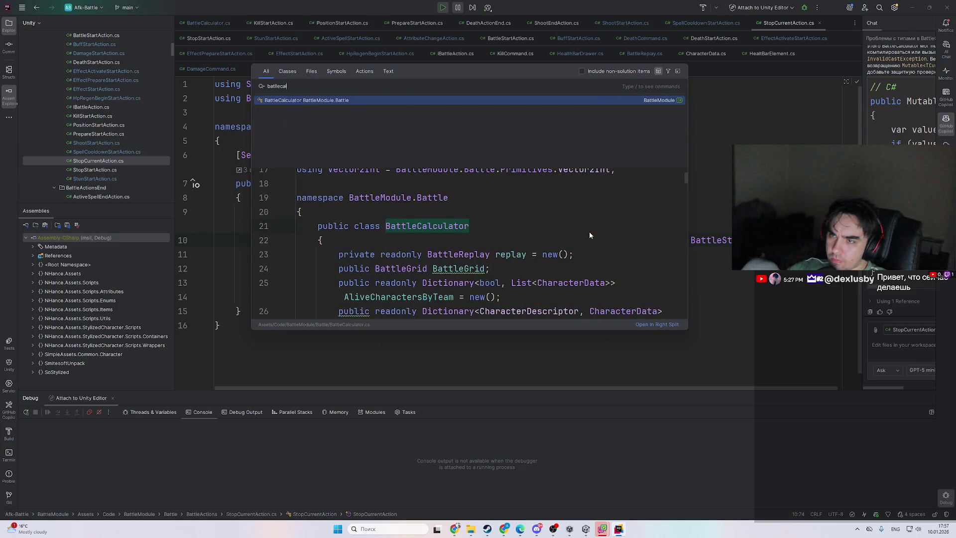
key(Return)
- Set a breakpoint on the KillStartAction line in CalculateCharacterKillFromDots
scroll(495, 205, down, 10)
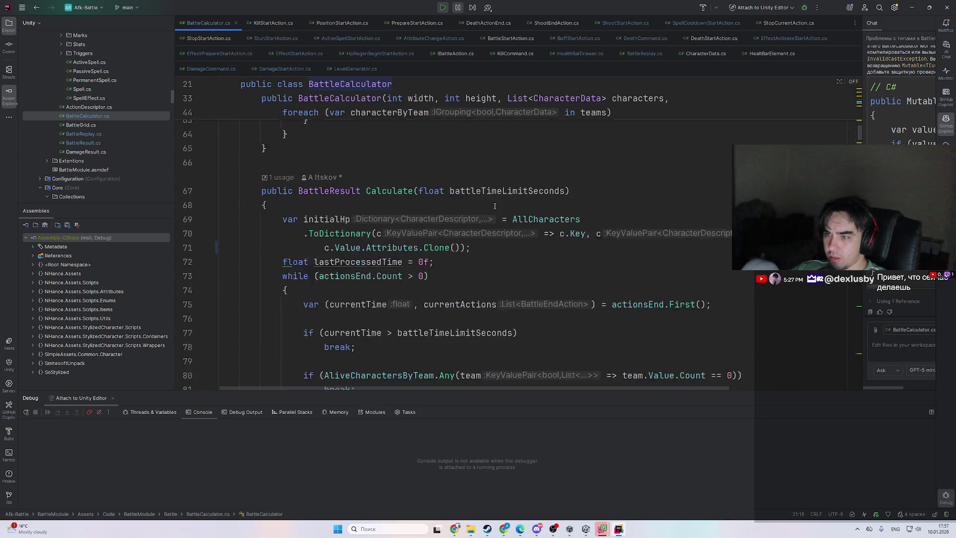
scroll(495, 205, down, 5)
scroll(448, 273, up, 5)
scroll(432, 309, down, 1)
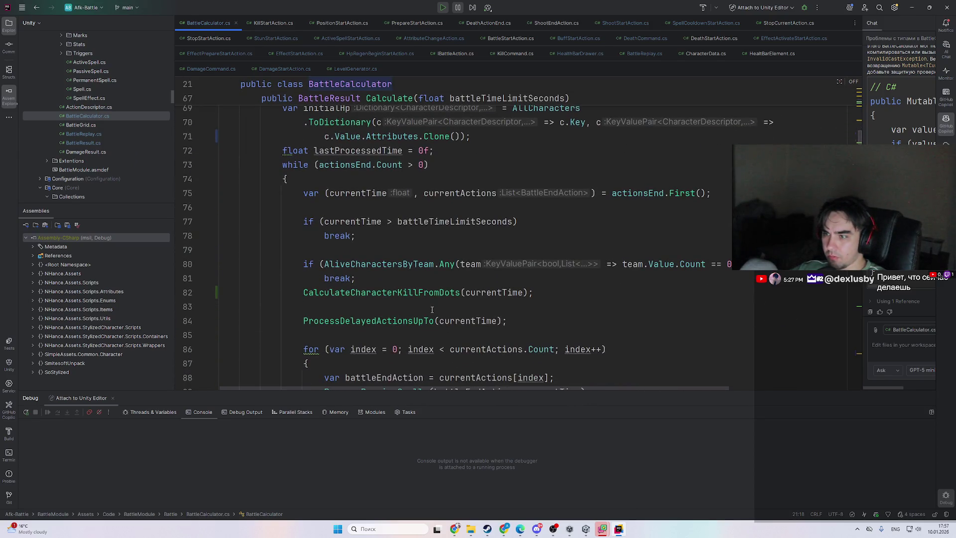
ctrl+click(444, 297)
scroll(365, 317, down, 3)
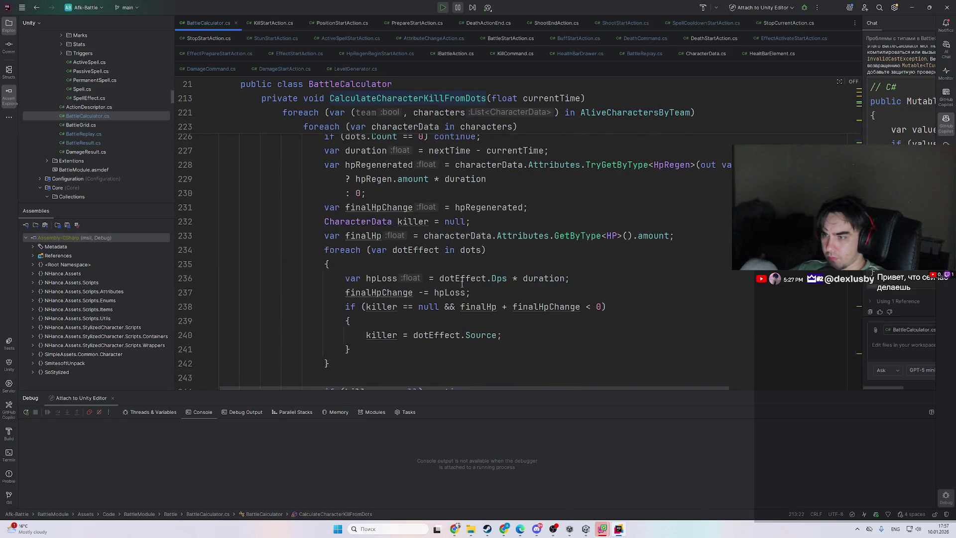
scroll(365, 317, down, 3)
key(F9)
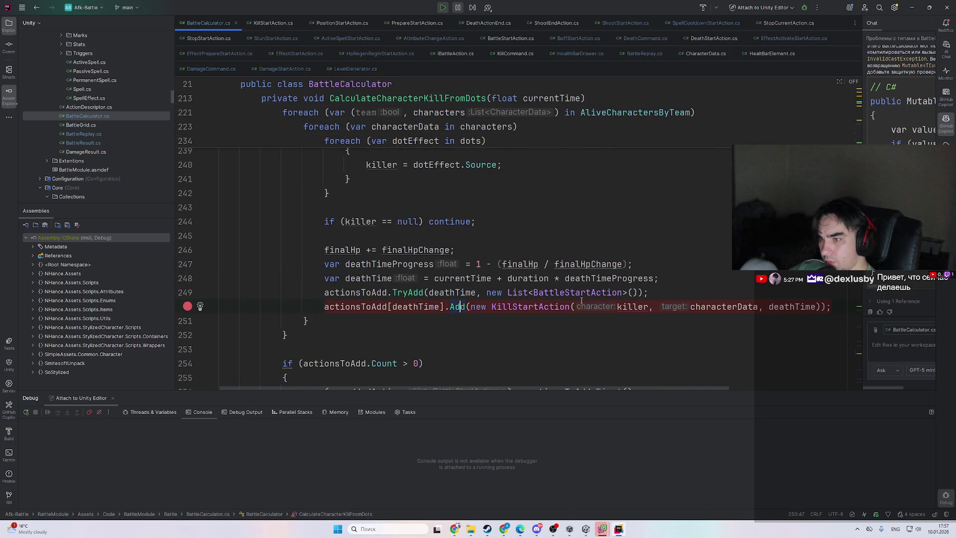
key(alt+Tab)
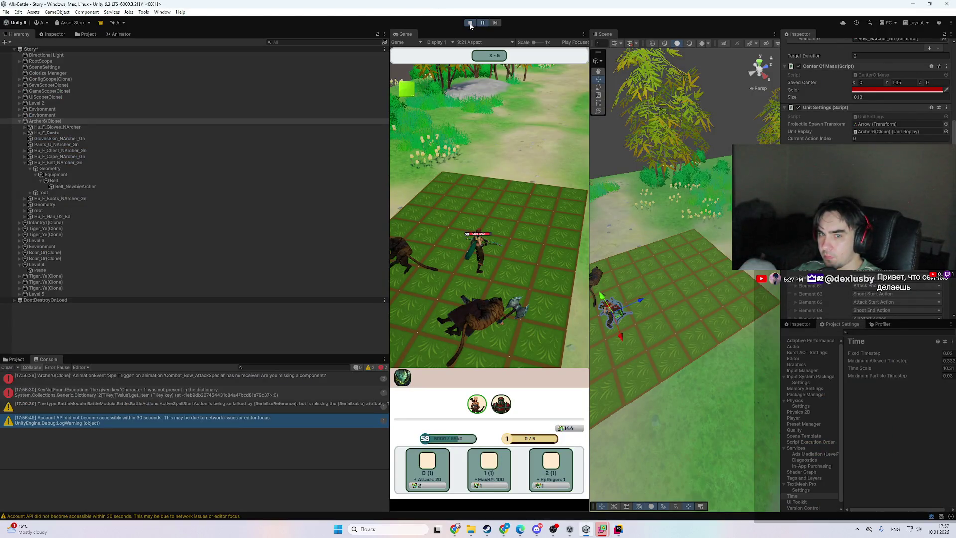
- Bring Unity to the front and stop then restart play mode
key(alt+Tab)
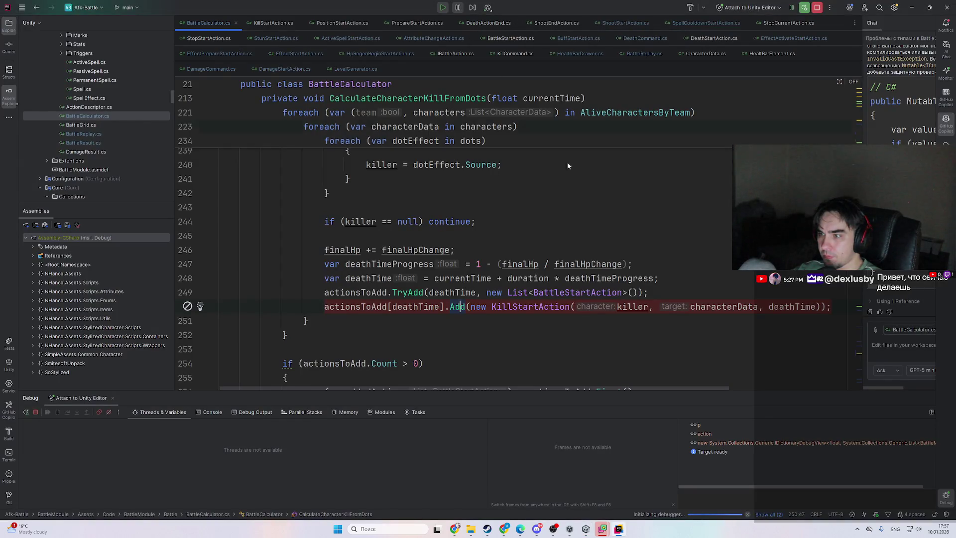
key(alt+Tab)
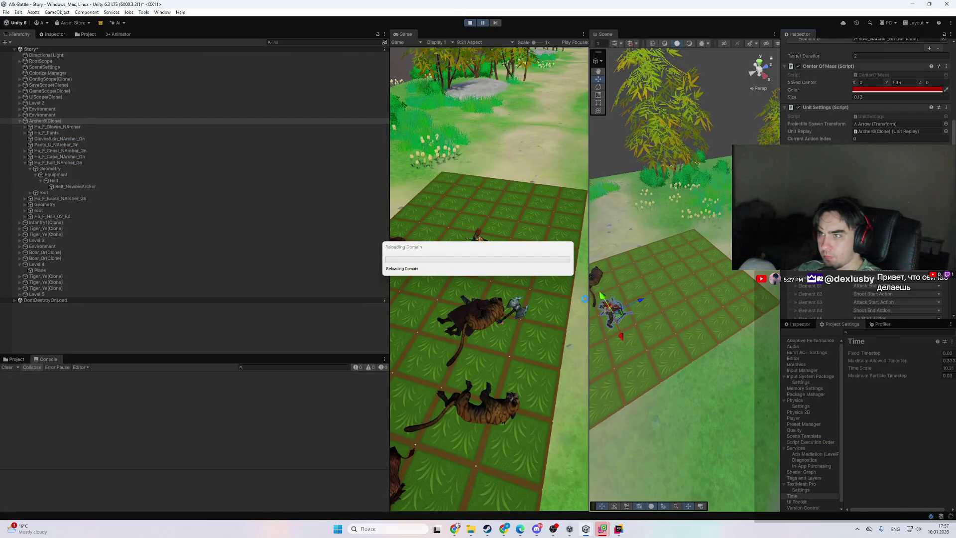
key(alt+Tab)
click(615, 525)
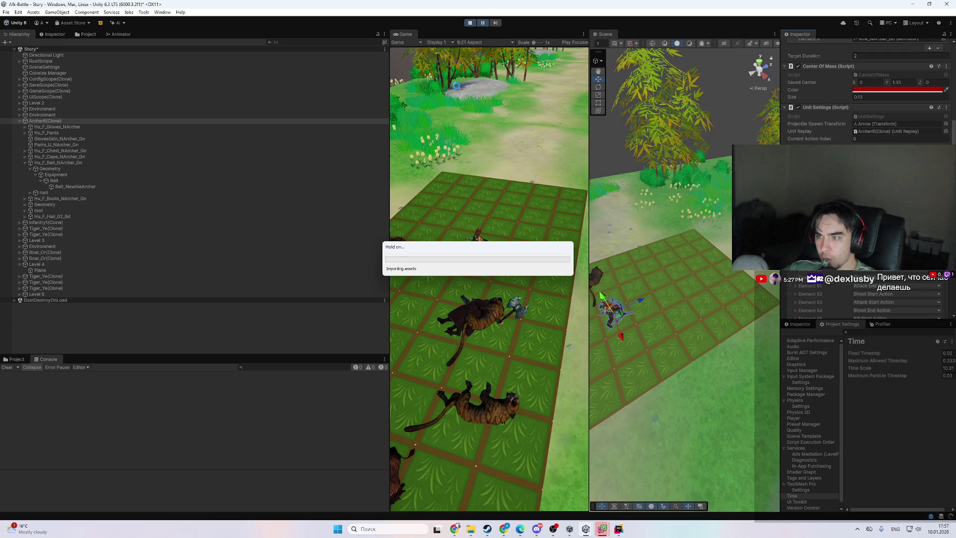
click(471, 23)
click(469, 24)
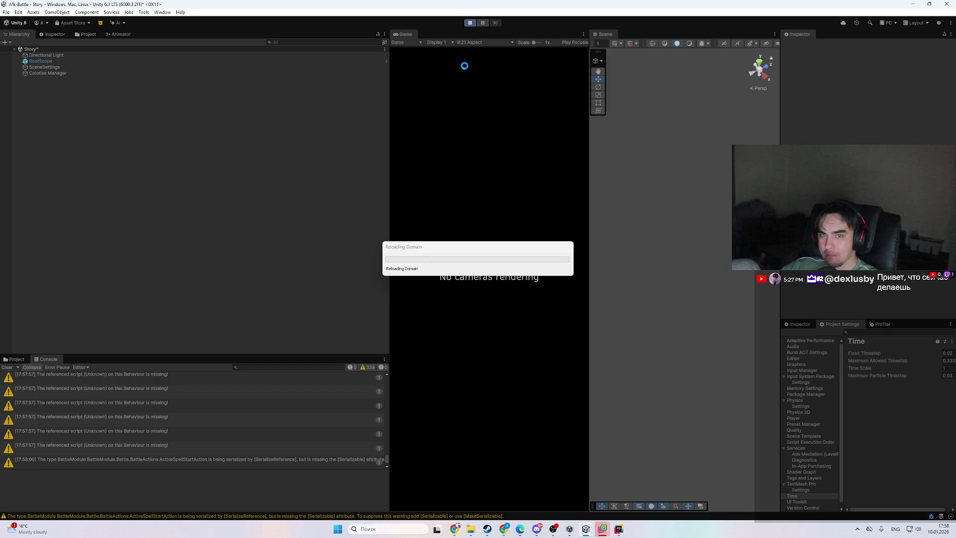
- Toggle Rider's window from the taskbar while the battle scene reloads
click(620, 528)
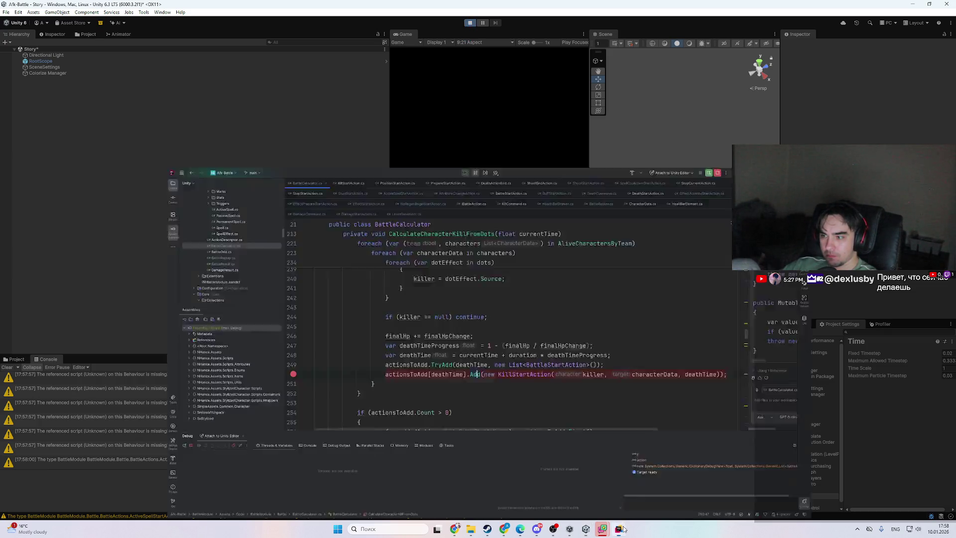
click(621, 528)
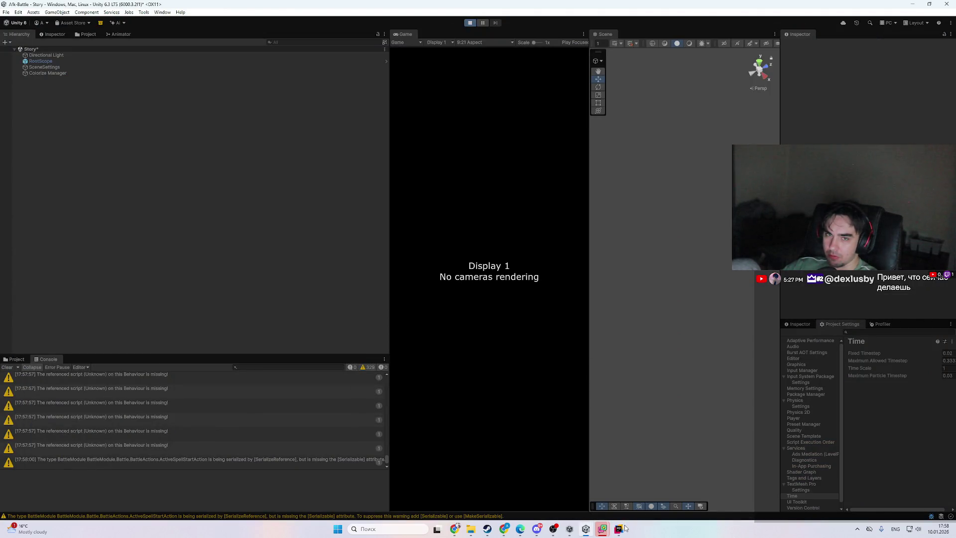
click(625, 528)
click(625, 528)
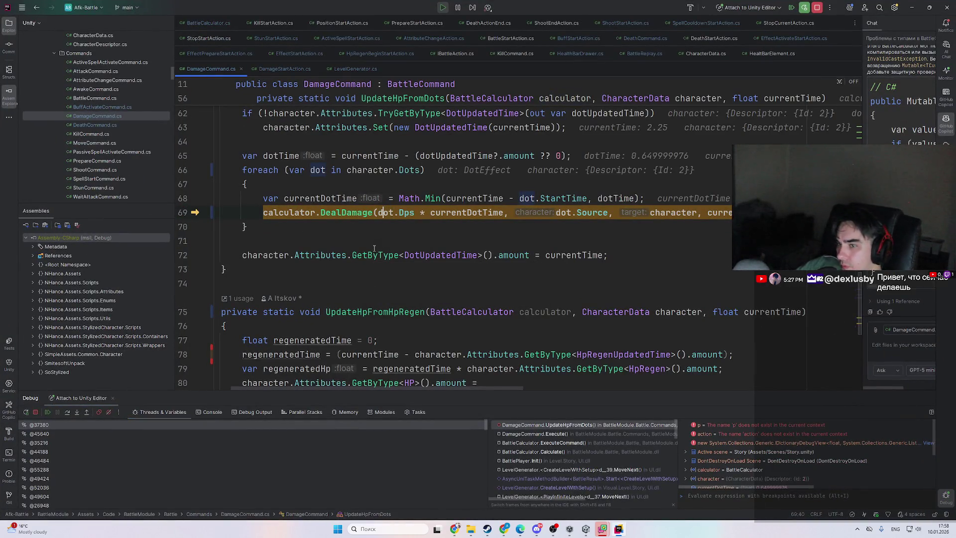
- Resume past the DeathStartAction breakpoints and raise the game's time scale to 3.85
key(F7)
key(F9)
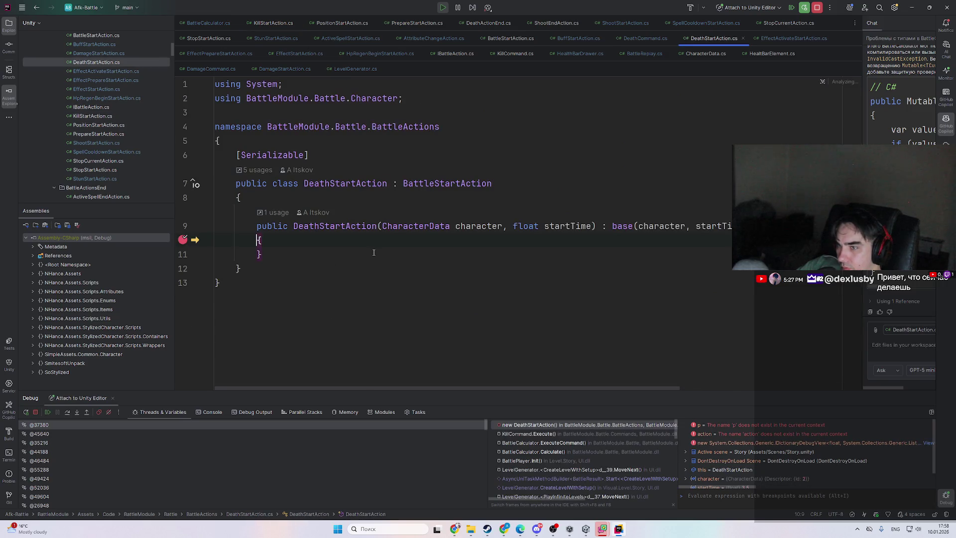
key(F9)
click(624, 528)
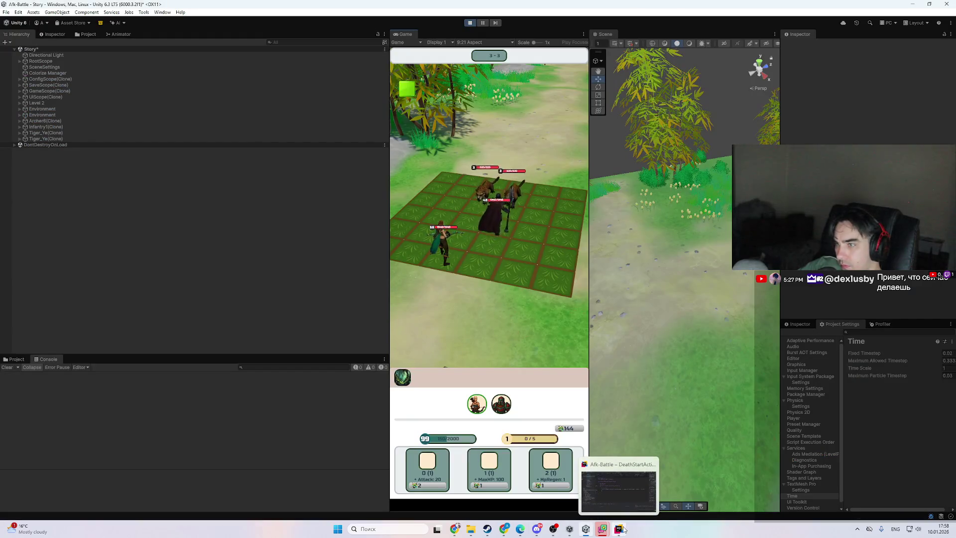
drag(921, 372, 952, 277)
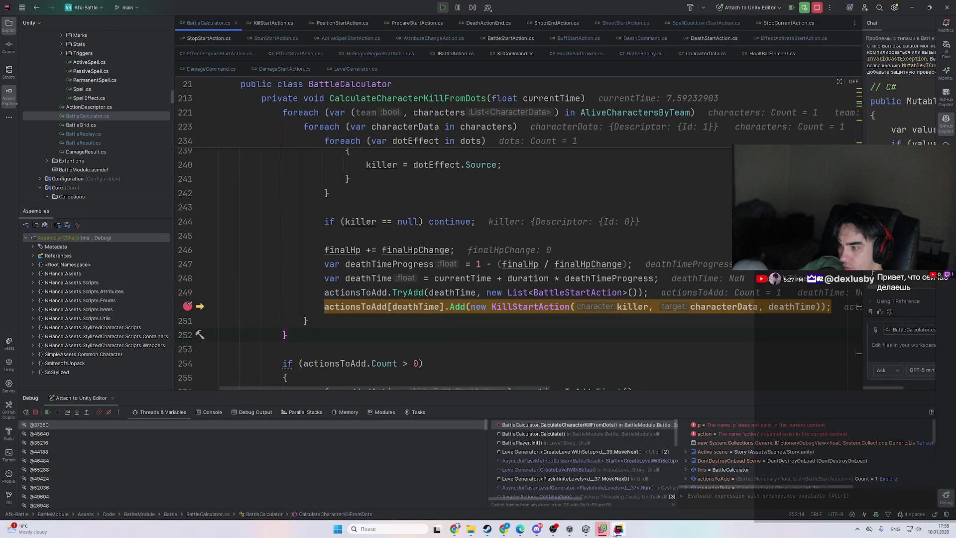
click(615, 531)
click(615, 531)
- Step over the KillStartAction line and expand actionsToAdd to see its entry
scroll(458, 268, up, 3)
scroll(459, 269, down, 5)
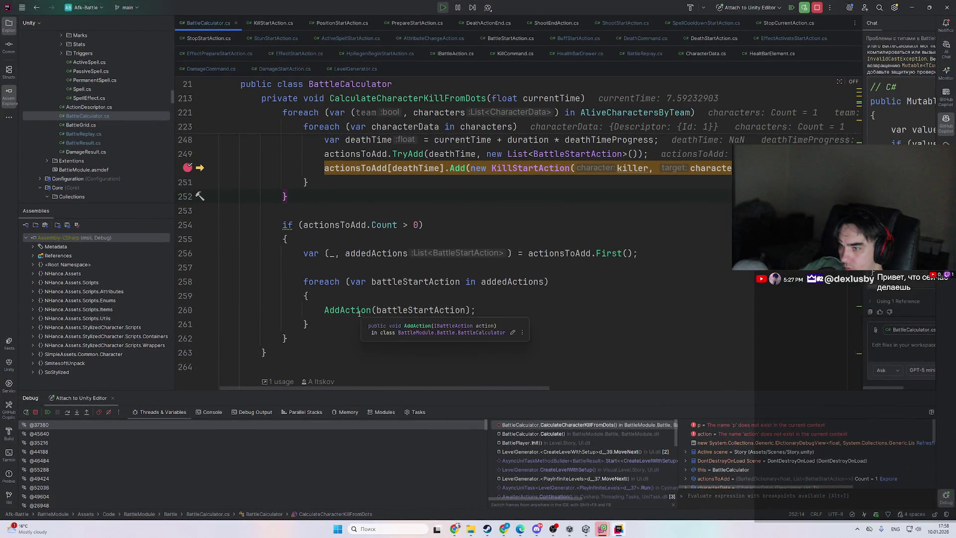
mouse_move(362, 168)
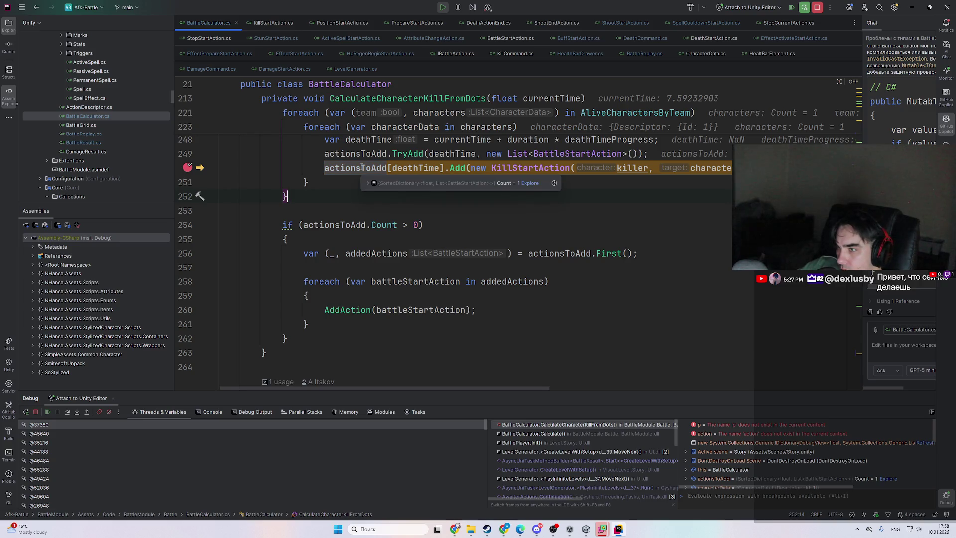
key(F10)
click(367, 183)
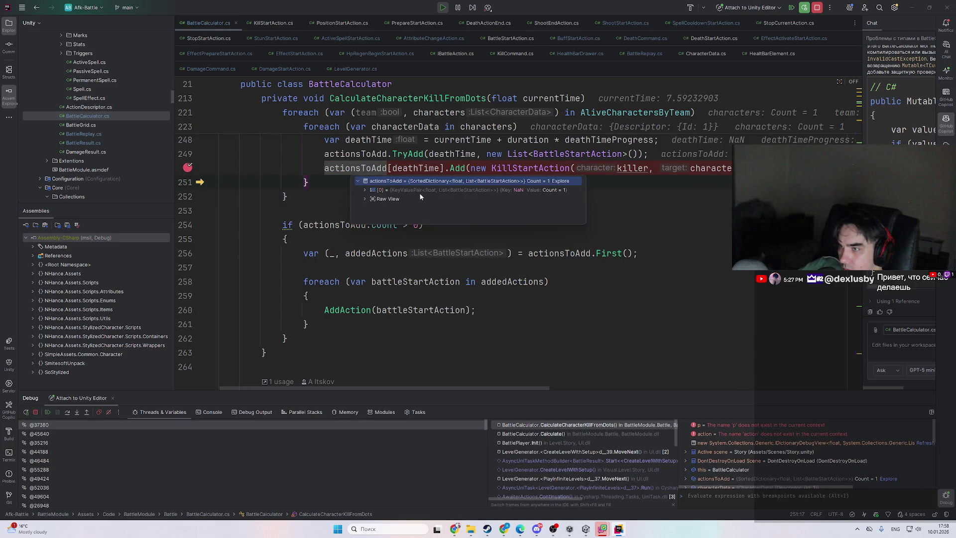
- Inspect the current killer, deathTime, finalHp and finalHpChange values
scroll(484, 278, up, 2)
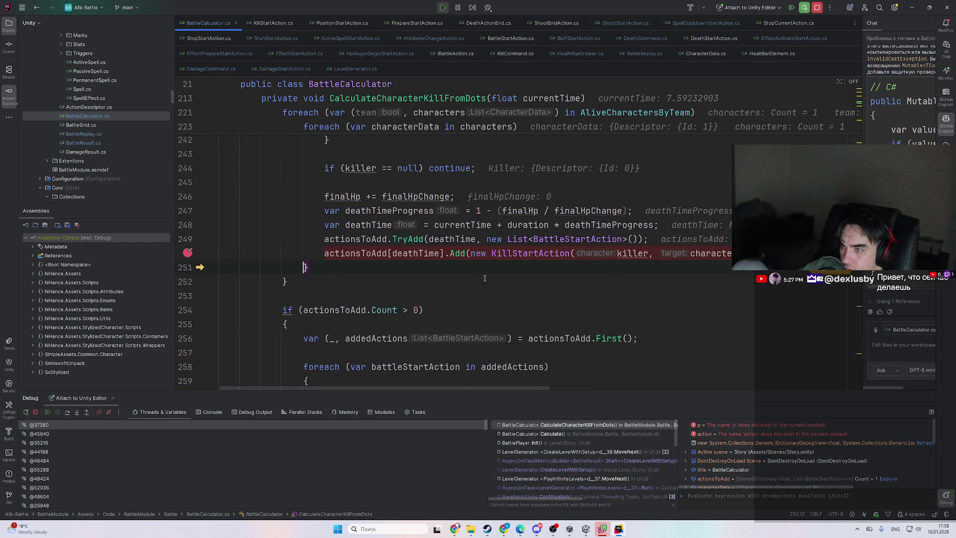
click(645, 253)
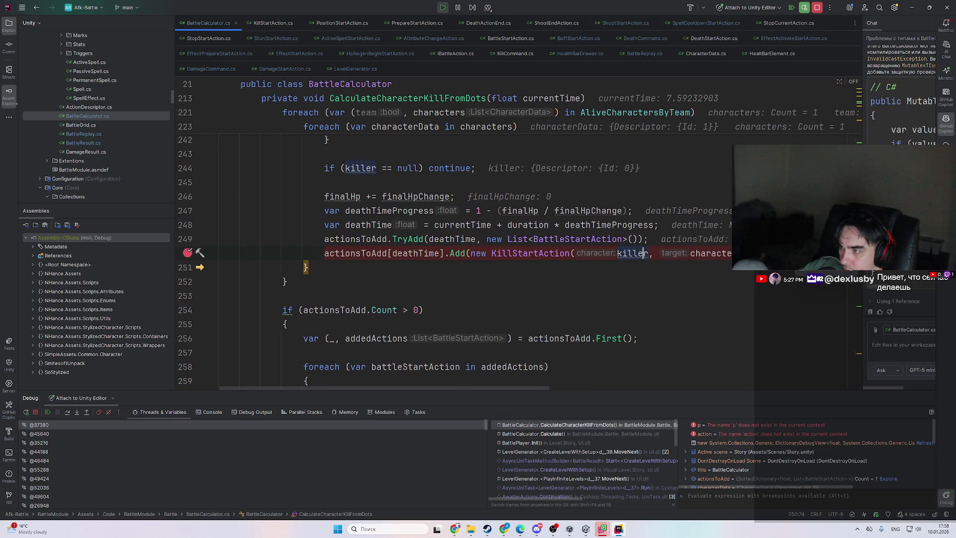
scroll(796, 298, up, 2)
double_click(804, 338)
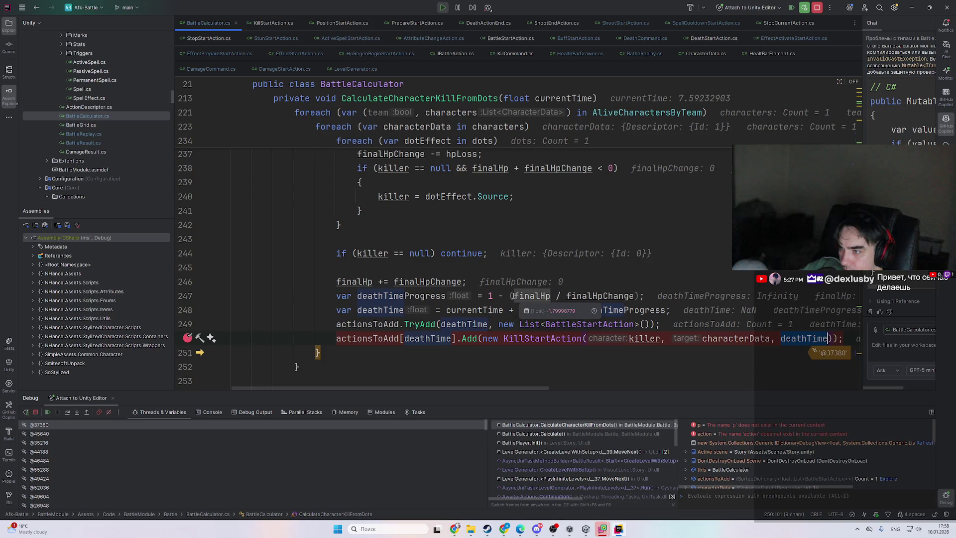
double_click(517, 296)
mouse_move(584, 294)
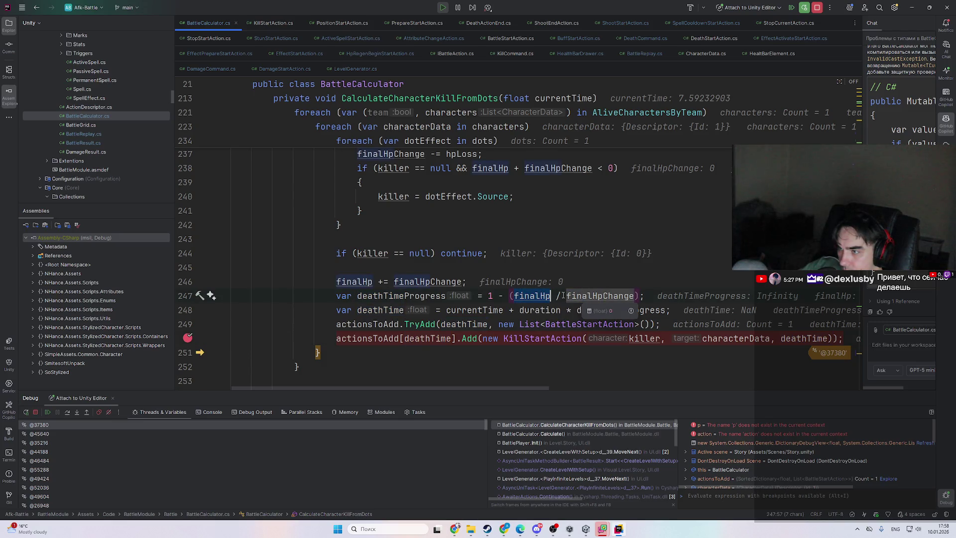
- Check finalHp and highlight every usage of finalHpChange
scroll(562, 296, up, 8)
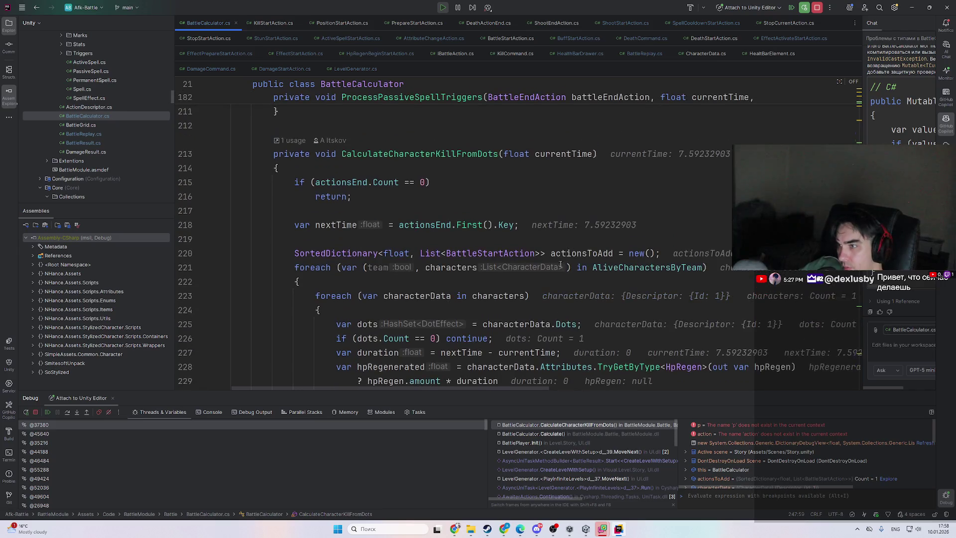
scroll(560, 264, up, 1)
mouse_move(569, 202)
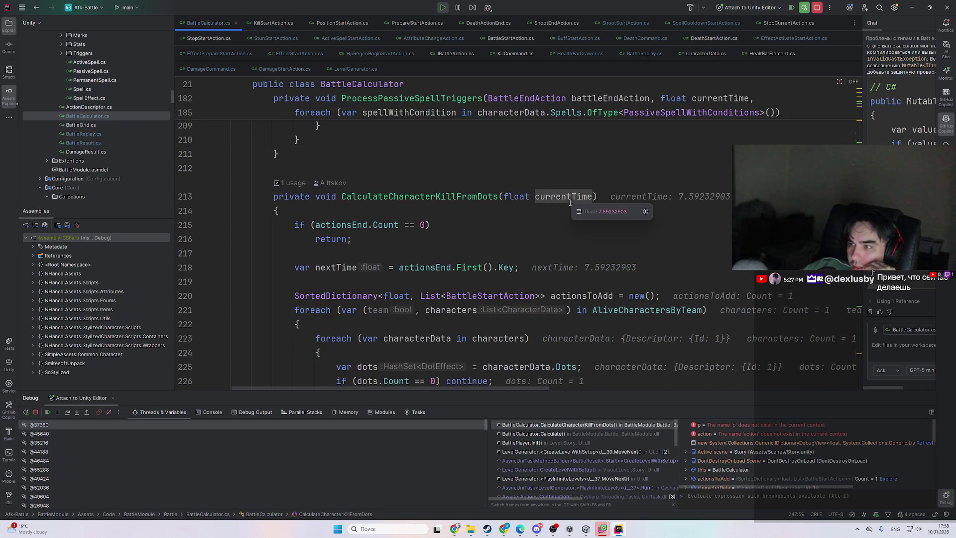
scroll(570, 201, down, 9)
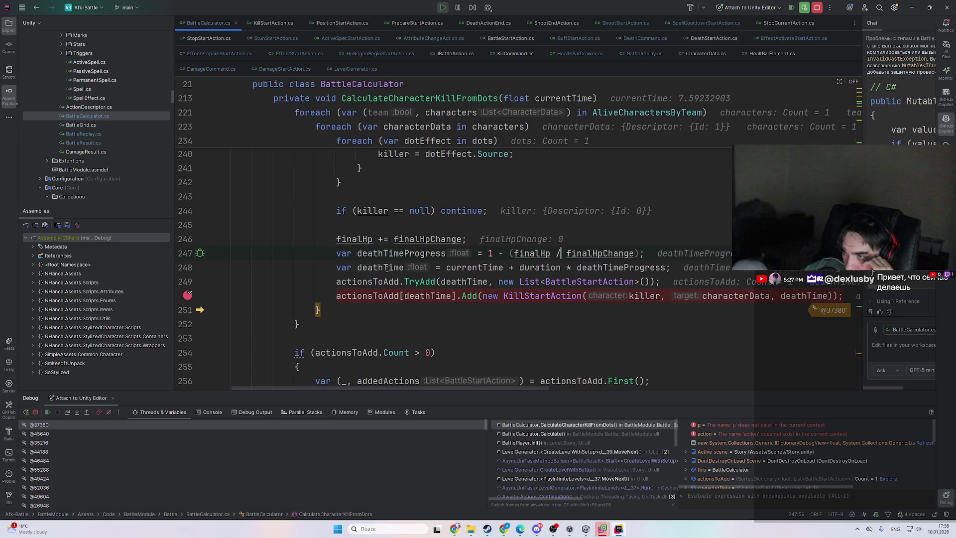
click(523, 254)
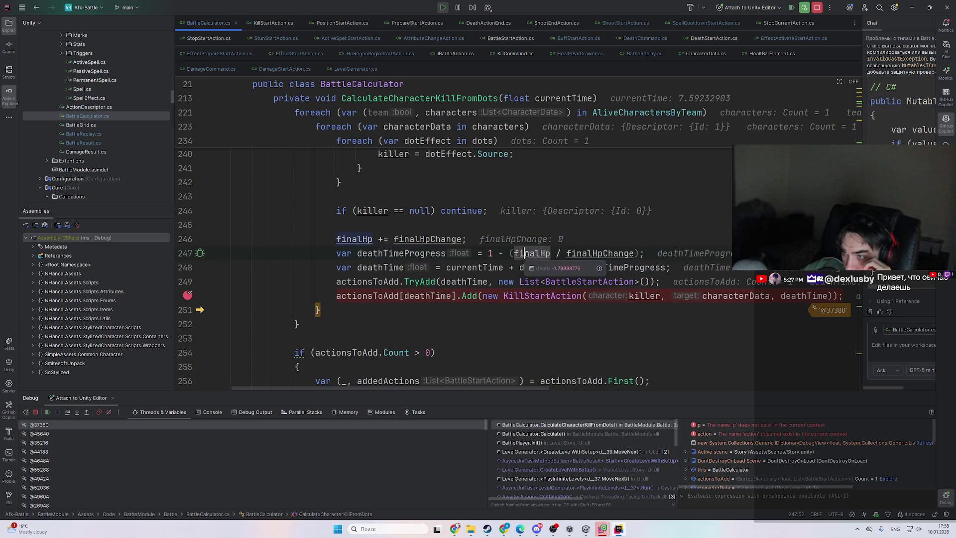
scroll(473, 293, up, 1)
double_click(432, 286)
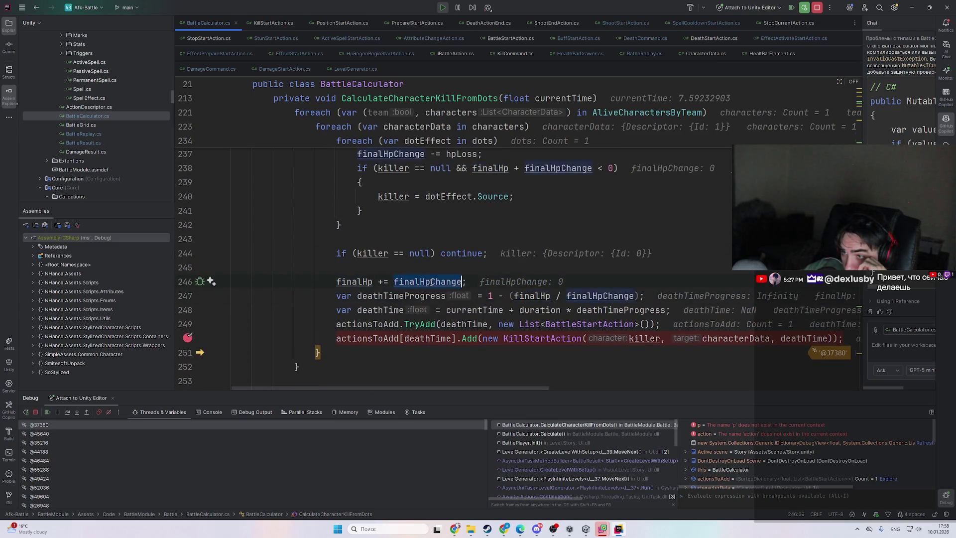
- Inspect duration, nextTime and currentTime on line 227, both times reading 7.59232903
scroll(428, 288, up, 4)
scroll(426, 289, up, 2)
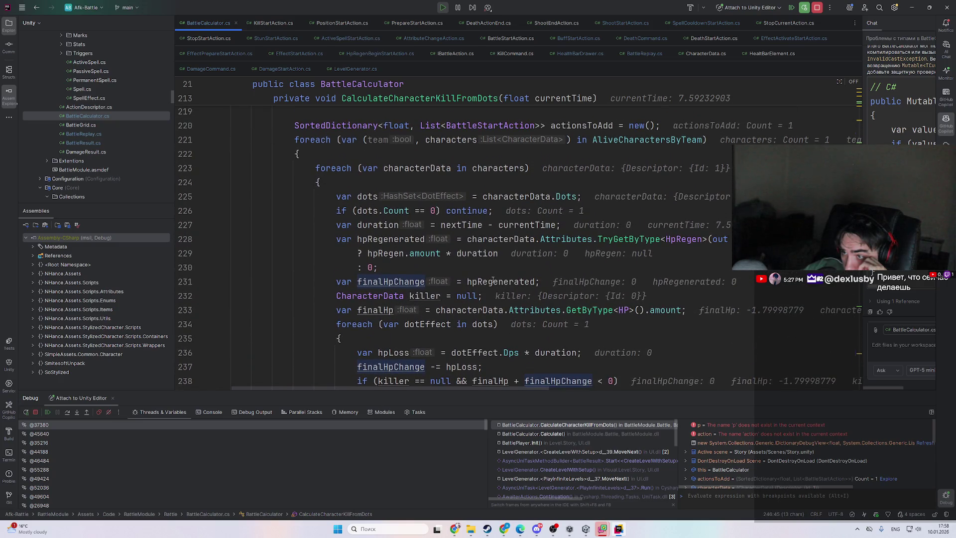
scroll(429, 283, down, 2)
scroll(395, 254, up, 1)
click(381, 225)
mouse_move(462, 225)
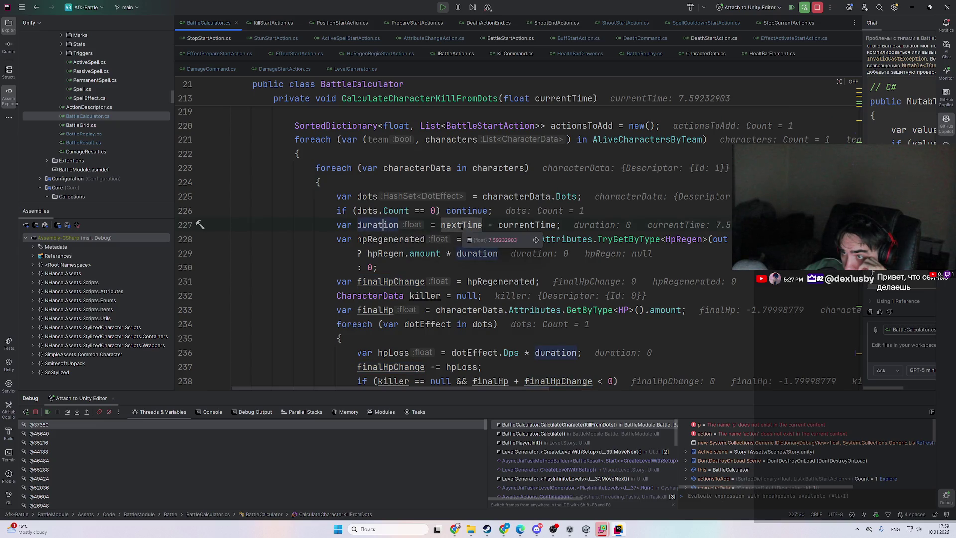
mouse_move(516, 225)
click(466, 225)
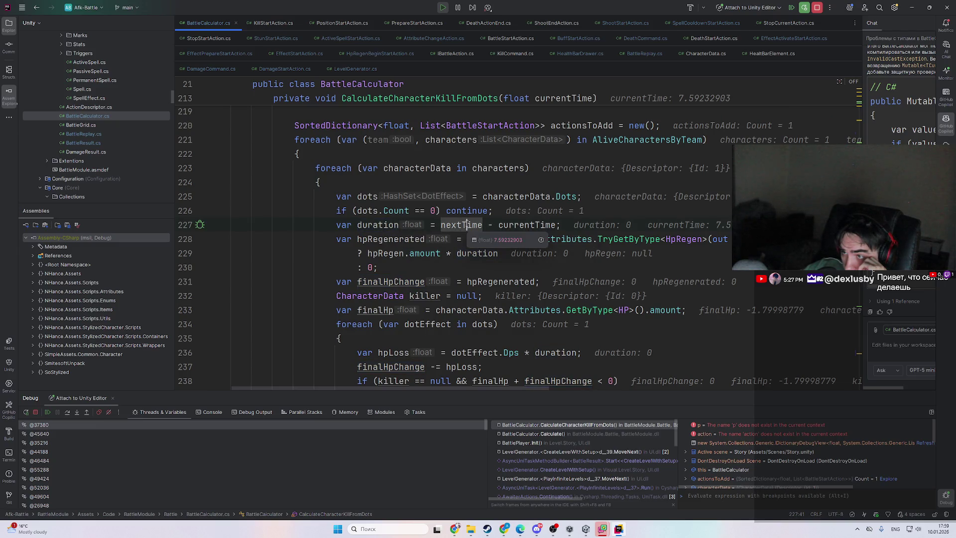
click(502, 224)
scroll(472, 241, up, 3)
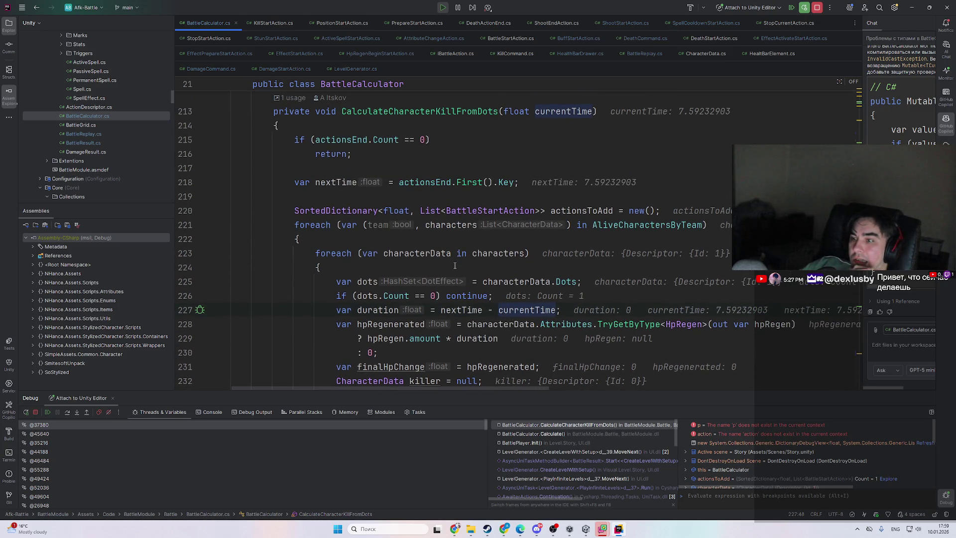
- In the Calculate() frame, expand the queued actionsEnd entries to view their times and actions
click(530, 434)
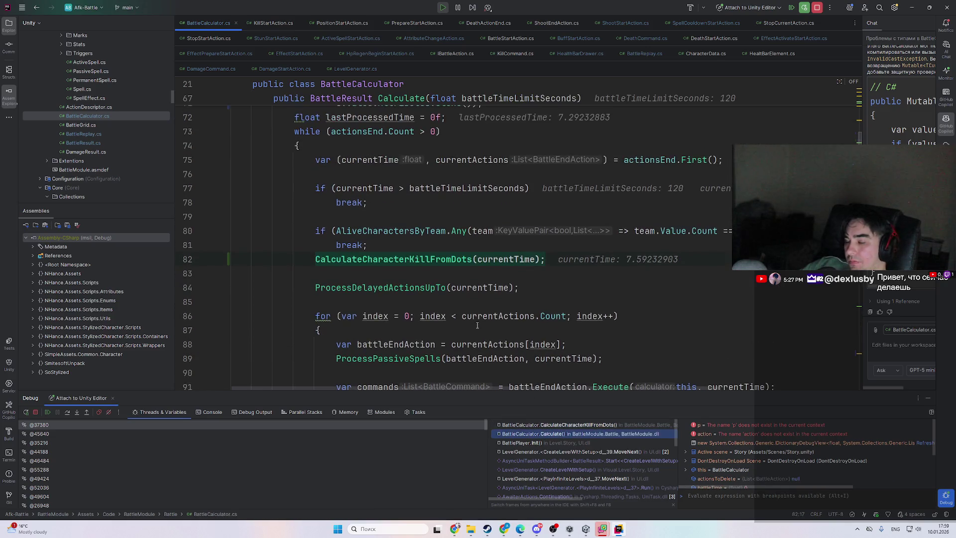
scroll(616, 308, up, 3)
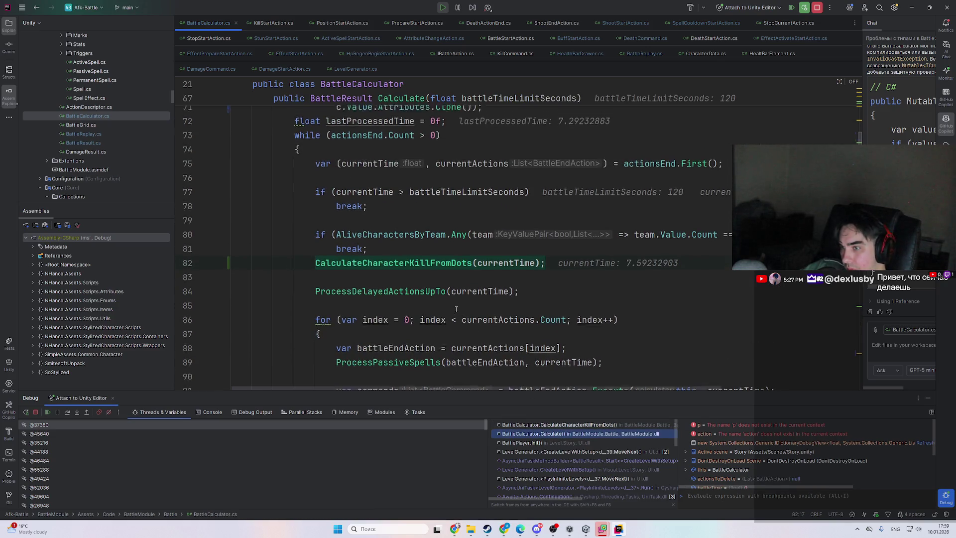
mouse_move(649, 244)
double_click(678, 266)
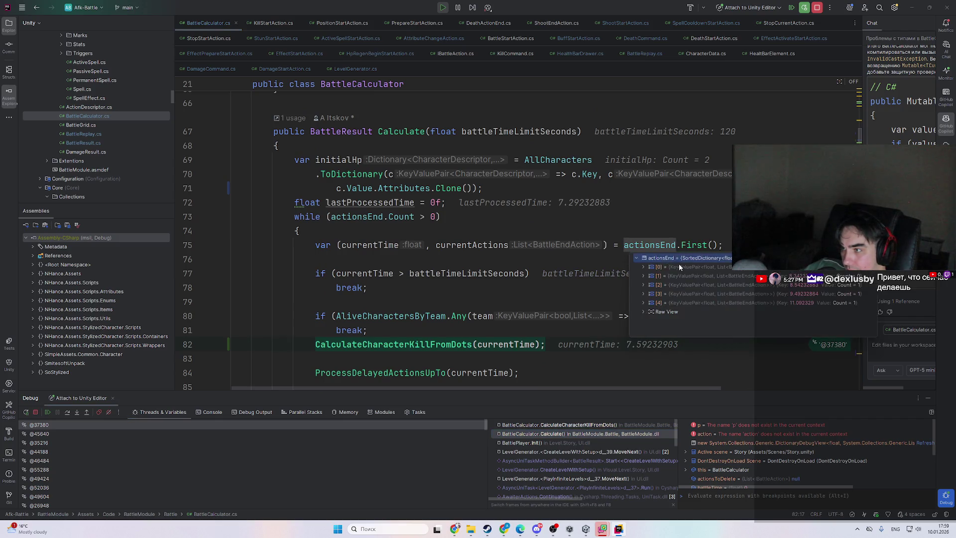
double_click(696, 284)
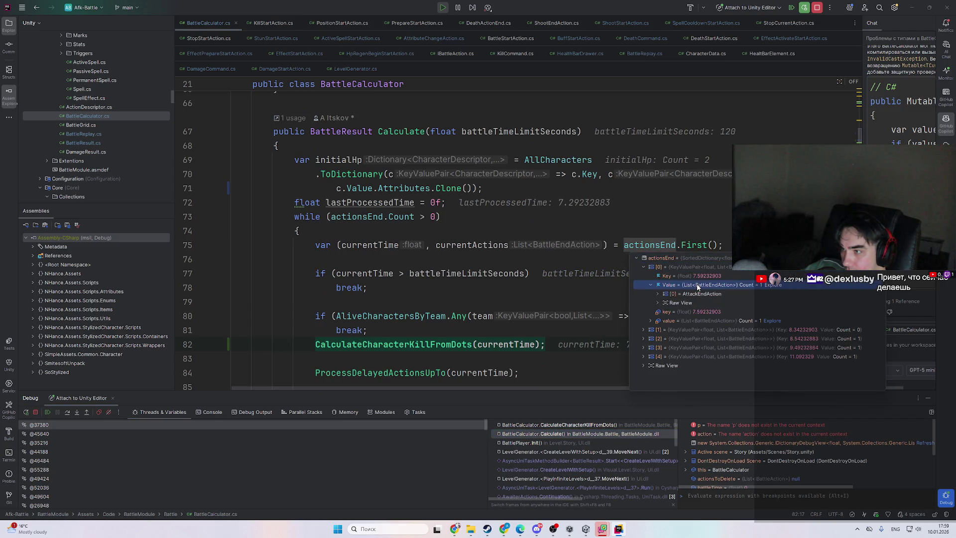
double_click(731, 331)
click(739, 345)
double_click(728, 284)
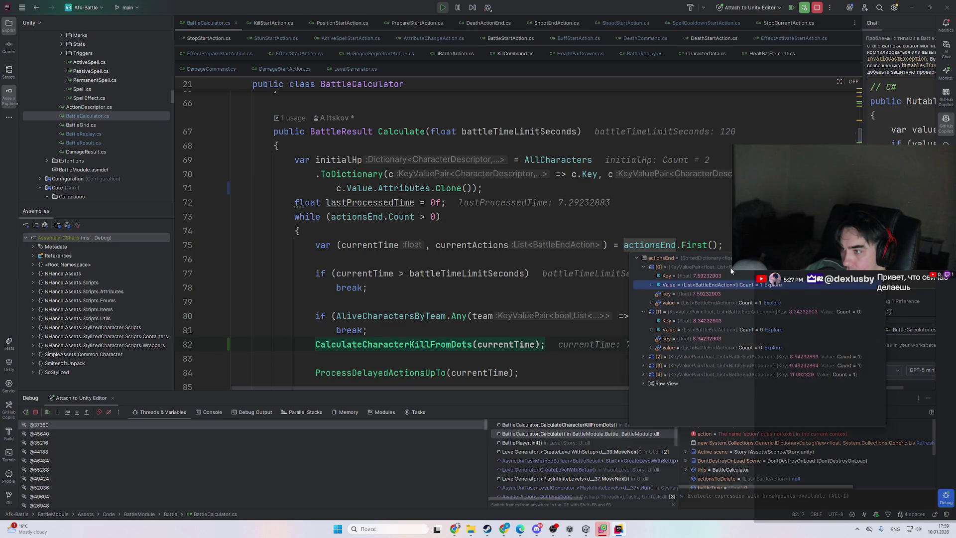
double_click(729, 266)
- Check the Calculate() call on line 82 and alive teams, then reselect the DoT kill frame
click(590, 434)
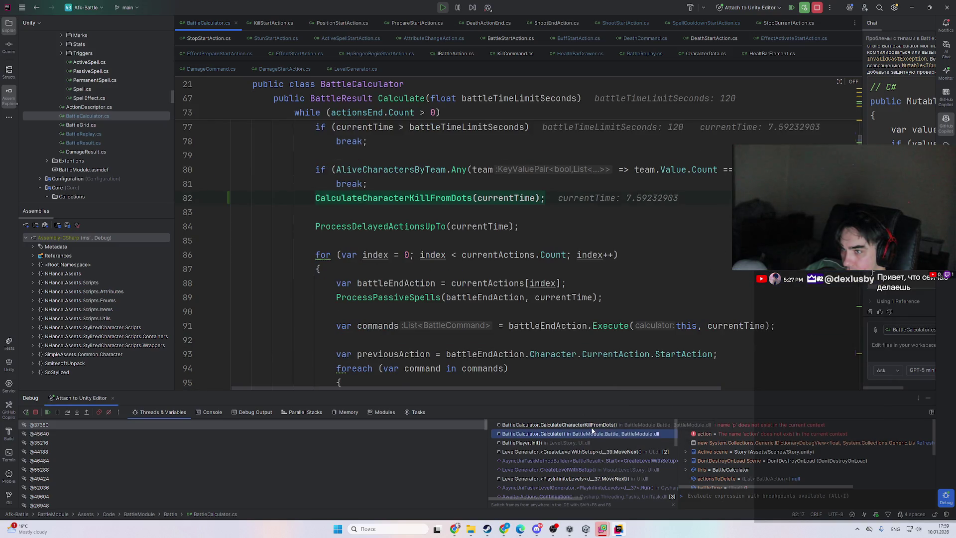
click(593, 426)
click(590, 435)
mouse_move(420, 194)
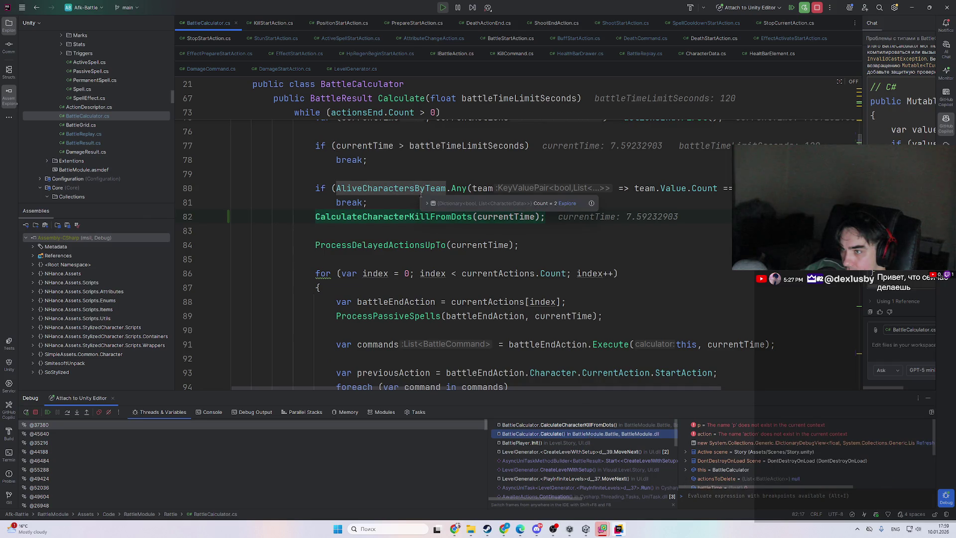
click(573, 426)
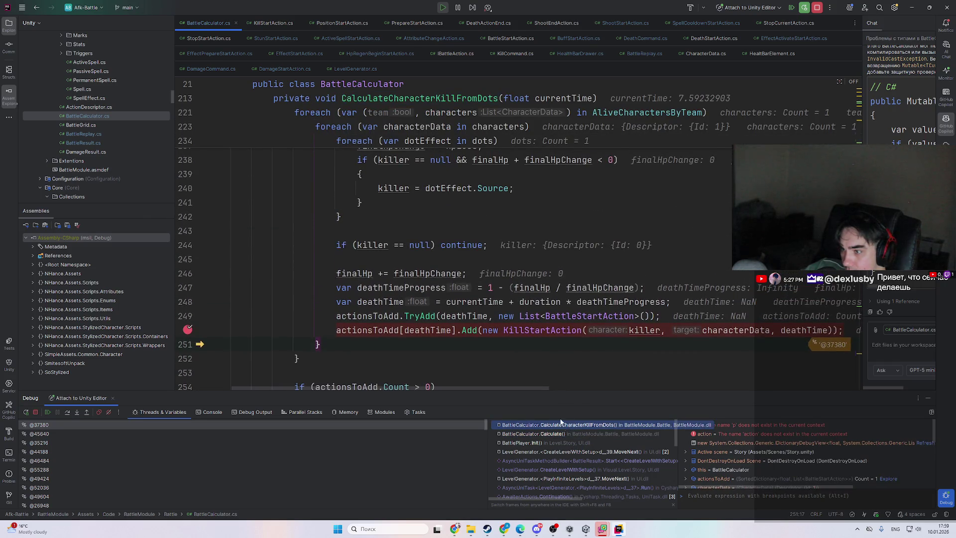
- Expand characters item [0] → Attributes to list its eight attribute values including HP
click(561, 435)
click(560, 426)
scroll(444, 300, up, 10)
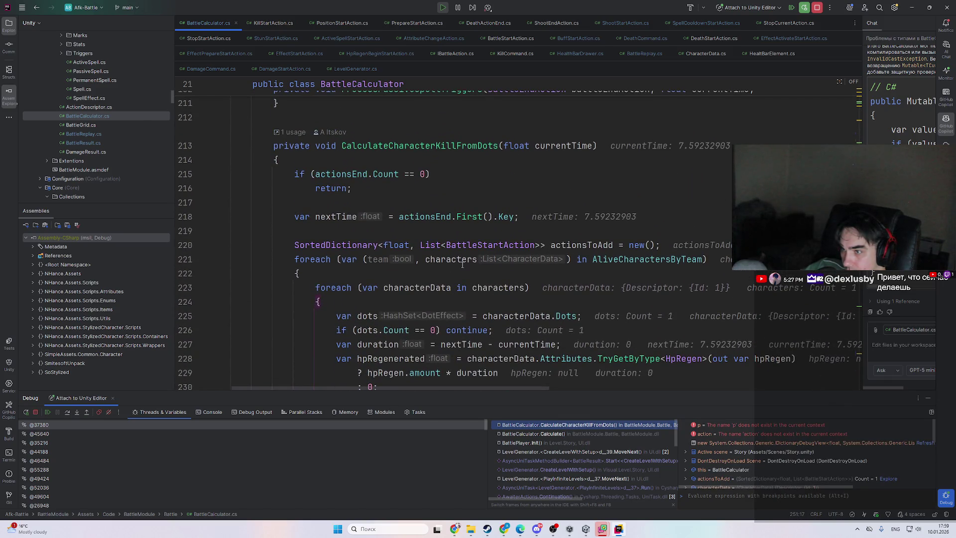
mouse_move(458, 263)
click(505, 277)
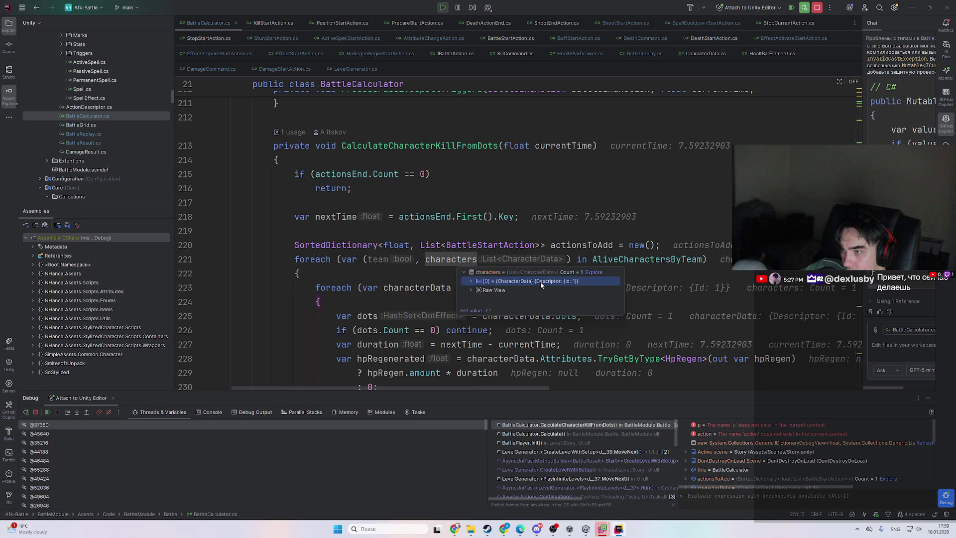
double_click(539, 281)
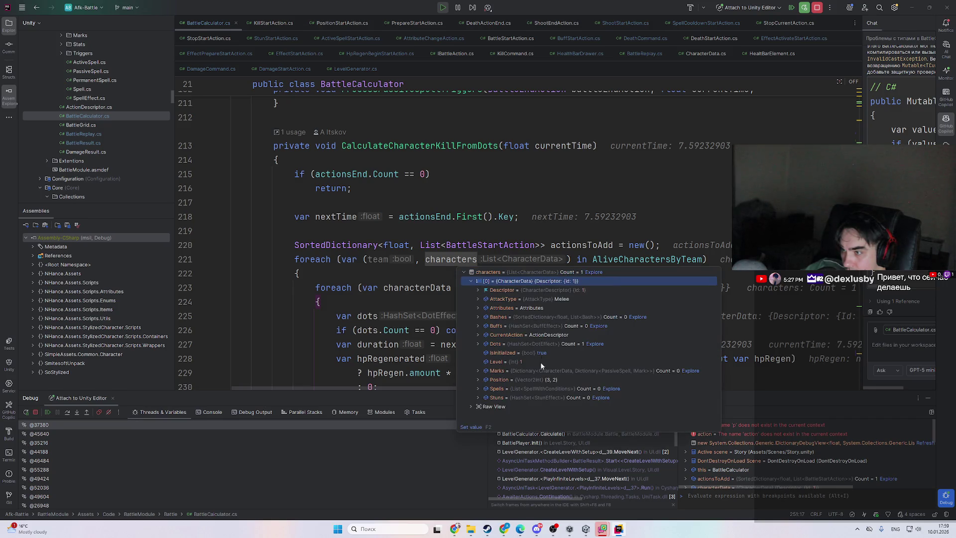
double_click(515, 308)
double_click(561, 326)
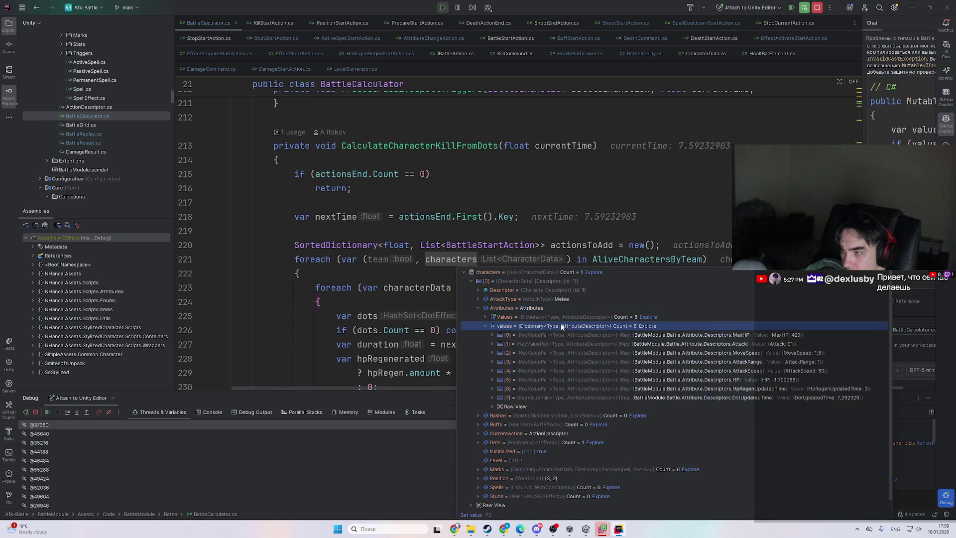
scroll(383, 310, down, 6)
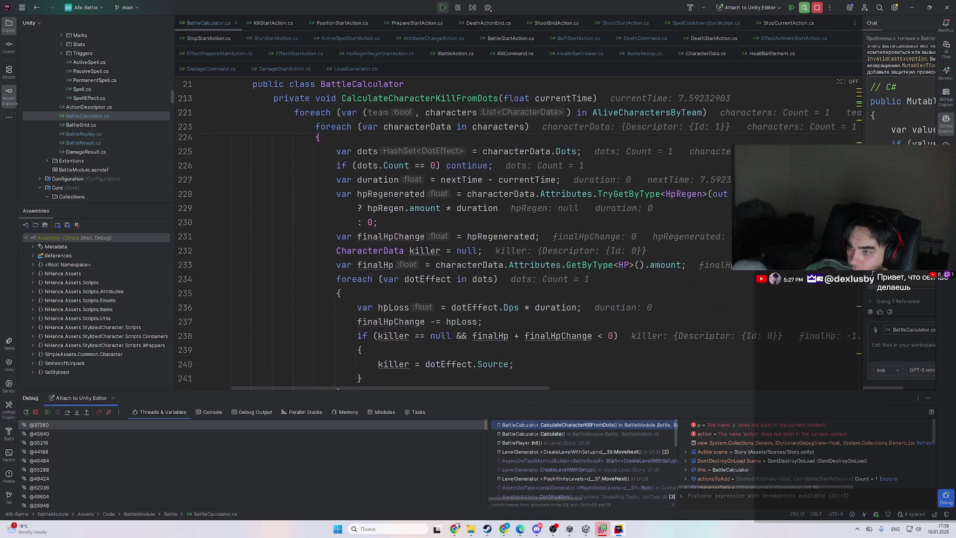
scroll(383, 310, up, 3)
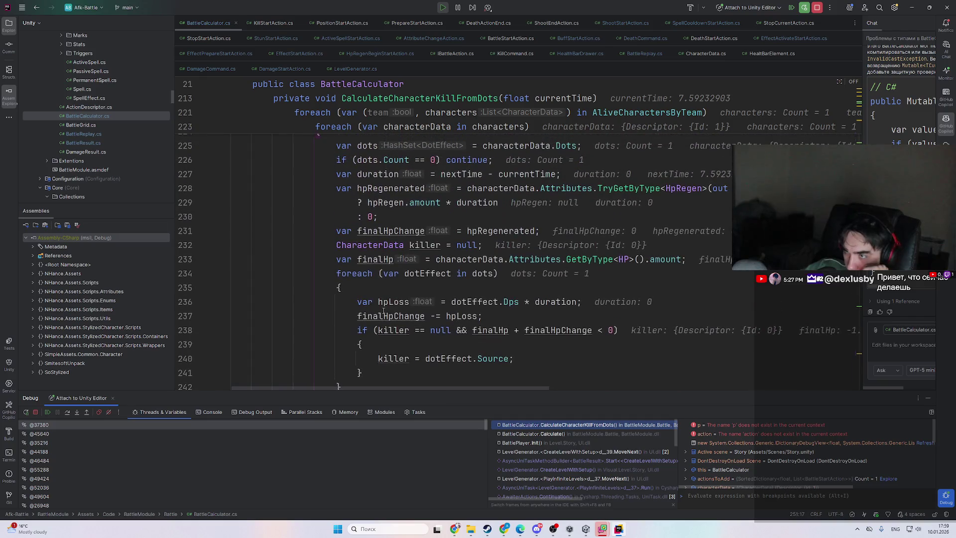
- Check finalHp on line 233, reading -1.79998779, and highlight its usages
click(378, 260)
double_click(375, 259)
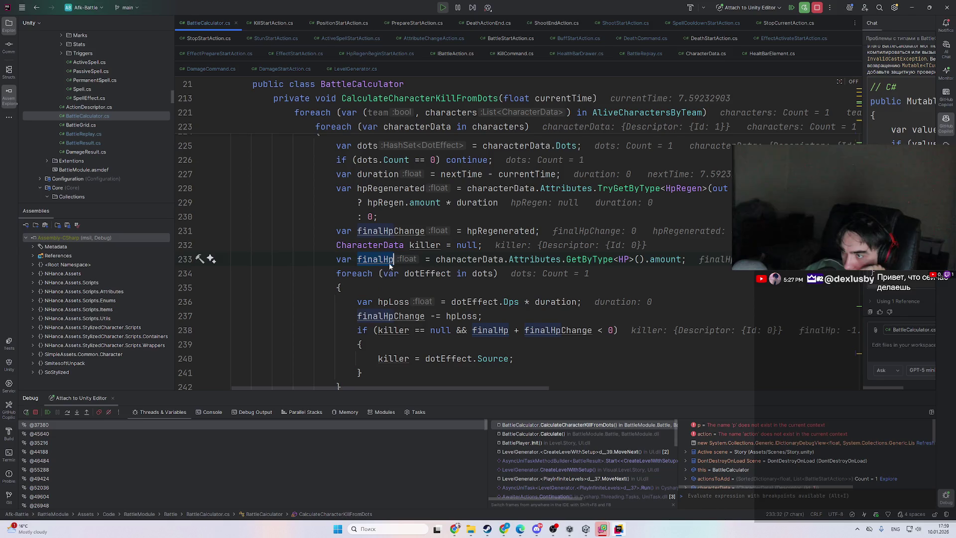
scroll(591, 331, up, 2)
scroll(591, 331, down, 4)
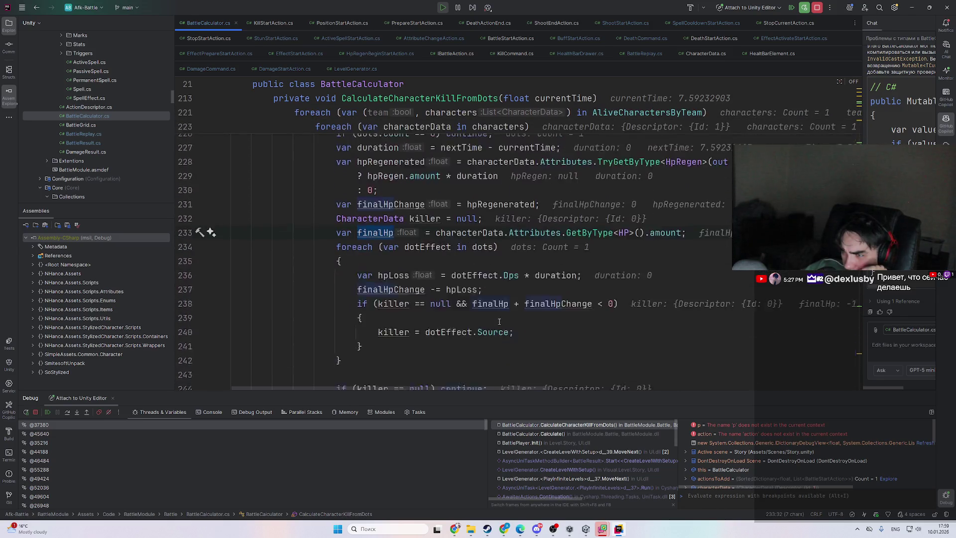
scroll(522, 297, down, 3)
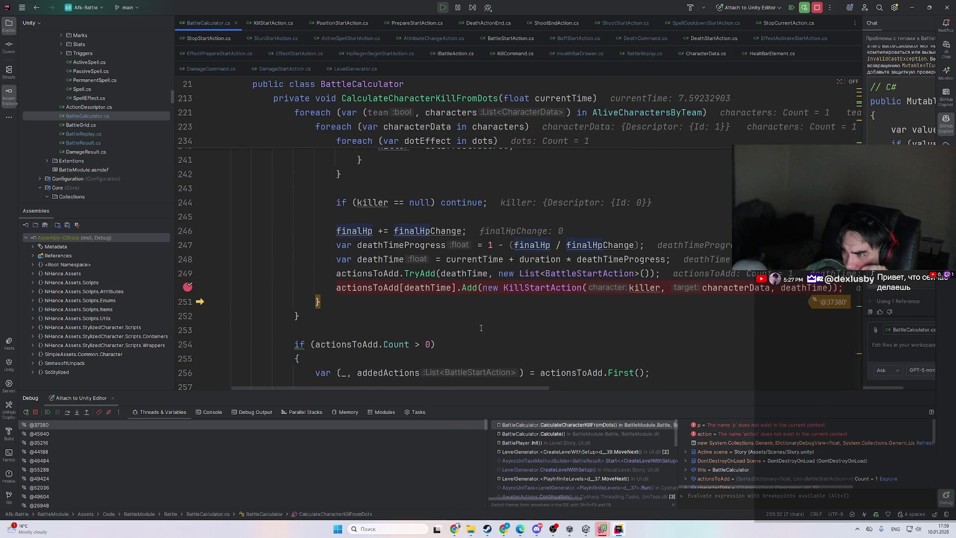
scroll(480, 331, up, 3)
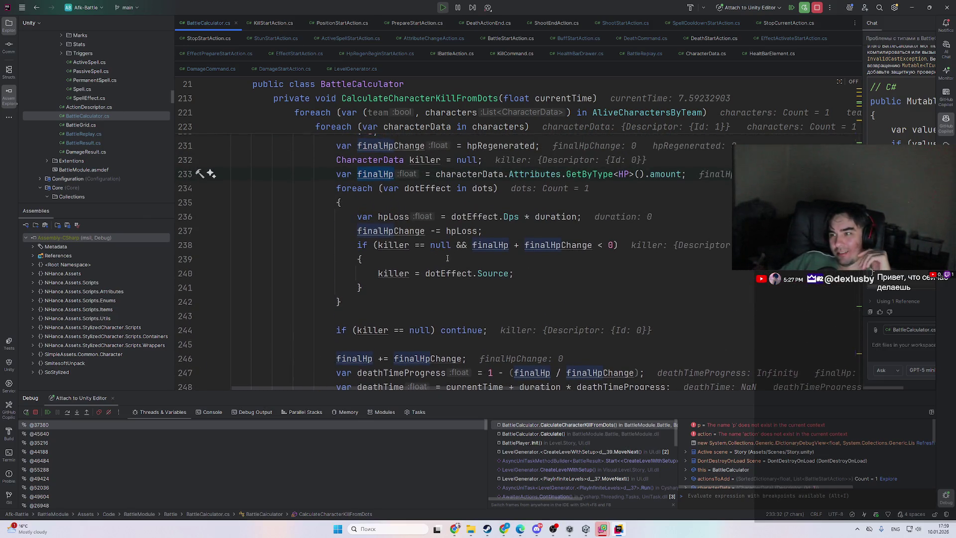
scroll(447, 258, up, 7)
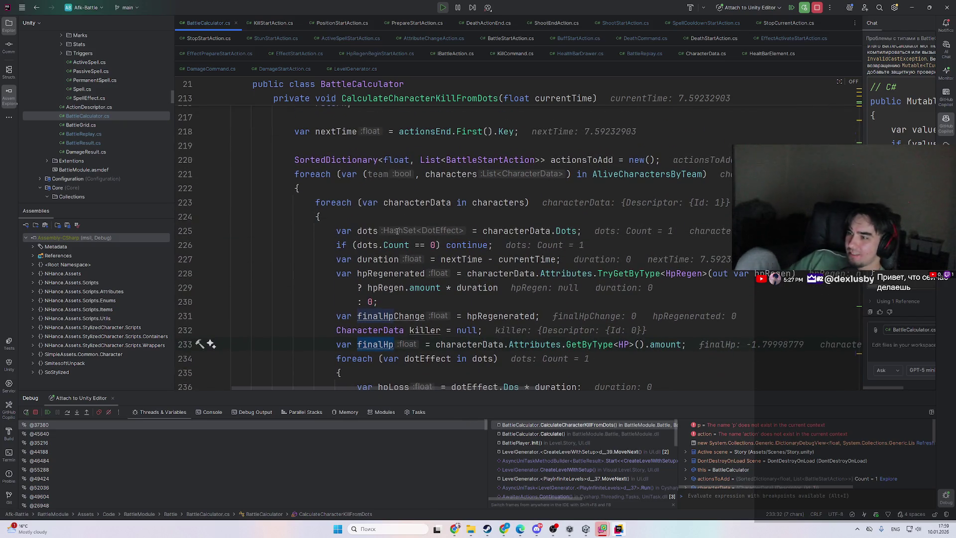
- Check characterData on line 225 and expand AliveCharactersByTeam entry [1]
scroll(441, 247, up, 2)
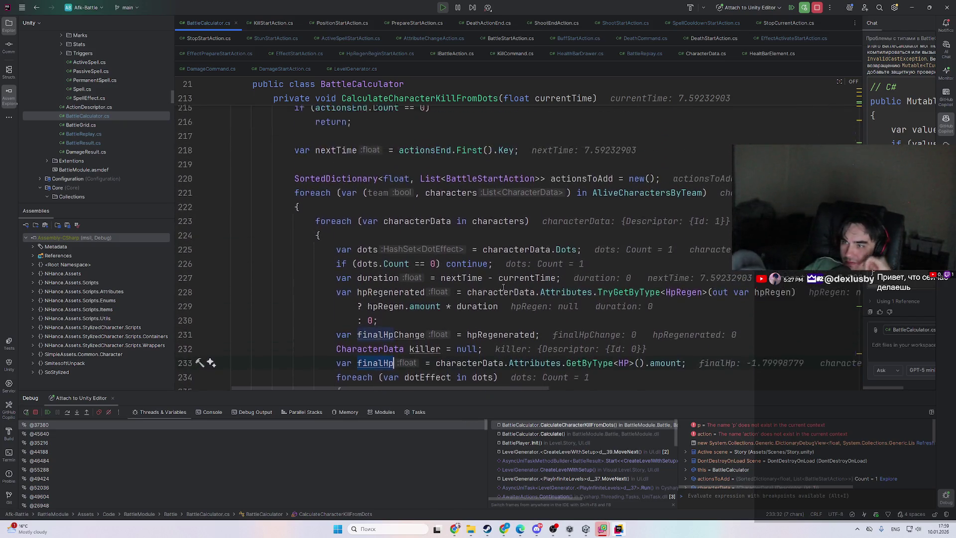
mouse_move(567, 274)
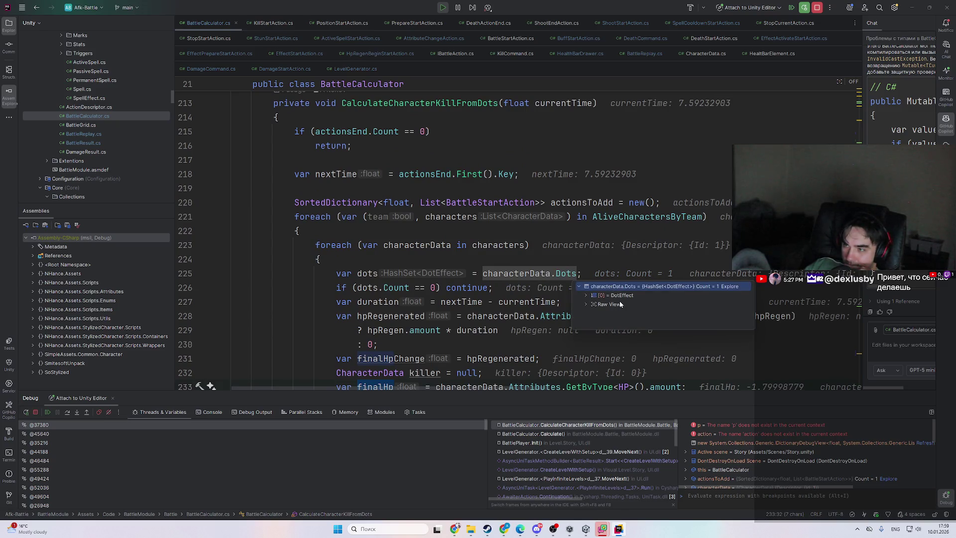
click(547, 273)
mouse_move(653, 219)
click(695, 236)
double_click(698, 249)
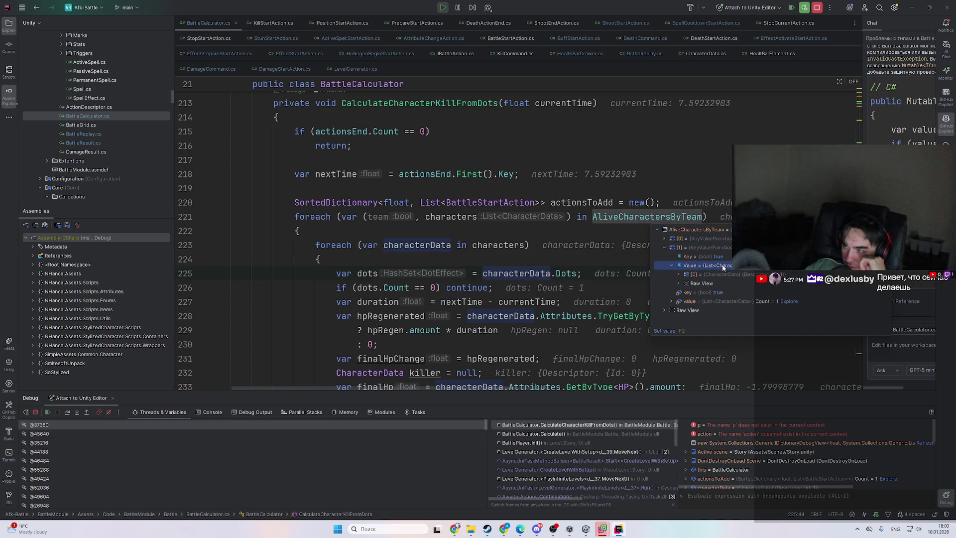
scroll(450, 278, down, 6)
scroll(451, 277, down, 2)
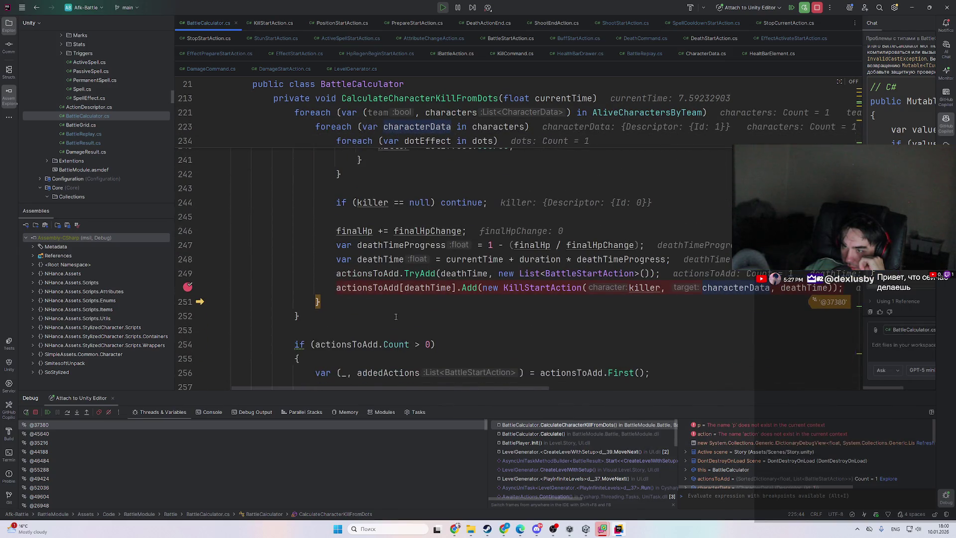
scroll(412, 326, up, 1)
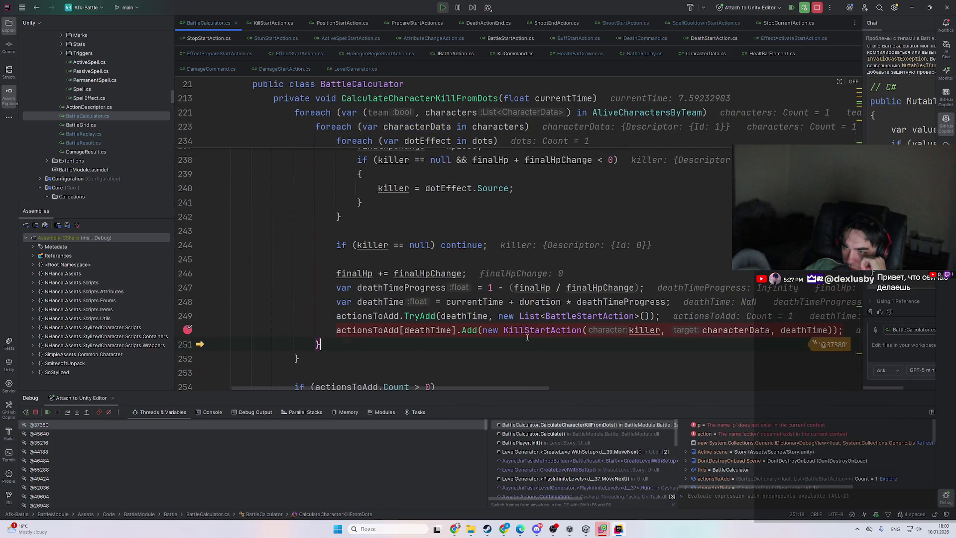
scroll(433, 327, up, 5)
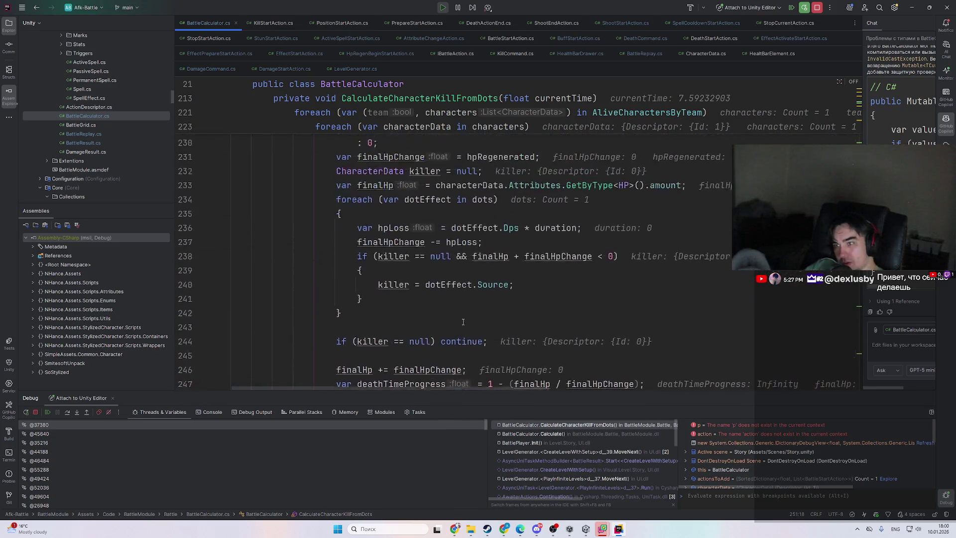
- Inspect the killer assignment and the NaN deathTime value in the DoT loop
mouse_move(457, 290)
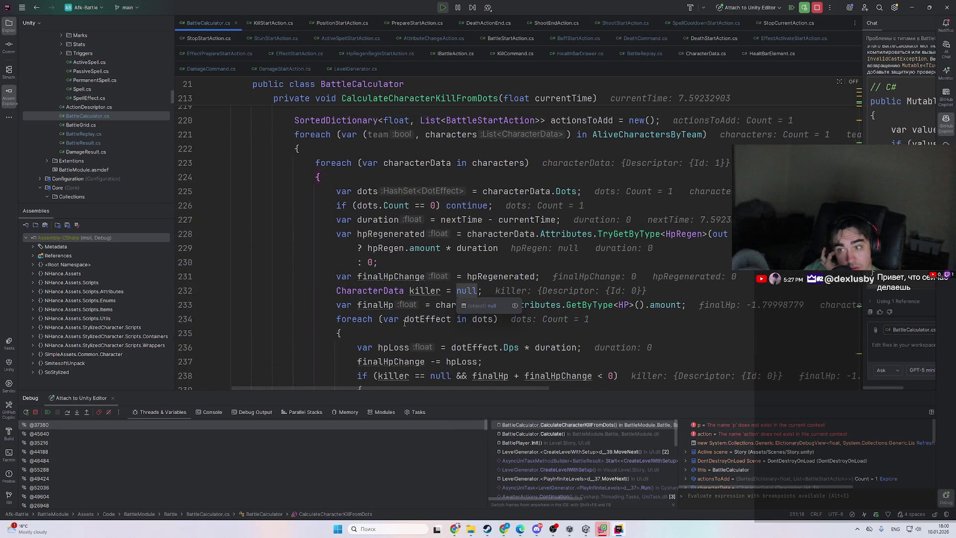
click(423, 333)
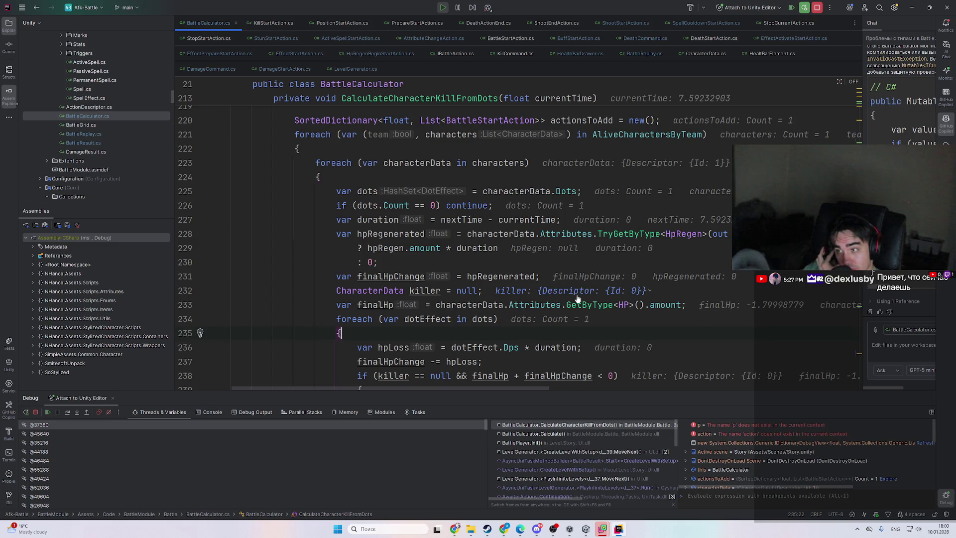
scroll(515, 299, up, 2)
scroll(429, 276, down, 4)
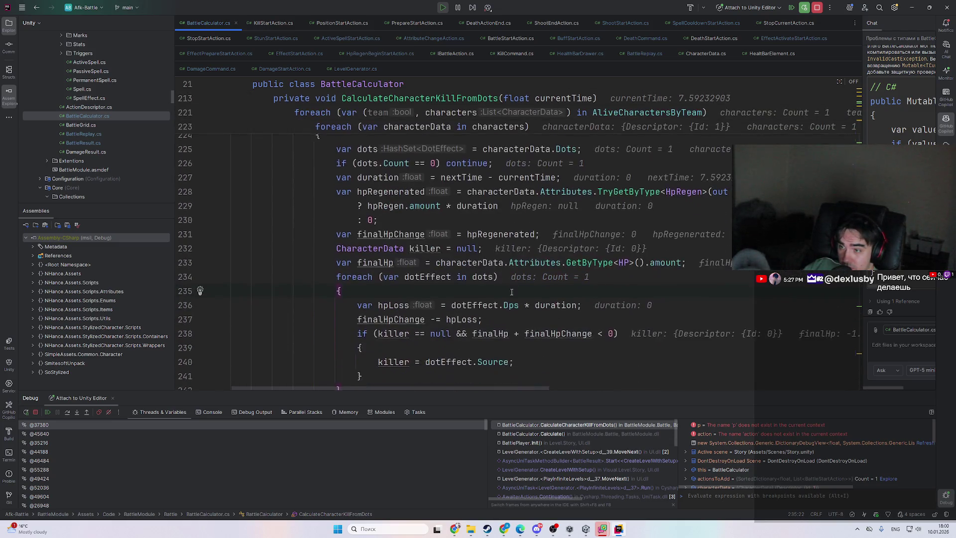
scroll(473, 256, down, 1)
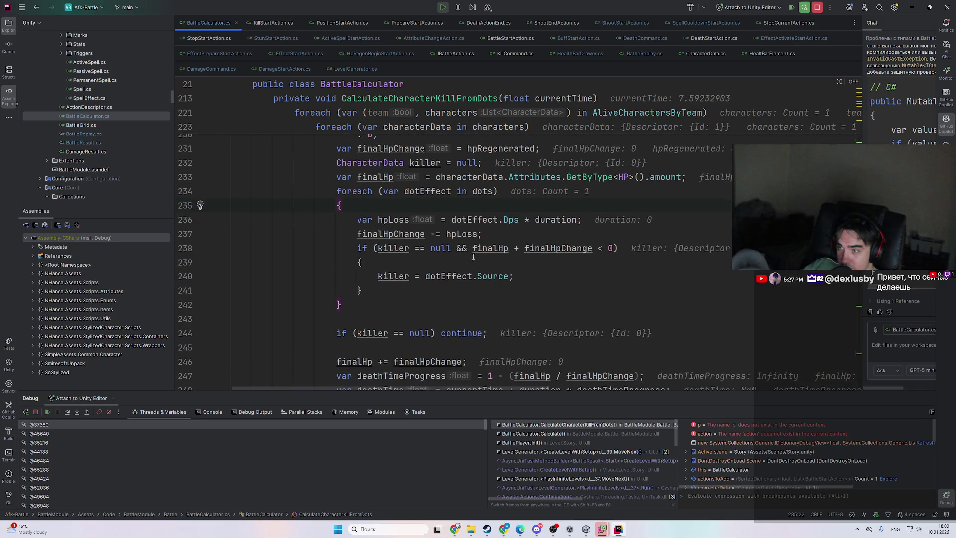
click(391, 277)
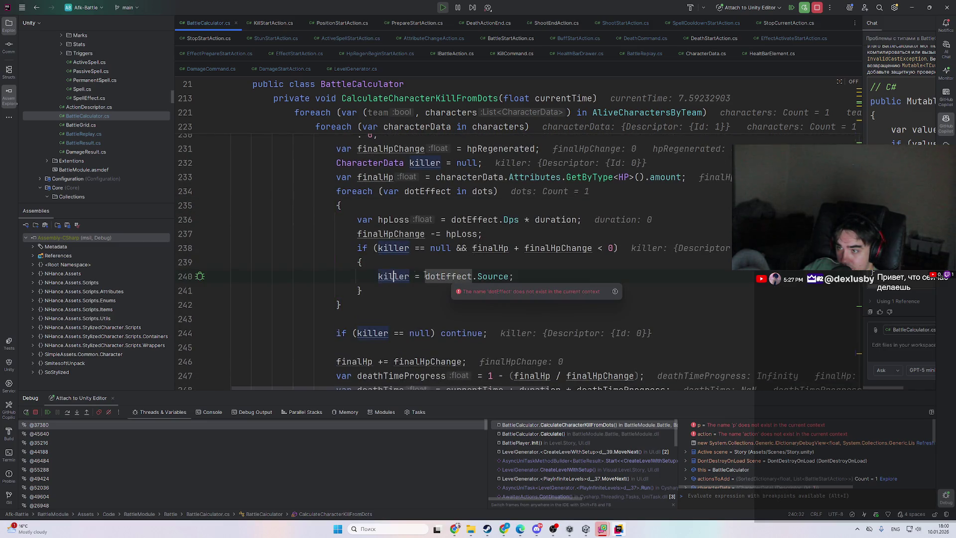
scroll(462, 295, down, 2)
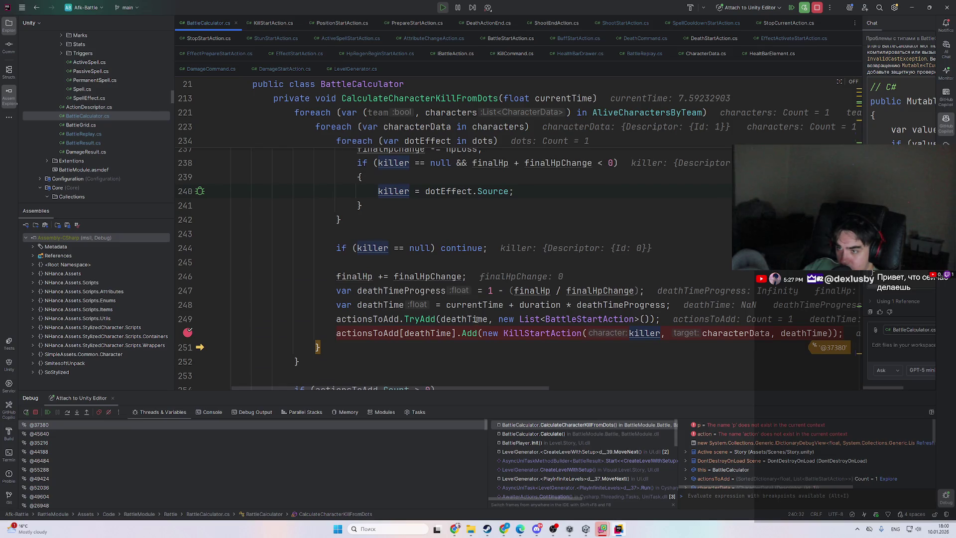
scroll(401, 320, down, 2)
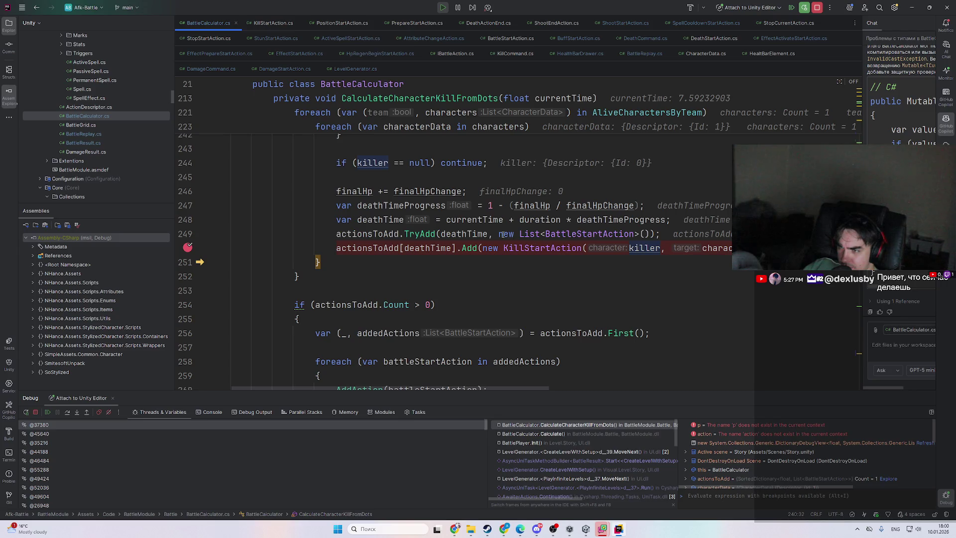
scroll(504, 234, up, 1)
mouse_move(469, 276)
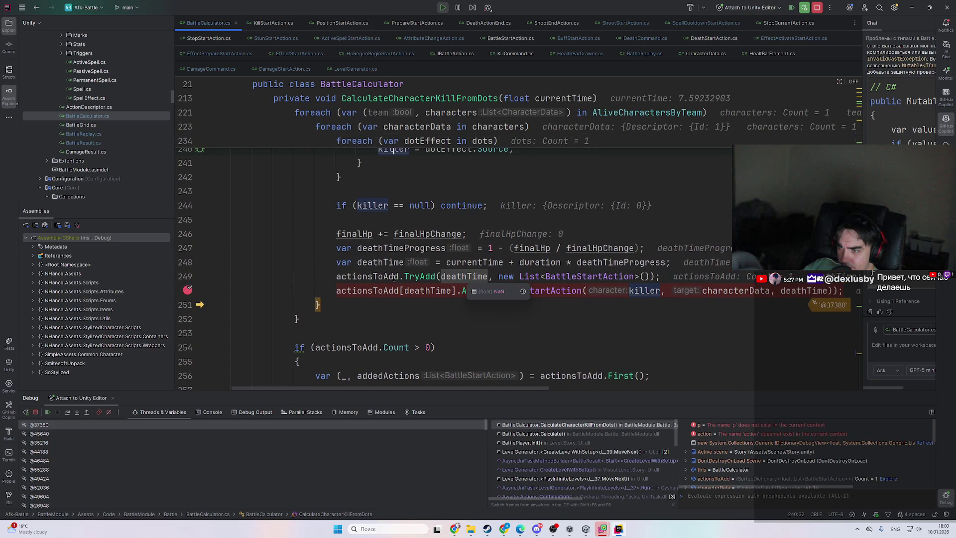
click(506, 331)
mouse_move(505, 387)
mouse_down()
mouse_move(579, 387)
mouse_move(478, 388)
mouse_up()
- Expand characterData.Attributes and check currentTime and deathTimeProgress values
scroll(430, 347, down, 2)
scroll(430, 347, down, 2)
scroll(438, 345, up, 1)
scroll(453, 341, down, 5)
scroll(467, 338, up, 3)
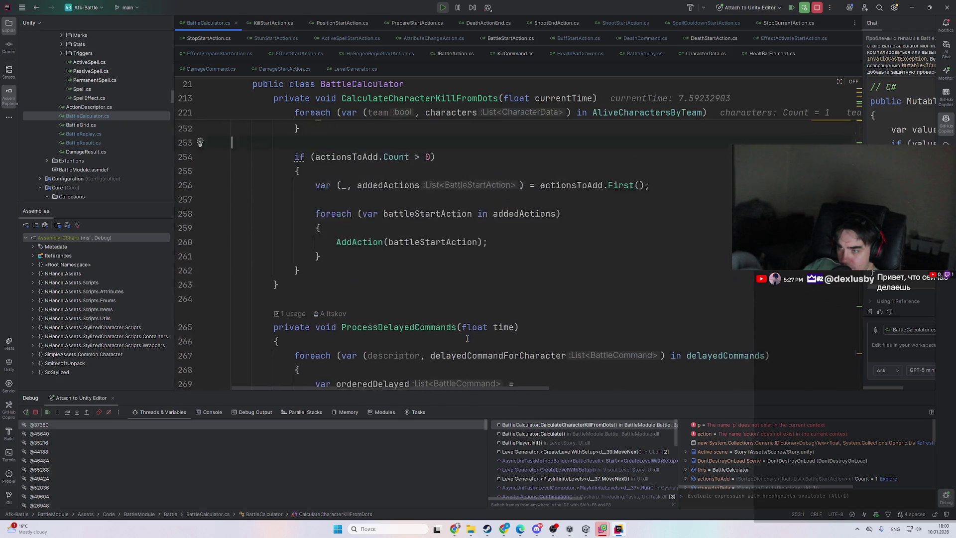
scroll(463, 338, up, 8)
scroll(458, 339, down, 1)
scroll(455, 339, up, 3)
scroll(455, 339, up, 1)
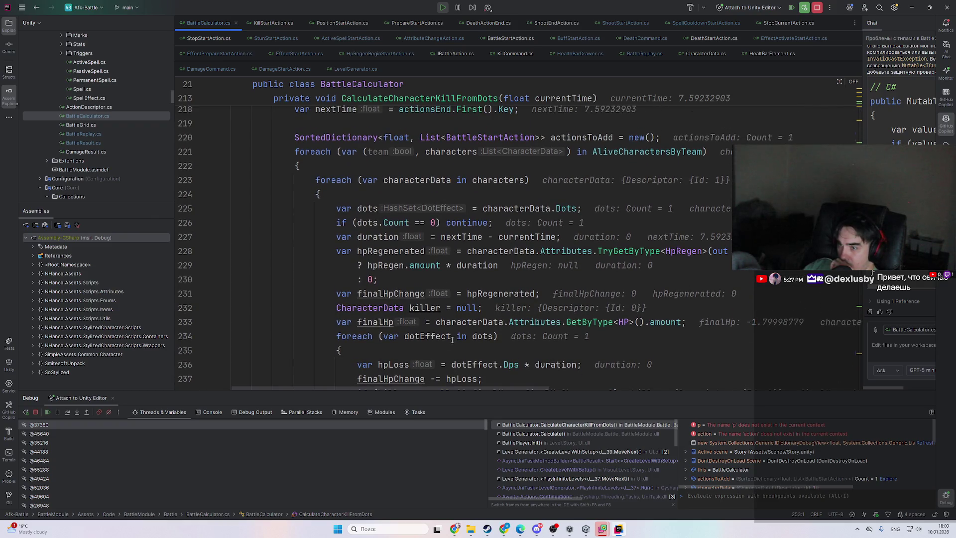
mouse_move(452, 339)
mouse_move(591, 251)
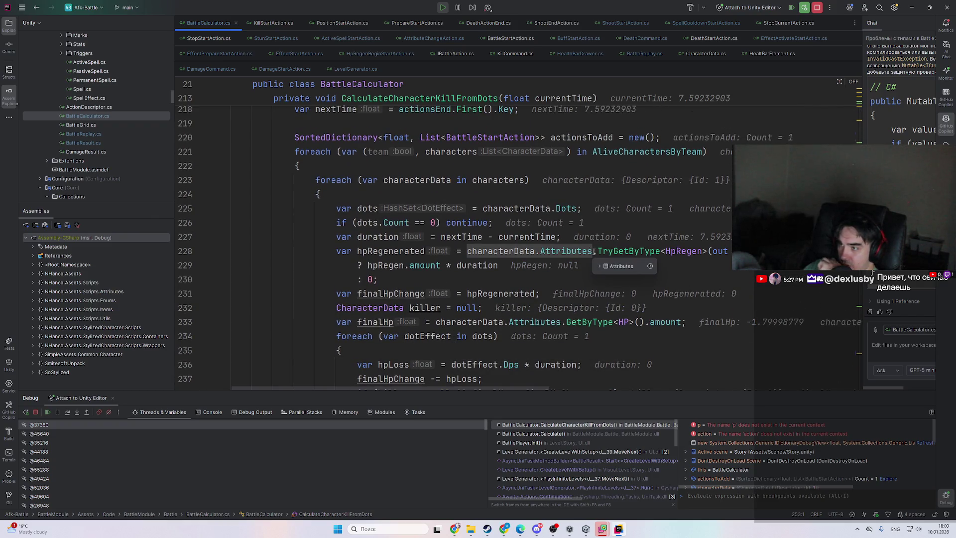
click(617, 269)
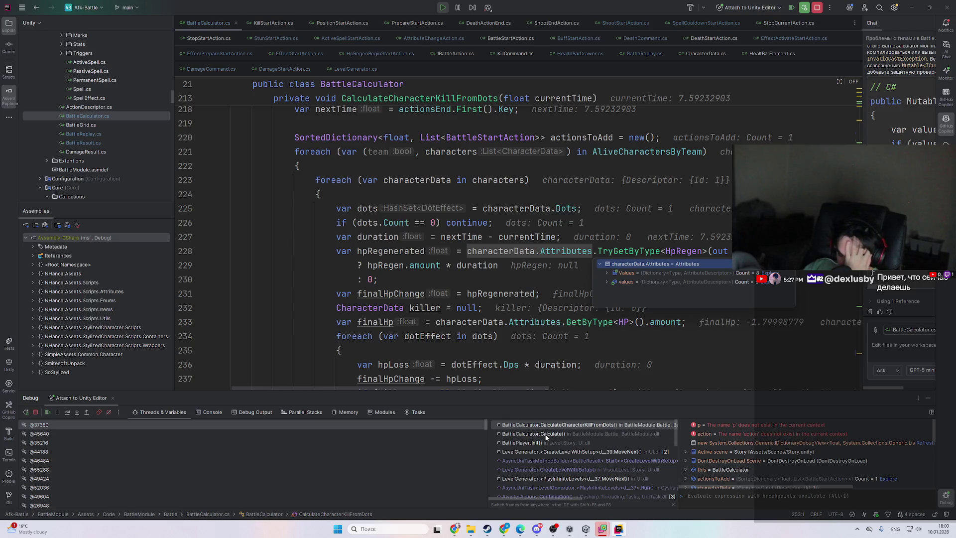
scroll(411, 242, down, 1)
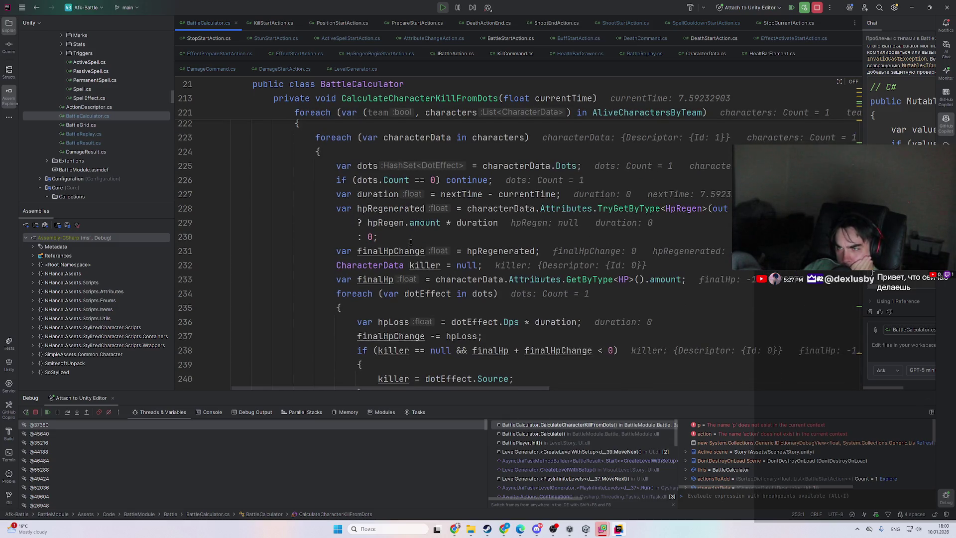
scroll(397, 264, down, 4)
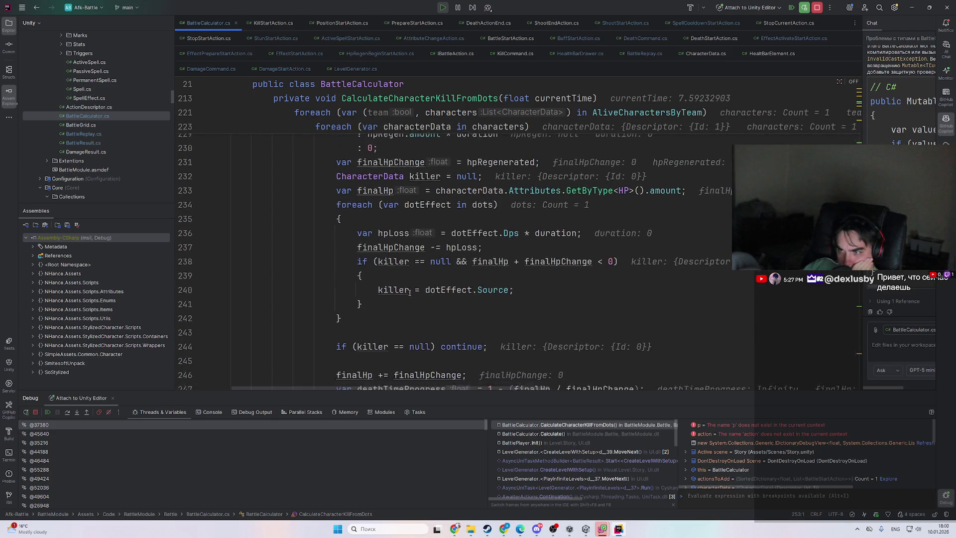
scroll(573, 352, down, 1)
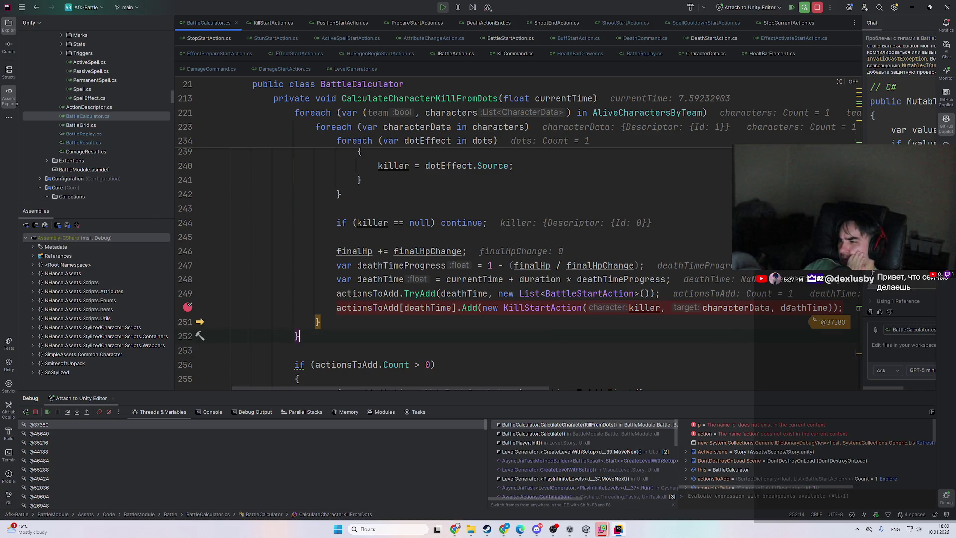
mouse_move(779, 310)
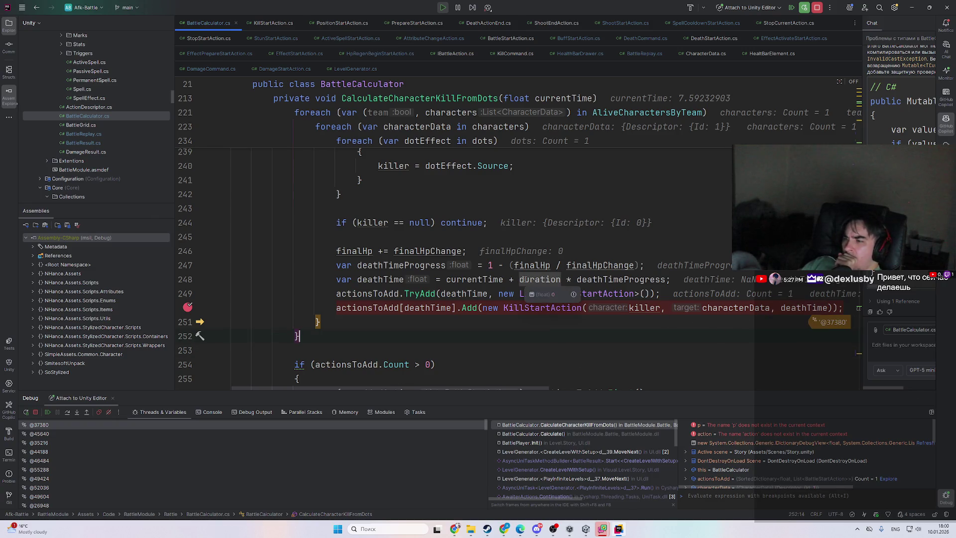
mouse_move(487, 279)
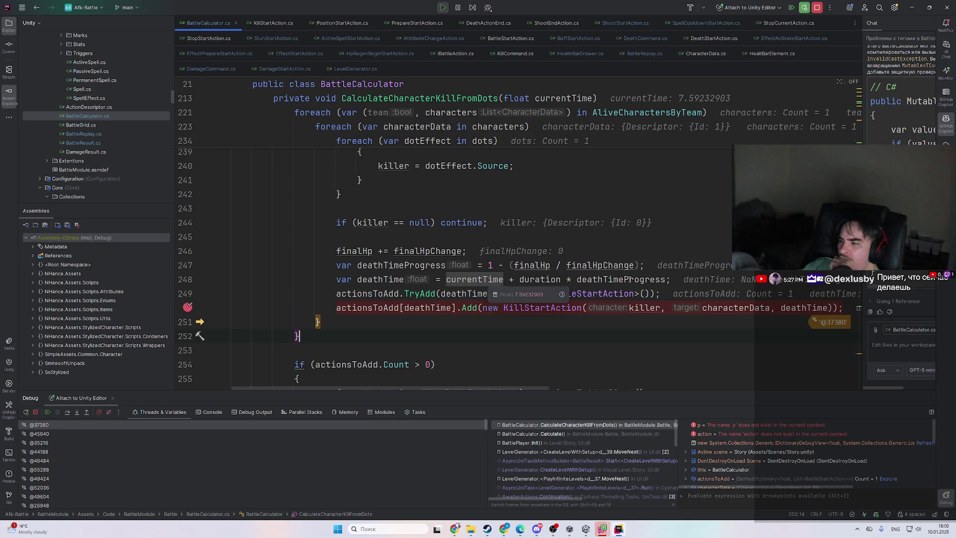
mouse_move(625, 279)
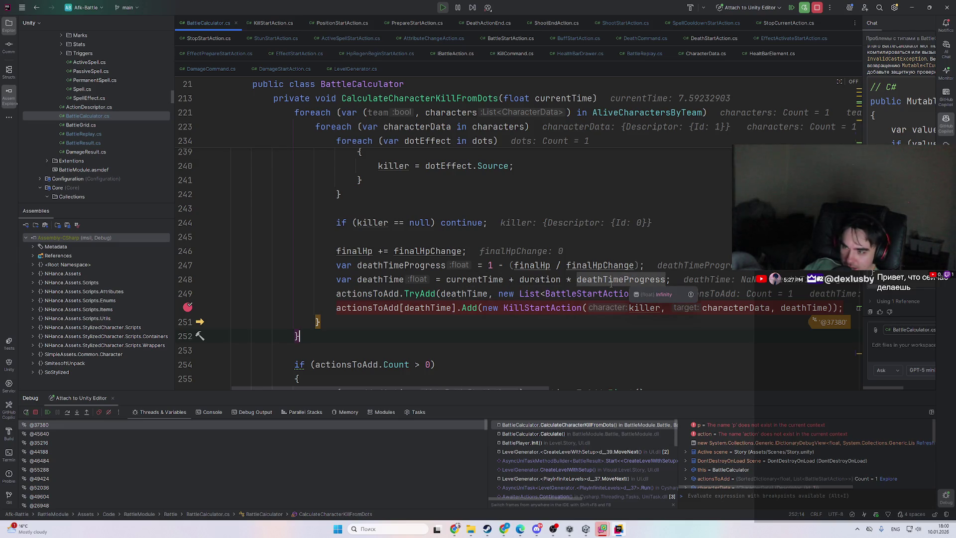
- Flip to the Calculate() frame and back, then resume the game and return to Unity
click(584, 433)
scroll(522, 316, up, 2)
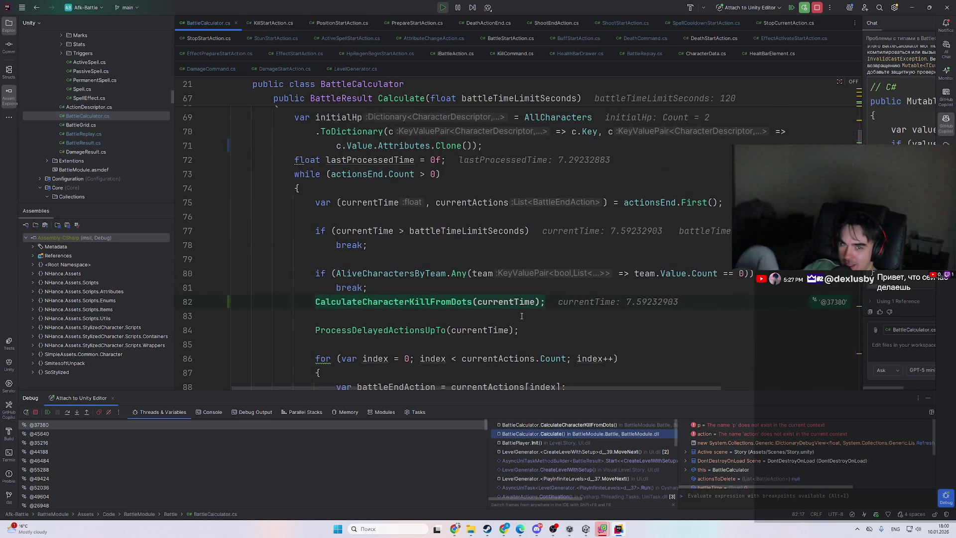
scroll(534, 324, up, 1)
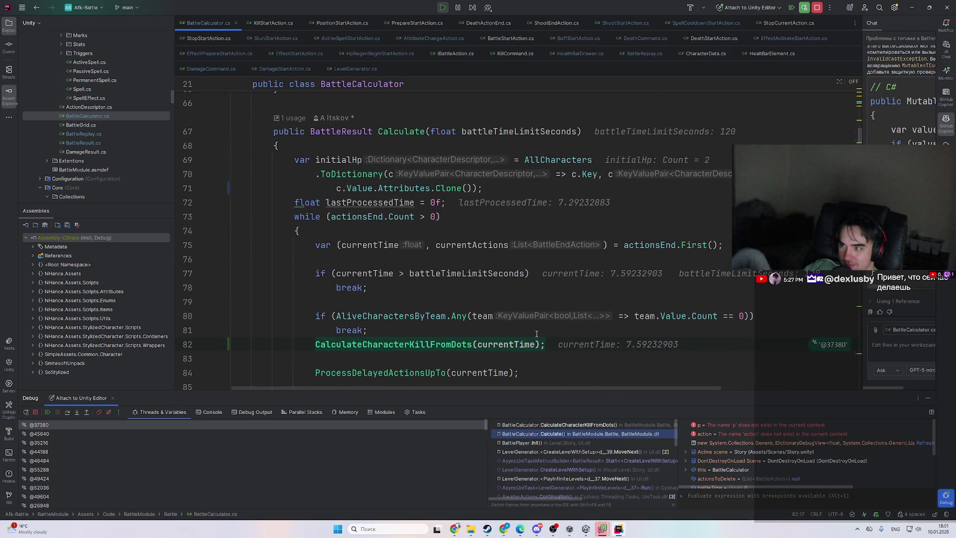
scroll(536, 335, down, 1)
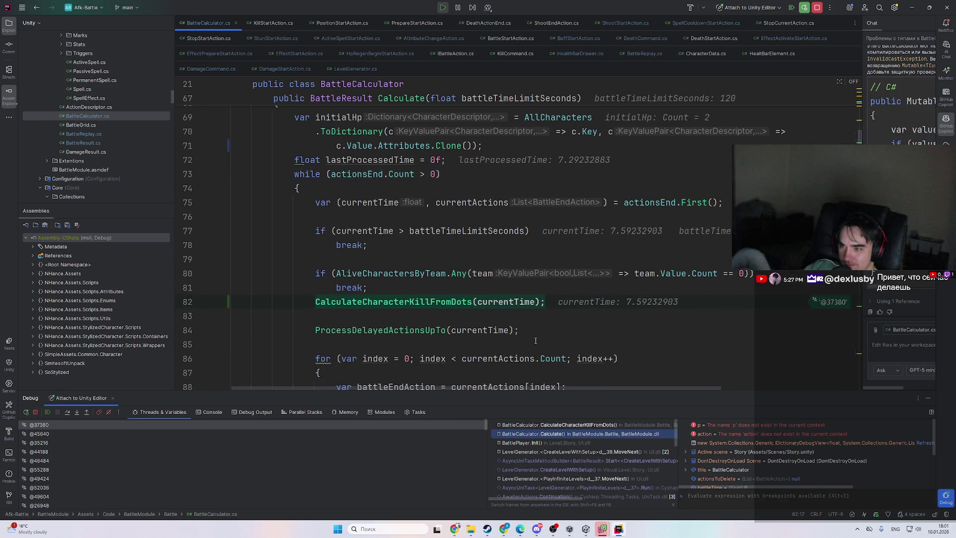
click(592, 425)
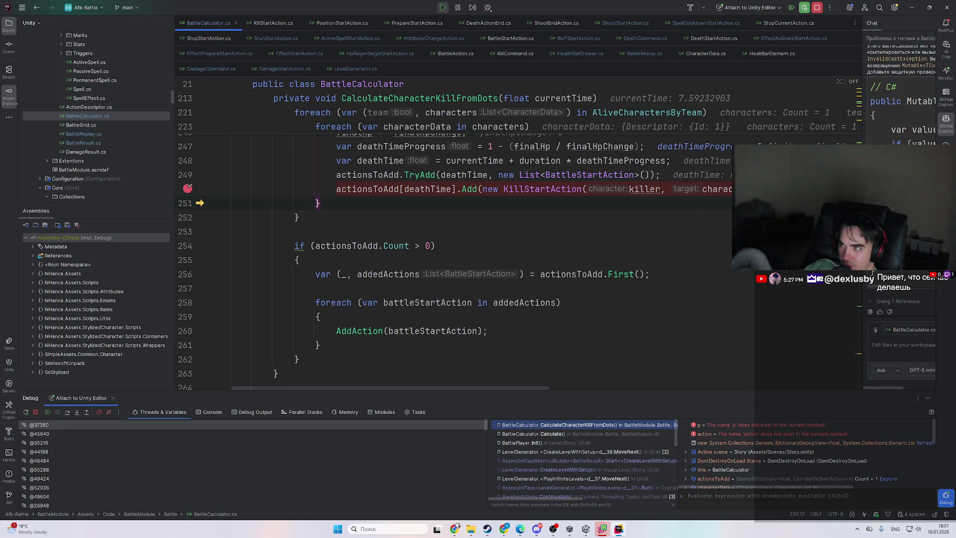
scroll(701, 310, up, 2)
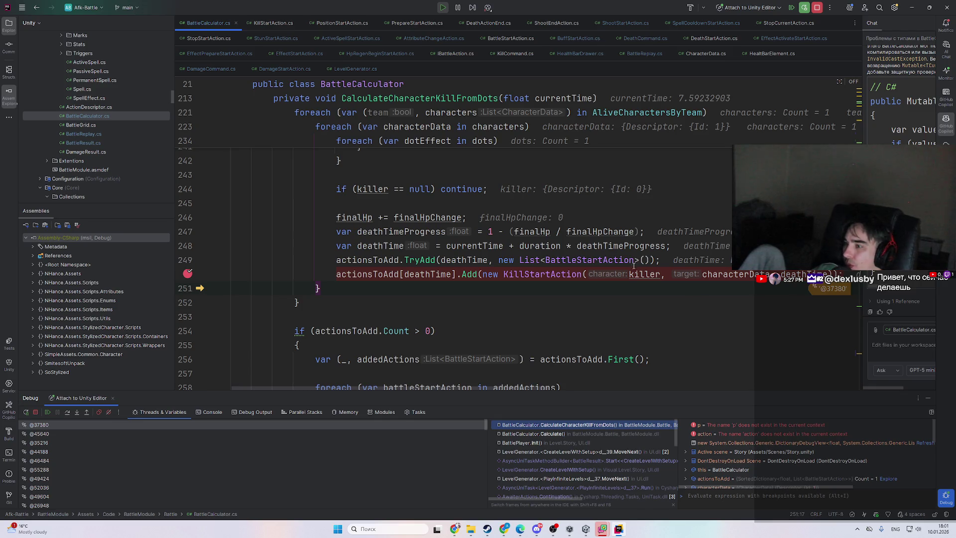
scroll(608, 295, down, 6)
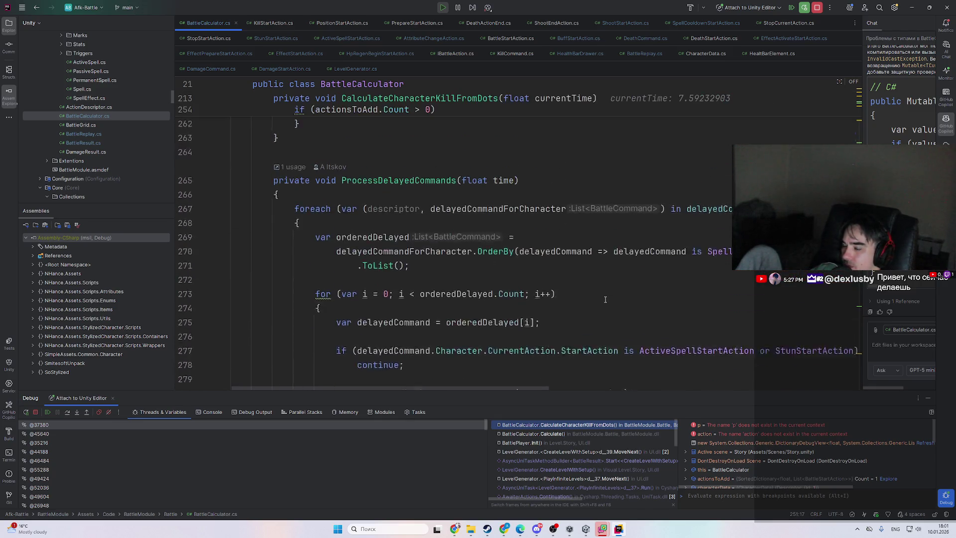
key(F9)
key(alt+Tab)
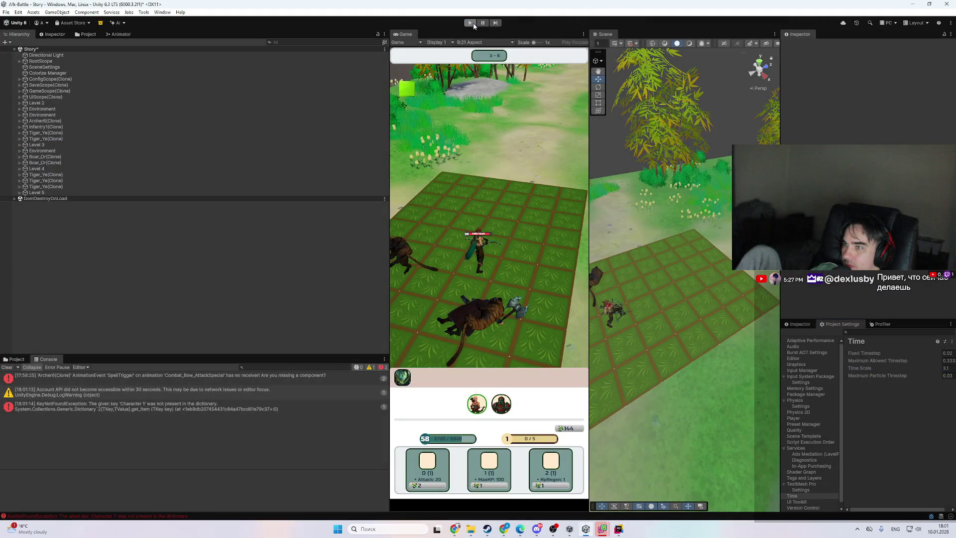
- Stop the game, set Time Scale to 6.97, and return to BattleCalculator.cs in Rider
click(473, 23)
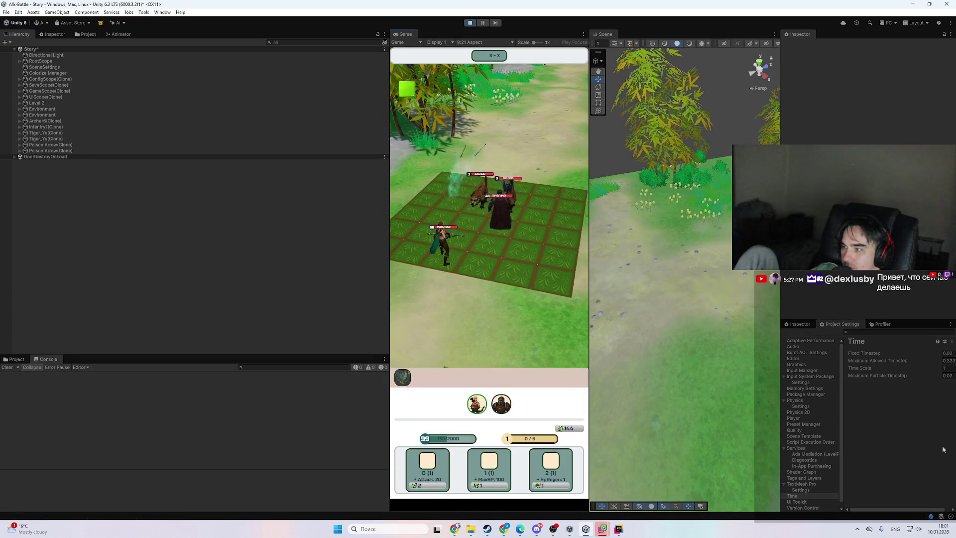
drag(859, 367, 785, 127)
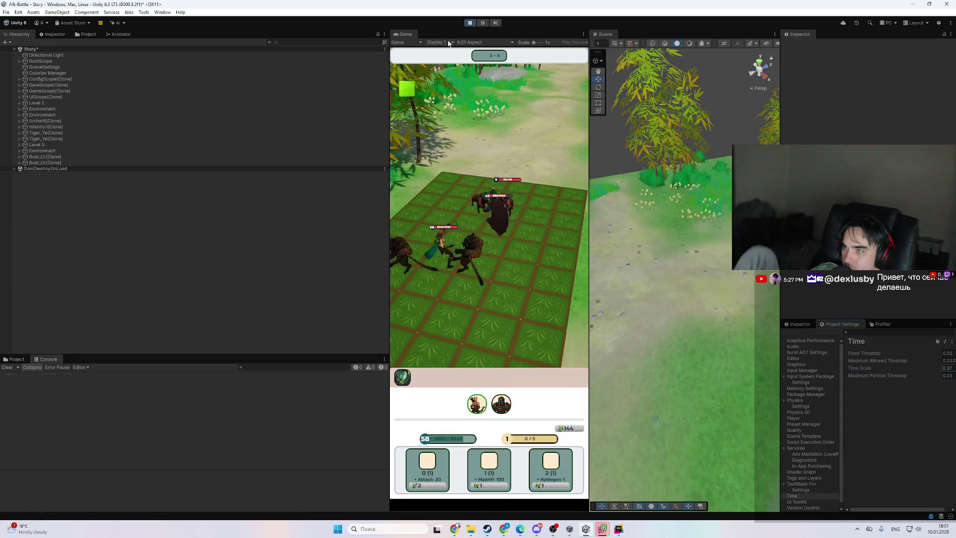
click(618, 528)
scroll(486, 263, down, 10)
scroll(485, 263, down, 15)
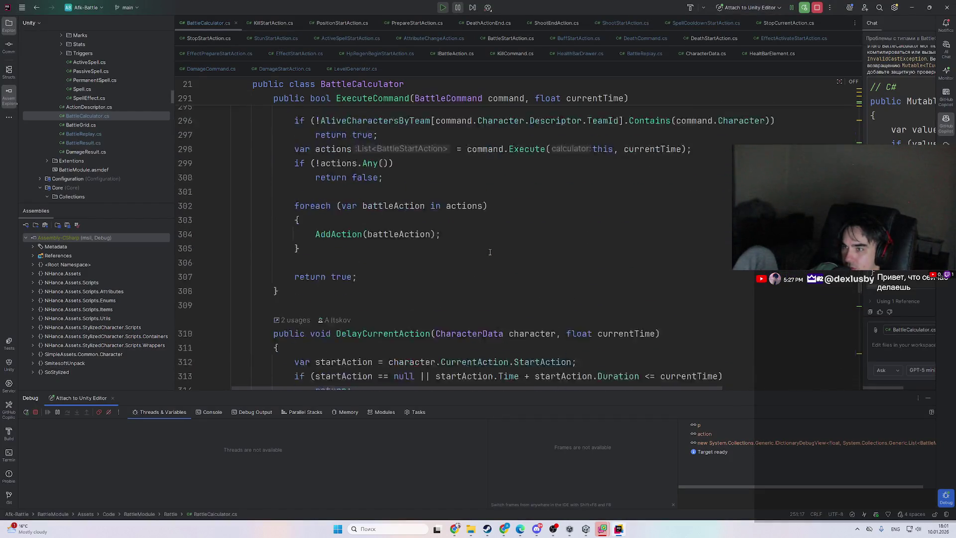
- Add a breakpoint on DealDamage's HP -= damage line 436, then bring Unity forward to trigger it
scroll(490, 248, down, 15)
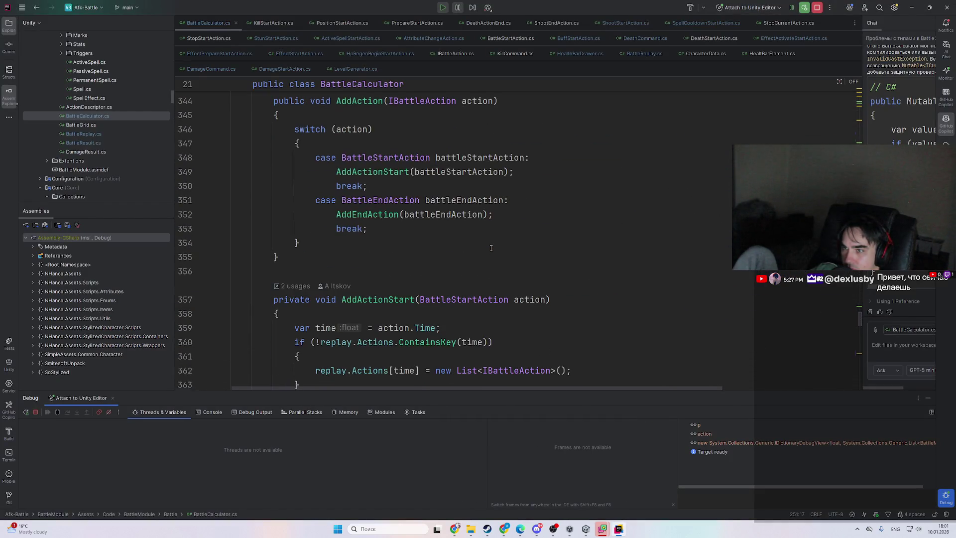
scroll(492, 245, down, 4)
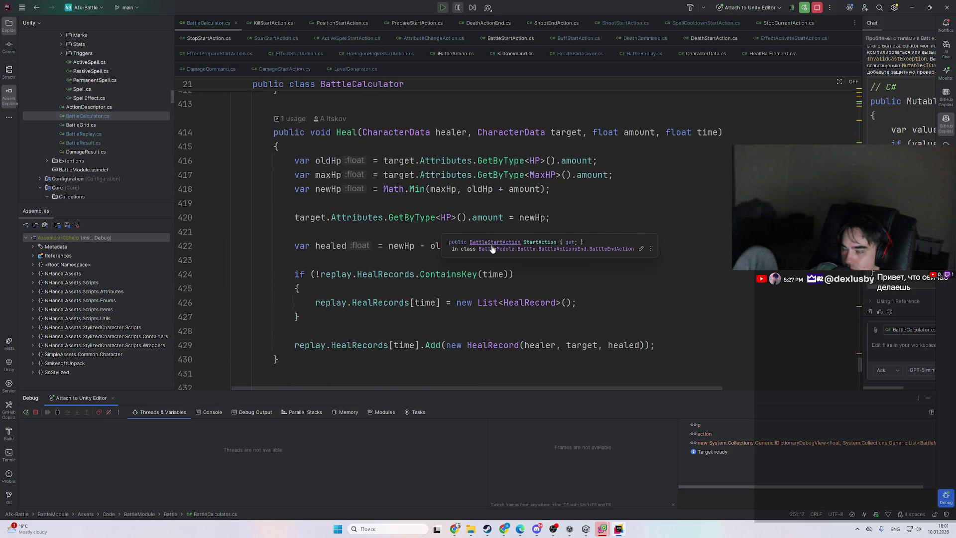
scroll(419, 205, up, 5)
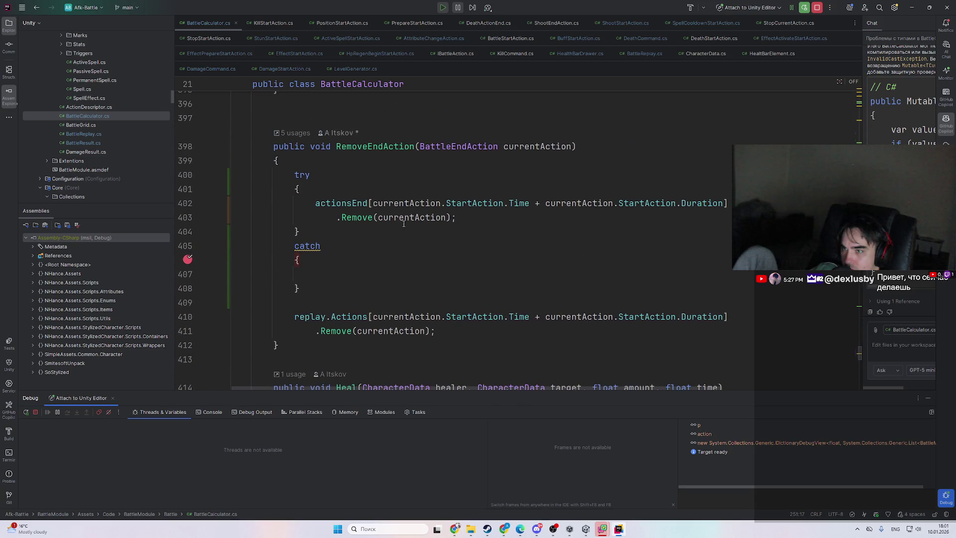
scroll(404, 224, down, 10)
scroll(406, 352, down, 1)
scroll(428, 298, up, 1)
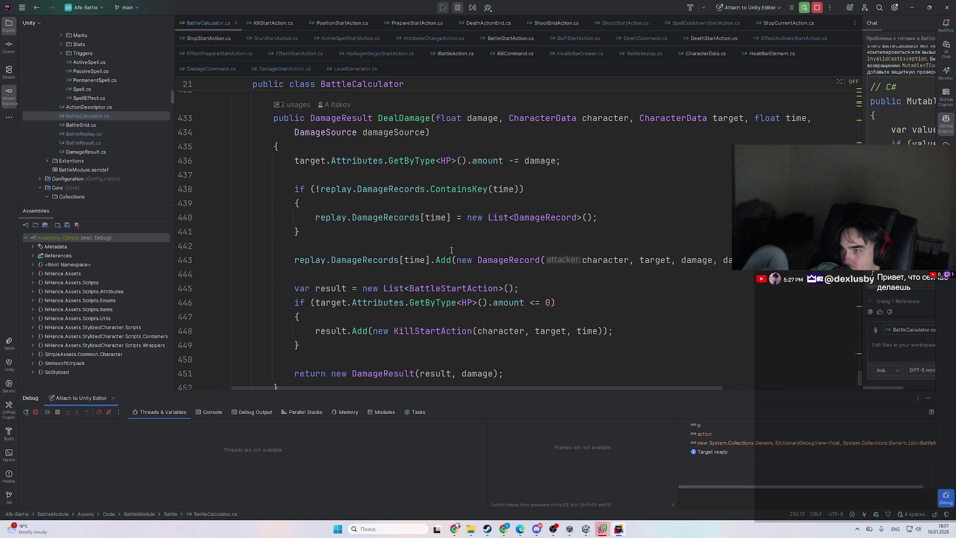
scroll(450, 250, down, 1)
scroll(597, 284, up, 1)
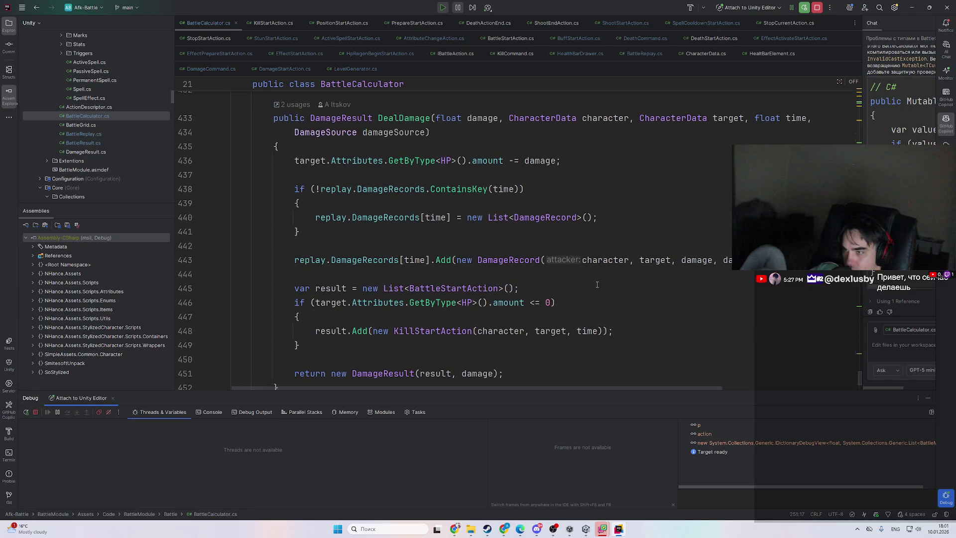
click(503, 161)
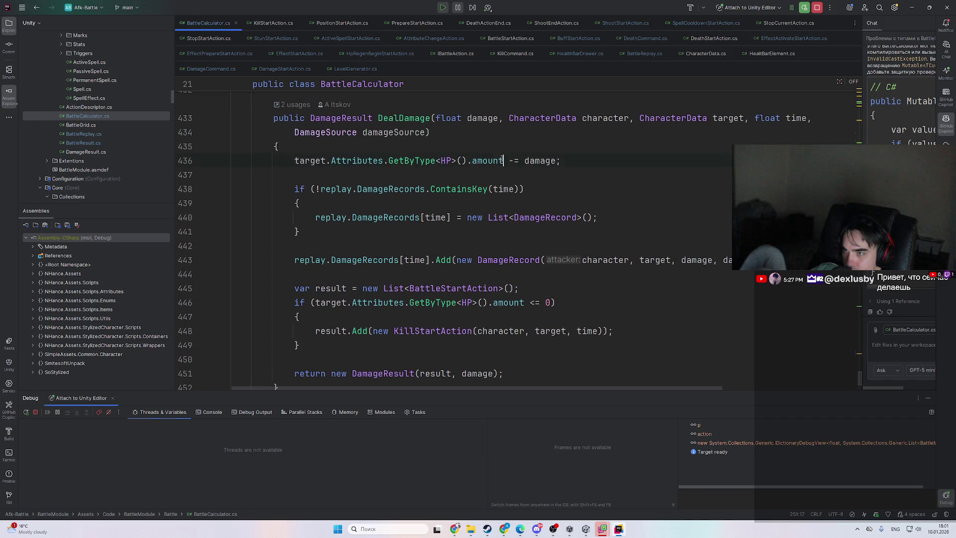
scroll(484, 230, down, 1)
scroll(484, 231, up, 1)
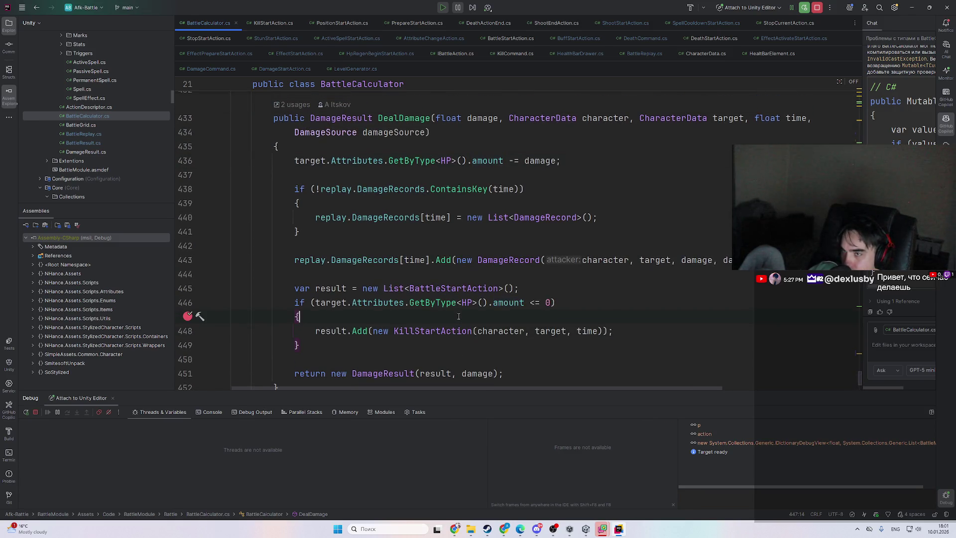
key(F9)
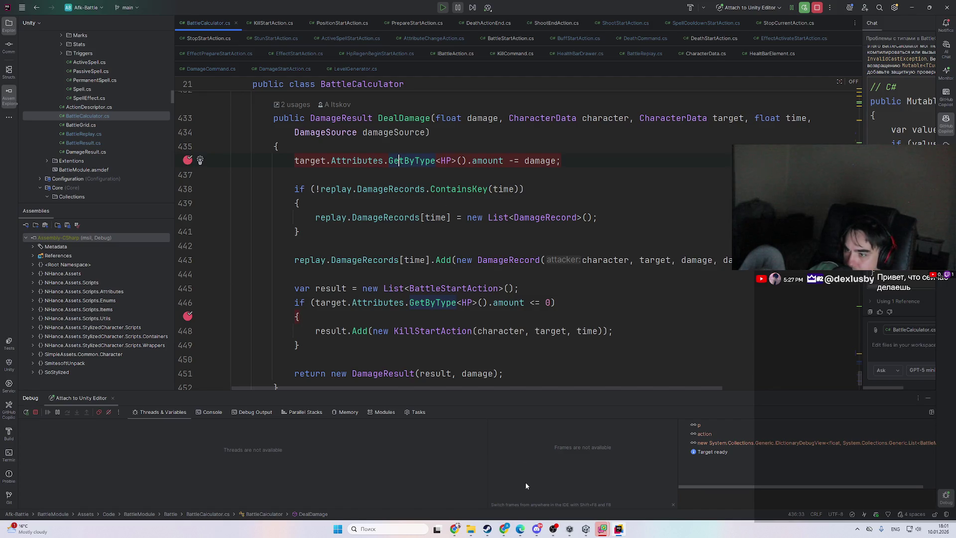
click(618, 530)
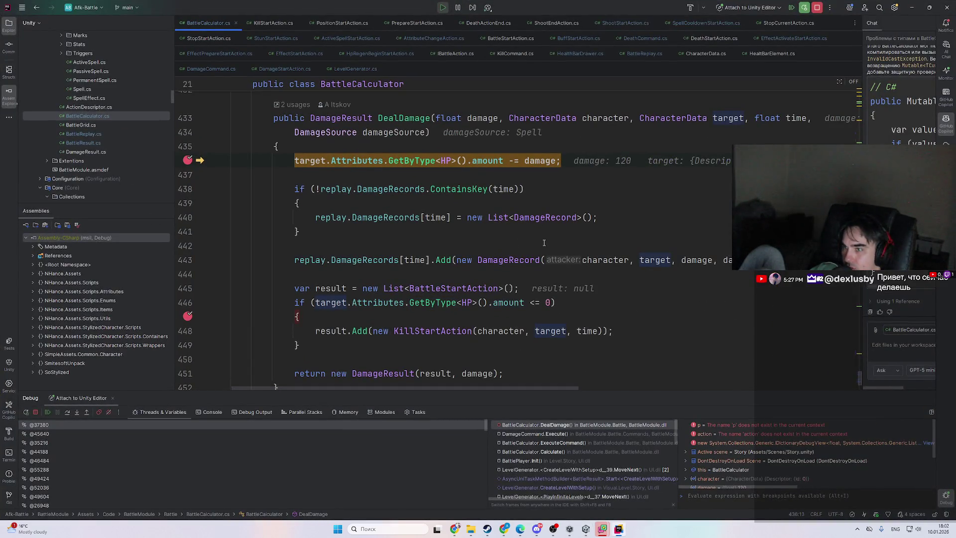
- In the Variables pane, expand character, then its Attributes, then the Values list
scroll(572, 256, up, 1)
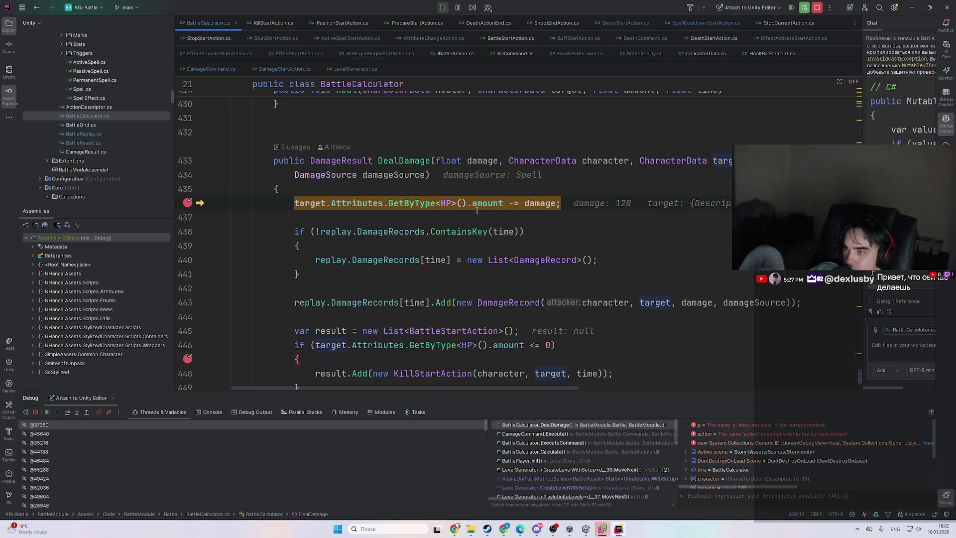
mouse_move(369, 203)
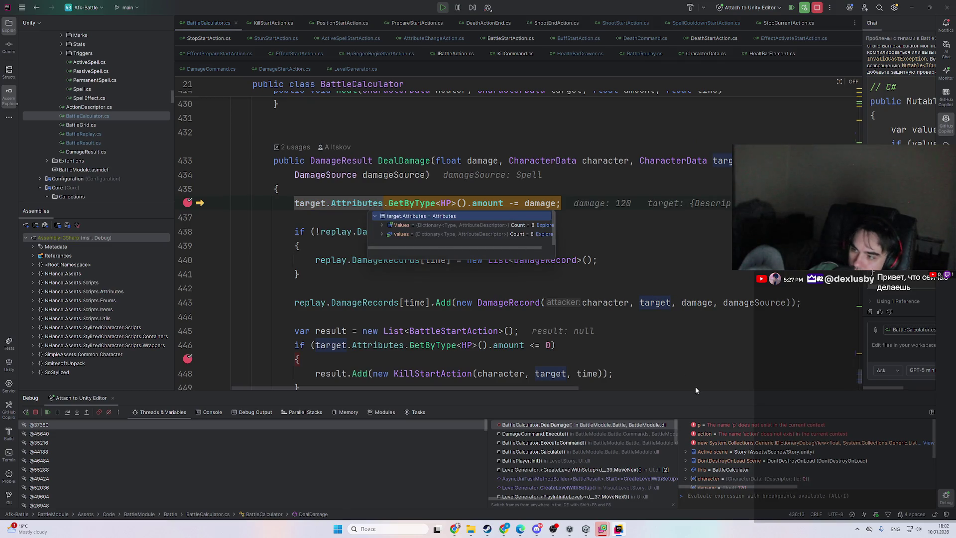
scroll(739, 431, down, 2)
double_click(730, 431)
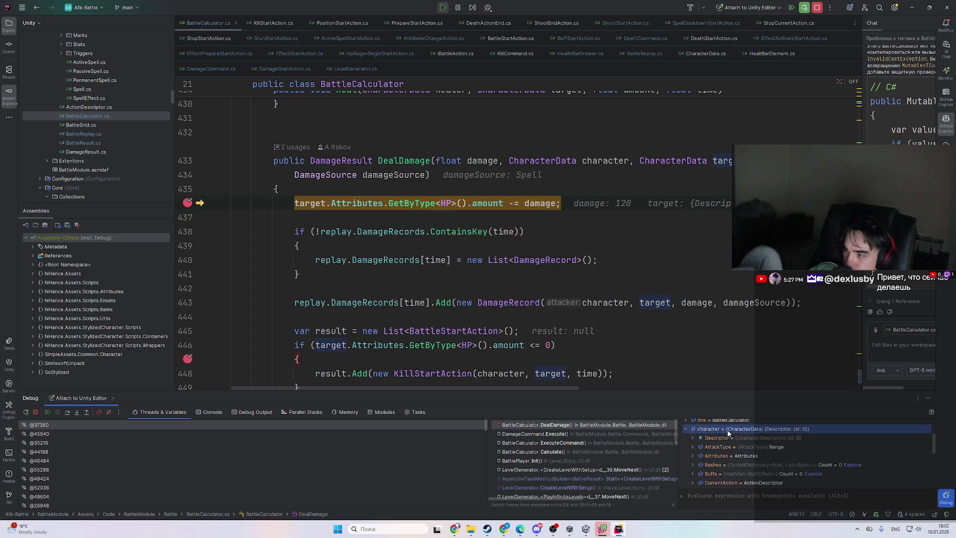
double_click(720, 456)
double_click(752, 463)
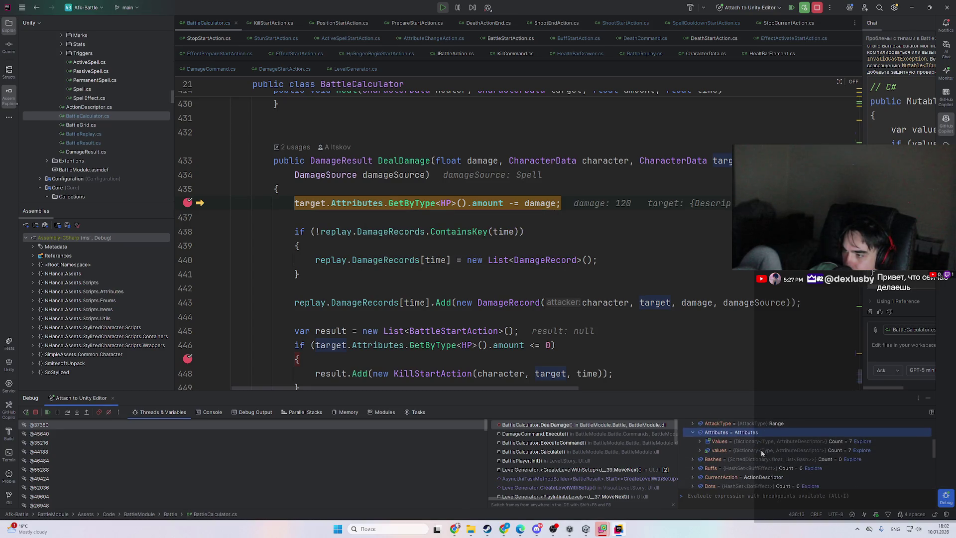
scroll(761, 441, down, 1)
- Expand attribute entries [2]–[6]: AttackSpeed, ProjectileSpeed, MaxHP, Attack and HP
click(767, 441)
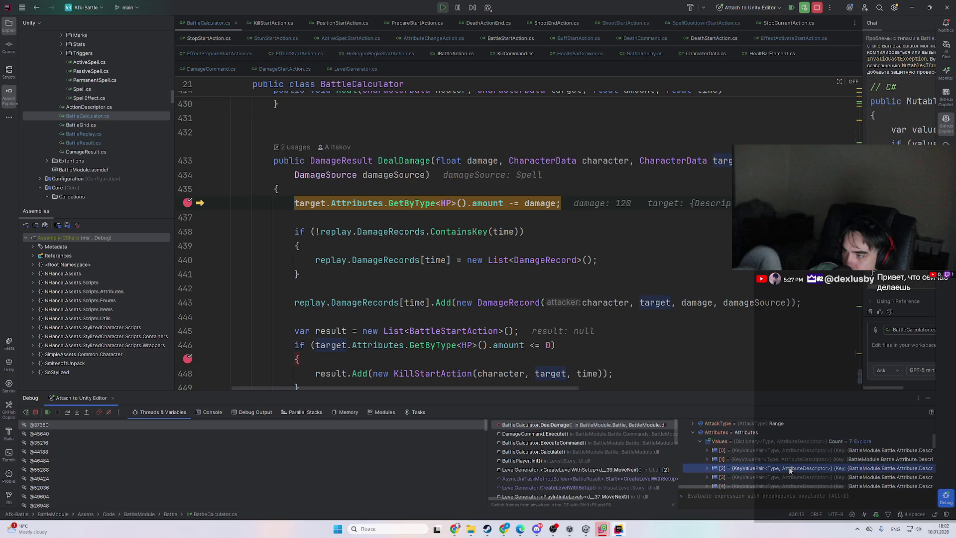
double_click(781, 451)
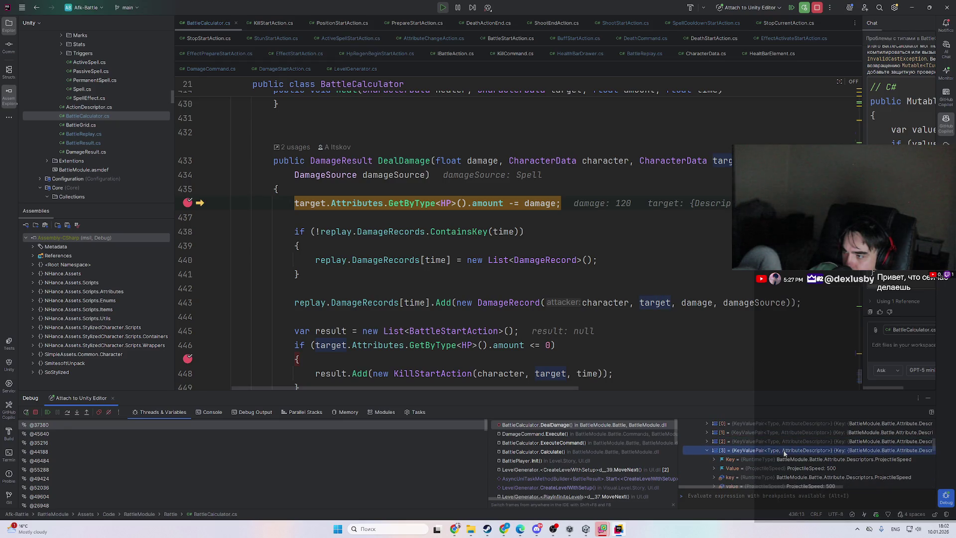
double_click(787, 442)
double_click(789, 442)
double_click(780, 458)
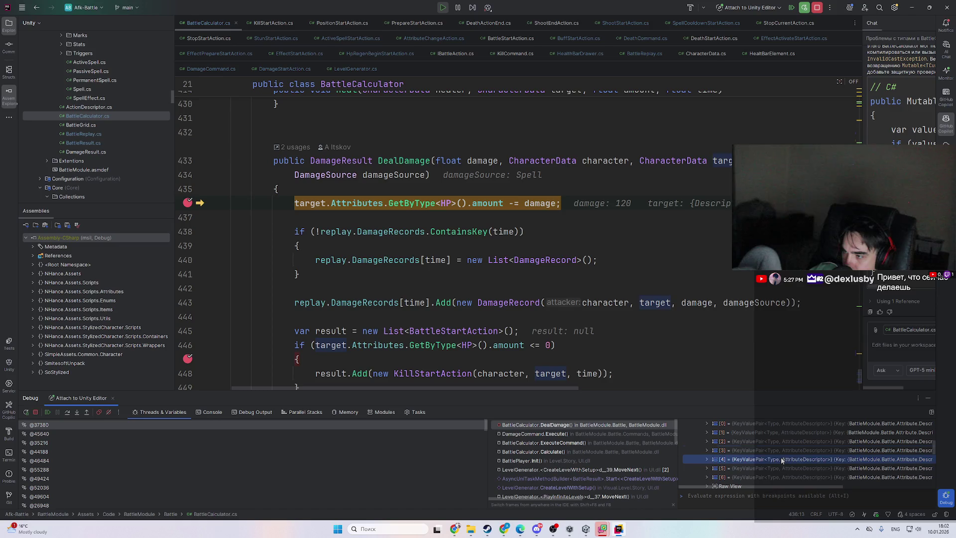
double_click(781, 459)
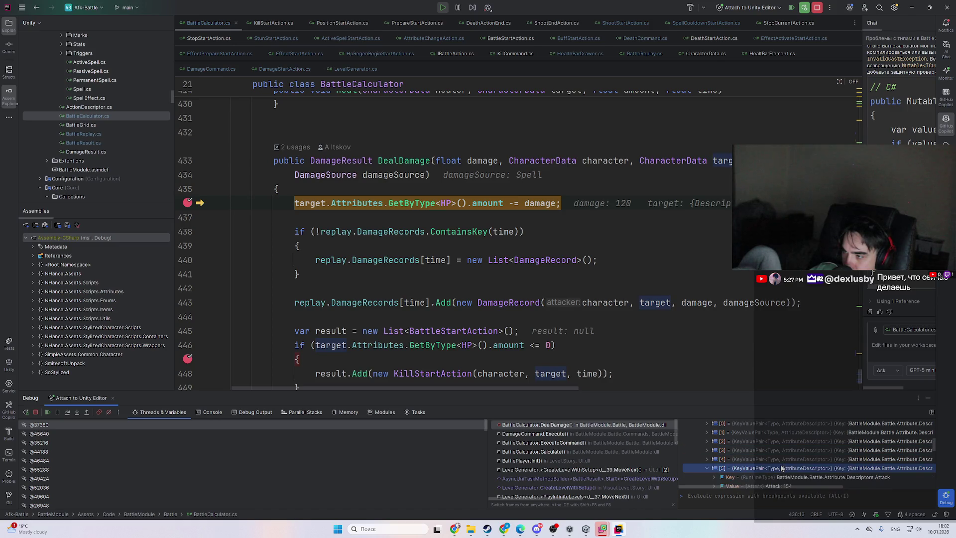
double_click(783, 468)
double_click(803, 442)
double_click(796, 450)
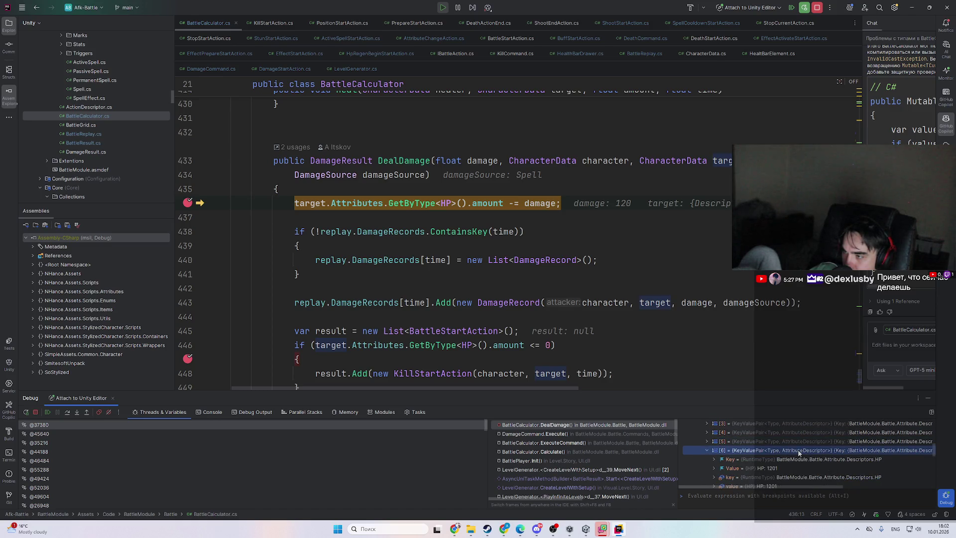
- Resume past the DealDamage hits to the CalculateCharacterKillFromDots breakpoint, with taller debugging panes
key(F5)
key(F5)
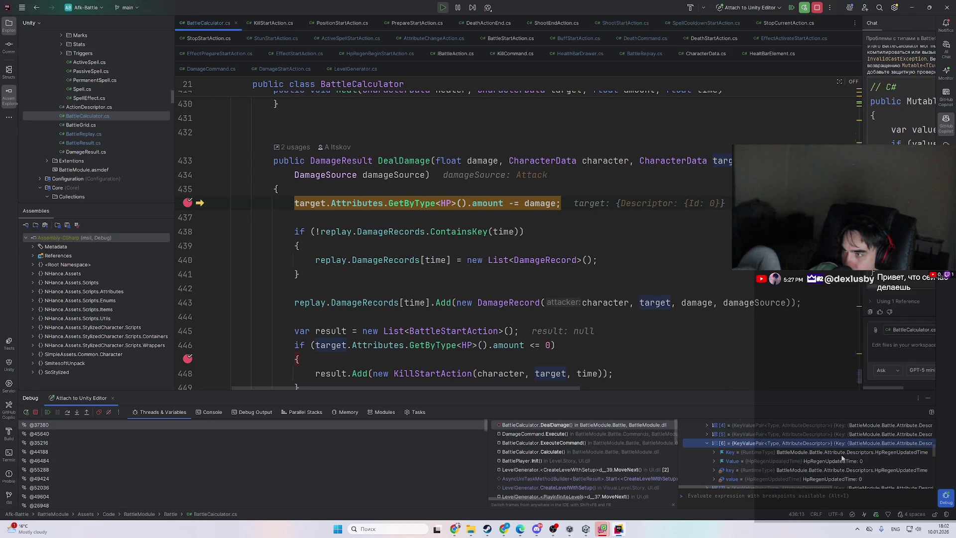
key(F5)
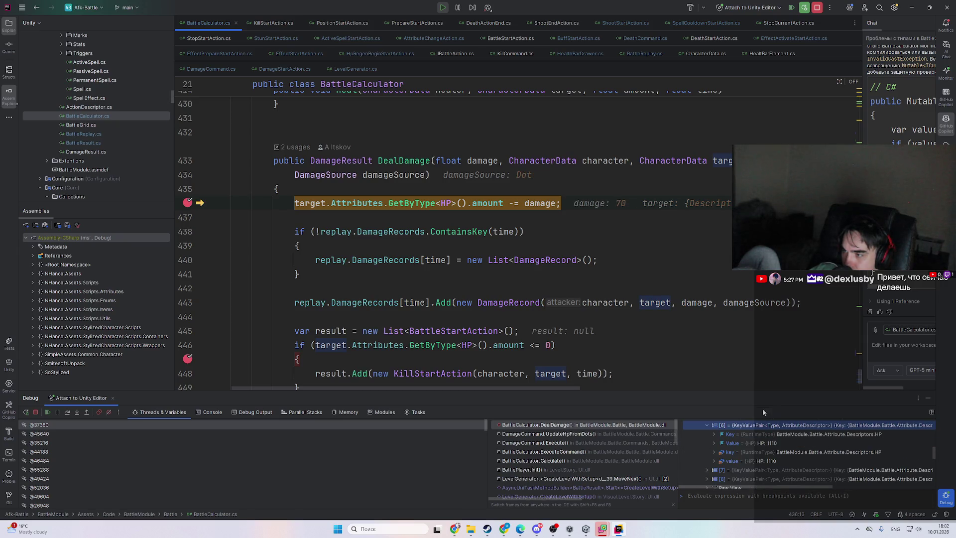
drag(770, 391, 774, 262)
scroll(811, 358, up, 3)
key(F5)
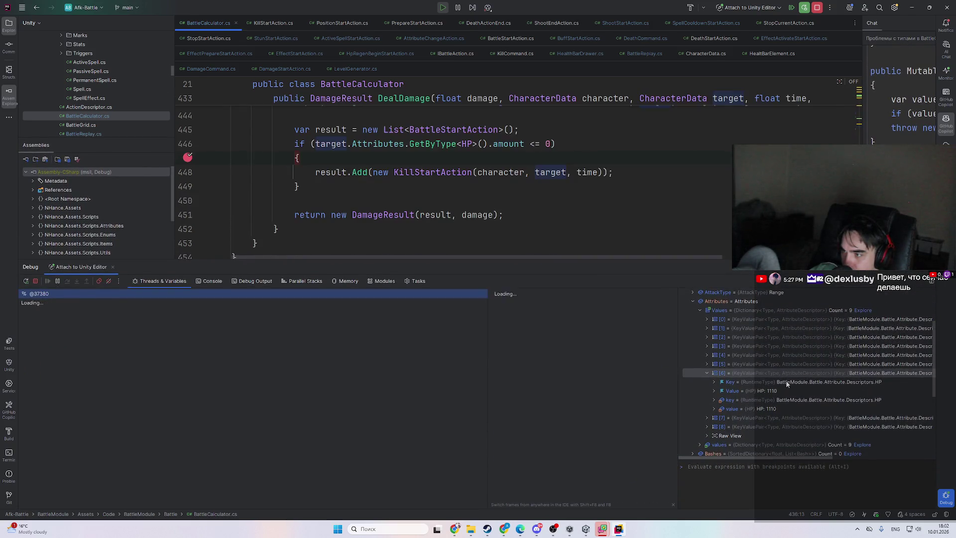
key(F5)
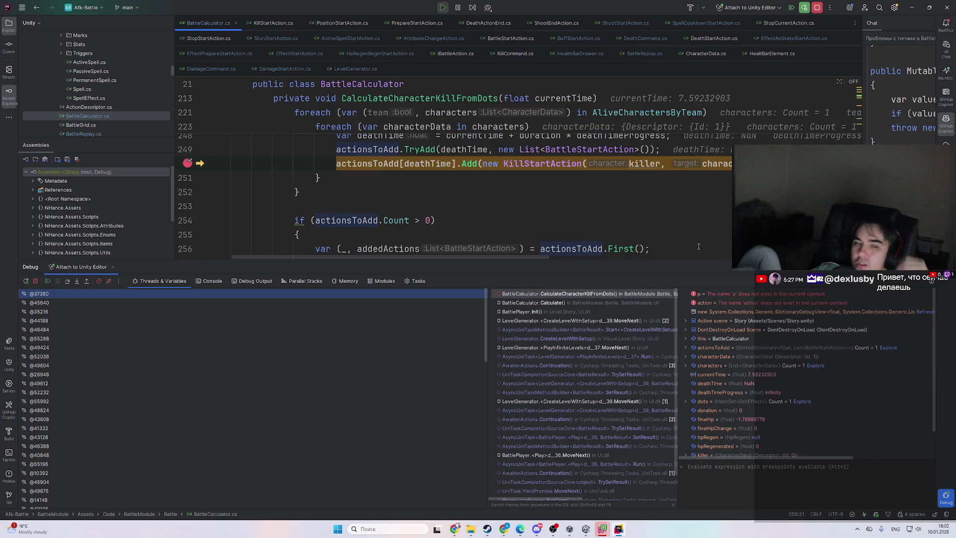
- Inspect the deathTime calculation, then resume to the next DealDamage breakpoint
scroll(702, 244, up, 2)
scroll(710, 239, up, 3)
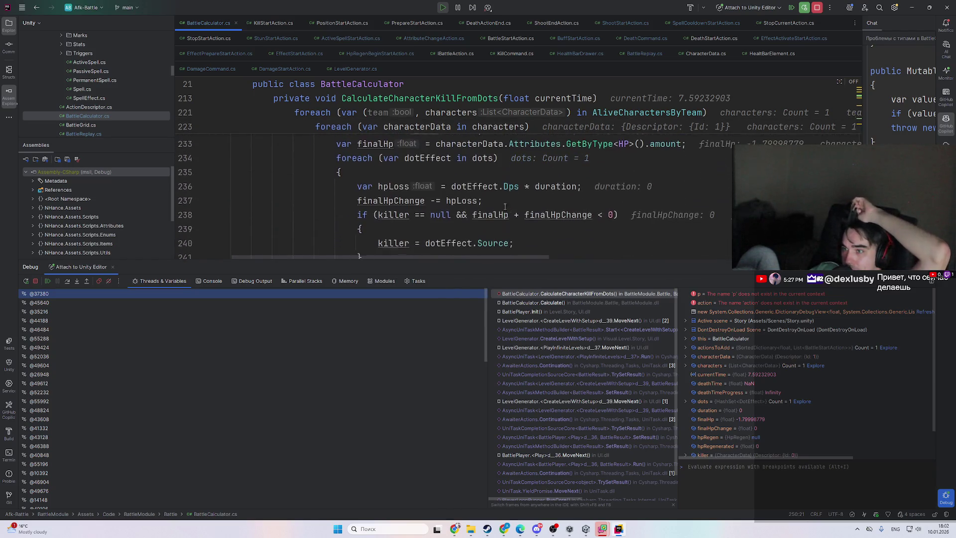
scroll(504, 206, down, 4)
click(452, 229)
mouse_move(373, 184)
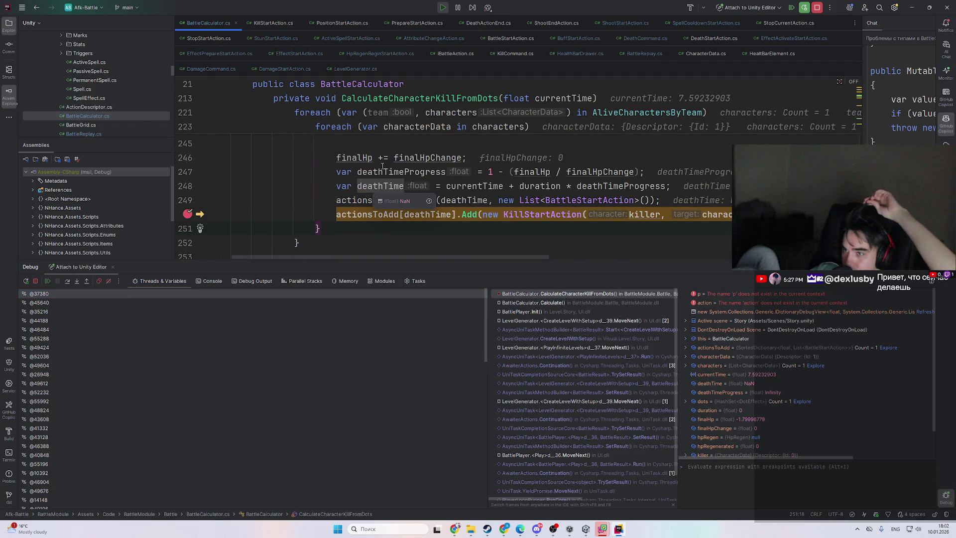
mouse_move(446, 160)
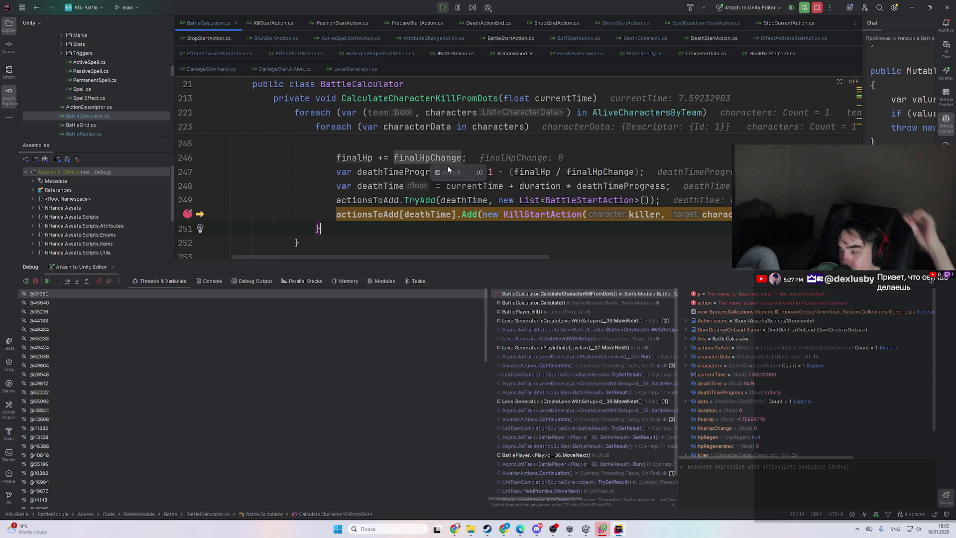
key(F5)
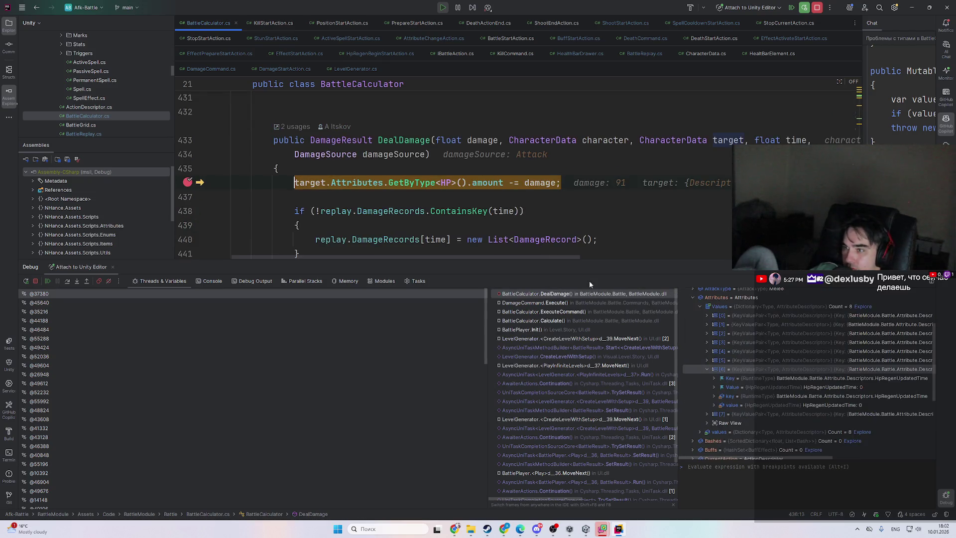
mouse_move(539, 182)
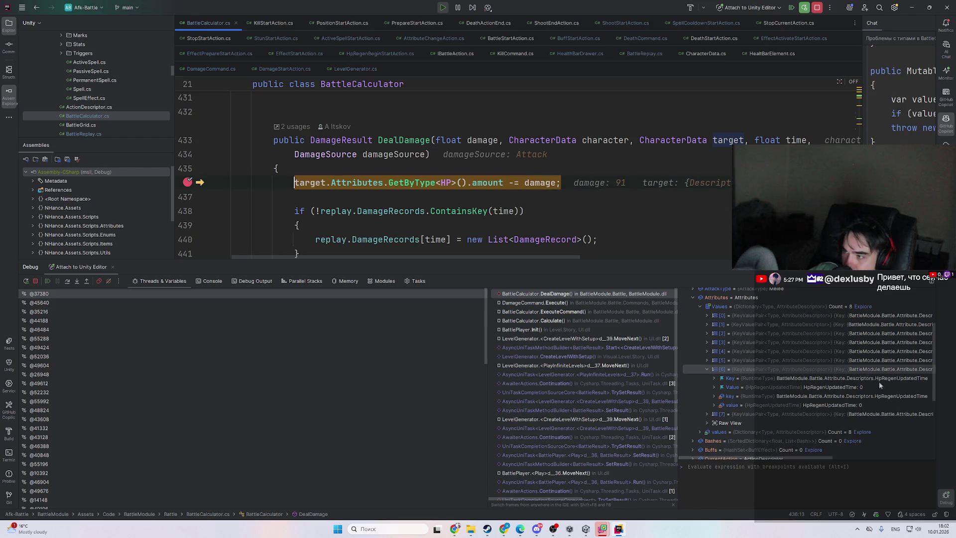
- Expand the DotUpdatedTime [7] and HP [5] attribute entries to read their values
key(Left)
double_click(825, 377)
key(Left)
double_click(828, 360)
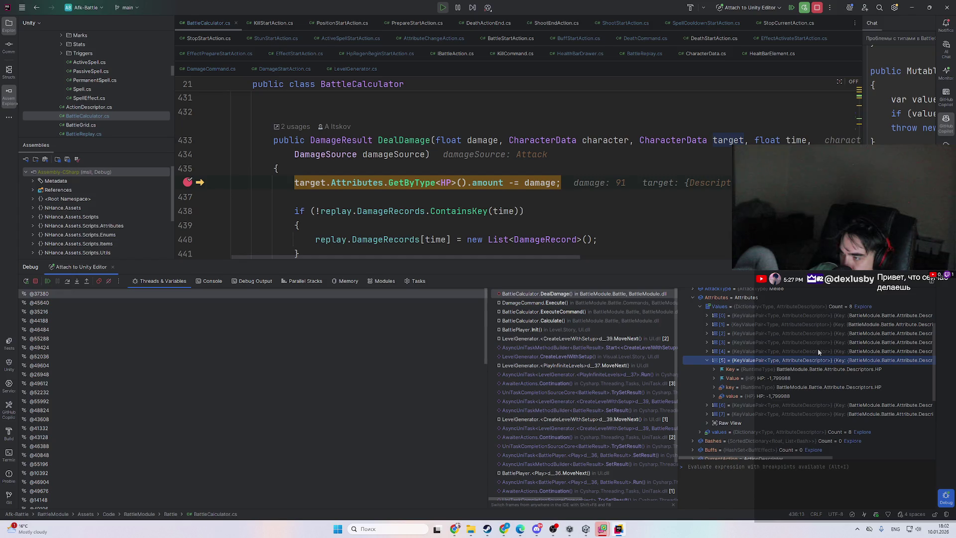
- Resume execution and stop the running game from Unity Editor's toolbar
key(F5)
click(618, 528)
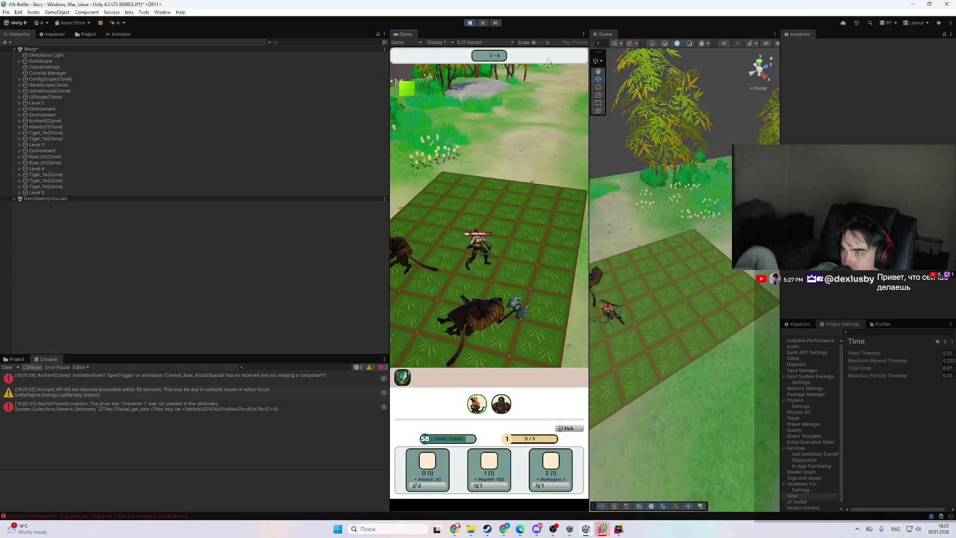
click(470, 22)
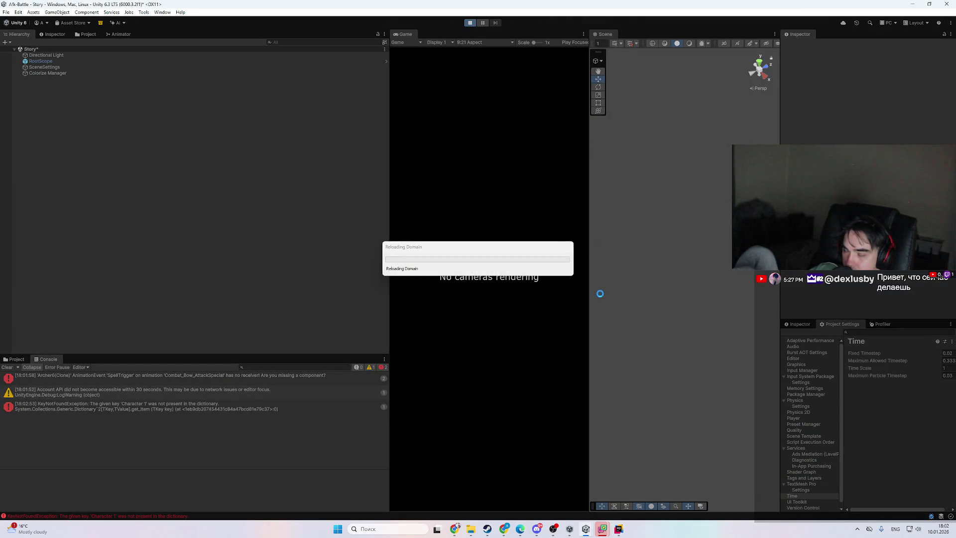
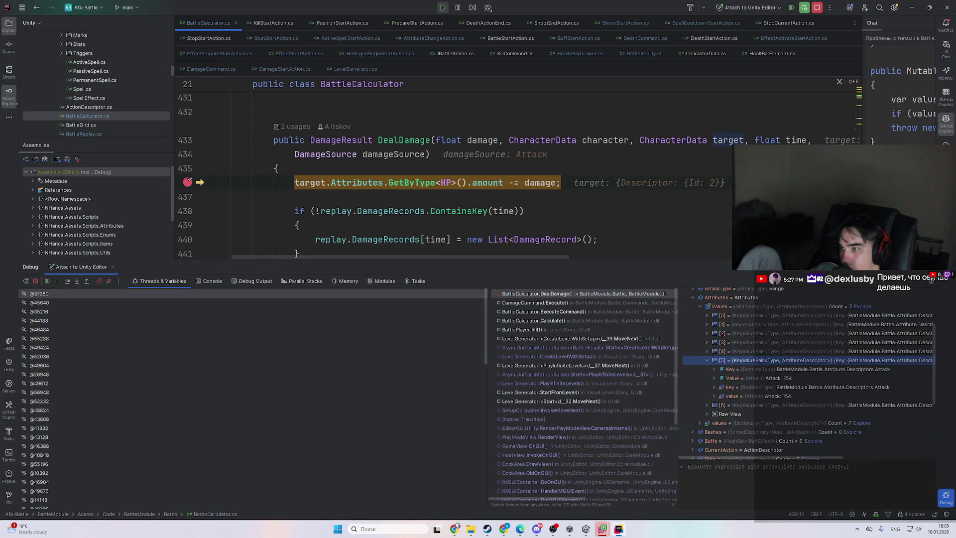
- Resume the debugger and raise Unity's Time Scale to 5.48
key(F5)
key(alt+Tab)
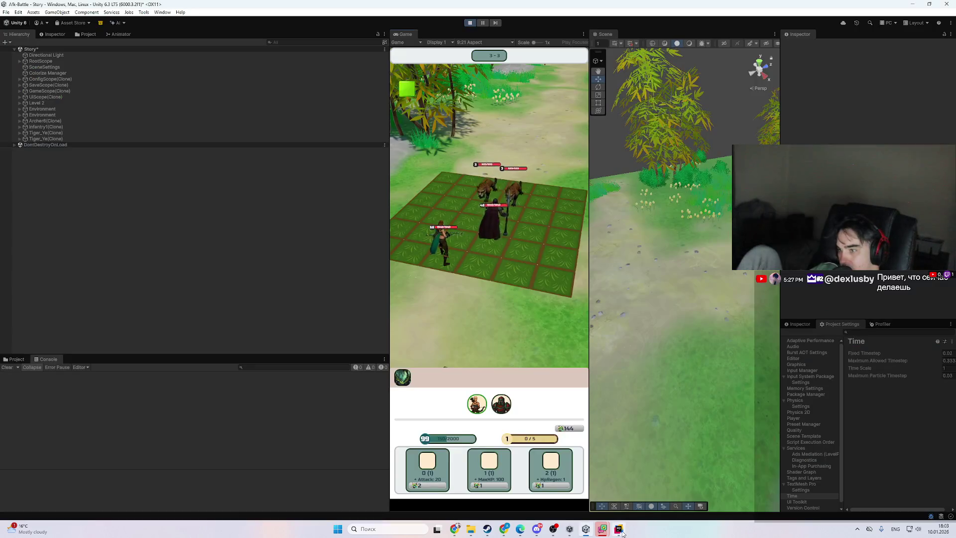
drag(922, 365, 951, 364)
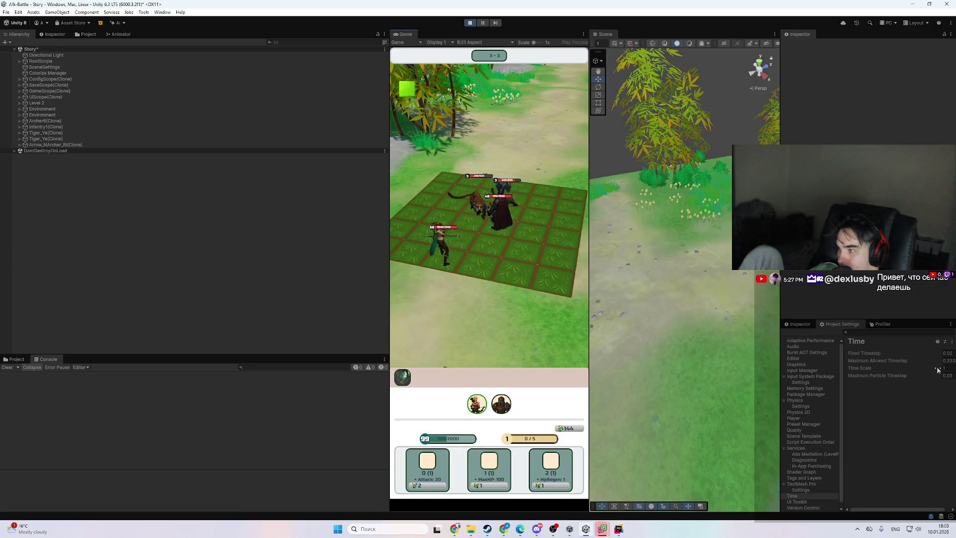
- Let the faster battle run until Rider pauses again at the DealDamage breakpoint on line 436
click(618, 529)
click(618, 528)
click(619, 529)
key(F9)
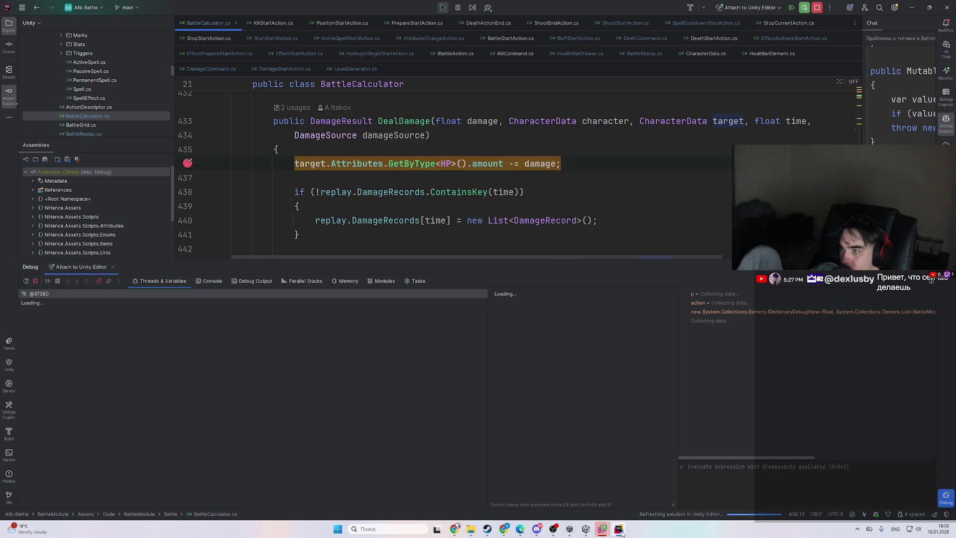
click(620, 529)
click(622, 531)
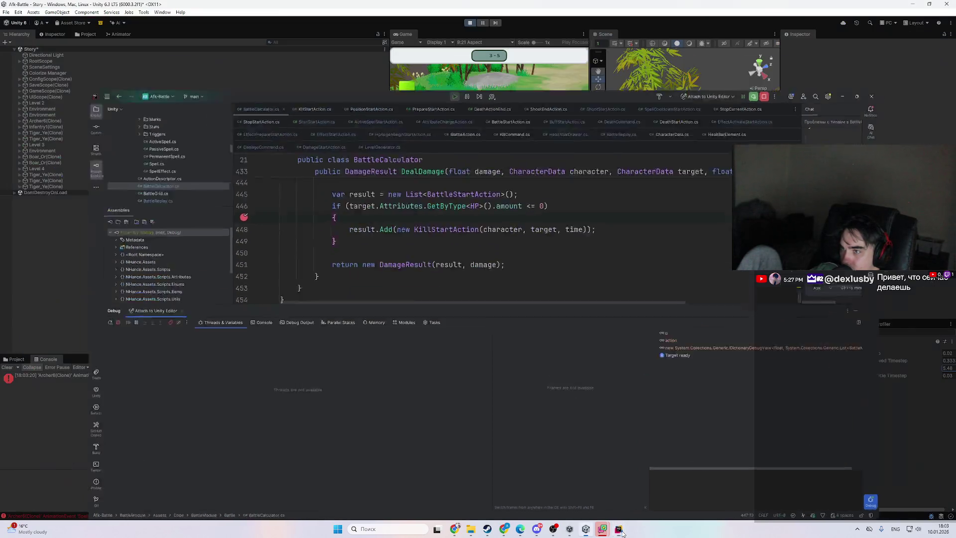
click(620, 529)
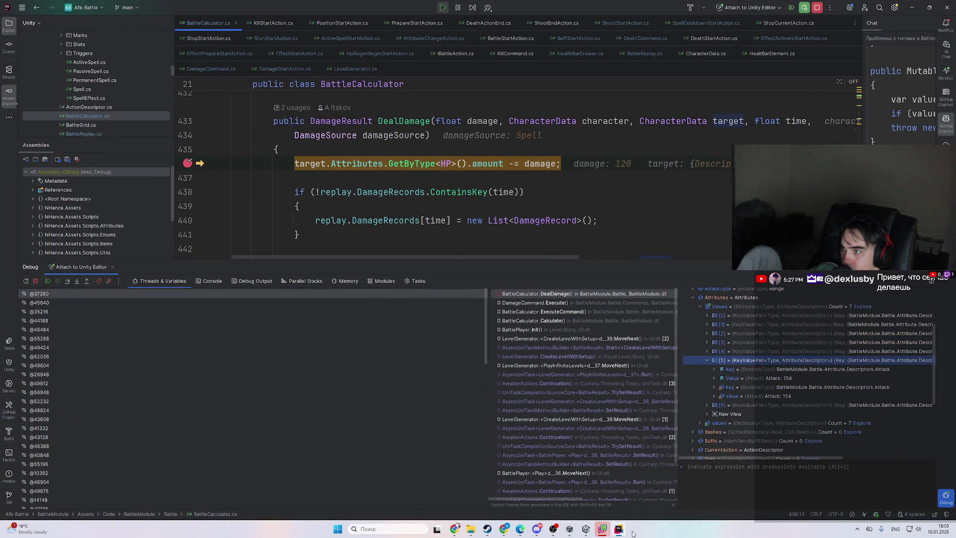
- Expand attribute entry [6], resume to the next hit, and select the HP: 1201 value
double_click(808, 405)
scroll(811, 407, down, 1)
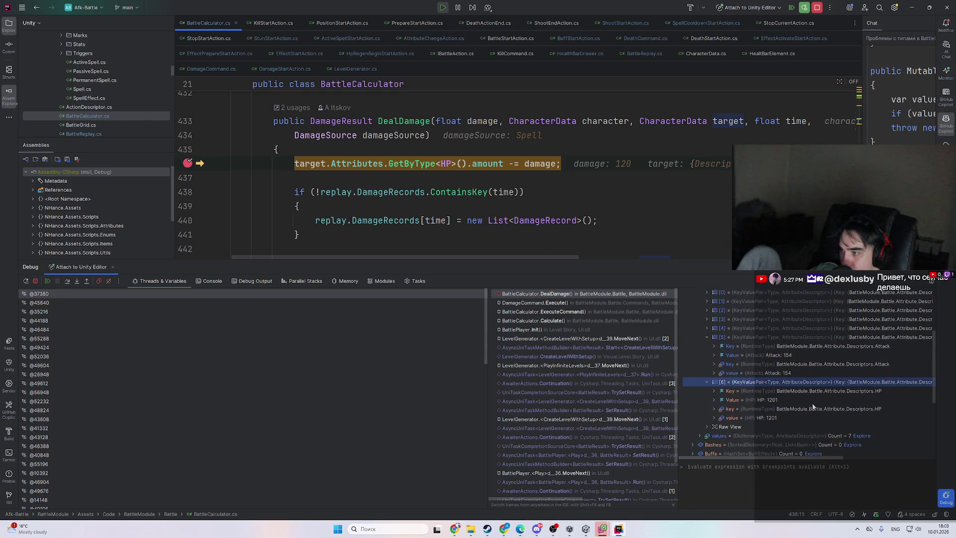
key(F9)
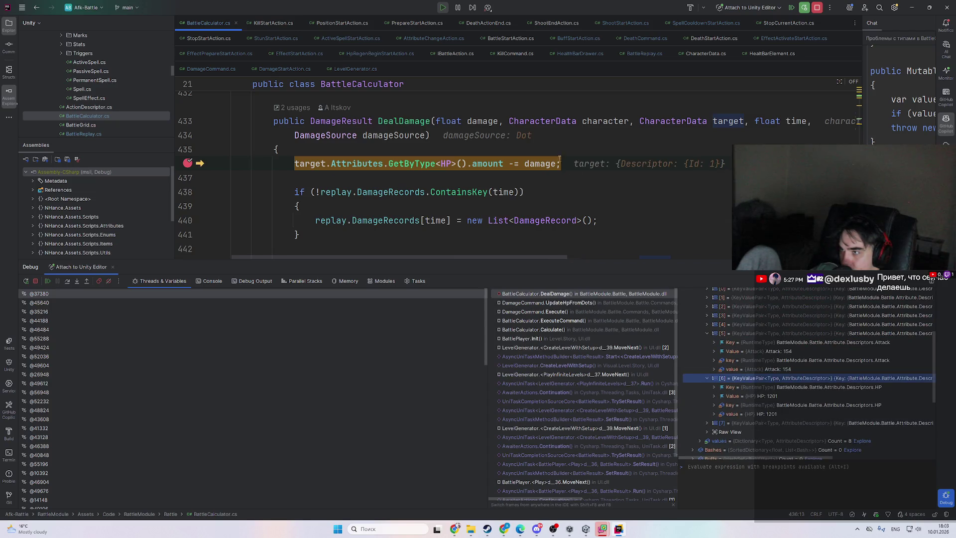
click(590, 187)
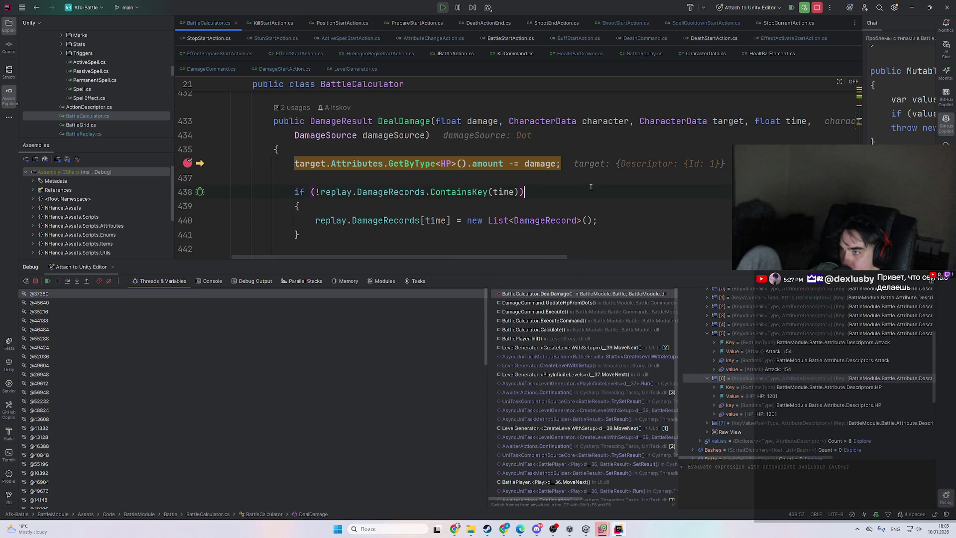
click(791, 397)
scroll(483, 162, up, 1)
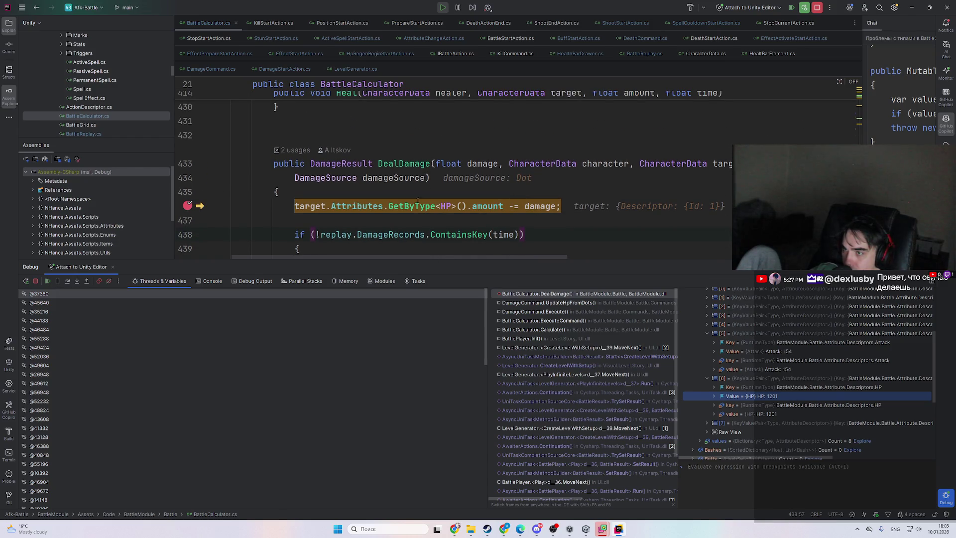
mouse_move(379, 206)
click(362, 193)
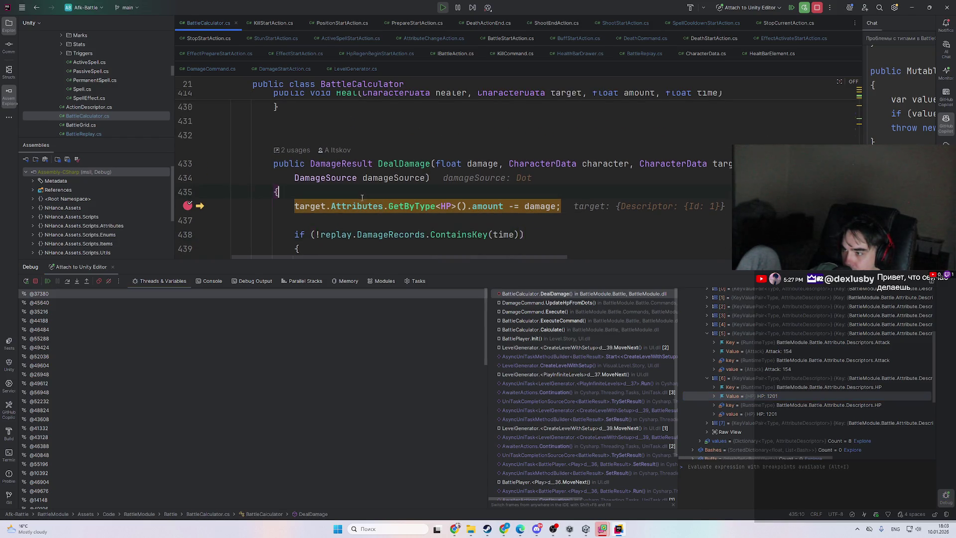
- Expand the damaged target's Attributes values down to entry [5] to read HP, then resume
click(749, 332)
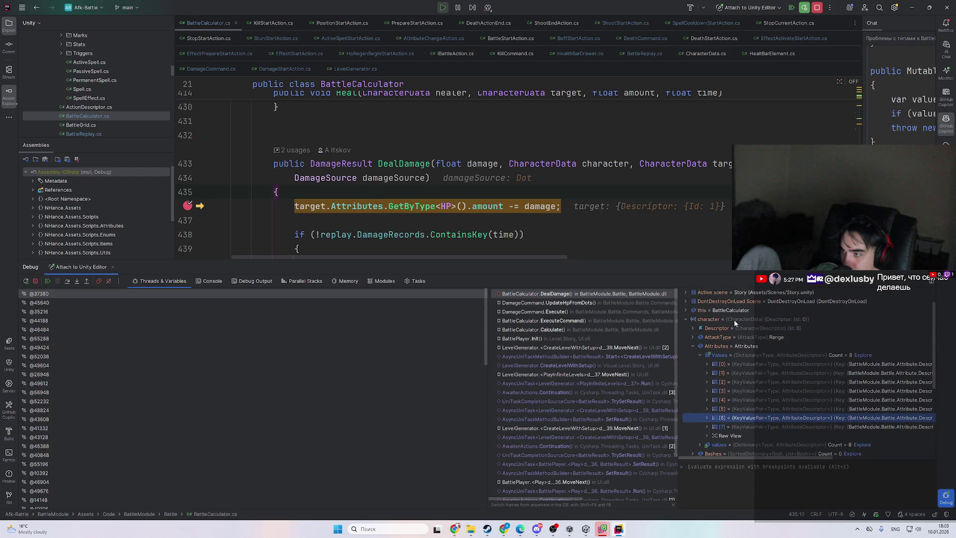
double_click(734, 319)
double_click(720, 383)
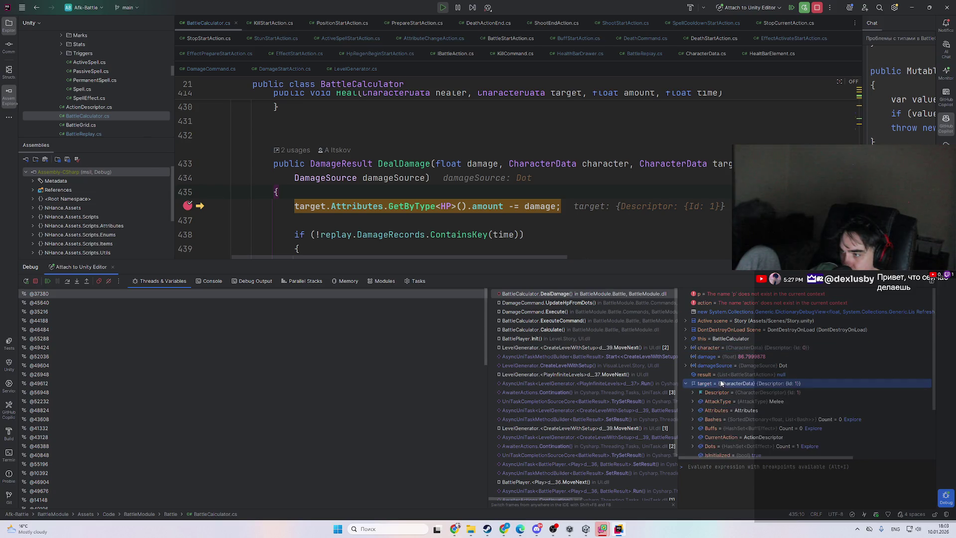
double_click(733, 344)
double_click(736, 357)
double_click(780, 384)
double_click(780, 382)
double_click(780, 389)
double_click(785, 373)
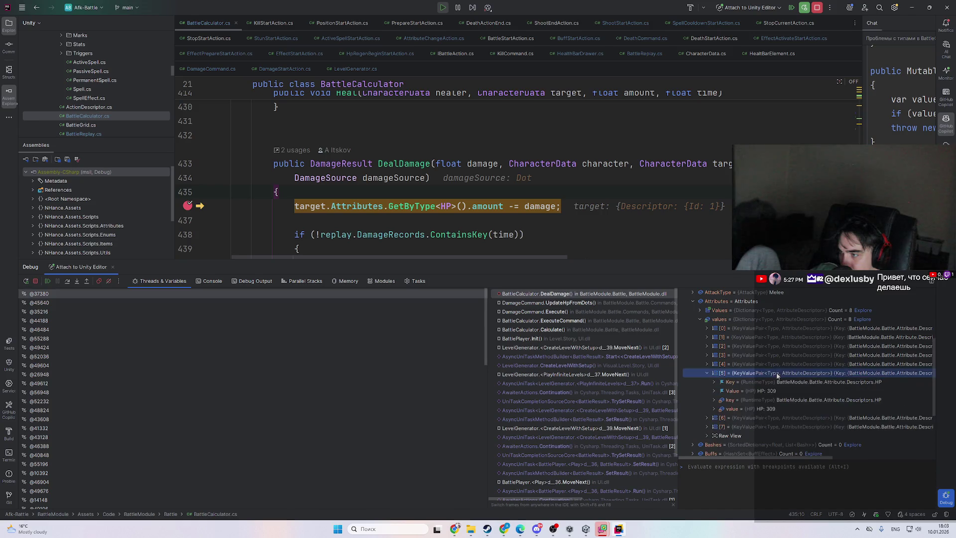
key(F9)
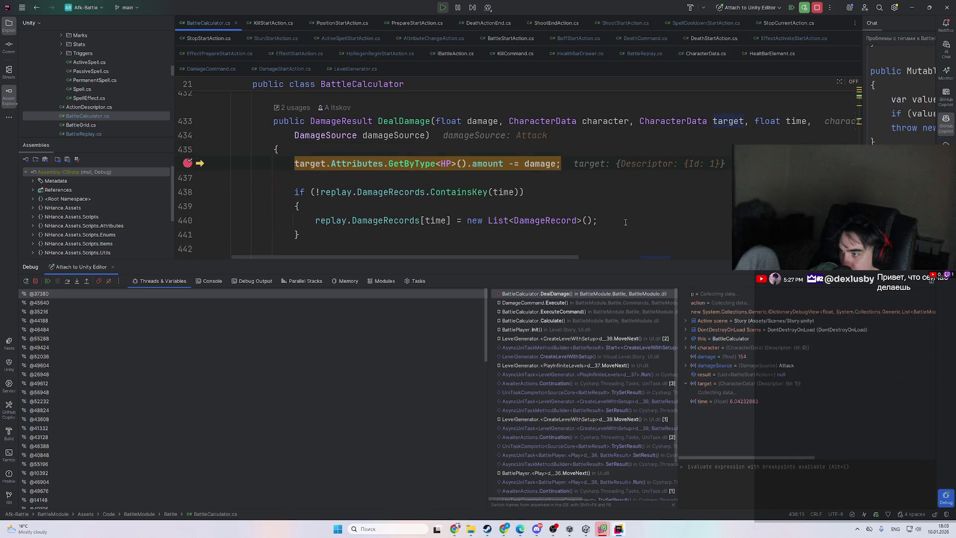
- Resume through two more damage hits, checking Attributes in the data tip, until Dot damage leaves HP at 68.2
key(F9)
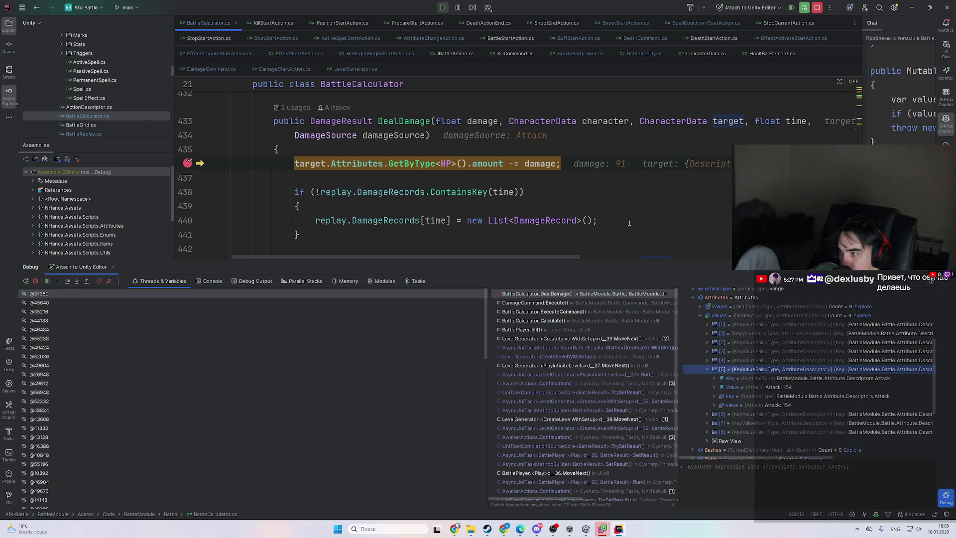
mouse_move(367, 164)
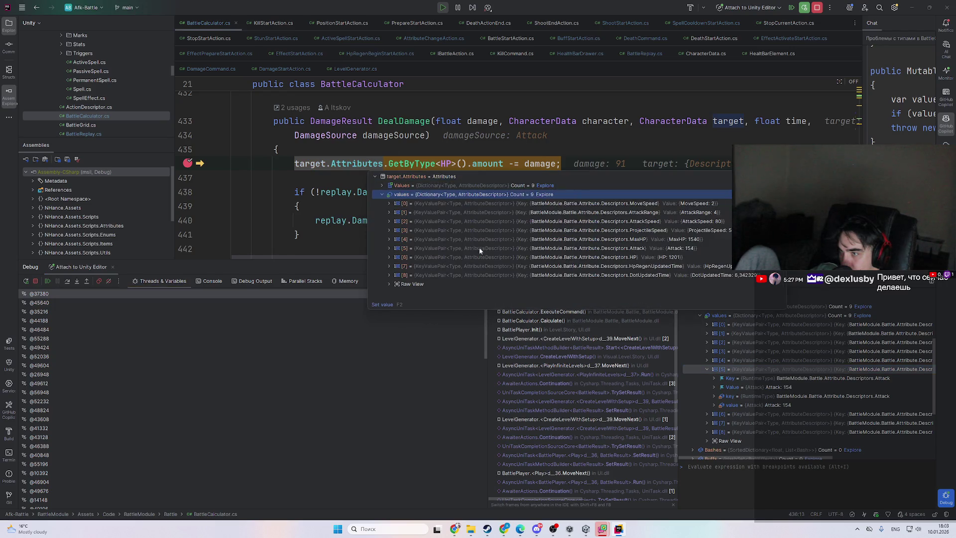
key(F9)
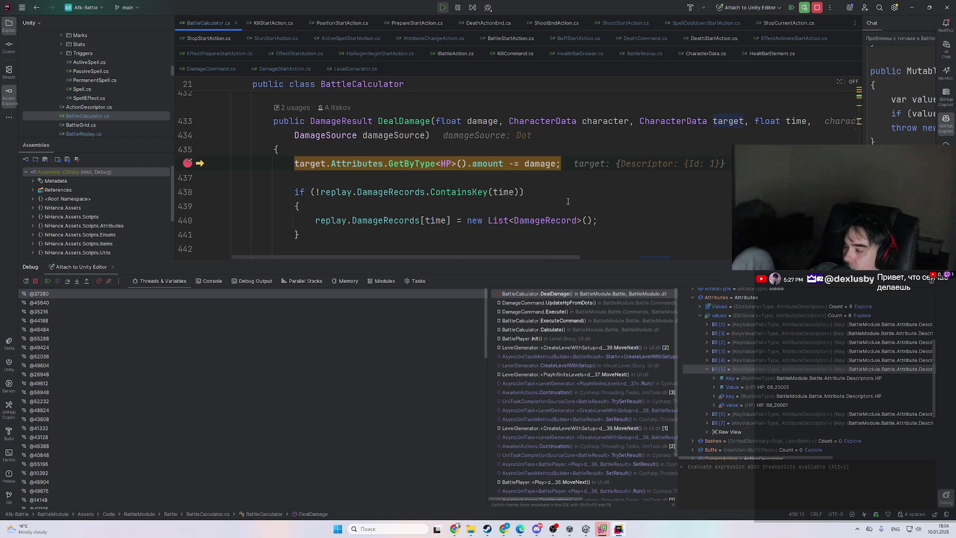
mouse_move(523, 225)
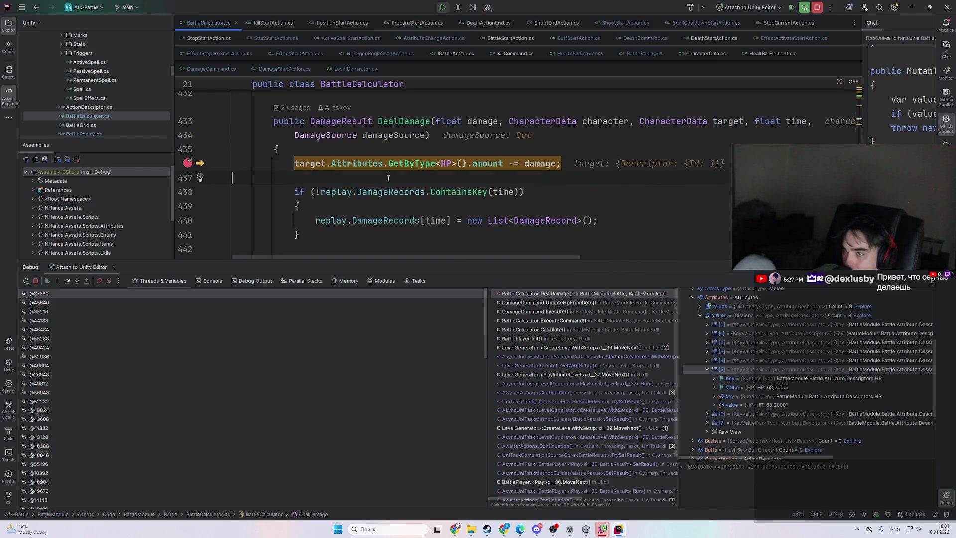
scroll(438, 190, down, 1)
scroll(457, 196, down, 2)
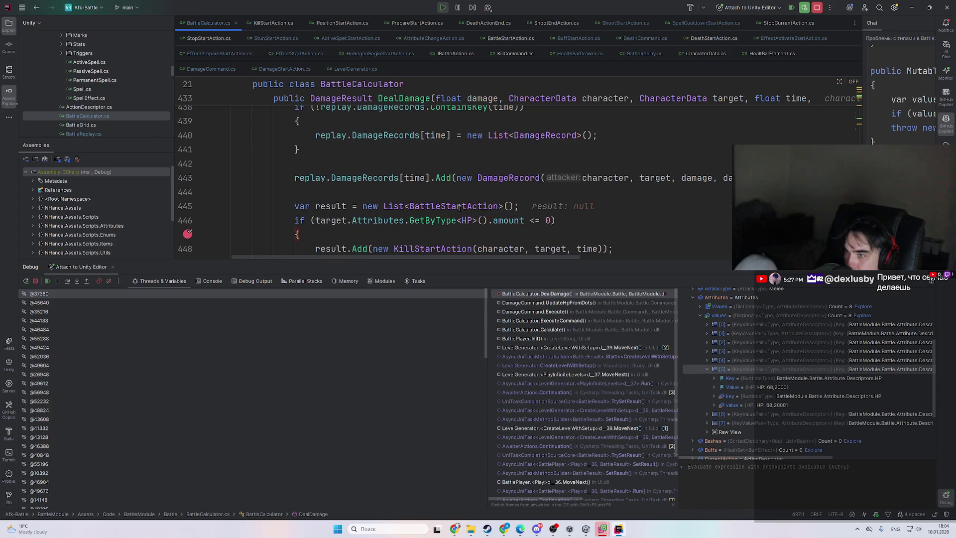
- Step over the HP subtraction to line 443, listing the target's attribute values in the data tip
key(F8)
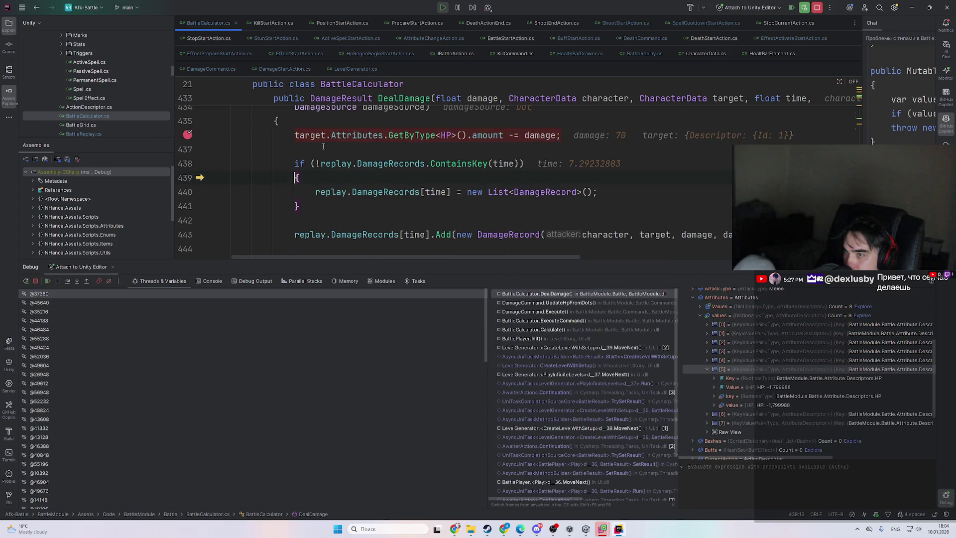
key(F8)
mouse_move(358, 135)
double_click(394, 166)
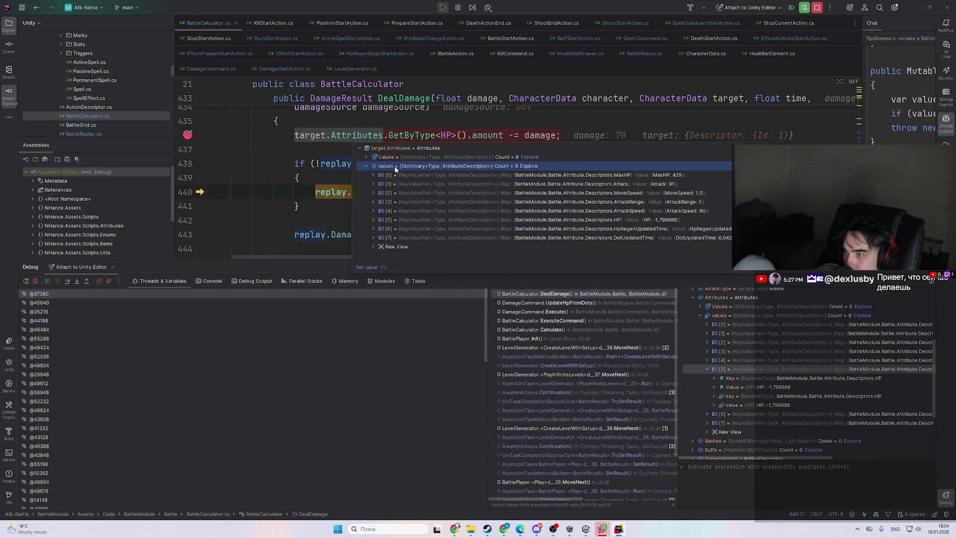
key(F8)
scroll(489, 194, down, 2)
- Step through the HP-below-zero check and the KillStartAction addition, then past the line 451 return
key(F8)
key(F8)
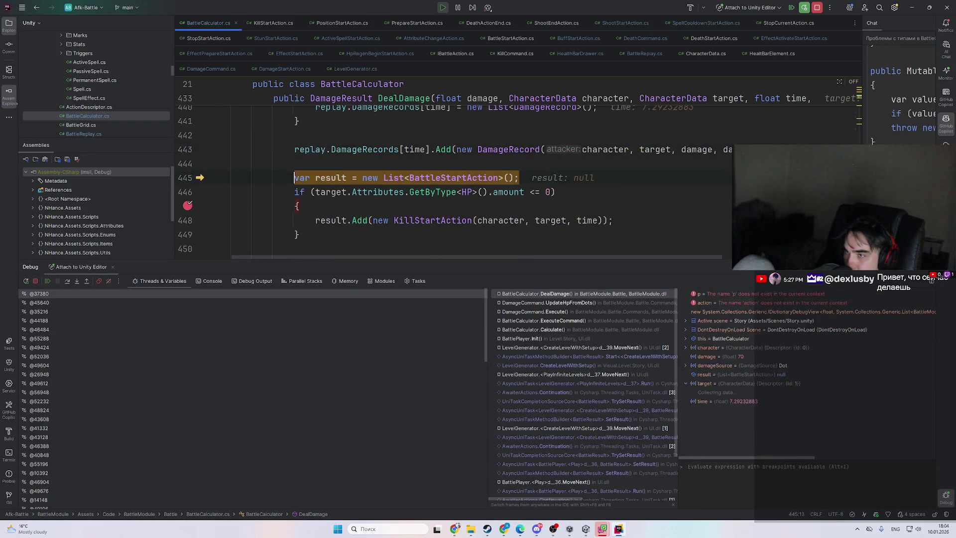
key(F8)
key(F8)
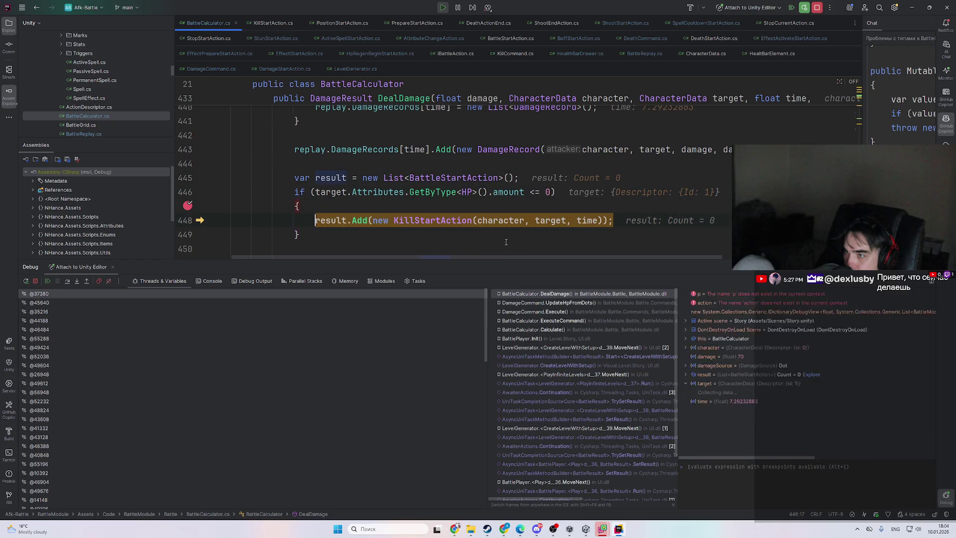
mouse_move(574, 219)
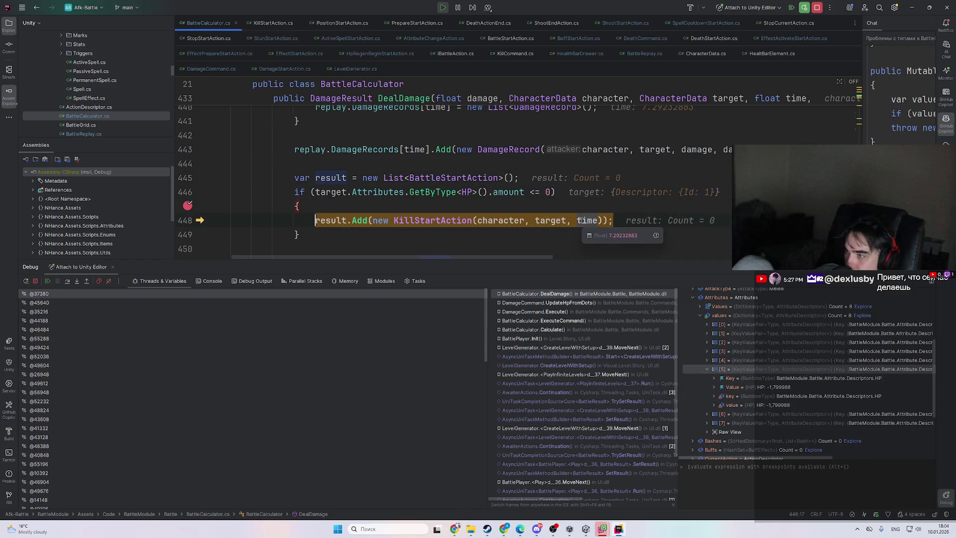
scroll(579, 220, down, 2)
scroll(451, 190, up, 2)
mouse_move(451, 190)
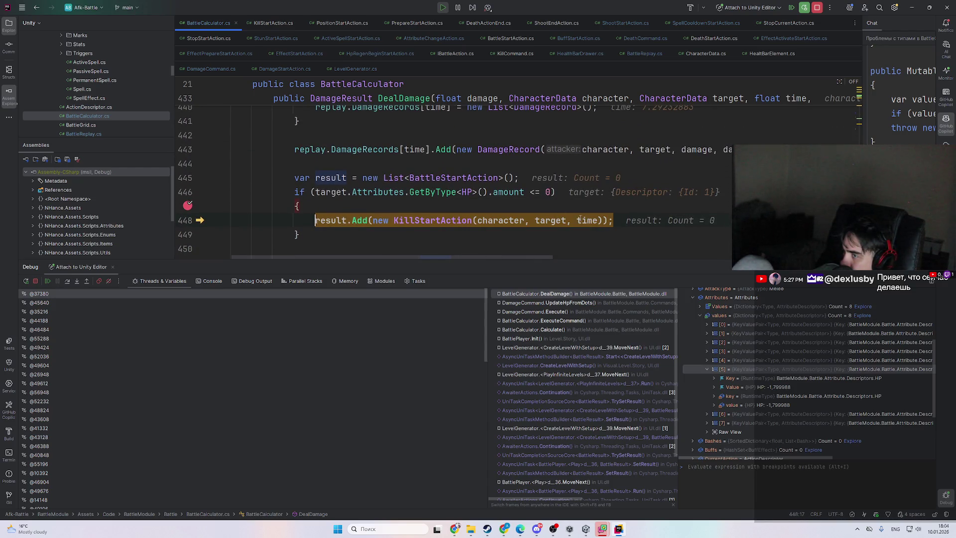
key(F8)
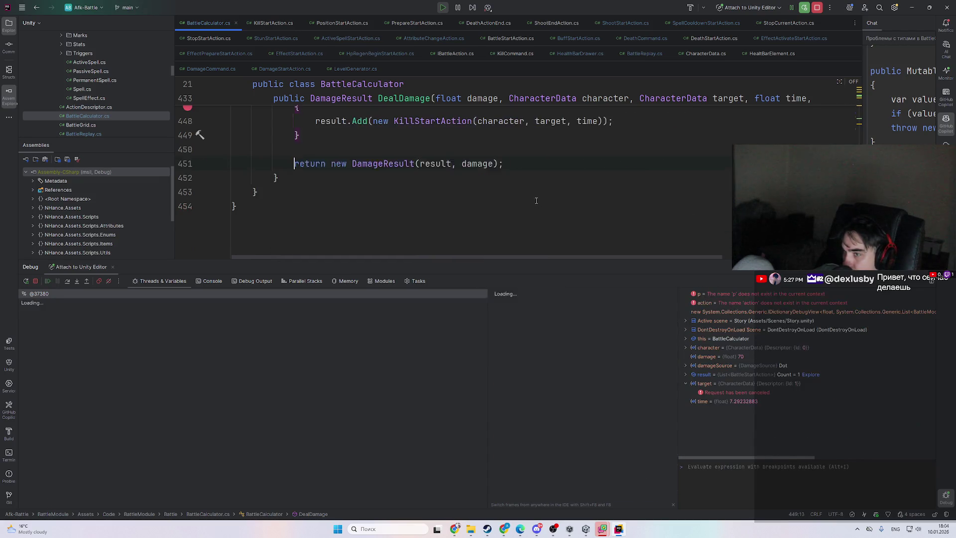
key(F8)
key(F8)
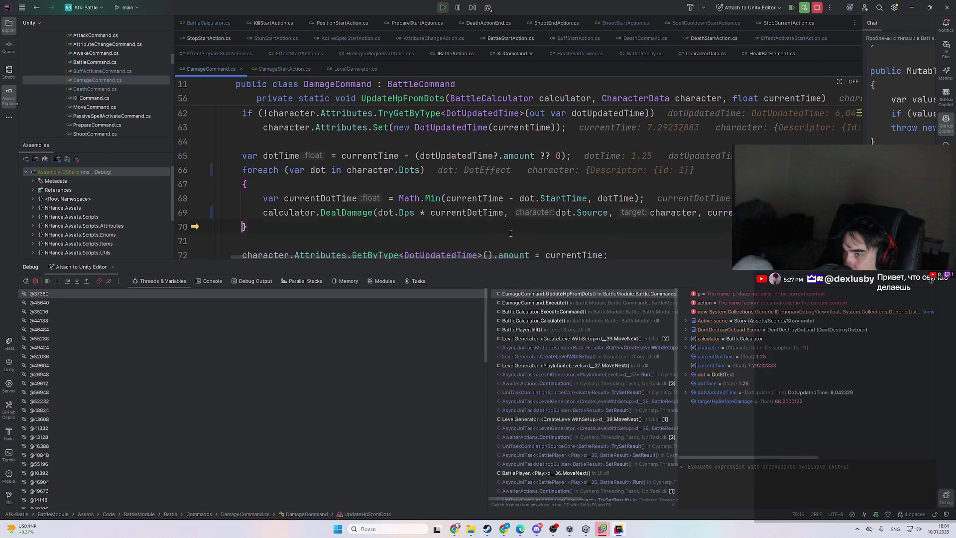
- Step over the Dot foreach loop to line 72, which sets DotUpdatedTime to currentTime 7.29
scroll(461, 224, up, 5)
scroll(380, 198, down, 4)
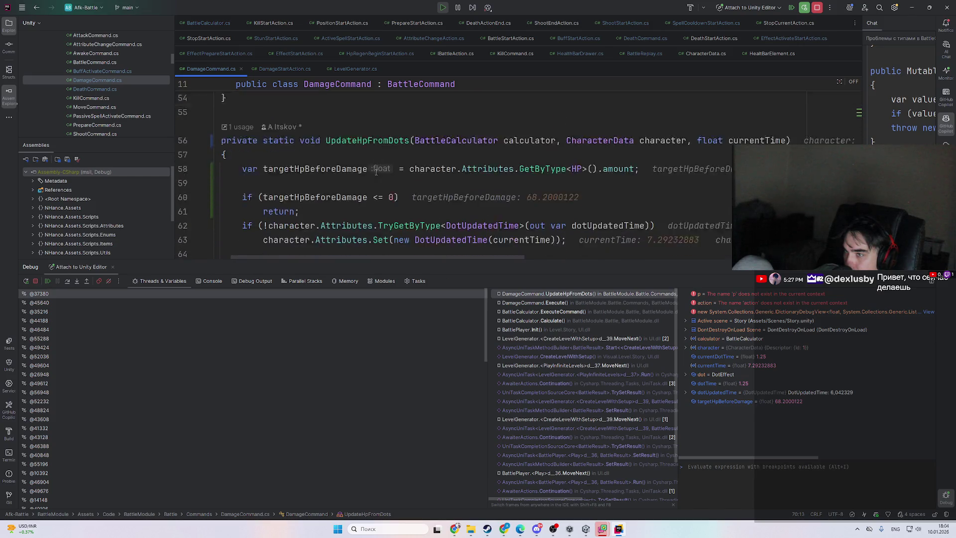
scroll(380, 198, down, 2)
scroll(379, 169, up, 5)
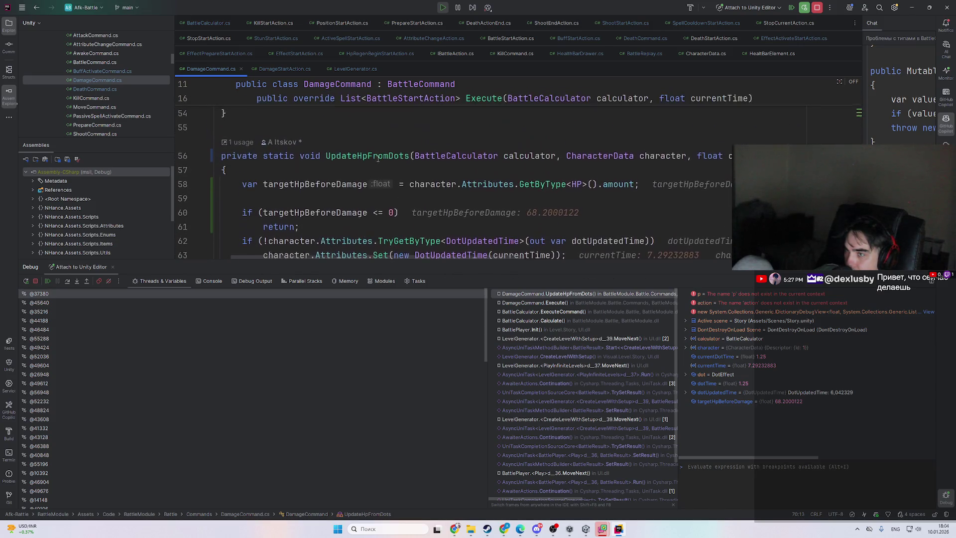
scroll(376, 167, down, 3)
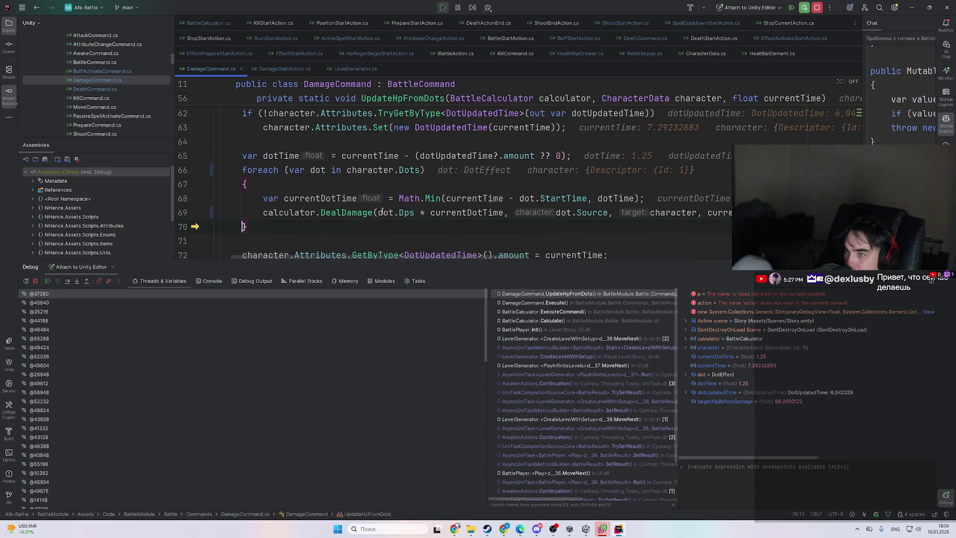
scroll(500, 209, up, 3)
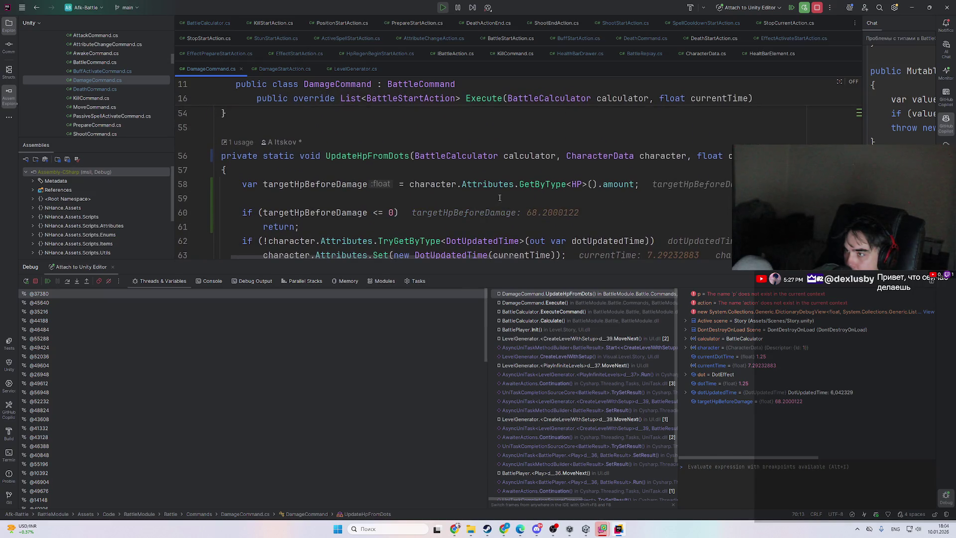
scroll(499, 198, down, 3)
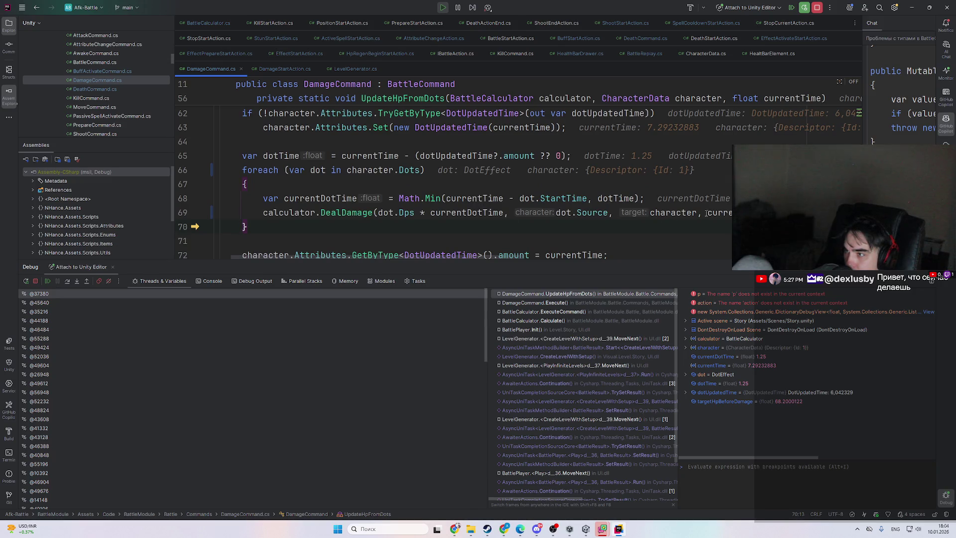
drag(542, 261, 542, 262)
key(Right)
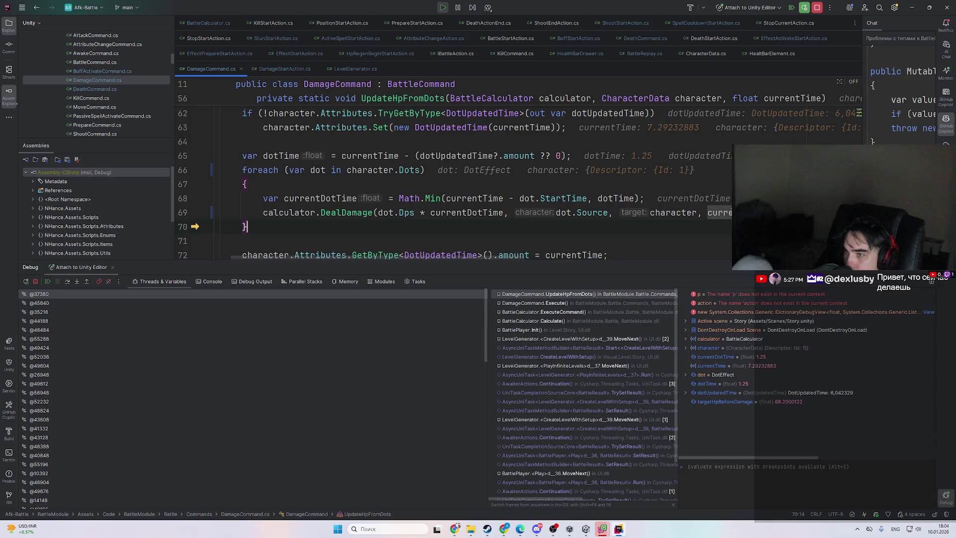
key(F8)
key(F8)
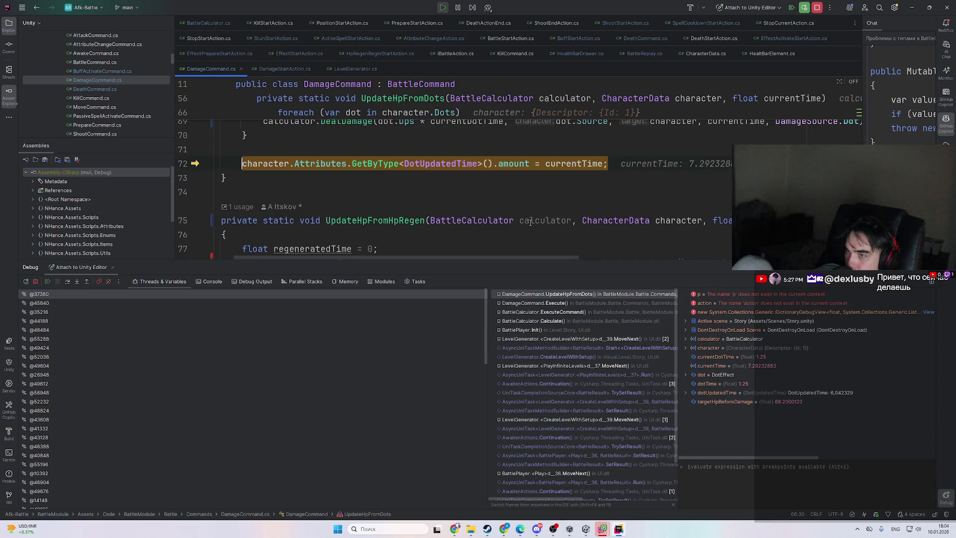
key(F8)
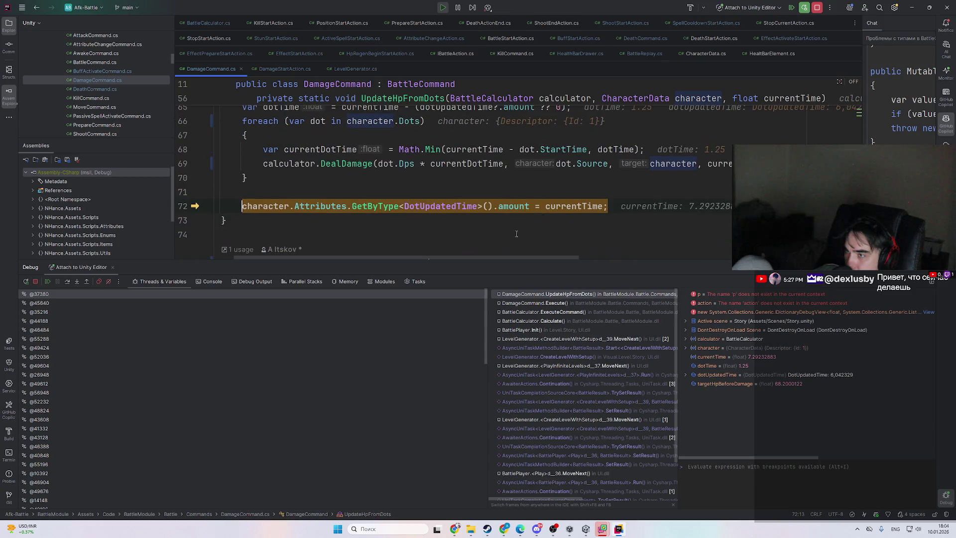
key(F8)
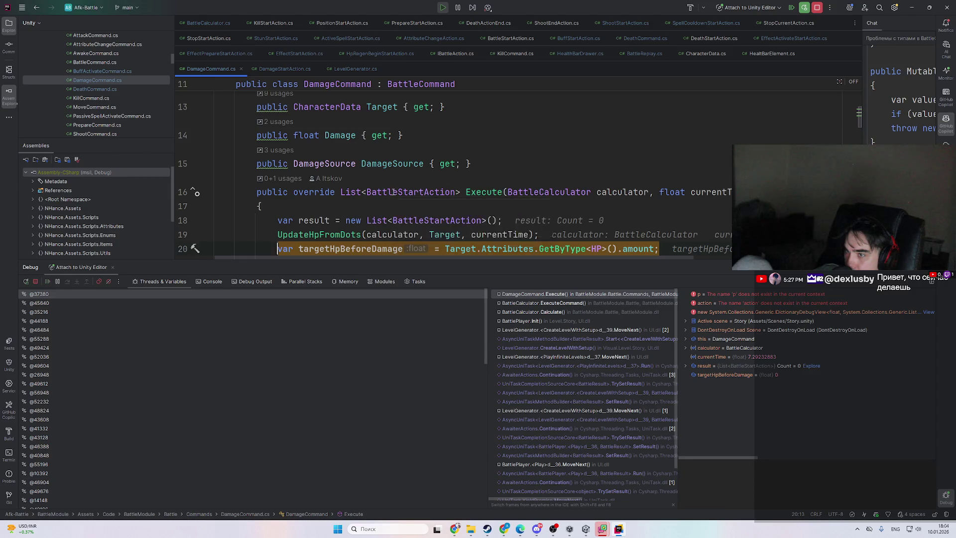
- Step through the DamageSource check and attack branch, then out of Execute into ExecuteCommand
key(F8)
key(F8)
key(F8)
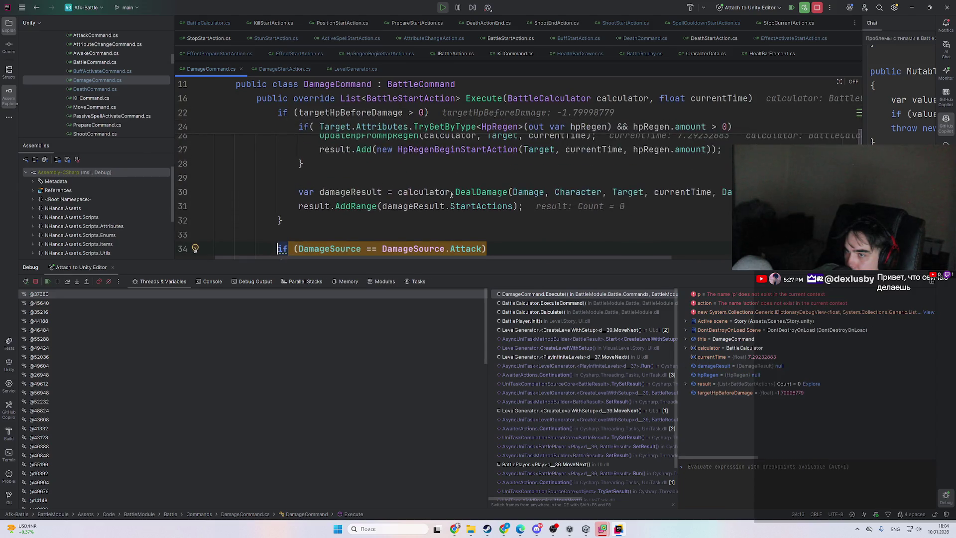
key(F8)
key(F8)
key(F8)
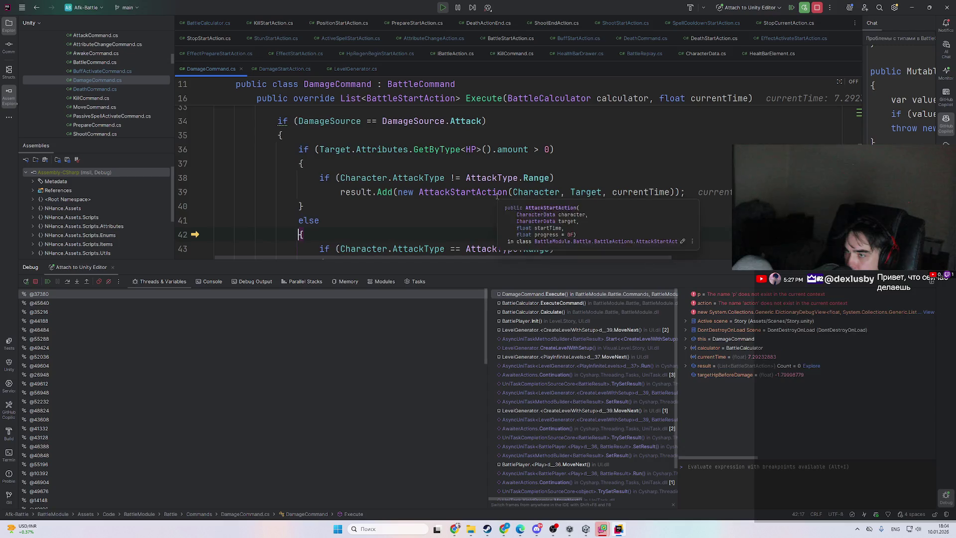
key(F8)
key(F8)
key(F8)
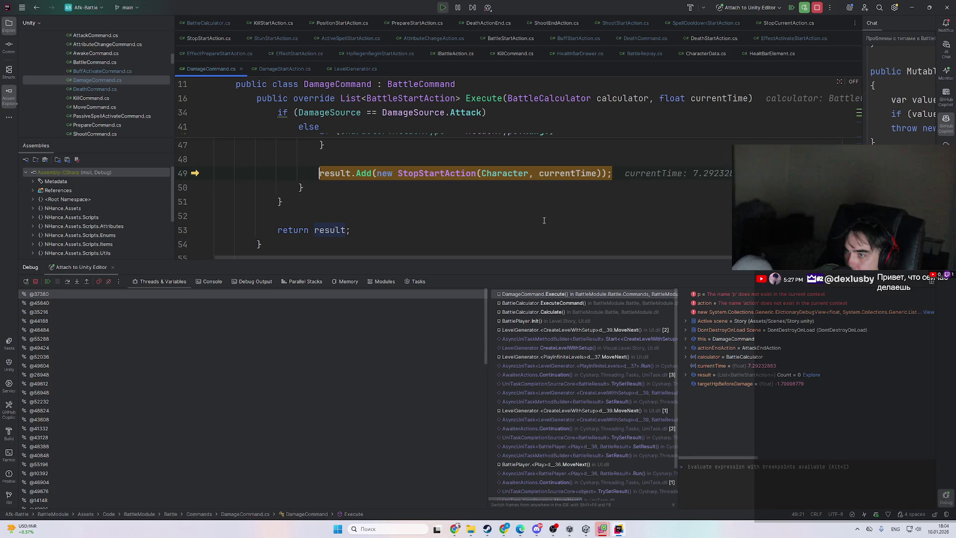
key(F8)
key(F8)
key(F8)
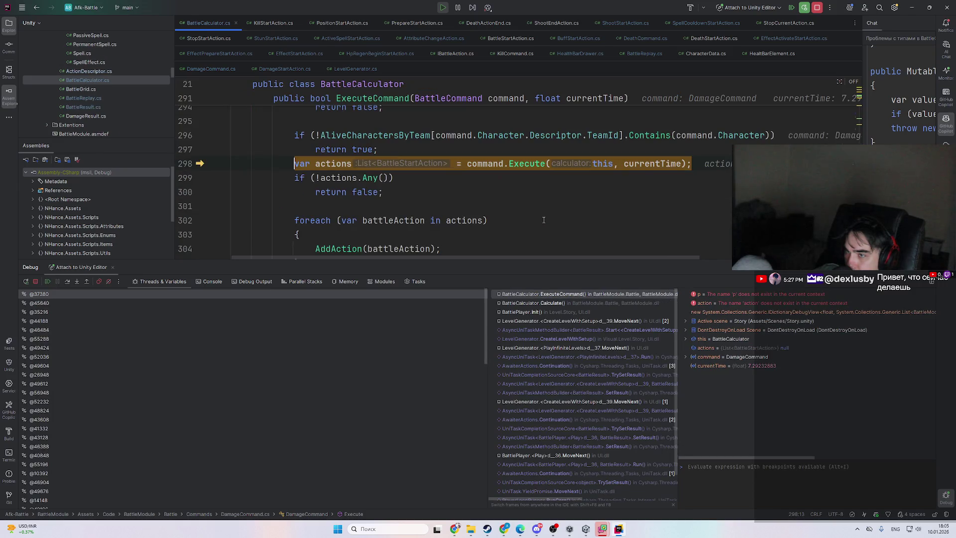
- Step past executing the command and adding the battle action, then return to the Calculate loop
scroll(544, 220, up, 3)
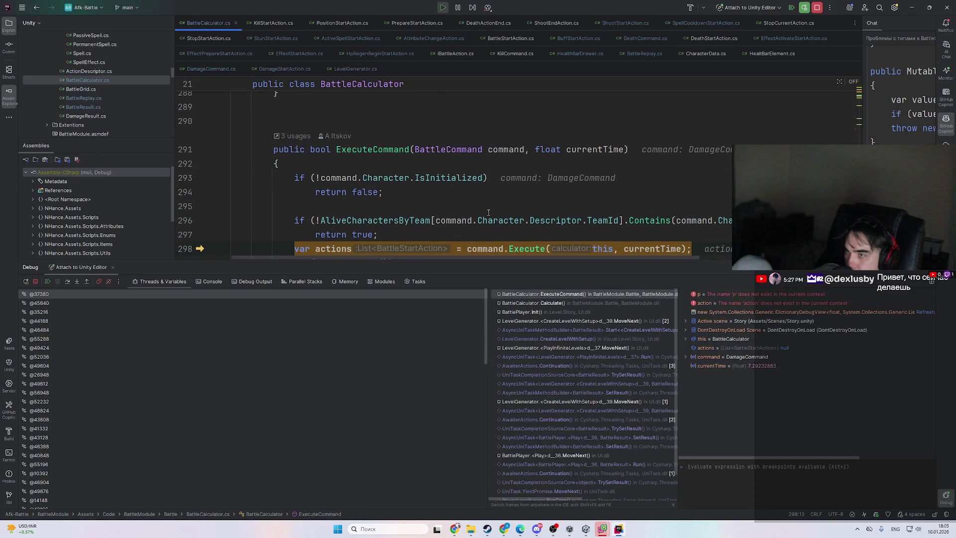
mouse_move(513, 154)
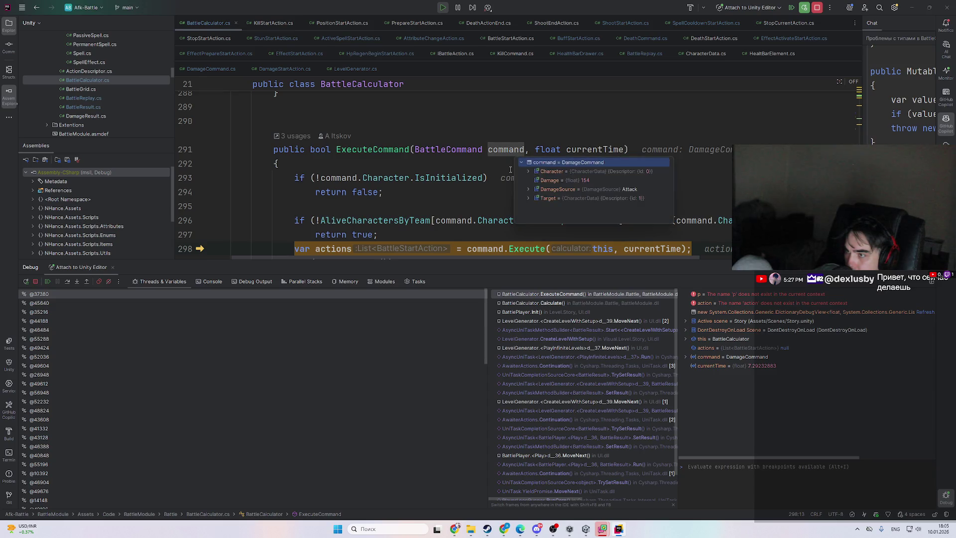
key(F8)
key(F8)
key(F8)
key(F8)
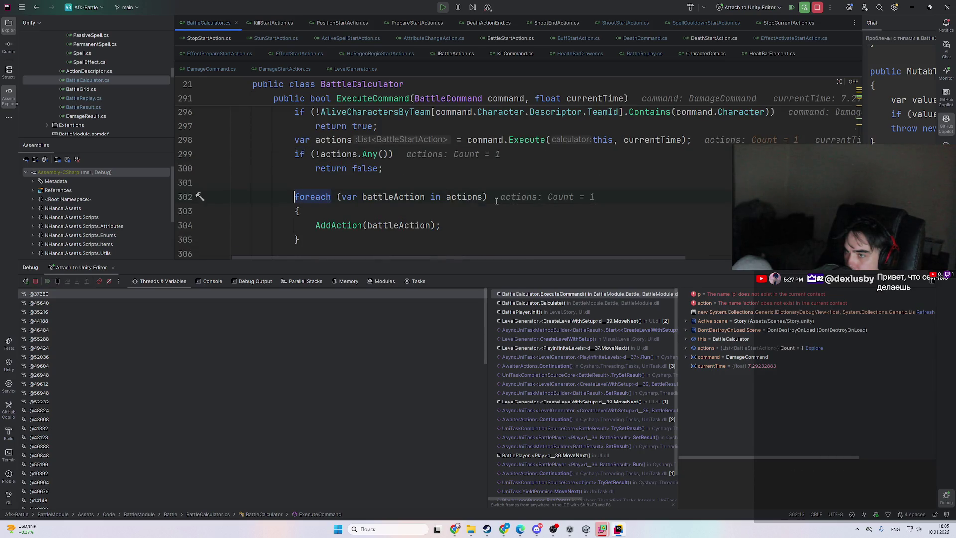
mouse_move(415, 225)
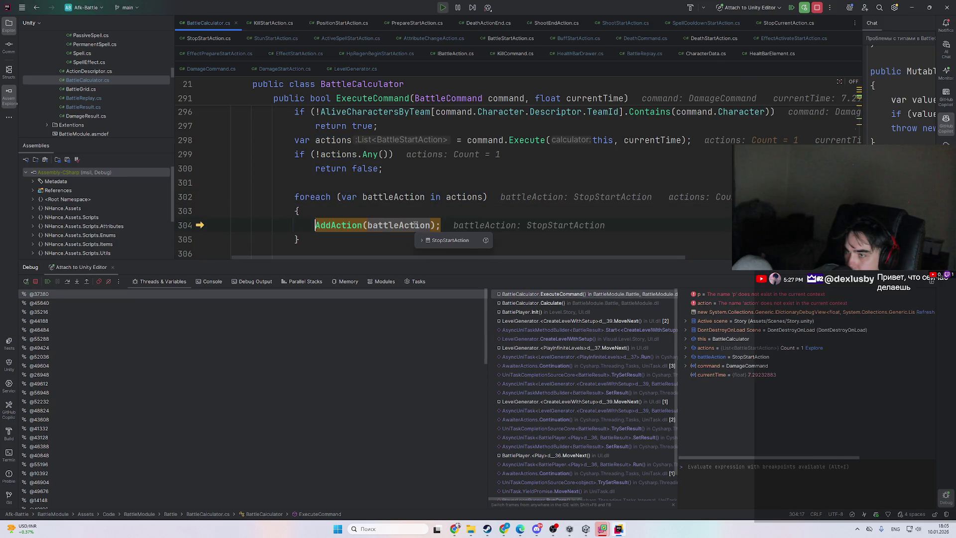
key(F8)
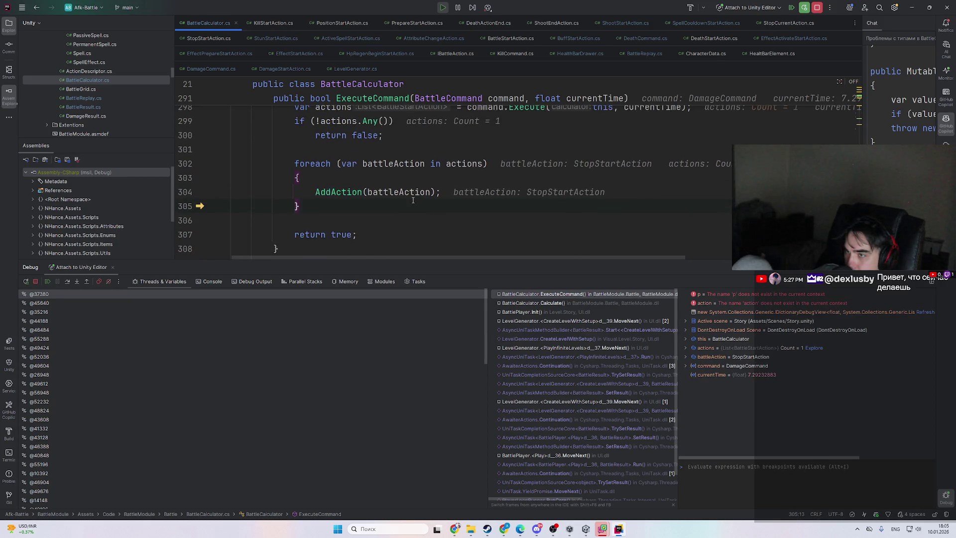
key(F8)
key(F8)
key(F8)
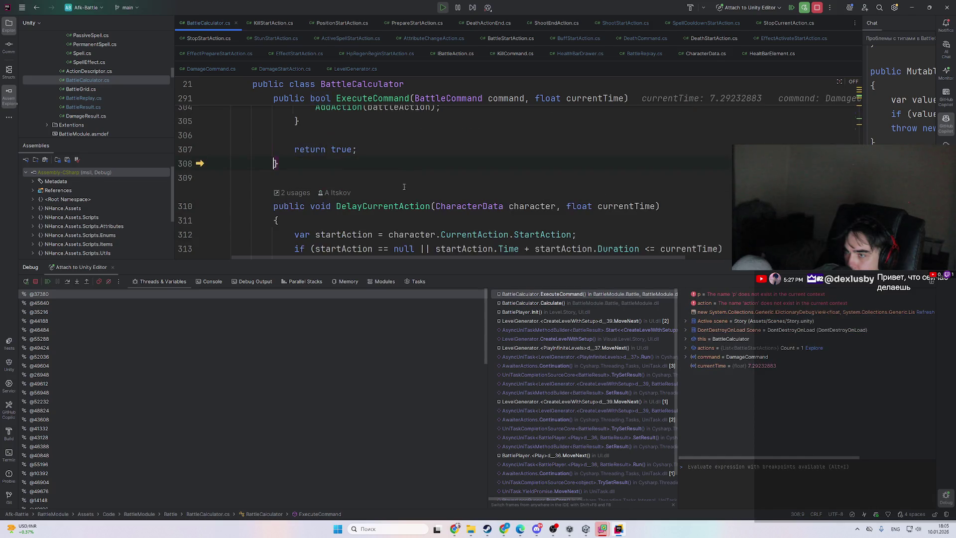
scroll(403, 199, up, 1)
mouse_move(390, 207)
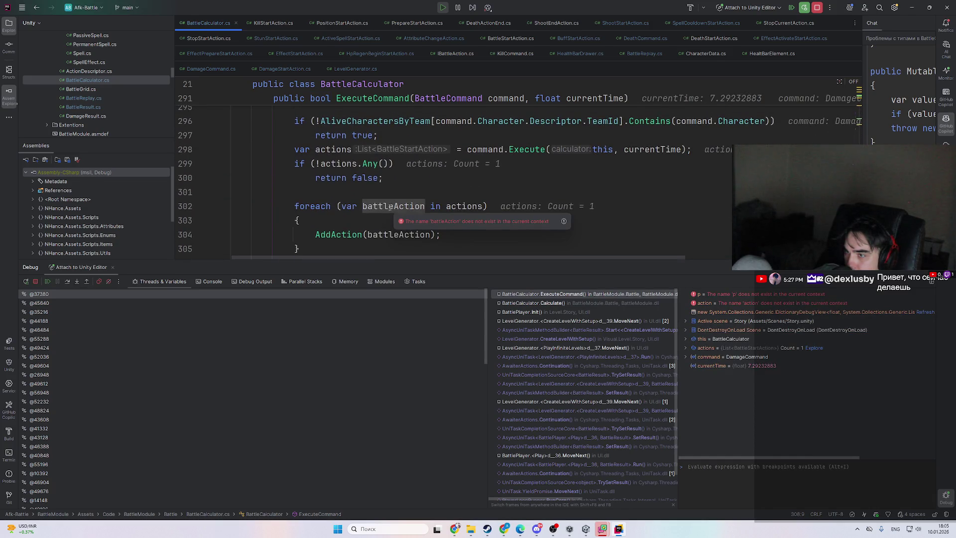
key(F8)
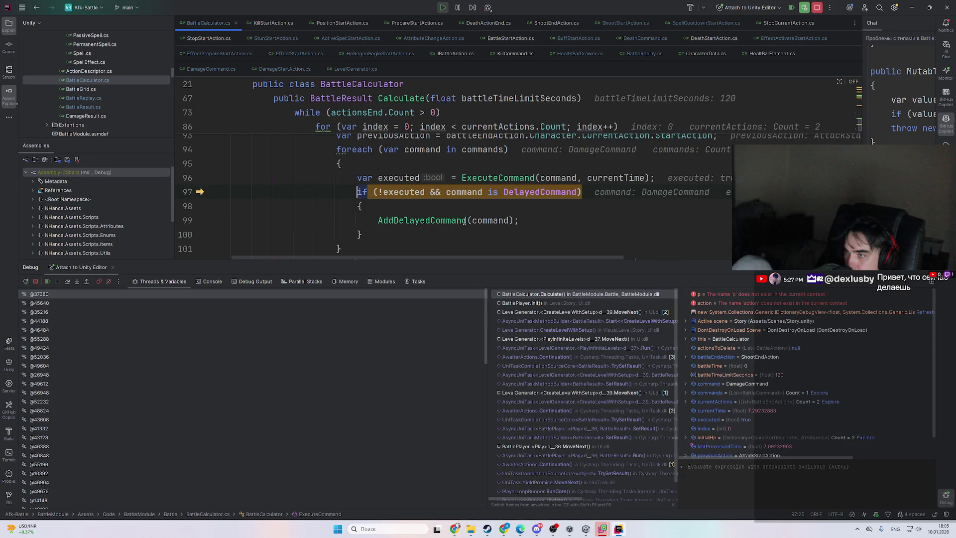
- Inspect the ShootEndAction details and currentActions entries, then open the BattlePlayer.Init caller frame
scroll(441, 220, up, 2)
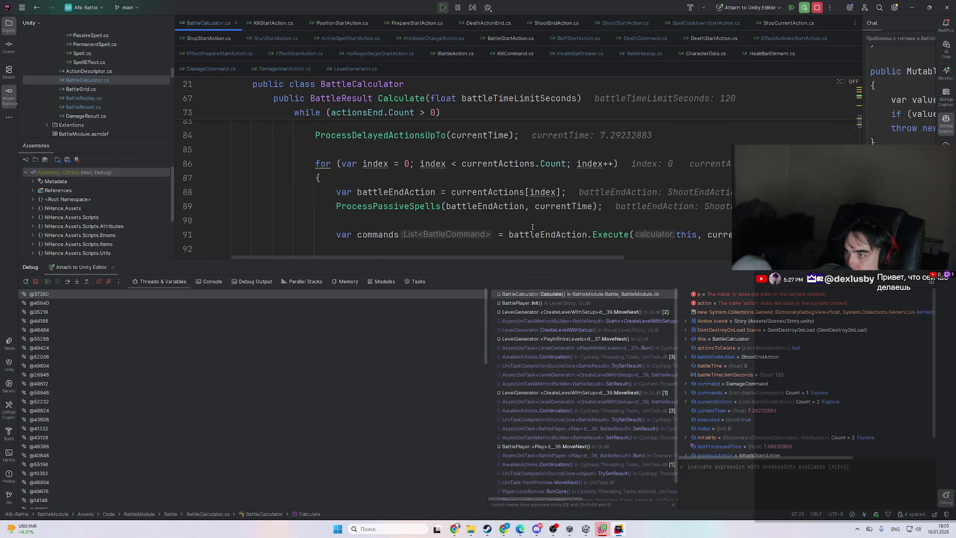
mouse_move(535, 229)
click(554, 251)
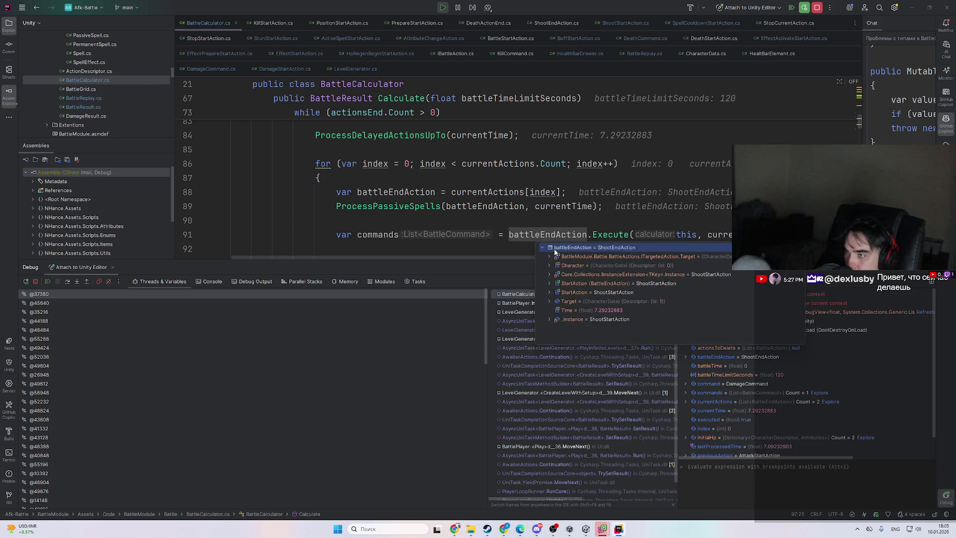
scroll(203, 234, up, 1)
mouse_move(473, 231)
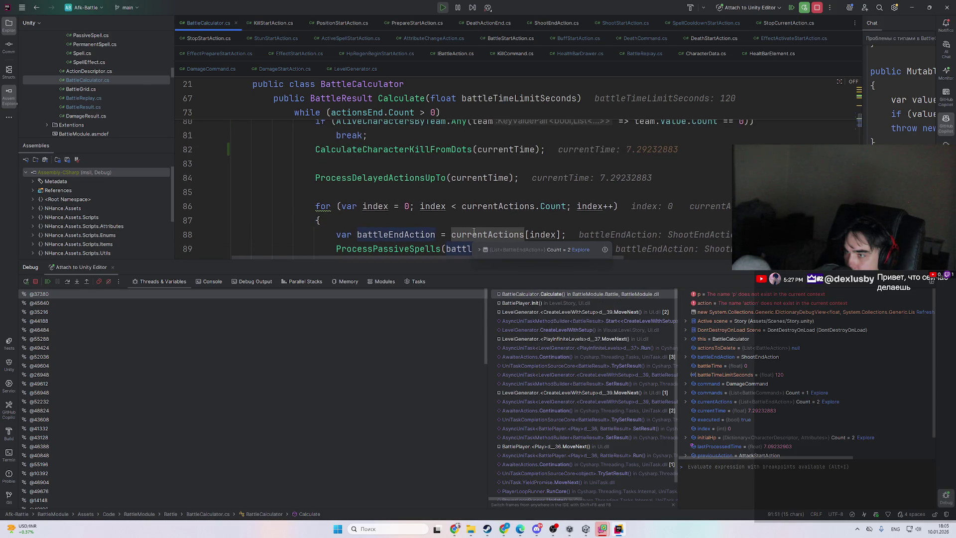
click(511, 249)
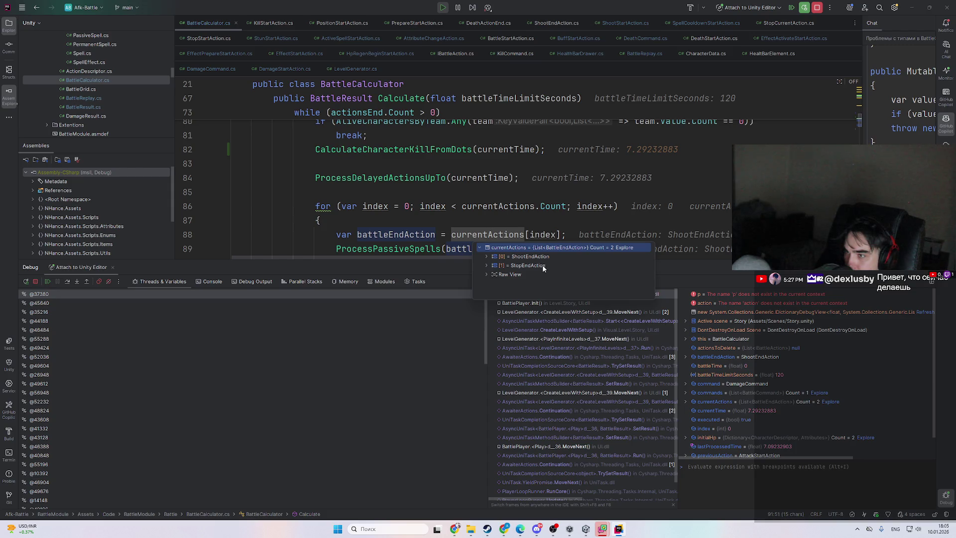
scroll(448, 217, down, 2)
scroll(447, 218, up, 1)
mouse_move(497, 195)
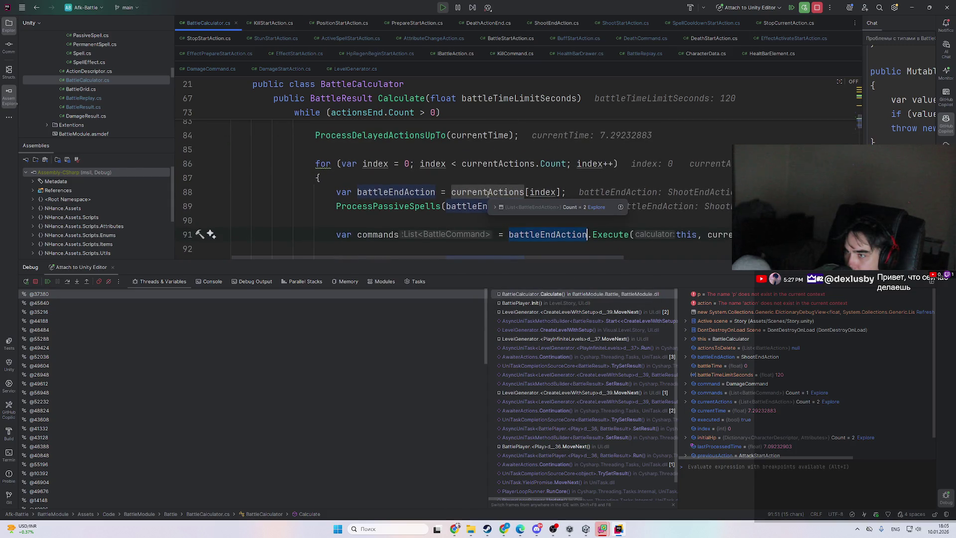
click(513, 303)
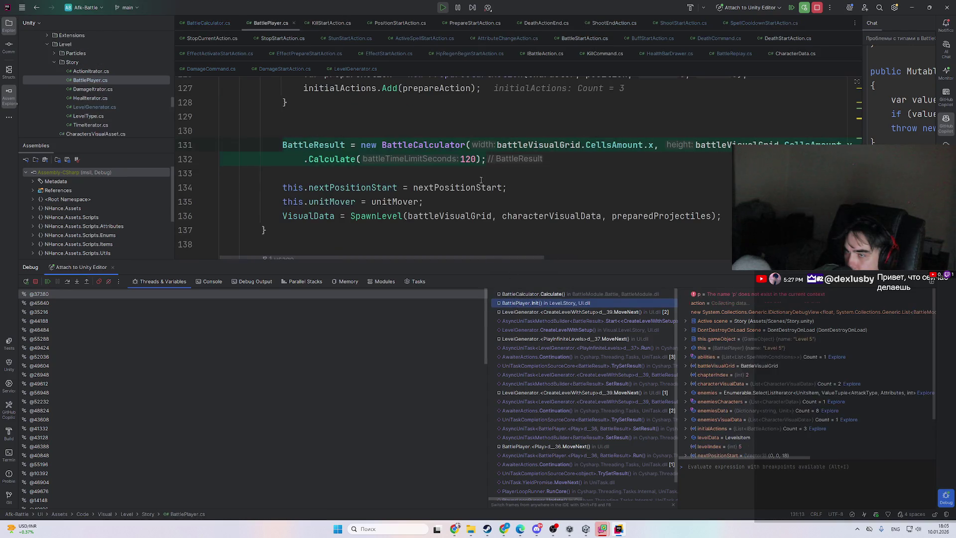
- Navigate back to DealDamage's HP subtraction and the KillStartAction block in BattleCalculator.cs
key(ctrl+minus)
key(ctrl+minus)
key(ctrl+minus)
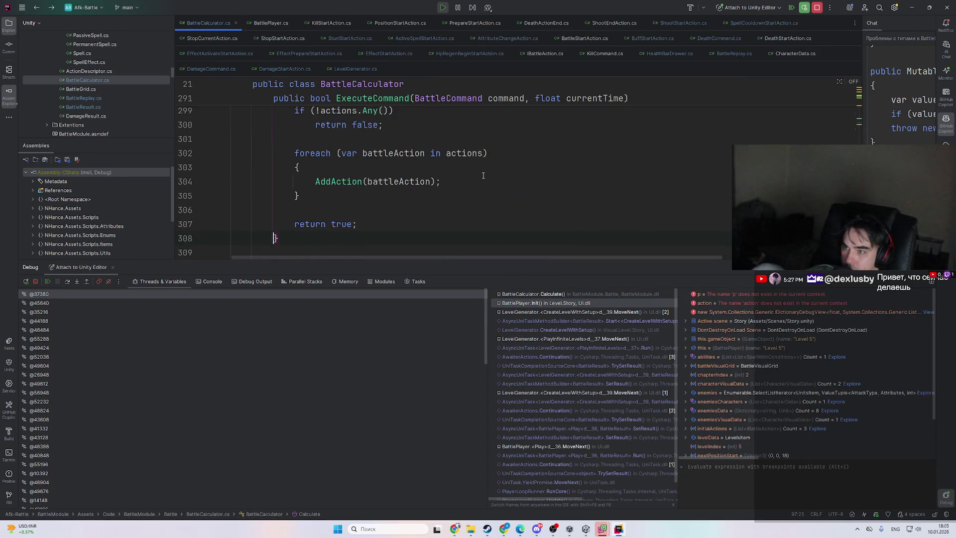
key(ctrl+minus)
key(ctrl+minus)
key(ctrl+minus)
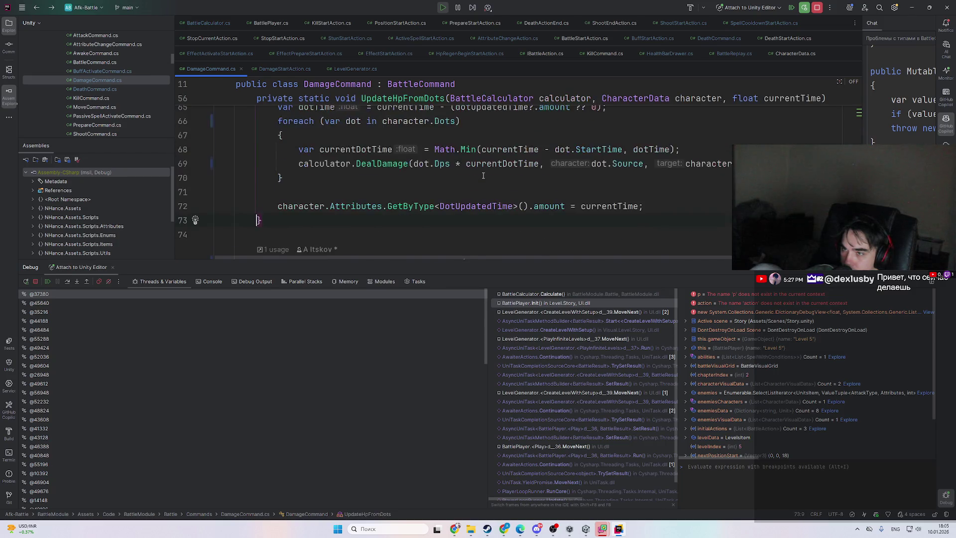
key(ctrl+minus)
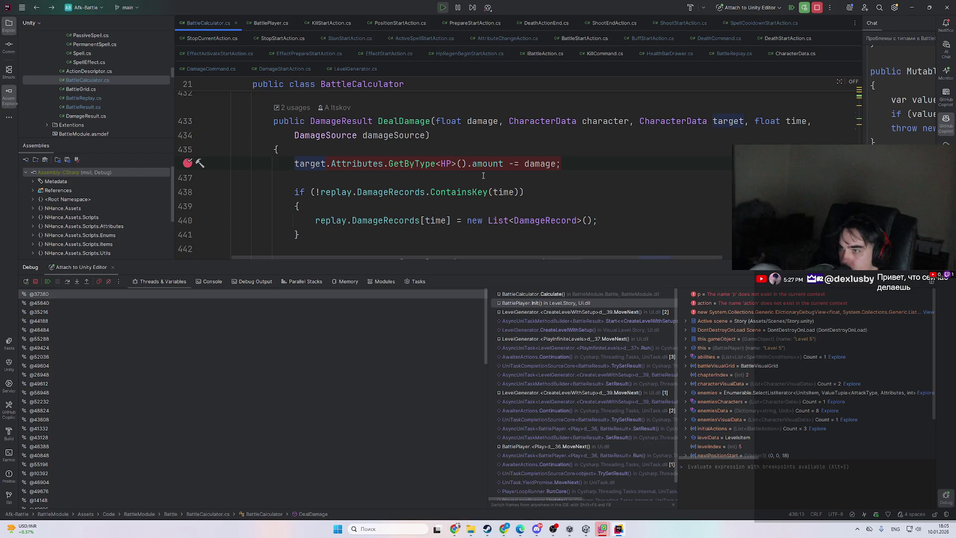
scroll(481, 174, down, 3)
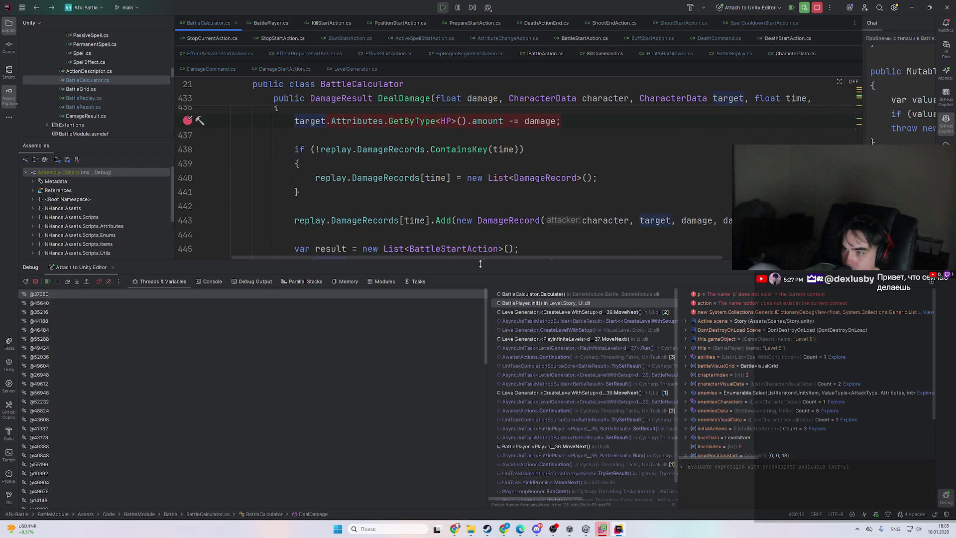
drag(480, 264, 483, 352)
scroll(462, 299, up, 2)
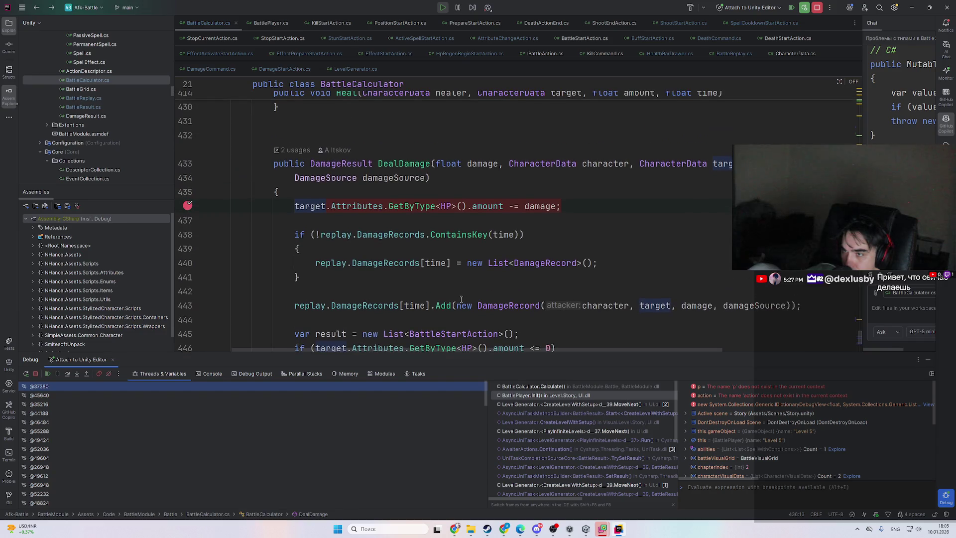
scroll(438, 254, down, 5)
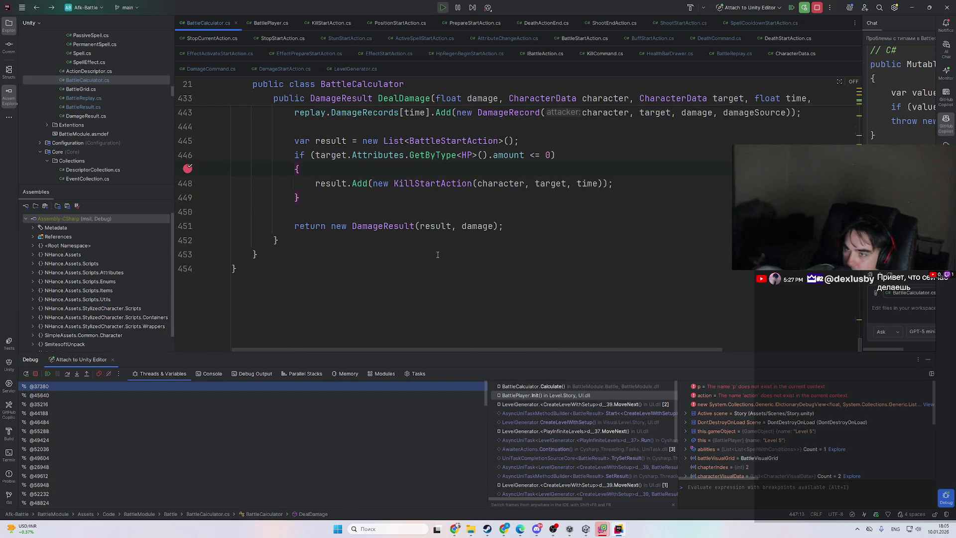
key(Page_Up)
key(Page_Down)
scroll(445, 255, up, 3)
- Replace 'return' on line 451 with a result.Add( call, removing the auto-inserted parenthesis and semicolon
double_click(330, 309)
scroll(395, 300, down, 2)
double_click(338, 269)
scroll(426, 261, up, 2)
scroll(426, 260, down, 2)
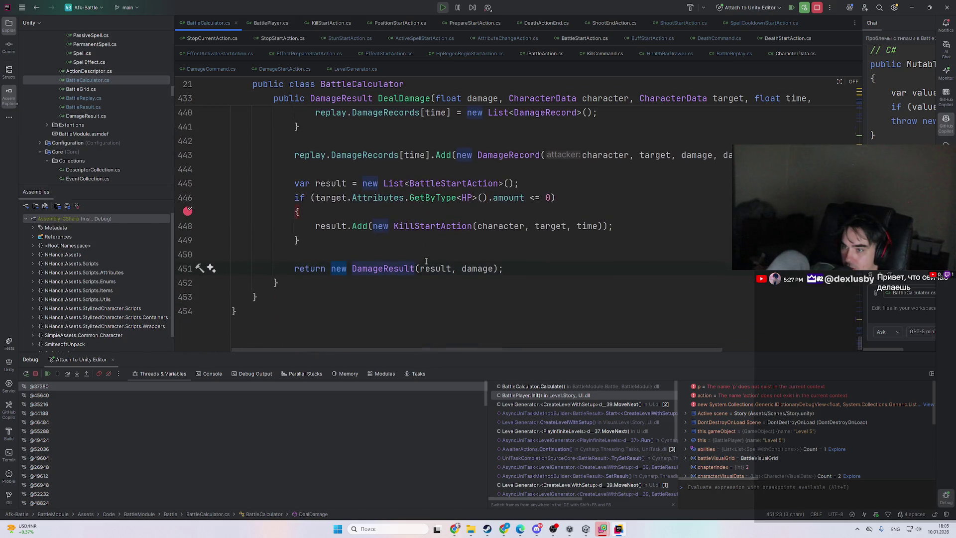
scroll(426, 261, up, 1)
double_click(309, 311)
text(res)
key(Return)
text(.ad)
key(Return)
key(Delete)
key(BackSpace)
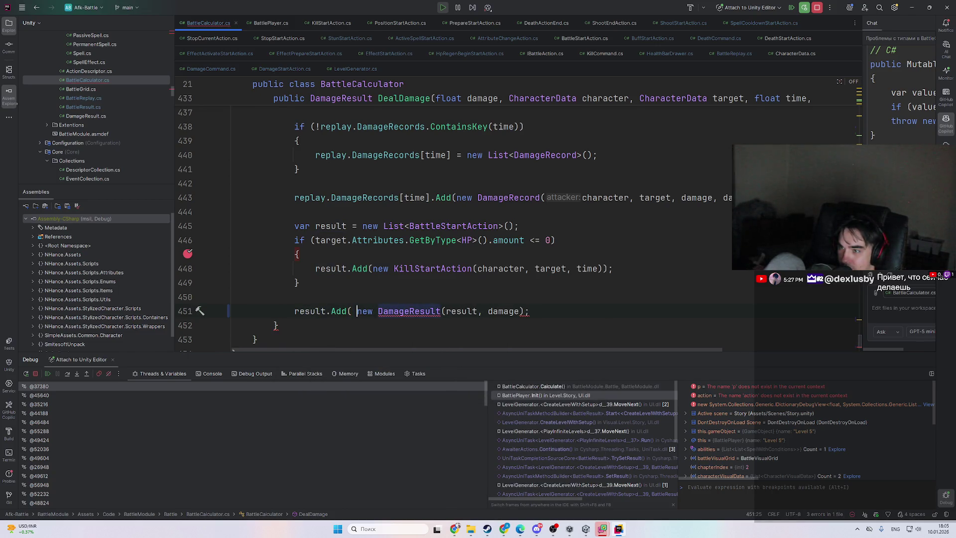
key(BackSpace)
- Change the call to AddRange, check the DamageResult constructor, then undo the AddRange edit
click(477, 311)
text())
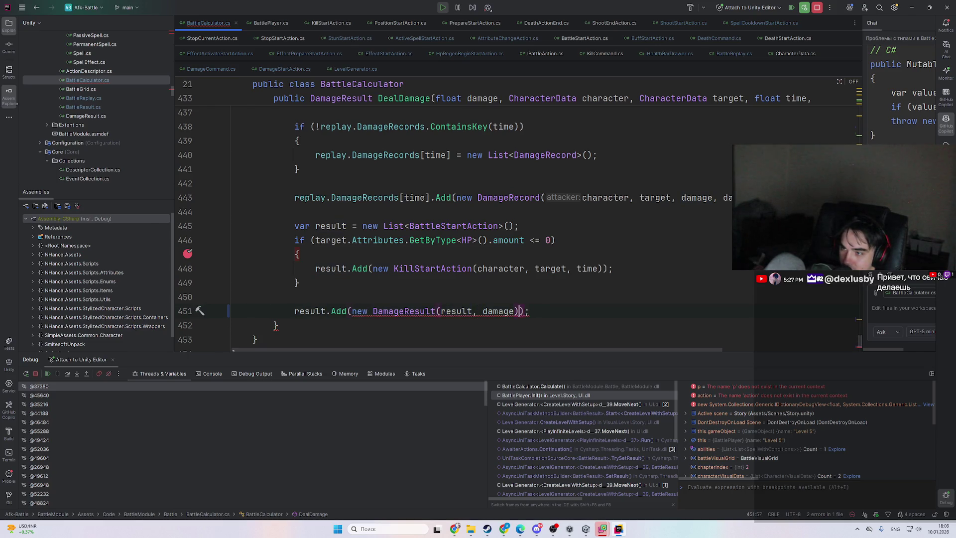
double_click(330, 311)
text(AddR)
key(Tab)
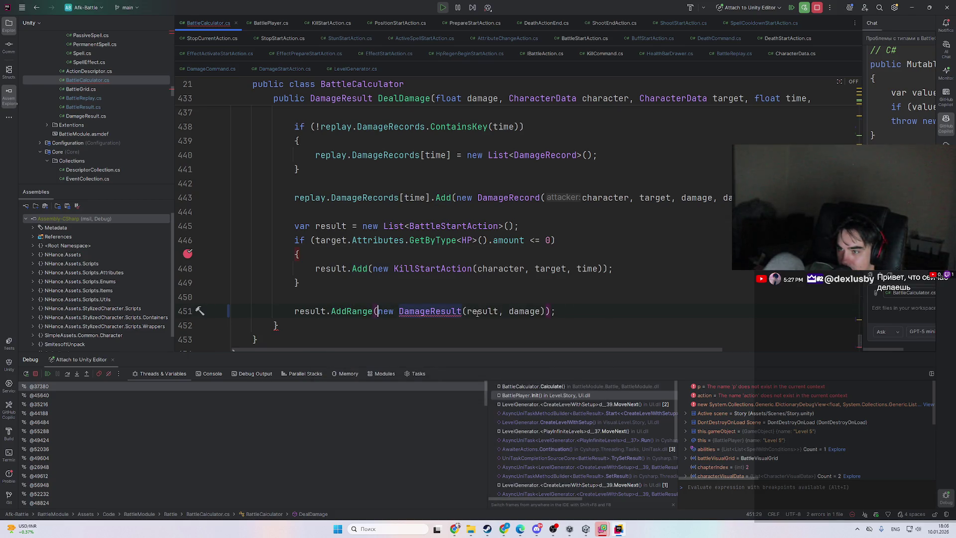
ctrl+click(436, 311)
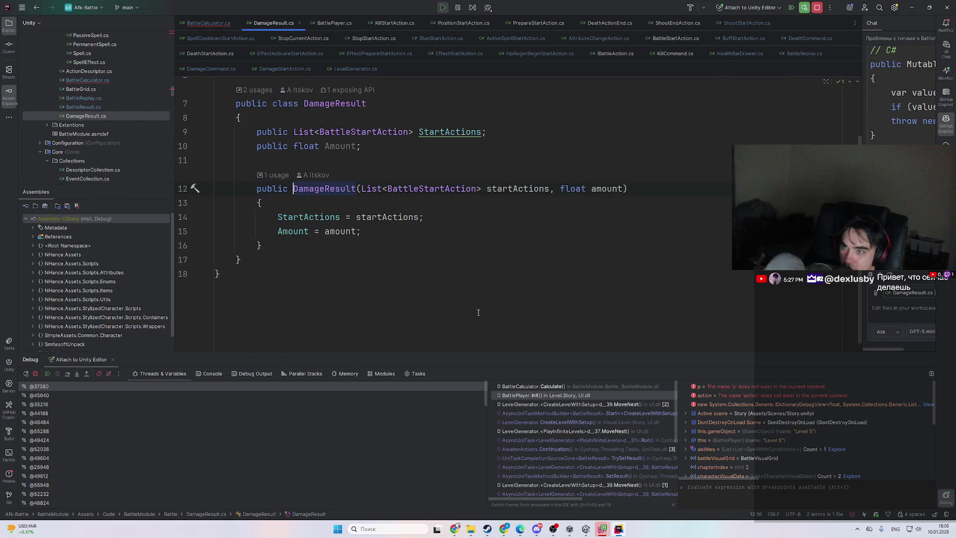
key(ctrl+alt+Left)
key(ctrl+z)
key(ctrl+z)
key(ctrl+z)
key(ctrl+z)
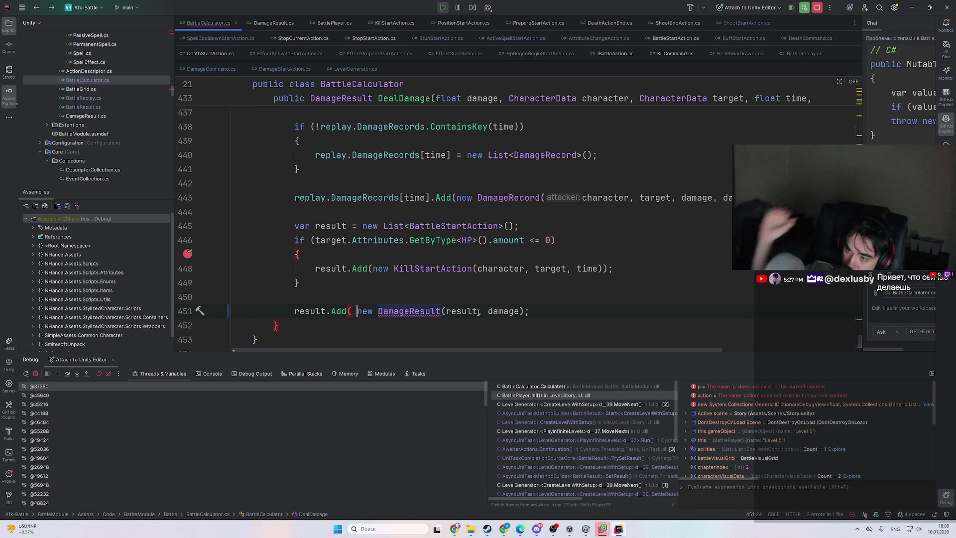
key(ctrl+z)
key(ctrl+z)
key(ctrl+z)
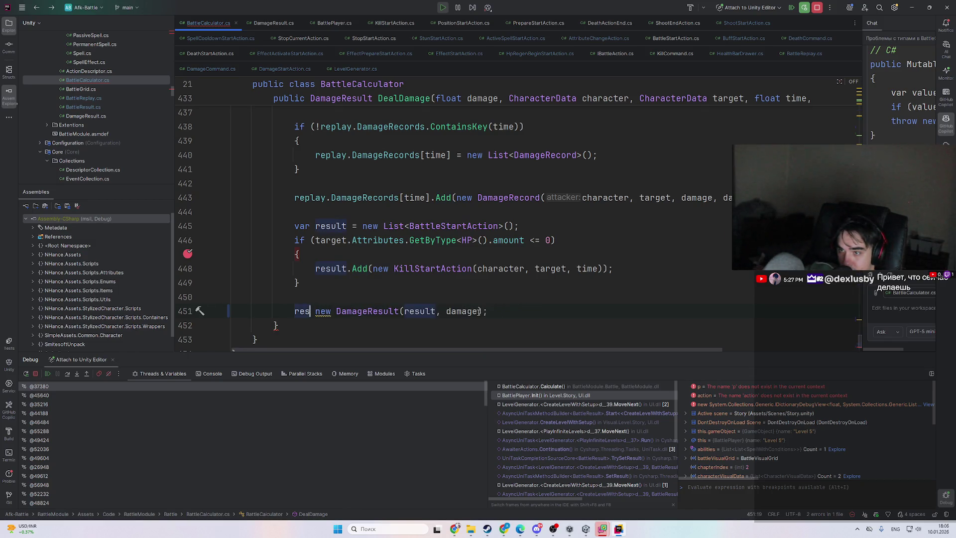
text(turn)
- Check 'return new DamageResult(result, damage);' on line 451, toggling recent edits with undo and redo
click(319, 269)
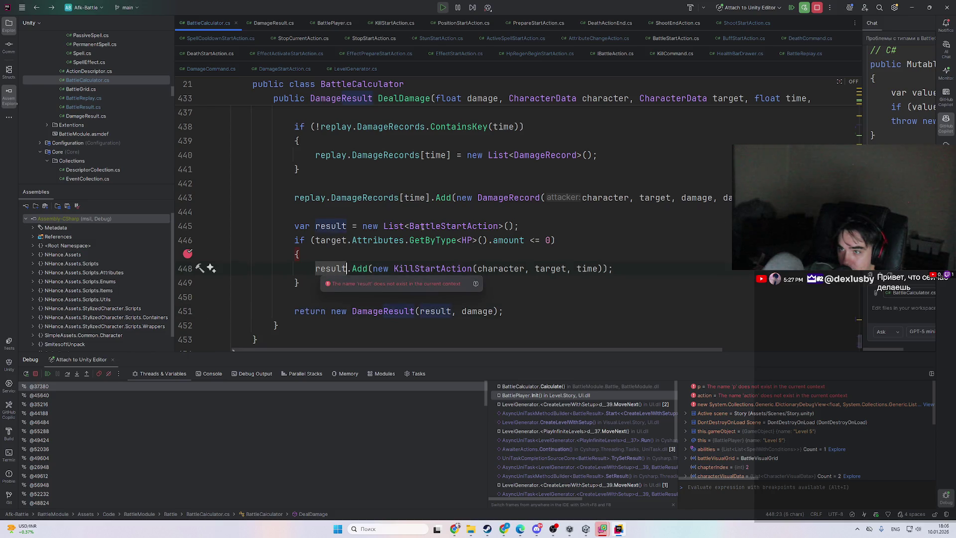
scroll(422, 227, up, 4)
scroll(328, 292, down, 5)
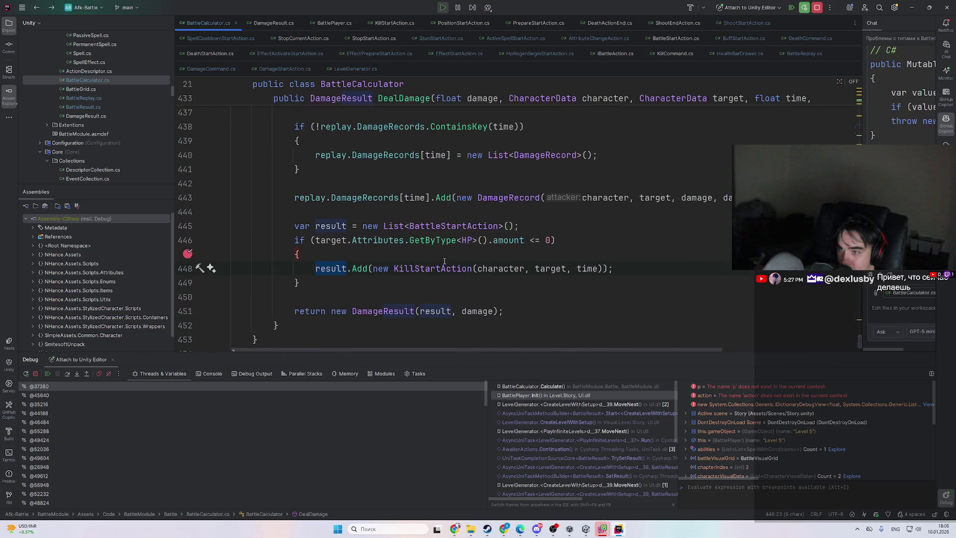
click(374, 268)
scroll(456, 295, up, 2)
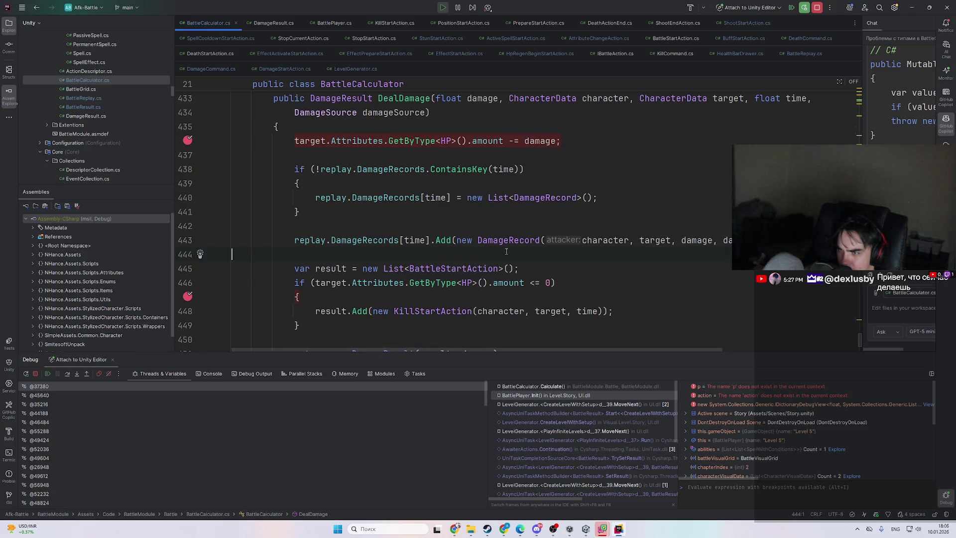
key(ctrl+z)
key(ctrl+z)
key(ctrl+shift+z)
key(ctrl+shift+z)
key(ctrl+z)
key(ctrl+z)
key(ctrl+shift+z)
key(ctrl+shift+z)
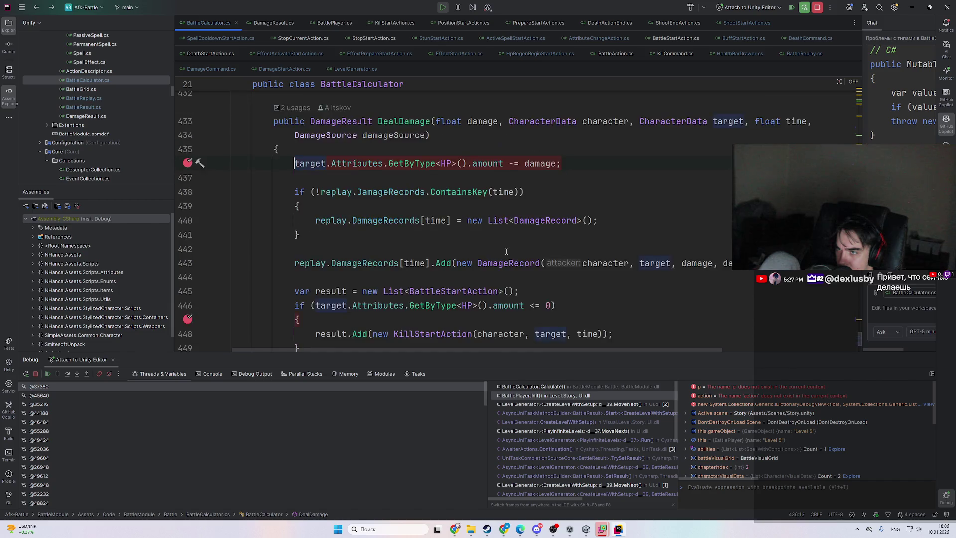
key(ctrl+z)
key(ctrl+shift+z)
- Use Find Usages on DealDamage to reach the dot-damage call on line 69 of DamageCommand
key(ctrl+alt+Left)
key(ctrl+alt+Left)
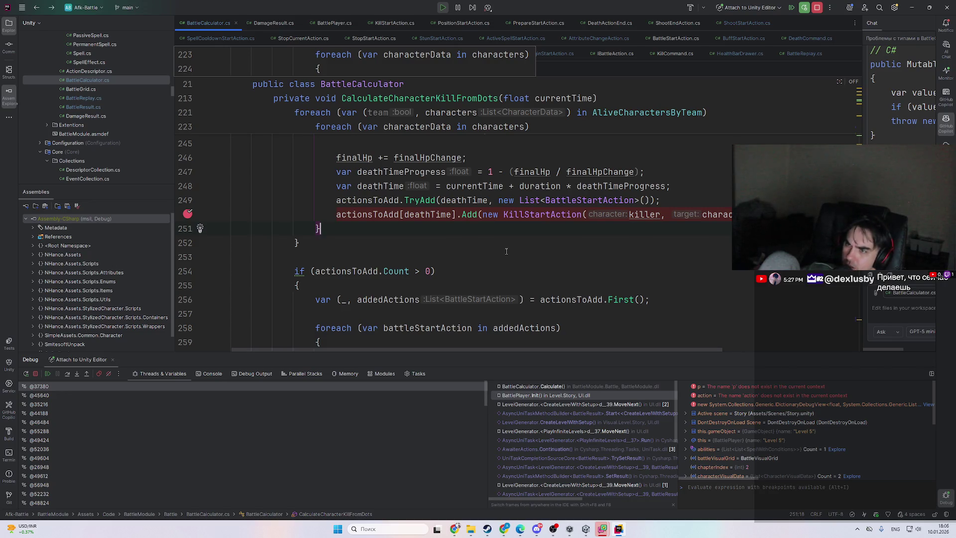
scroll(500, 279, up, 2)
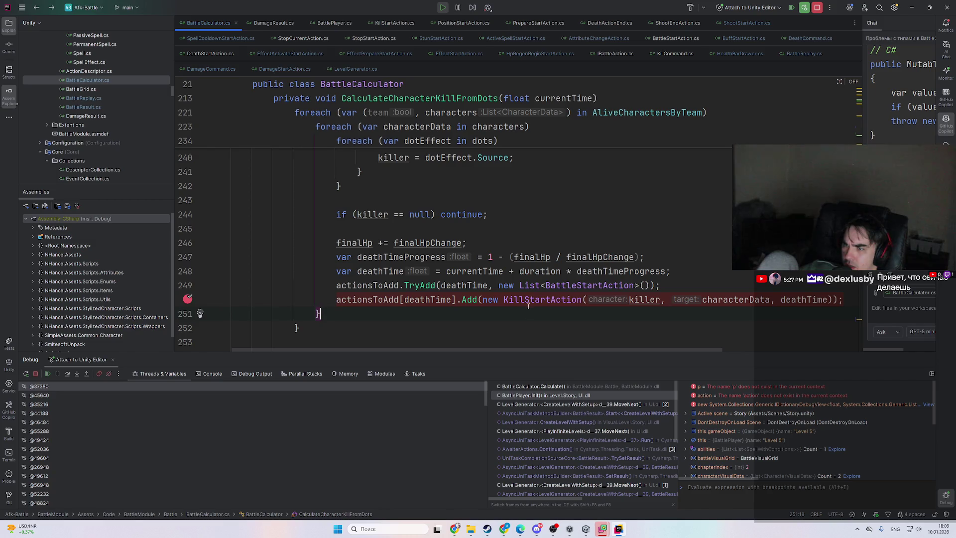
key(ctrl+alt+Right)
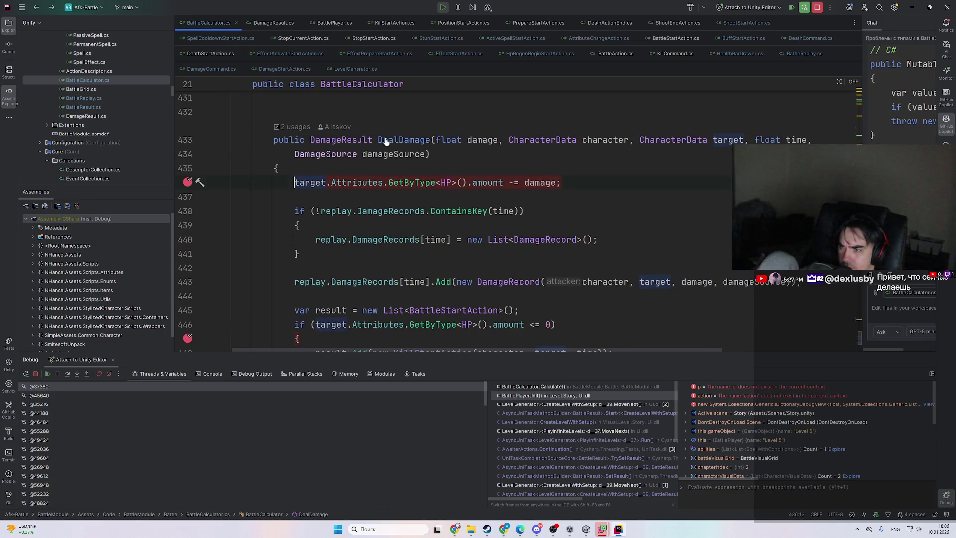
ctrl+click(385, 141)
click(488, 179)
scroll(488, 199, up, 4)
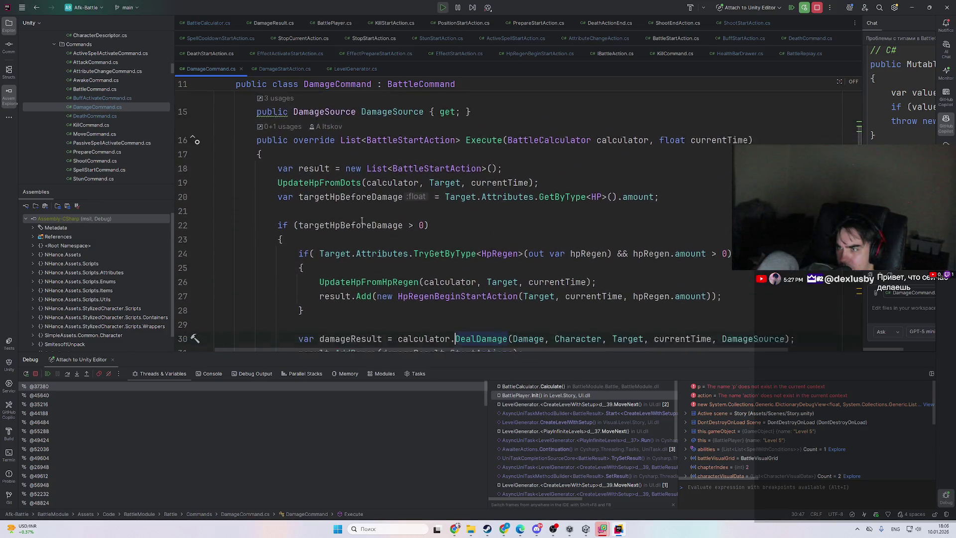
scroll(507, 255, down, 2)
key(ctrl+b)
key(ctrl+b)
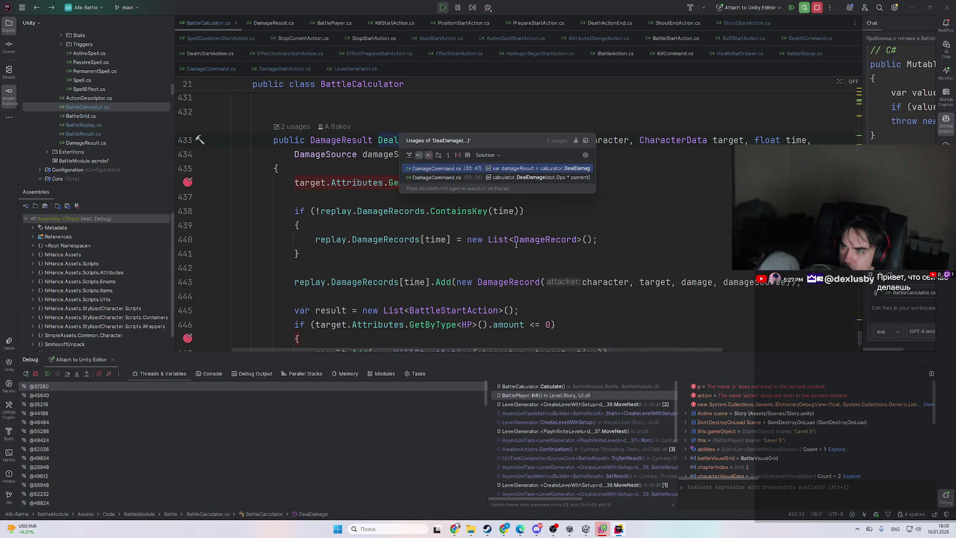
key(Down)
key(Return)
- Prefix the line 69 DealDamage call with 'var damageResult ='
scroll(462, 338, up, 1)
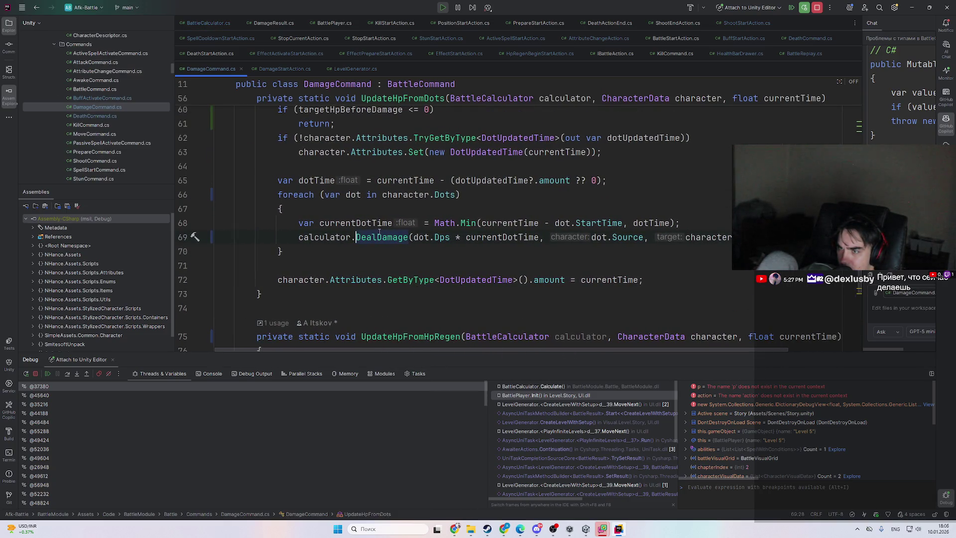
mouse_move(379, 233)
key(Home)
text(var da)
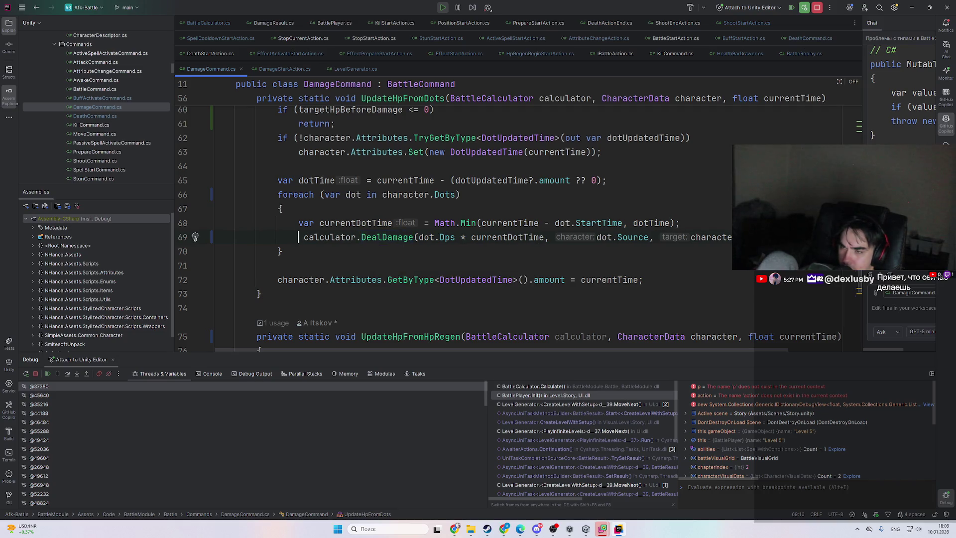
text(mageRe)
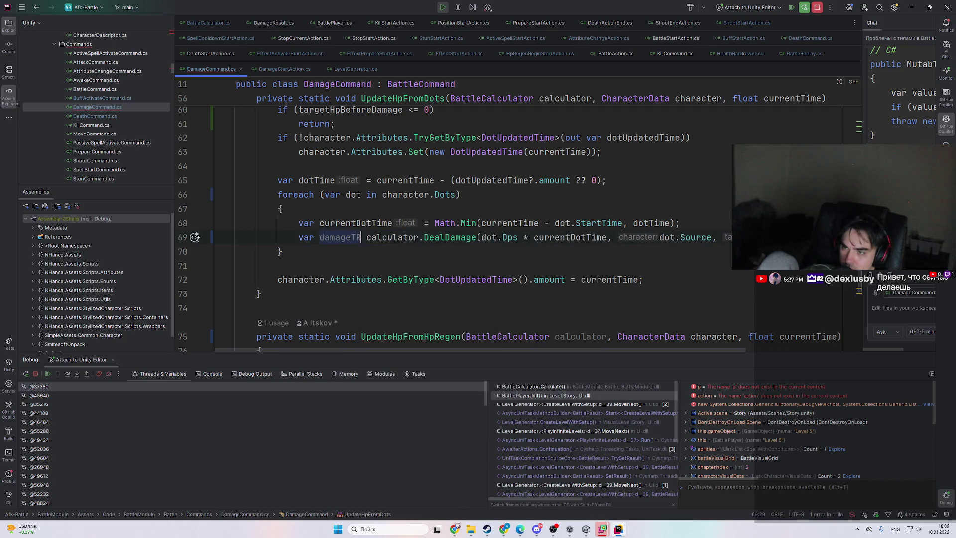
text(sult =)
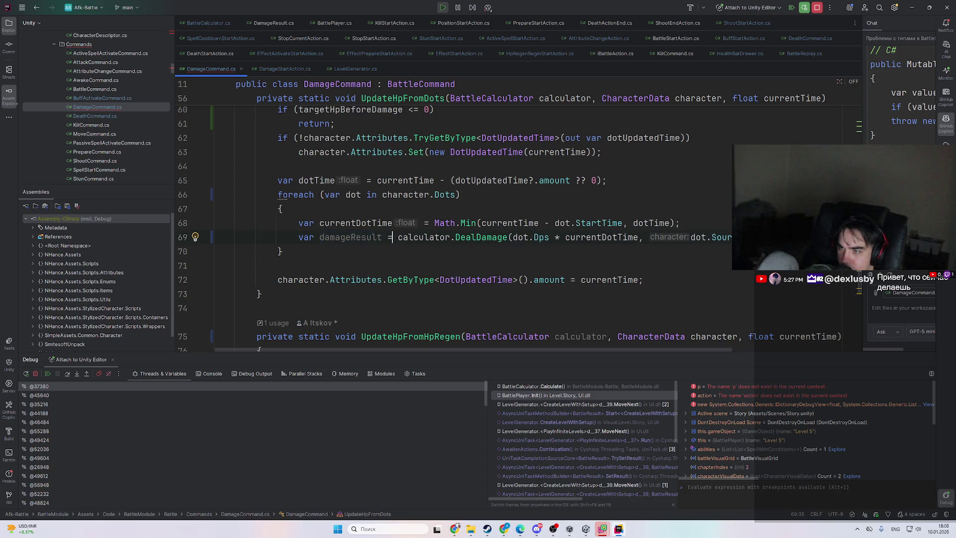
double_click(356, 236)
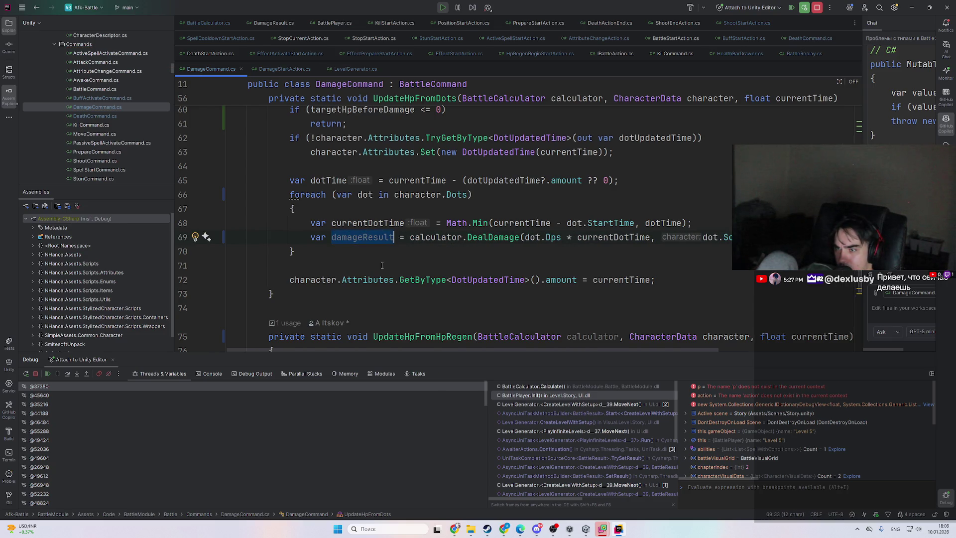
- Store the UpdateHpFromDots call on line 19 as 'var actions ='
scroll(454, 256, down, 2)
scroll(450, 252, up, 8)
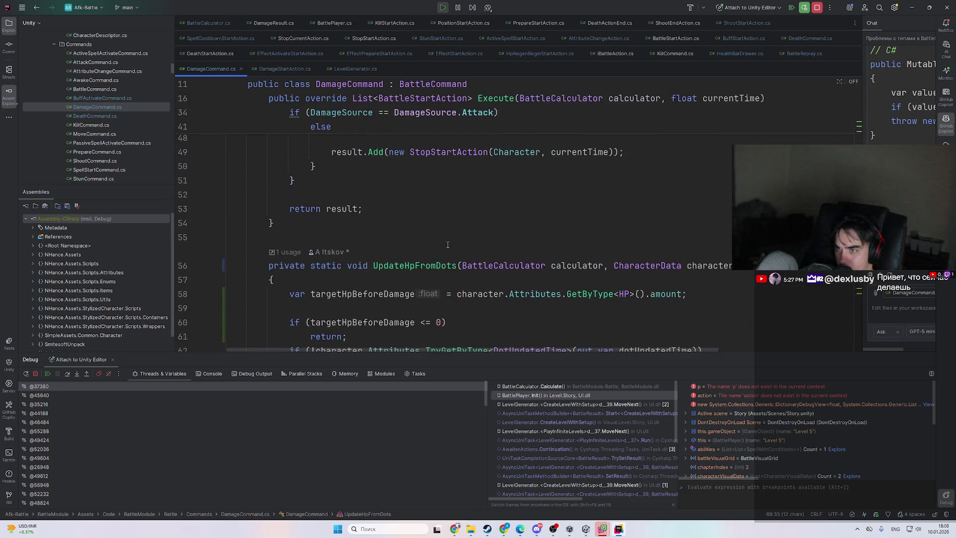
scroll(447, 244, down, 3)
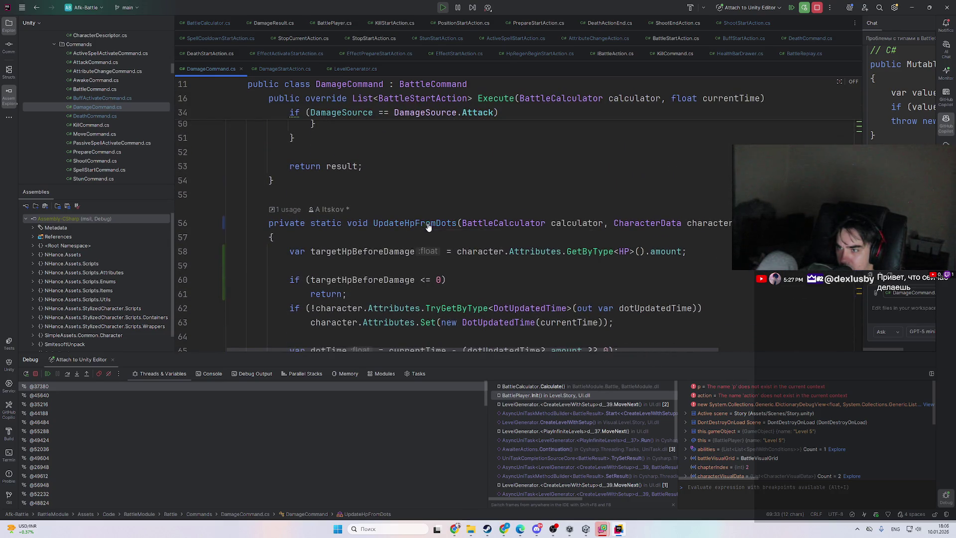
ctrl+click(428, 227)
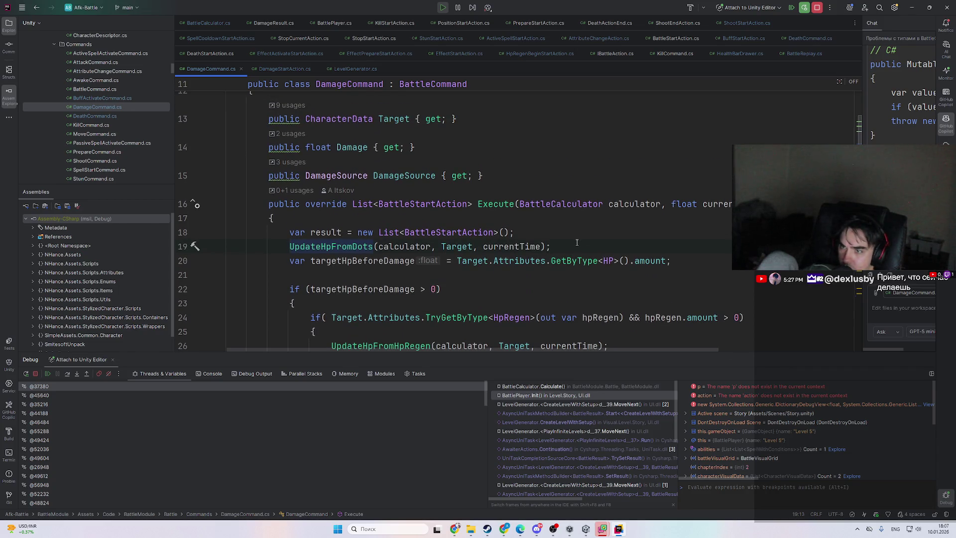
text(var re)
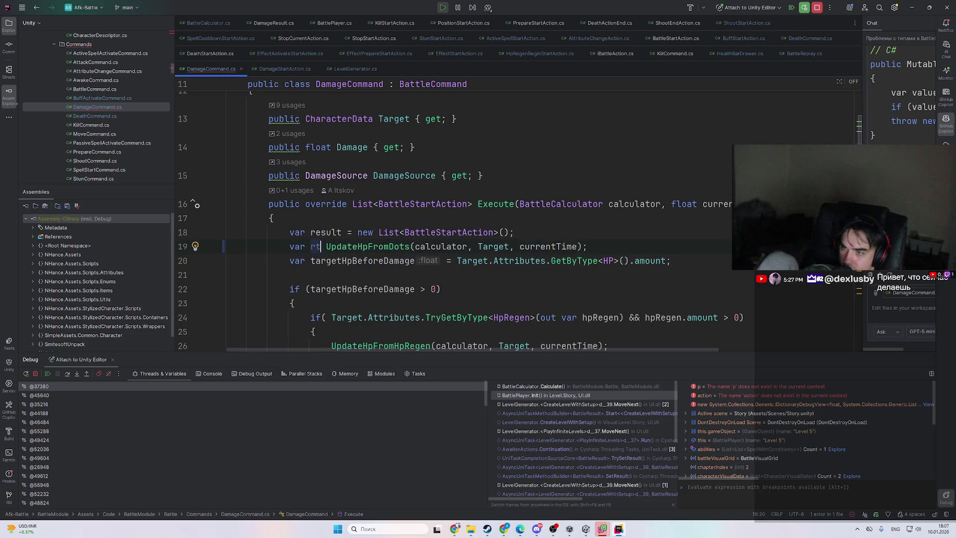
key(BackSpace)
key(BackSpace)
text(actions =)
- Return to damageResult on line 69 and open the DealDamage declaration to check its return type
key(ctrl+alt+Left)
key(ctrl+alt+Left)
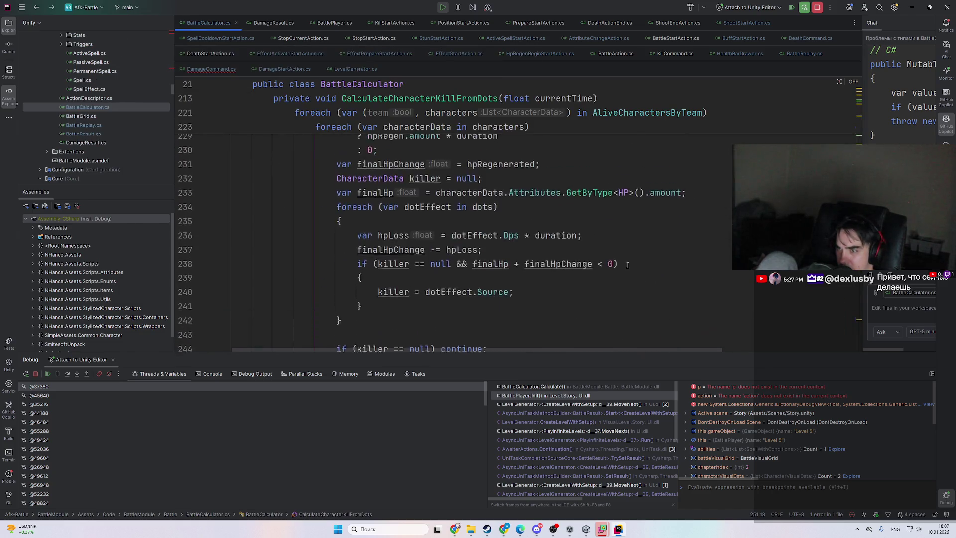
key(ctrl+alt+Right)
key(ctrl+alt+Right)
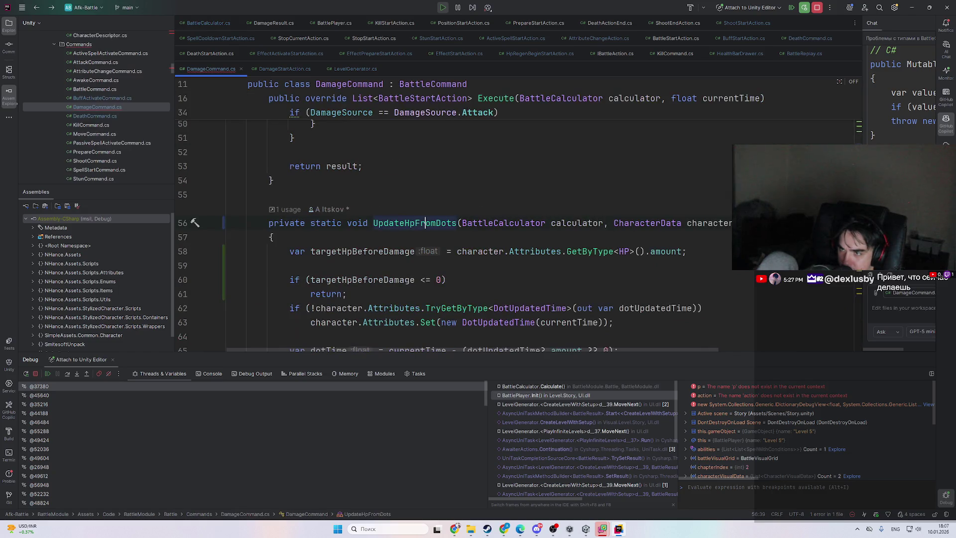
scroll(573, 250, down, 4)
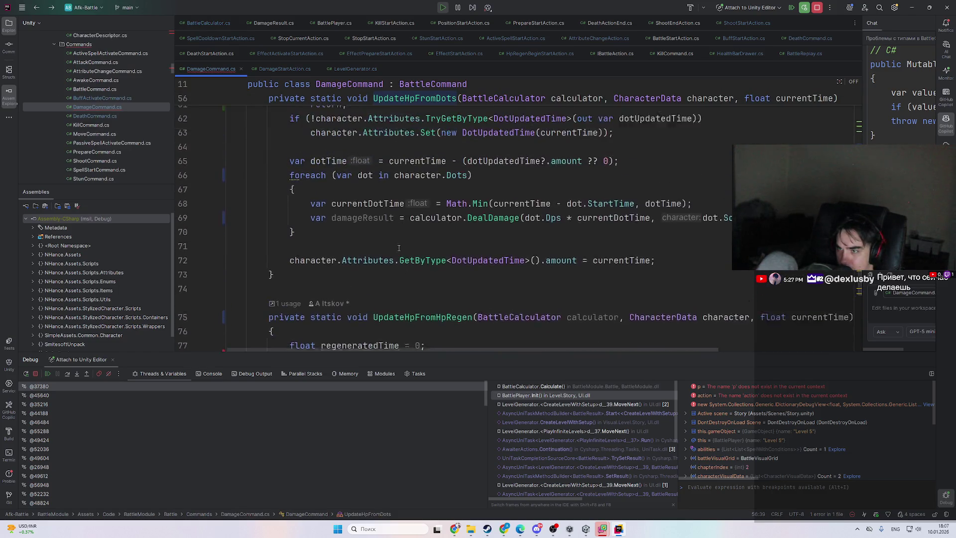
click(378, 237)
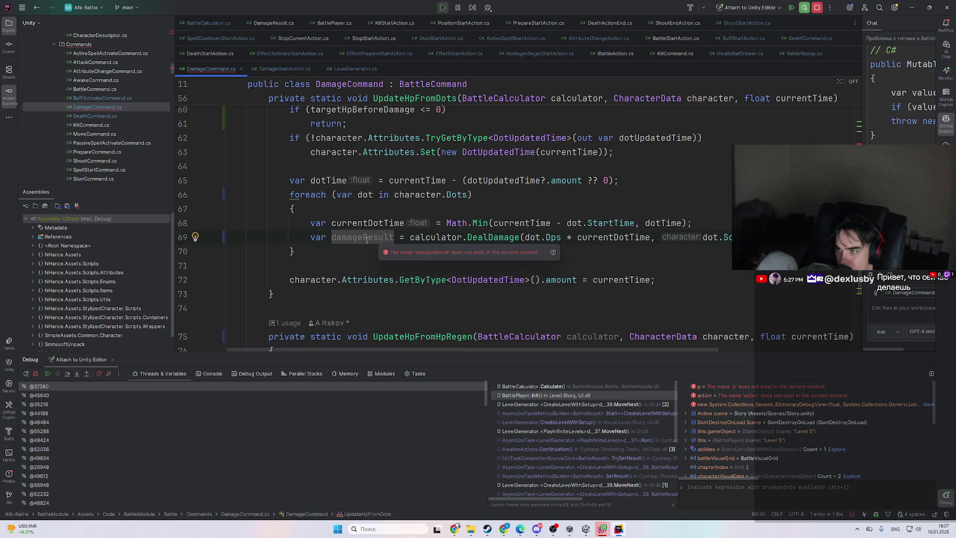
double_click(366, 238)
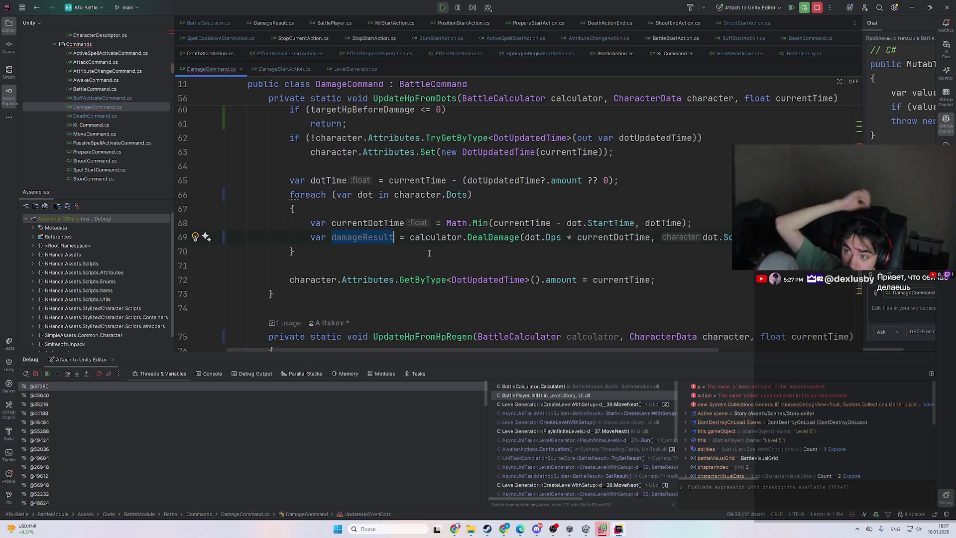
ctrl+click(493, 238)
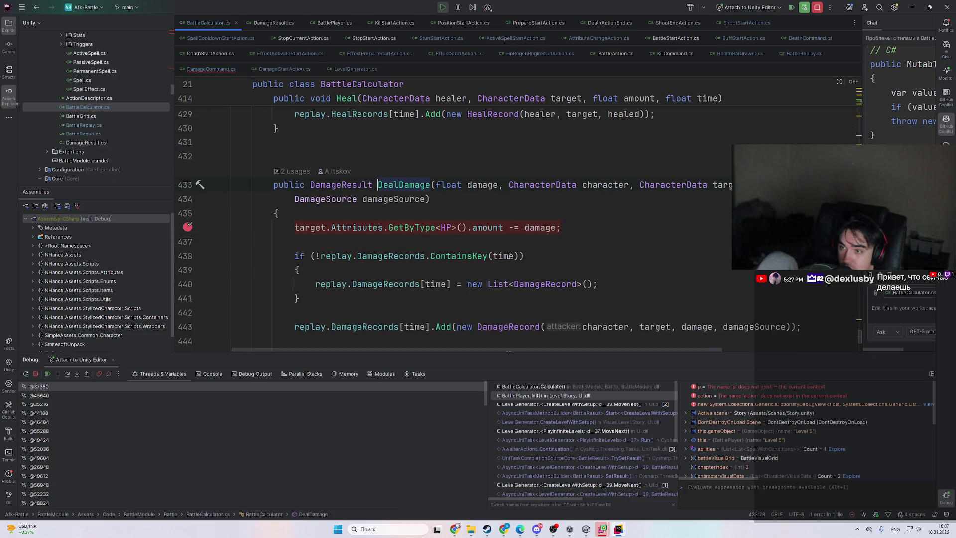
scroll(339, 158, down, 2)
scroll(339, 158, up, 1)
- Inspect the DamageResult class and open the StartActions usage in DamageCommand.Execute
ctrl+click(352, 142)
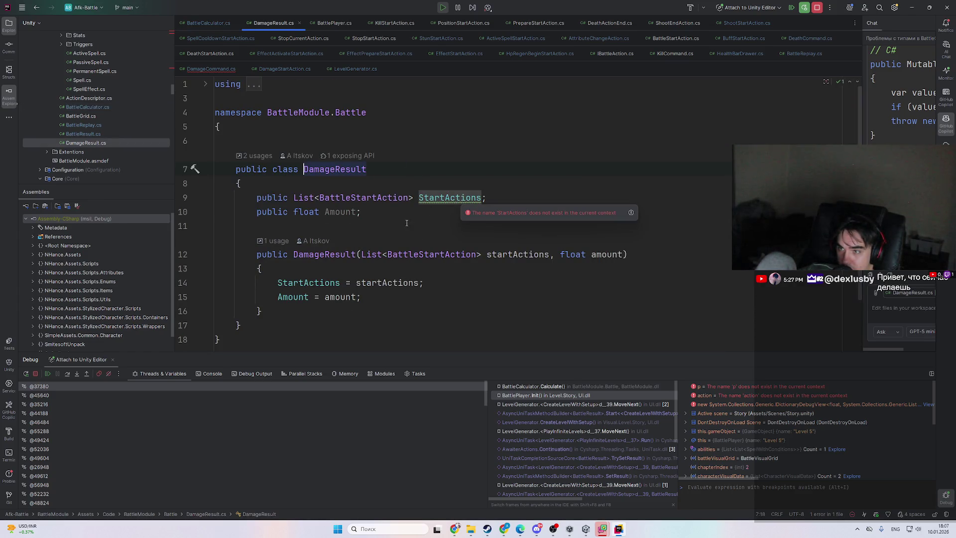
click(338, 216)
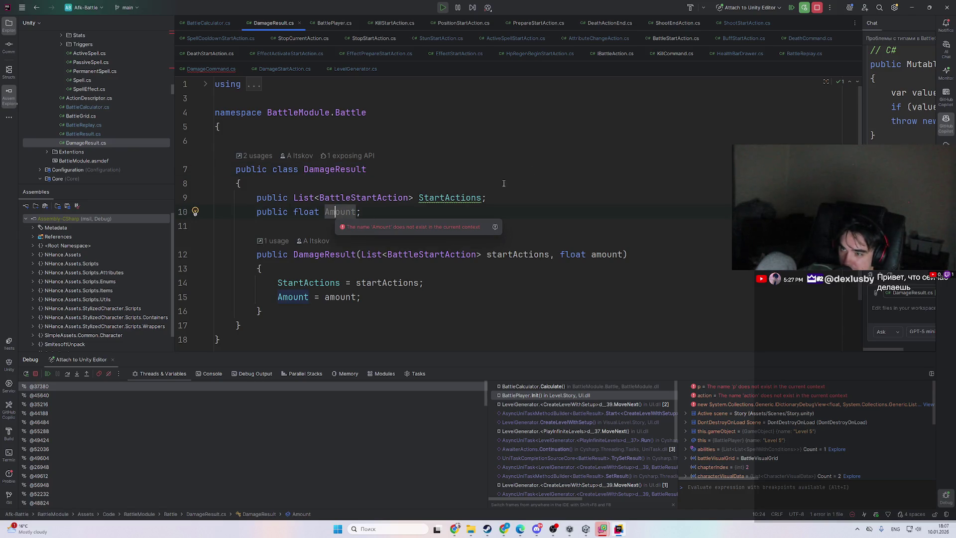
ctrl+click(451, 198)
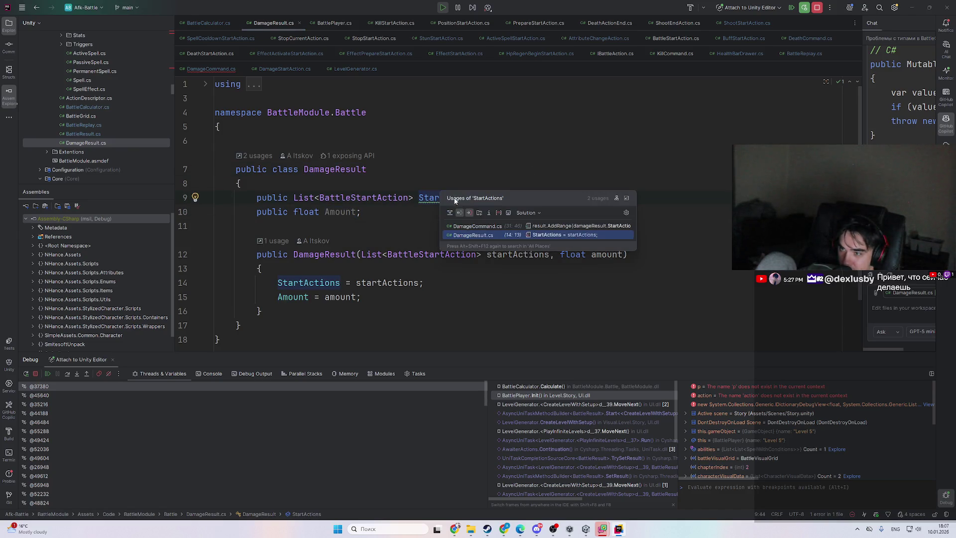
click(504, 232)
scroll(505, 232, up, 5)
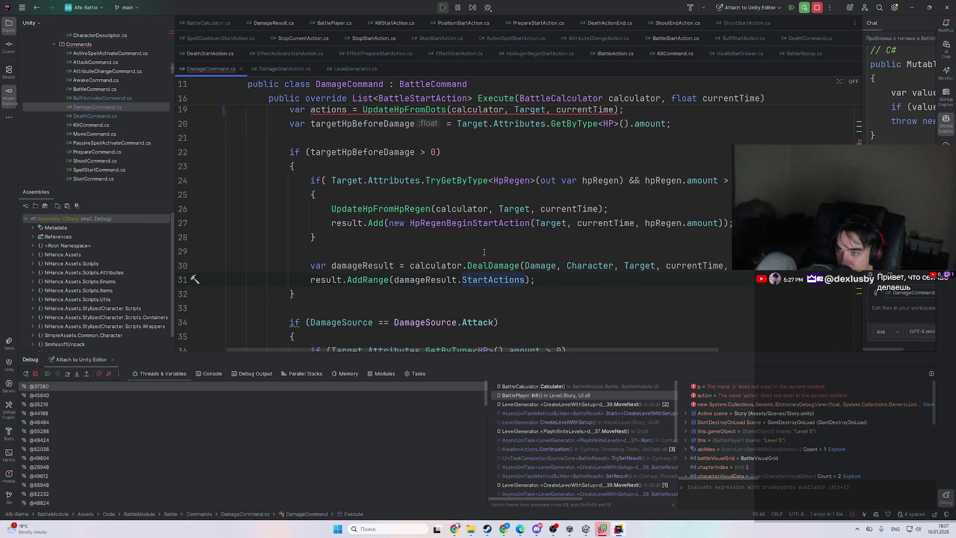
- Add result.AddRange(damageResult.StartActions) after the DealDamage call inside the dots loop
drag(587, 320, 818, 311)
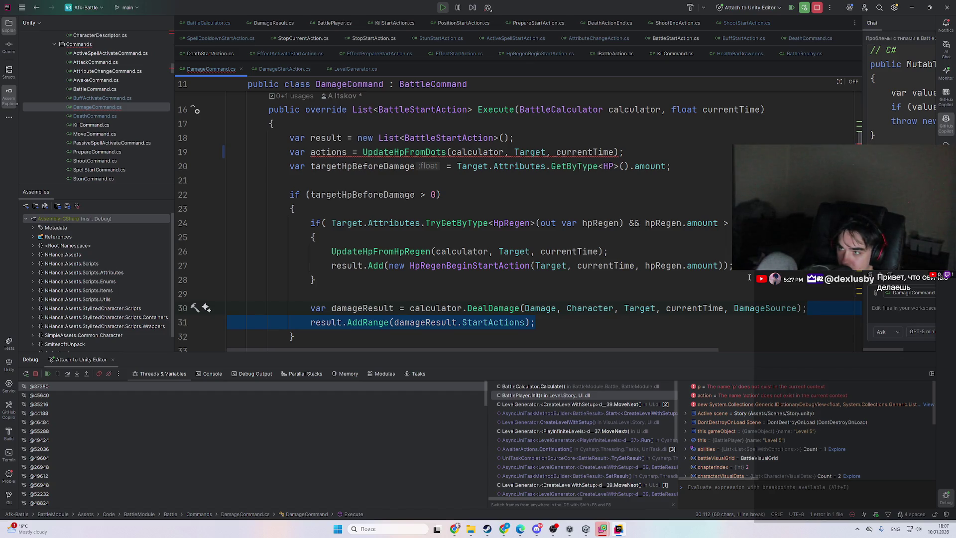
key(ctrl+minus)
key(ctrl+minus)
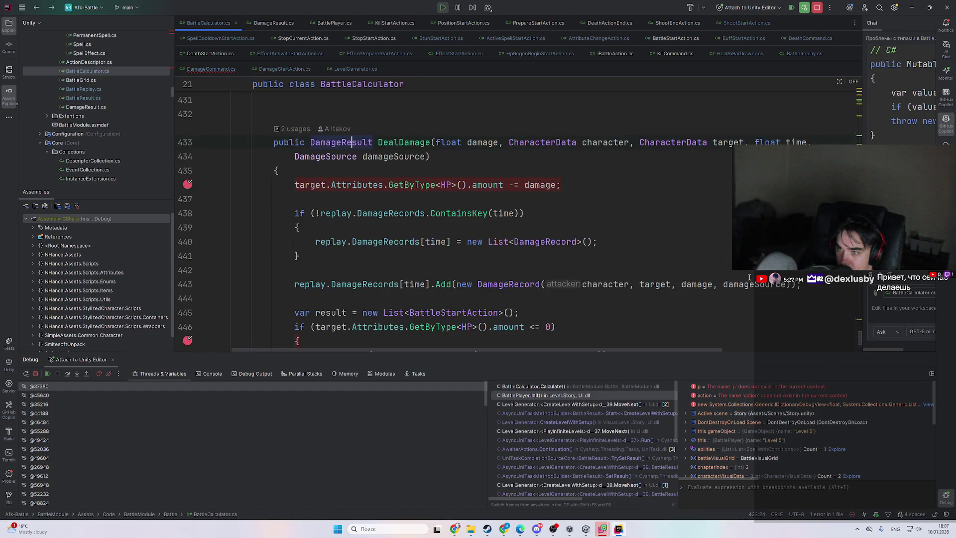
key(ctrl+minus)
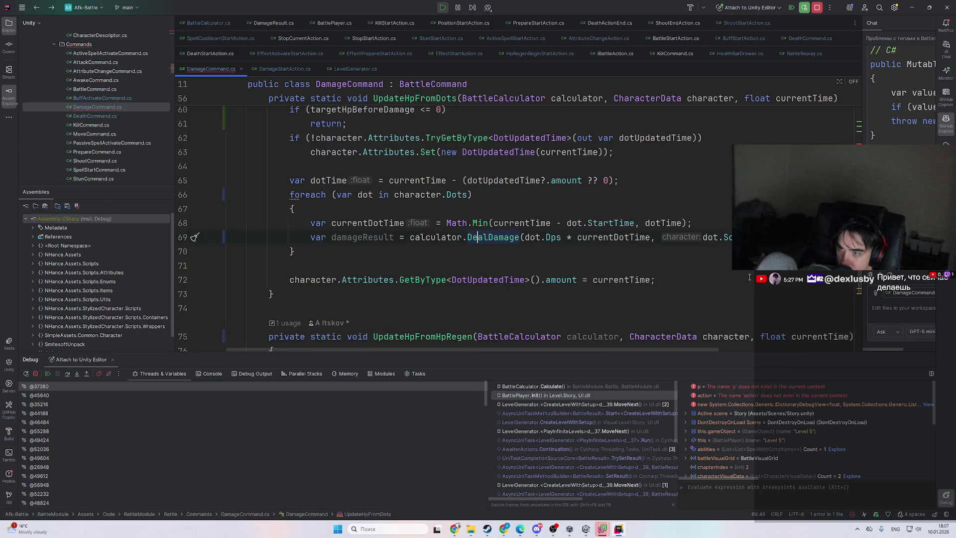
click(291, 252)
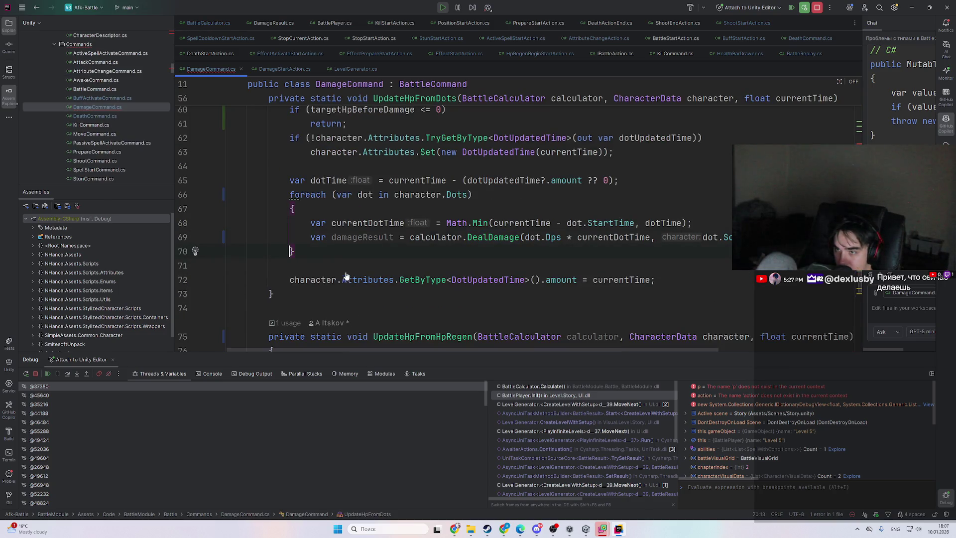
key(Return)
key(Return)
key(Tab)
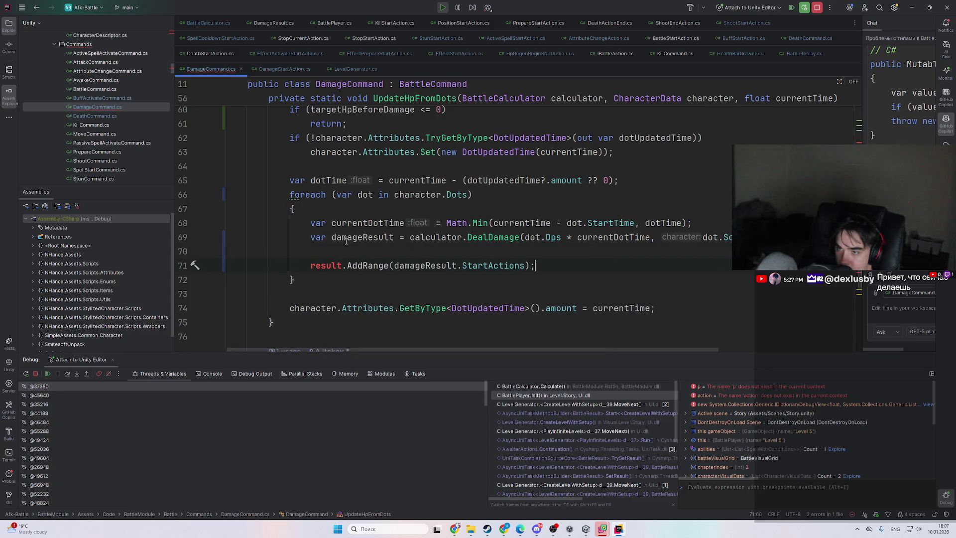
key(BackSpace)
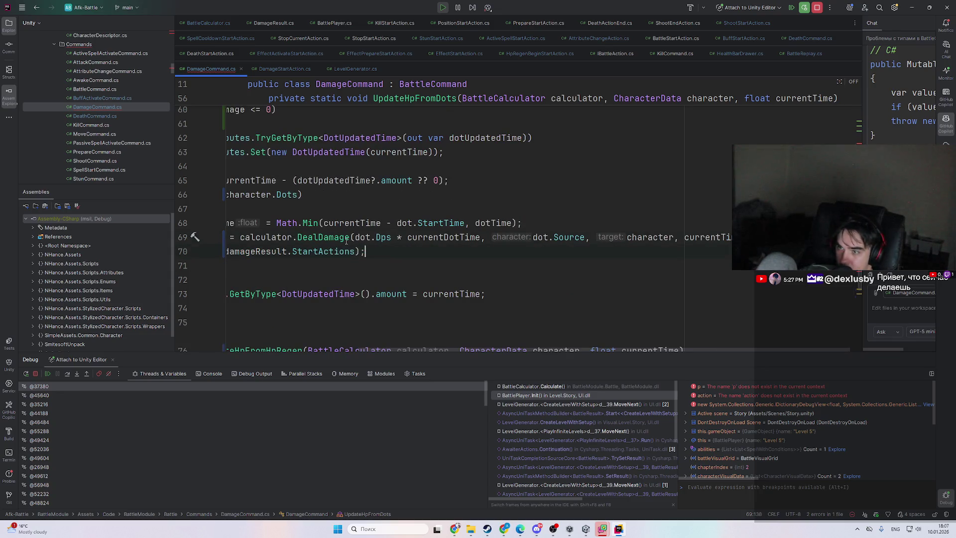
key(ctrl+w)
key(ctrl+w)
key(ctrl+w)
scroll(403, 269, up, 6)
scroll(403, 268, down, 3)
scroll(403, 268, down, 2)
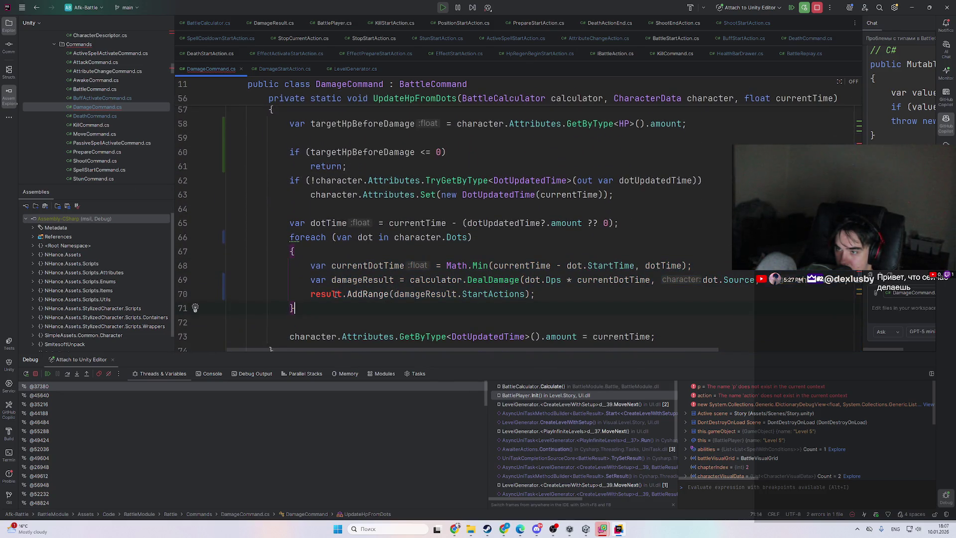
- Copy the result list declaration from Execute and paste it at the start of UpdateHpFromDots
drag(336, 294, 514, 294)
key(ctrl+shift+f)
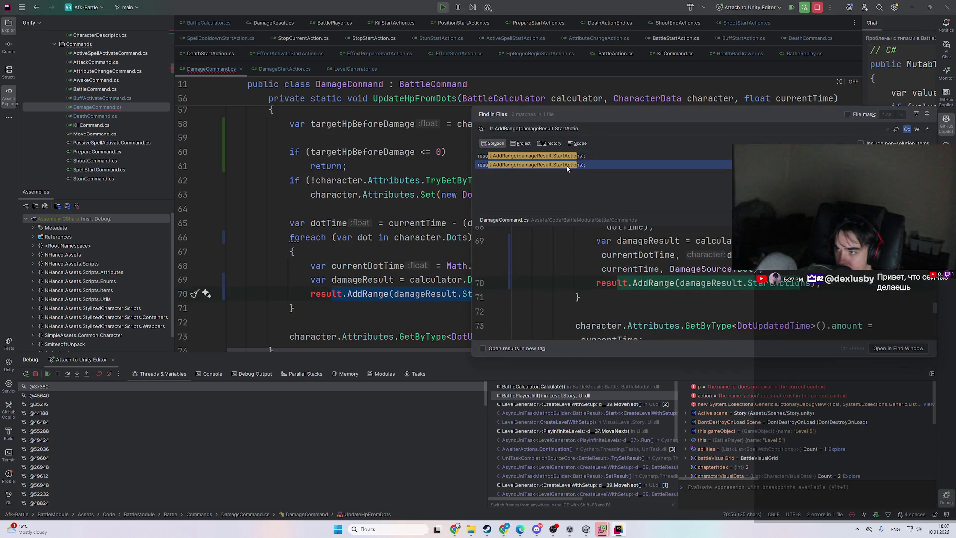
key(Up)
scroll(660, 296, up, 3)
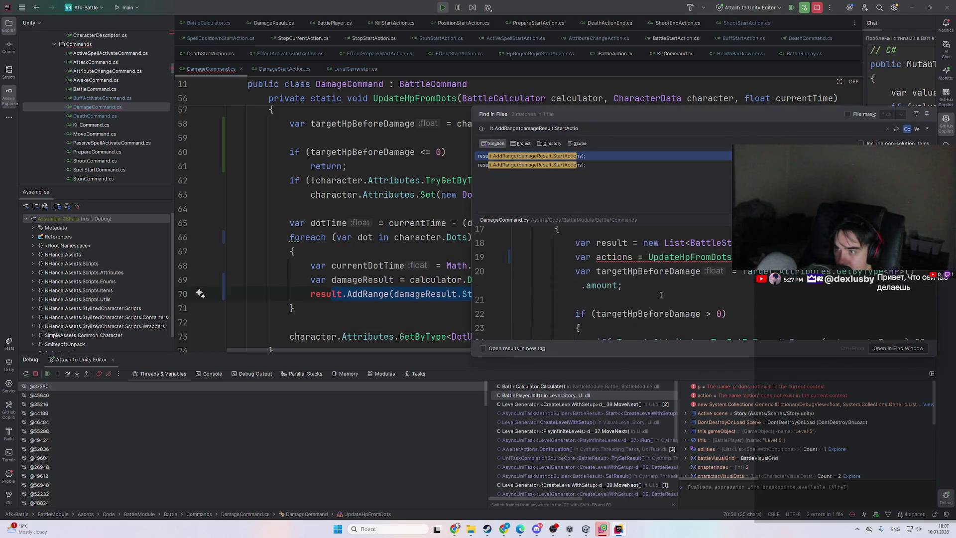
drag(800, 285, 806, 273)
key(ctrl+c)
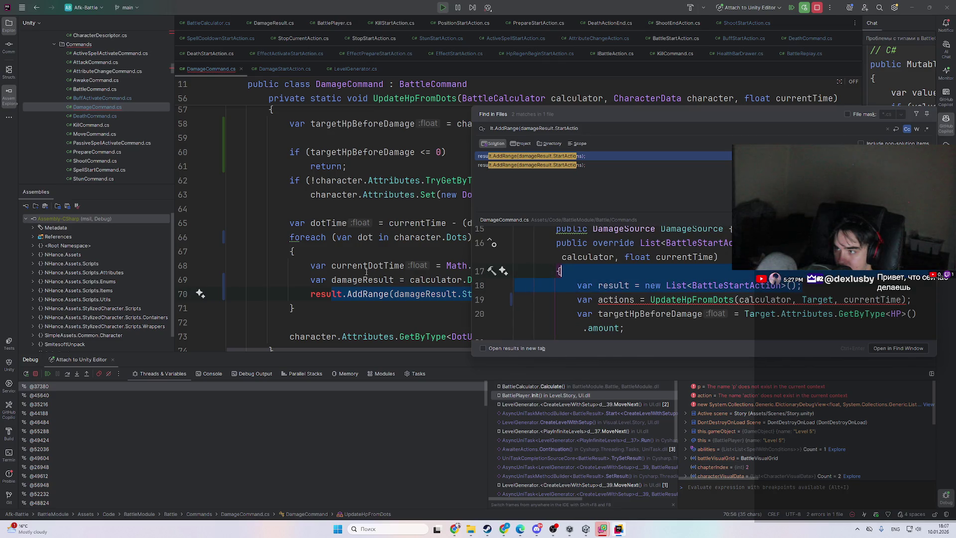
click(366, 269)
scroll(315, 287, up, 2)
click(313, 201)
key(ctrl+v)
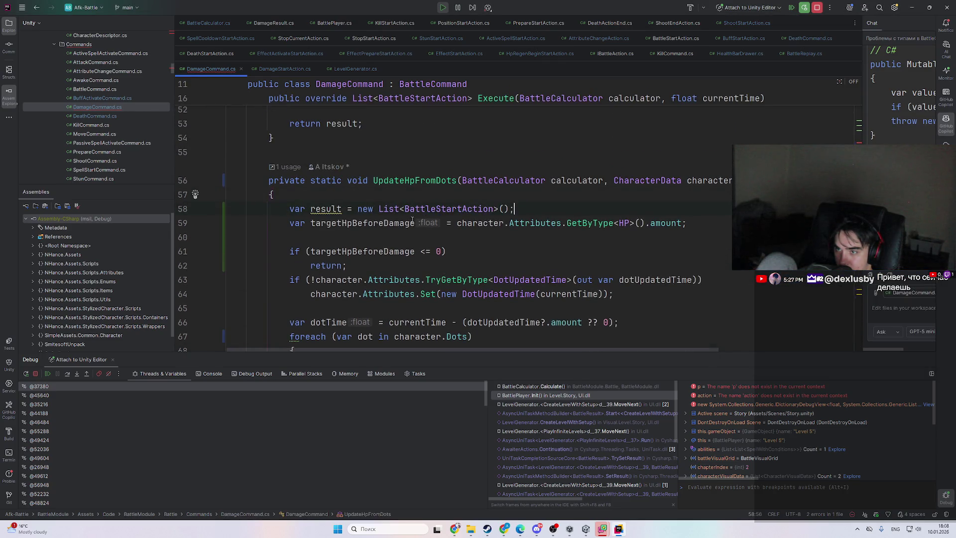
- Change UpdateHpFromDots' return type from void to List<BattleStartAction>
double_click(340, 209)
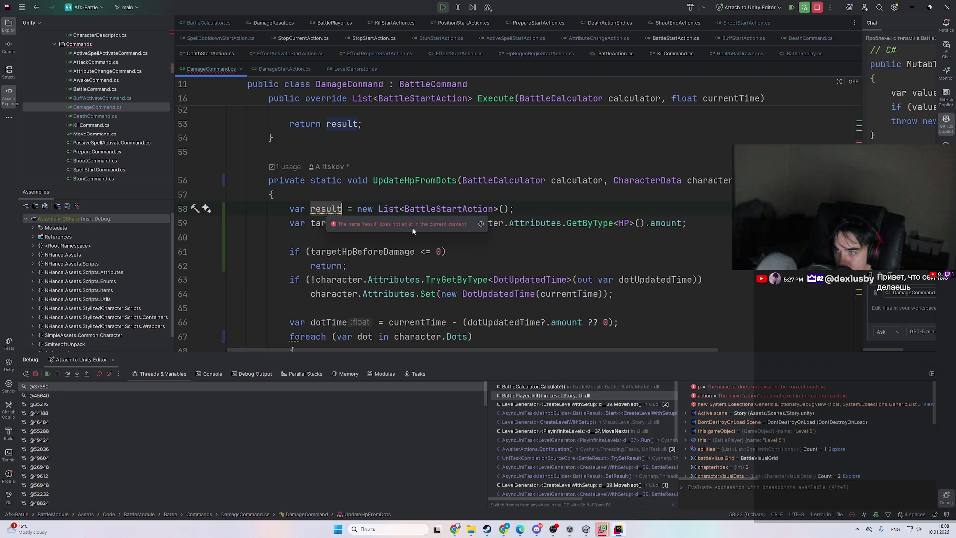
drag(377, 208, 514, 209)
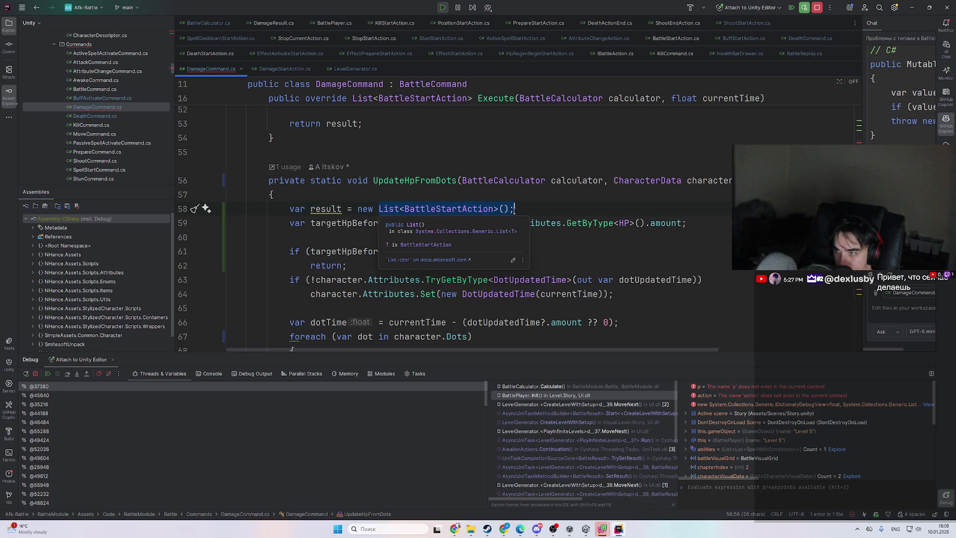
key(ctrl+c)
double_click(358, 180)
key(ctrl+v)
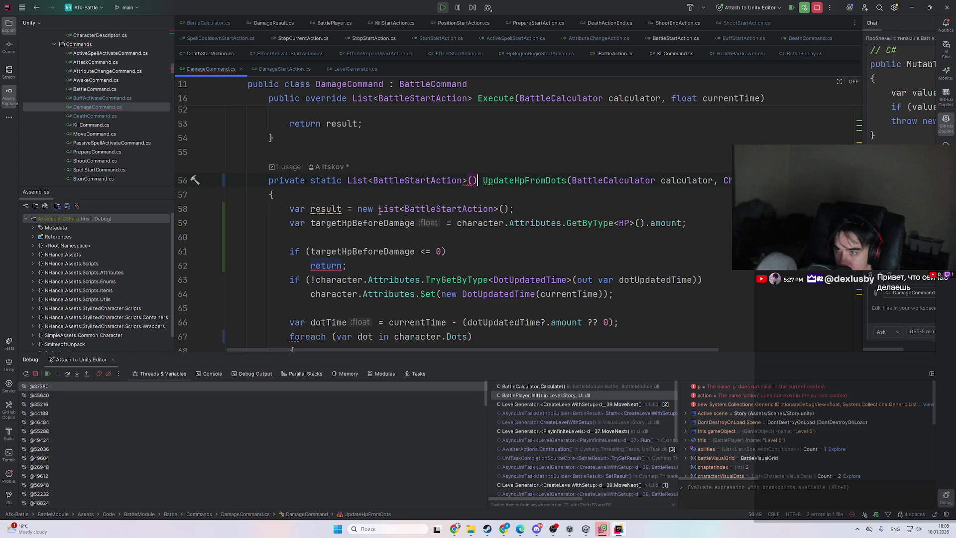
key(BackSpace)
key(BackSpace)
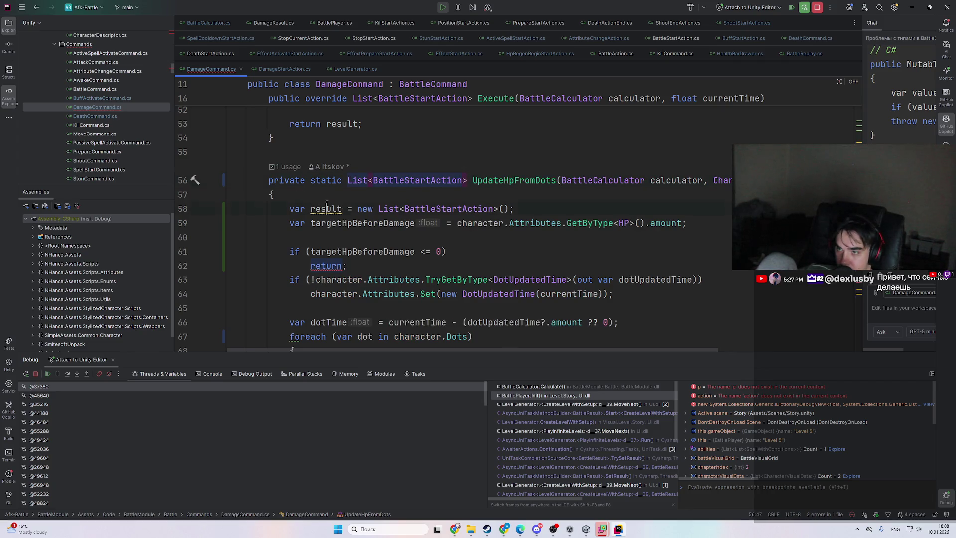
- Return result at the early return and add 'return result;' at the method's end
click(346, 265)
text(result)
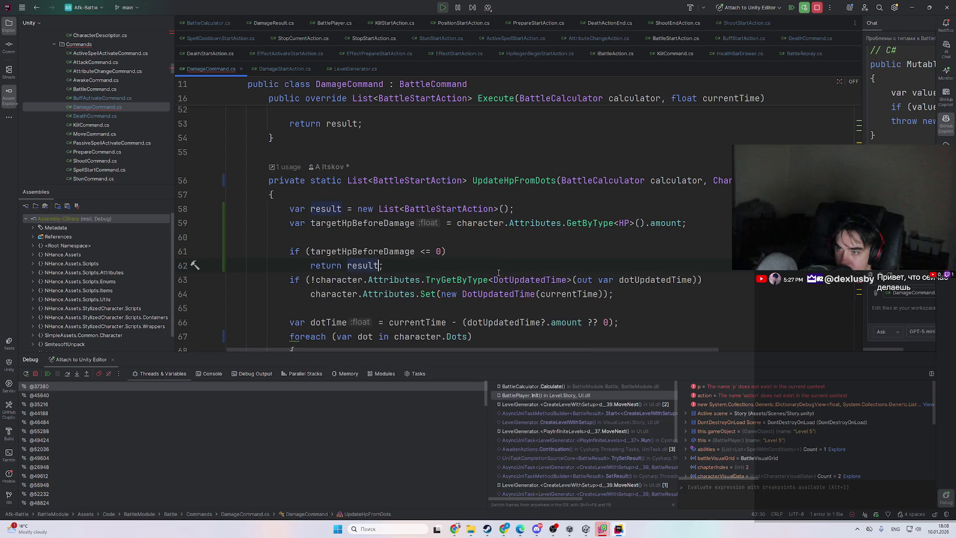
scroll(498, 272, down, 5)
scroll(457, 209, up, 3)
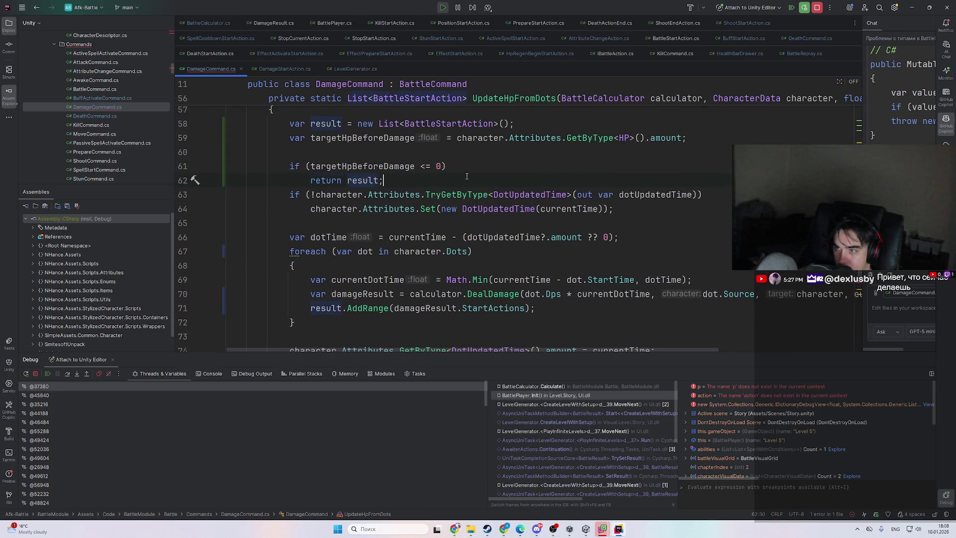
scroll(466, 176, down, 3)
click(657, 267)
key(Return)
text(return result;)
- In Execute, add a result AddRange line below the UpdateHpFromDots call
scroll(517, 262, up, 1)
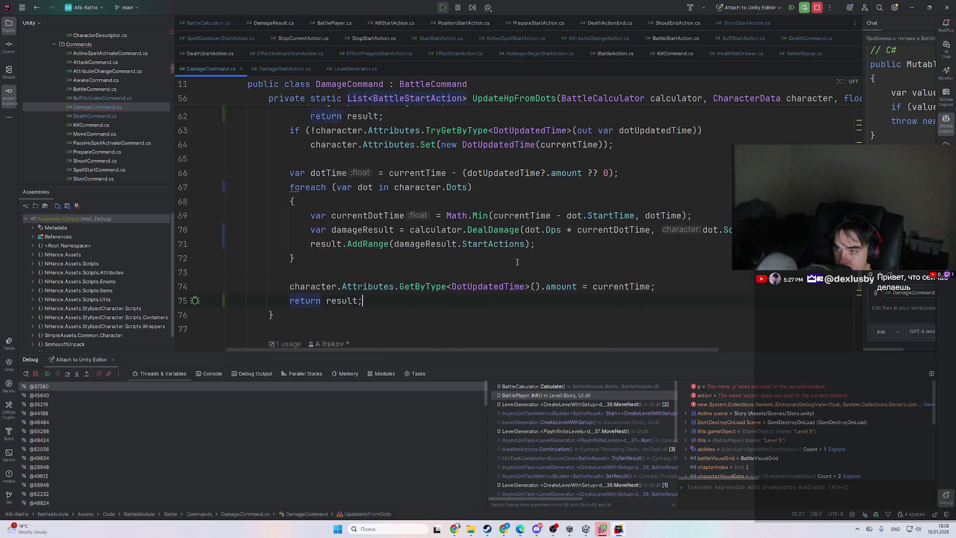
scroll(456, 267, up, 3)
scroll(370, 185, up, 12)
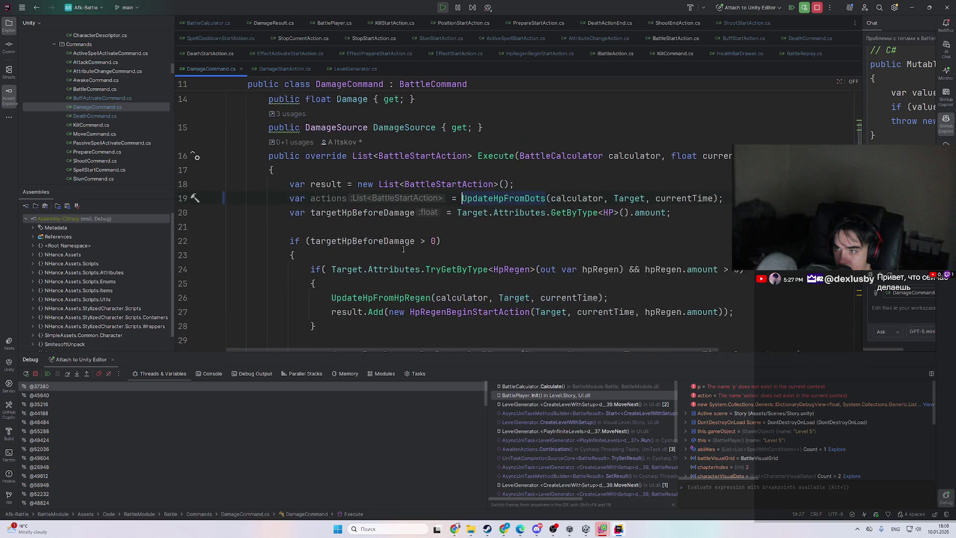
click(329, 237)
double_click(329, 237)
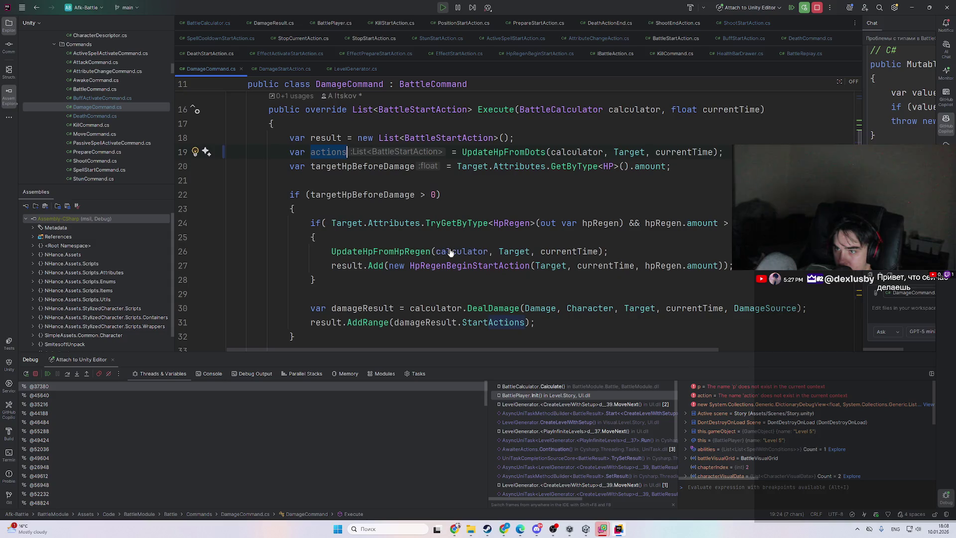
scroll(420, 254, down, 3)
scroll(351, 245, down, 1)
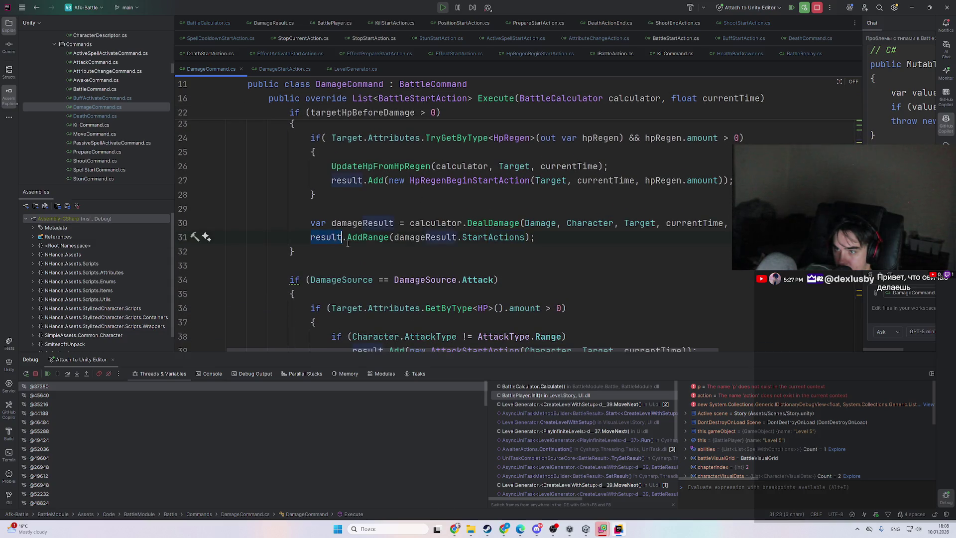
scroll(348, 243, up, 3)
scroll(723, 194, down, 1)
scroll(723, 194, up, 1)
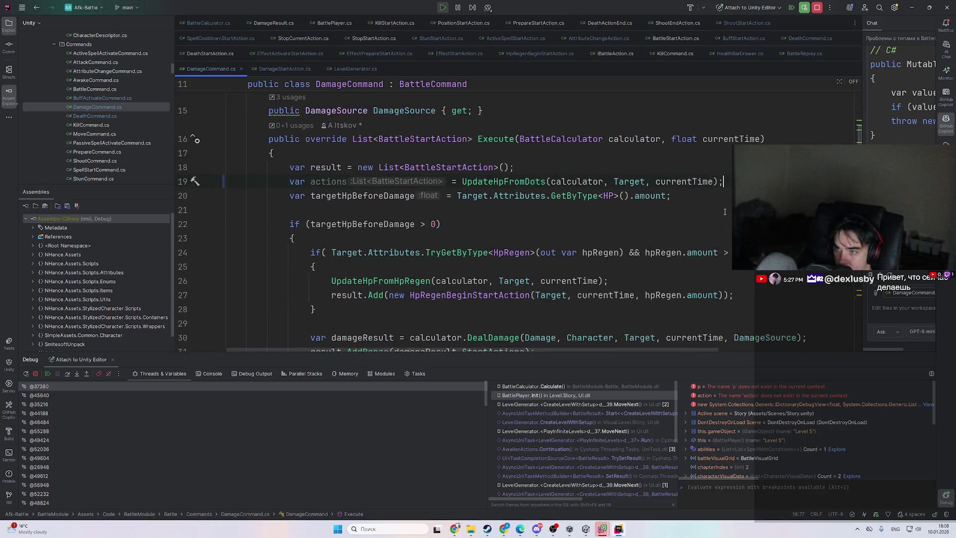
click(723, 194)
key(Return)
text(res)
key(Tab)
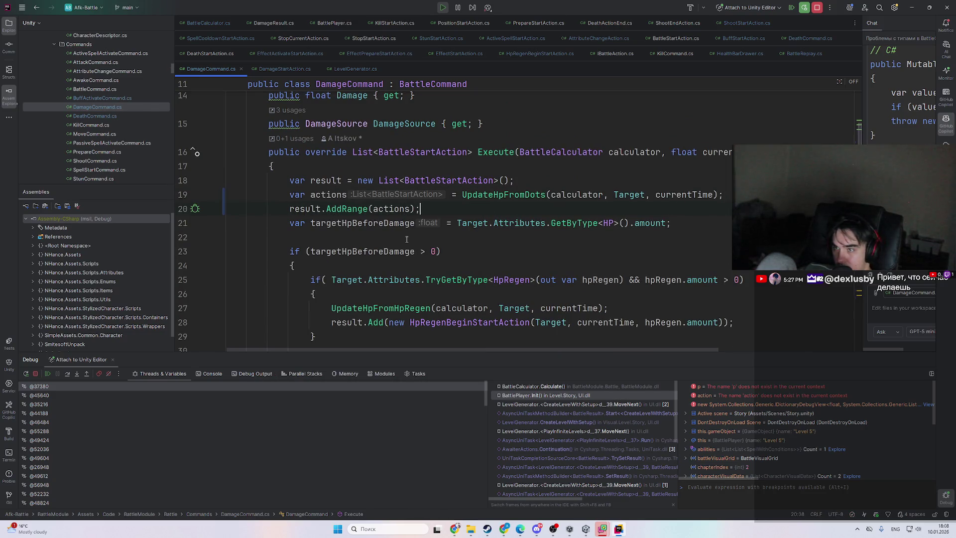
- Assign the UpdateHpFromDots call to result and delete the old empty list and AddRange lines
double_click(329, 180)
key(ctrl+c)
double_click(328, 194)
key(ctrl+v)
drag(515, 180, 563, 166)
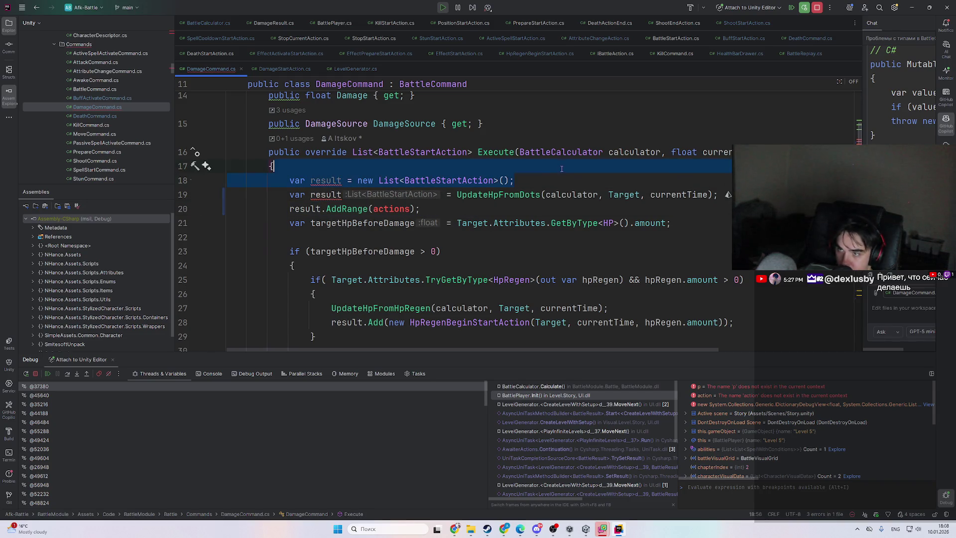
key(BackSpace)
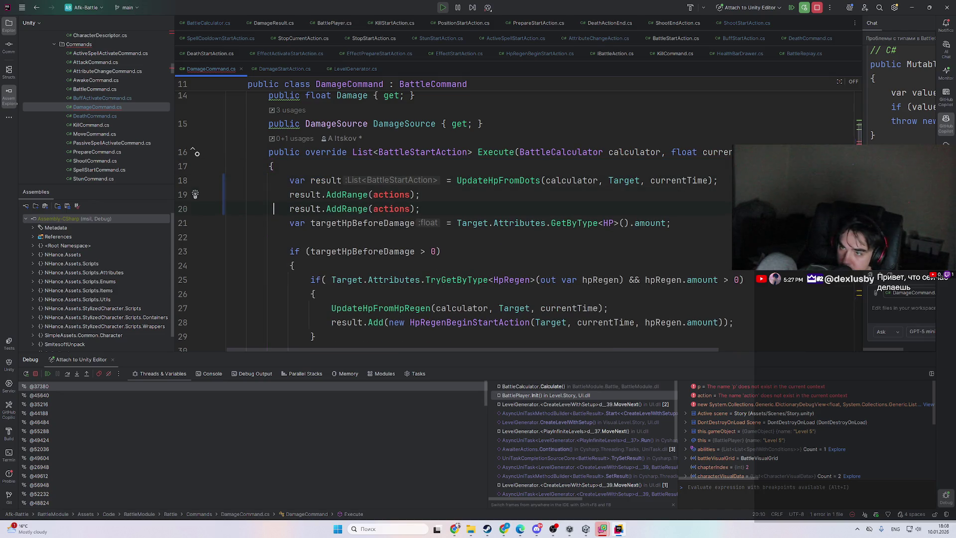
key(ctrl+y)
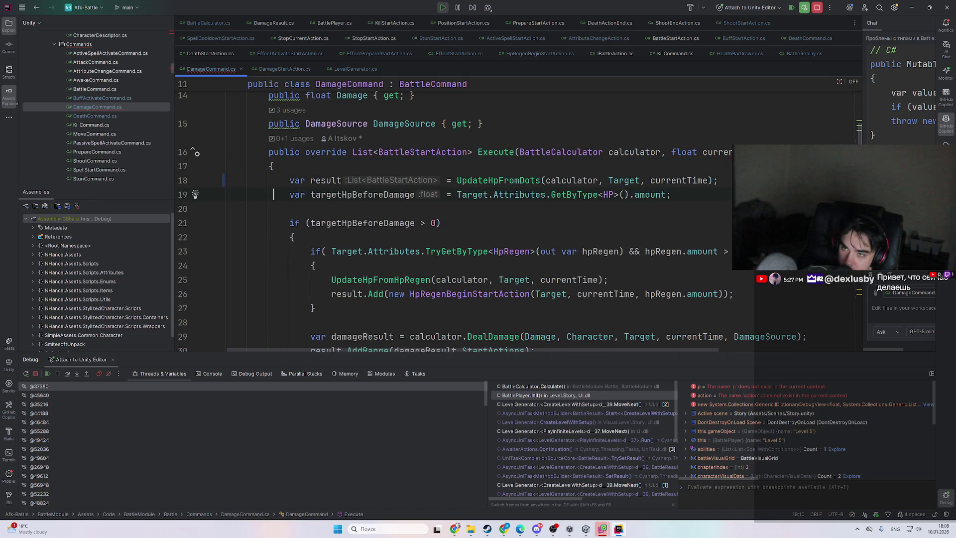
- Stop the debugging session
scroll(360, 178, down, 10)
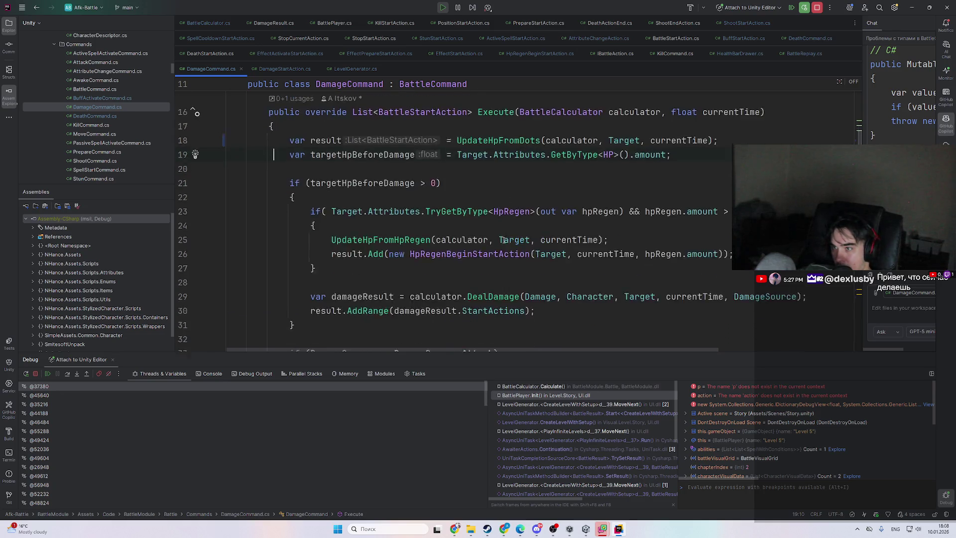
scroll(498, 244, up, 1)
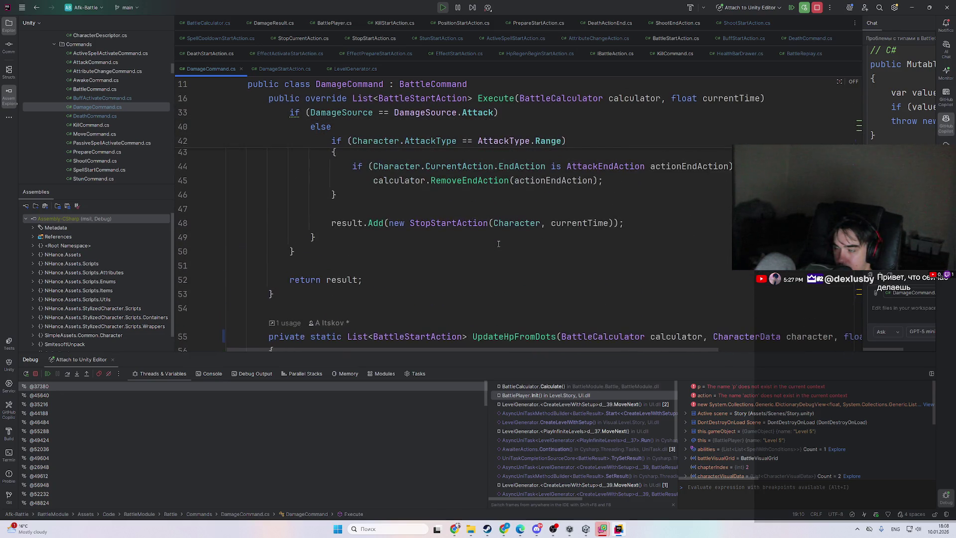
click(816, 8)
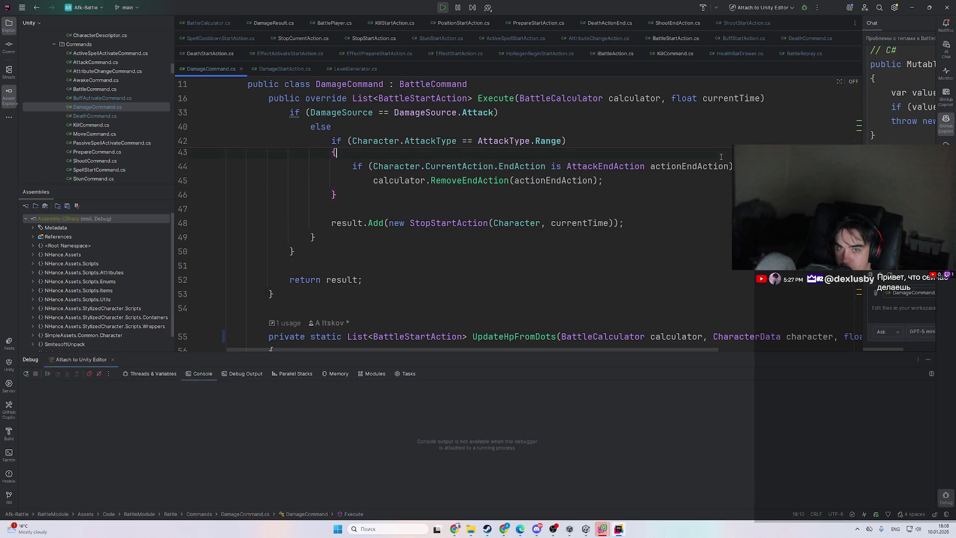
- Restart Play mode in Unity so the recompiled battle runs, widening the Game view slightly
key(alt+Tab)
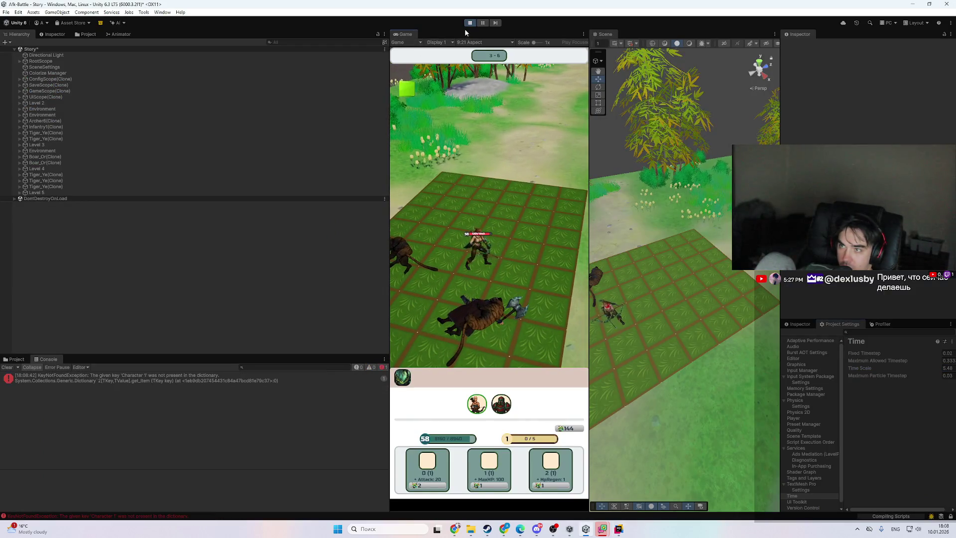
click(469, 23)
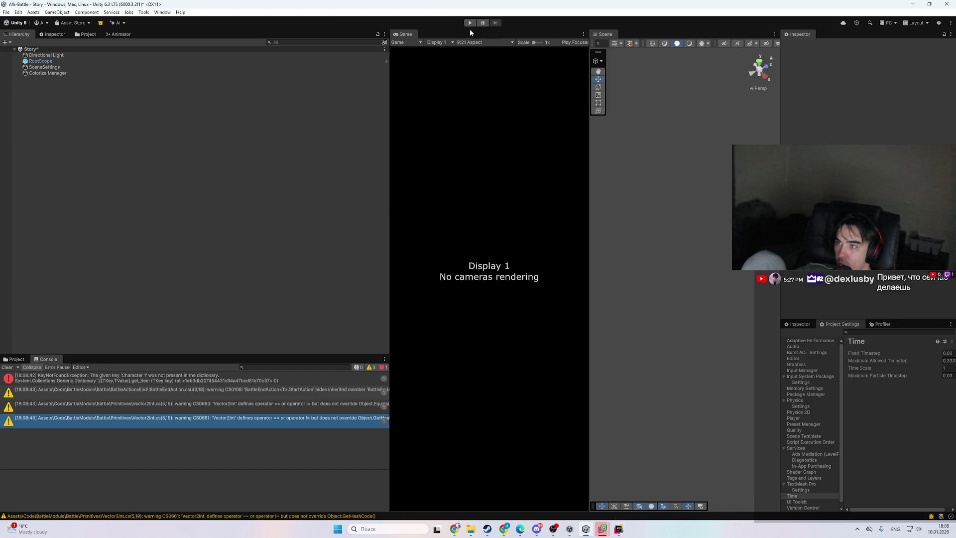
click(469, 24)
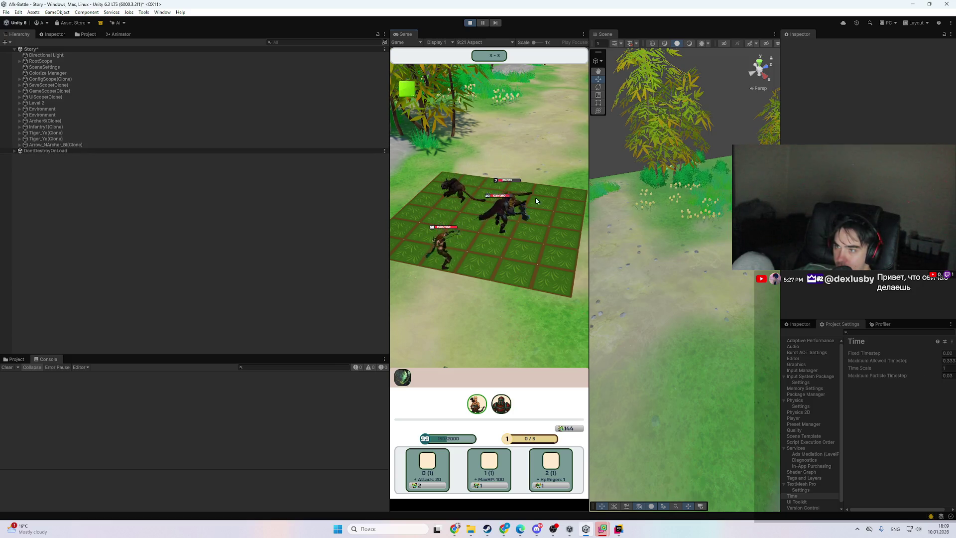
drag(589, 213, 592, 213)
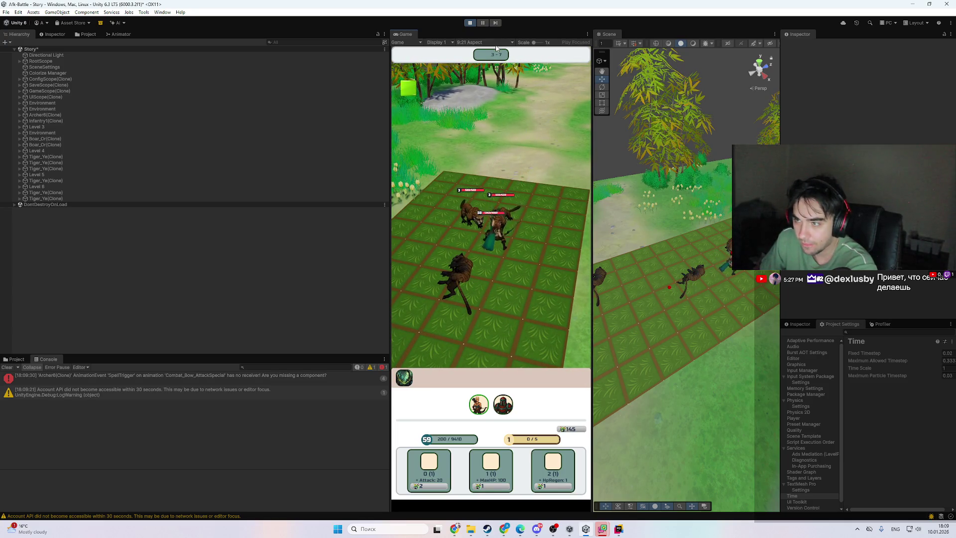
- Pause the game in Unity and open HealthBarDrawer.cs in Rider via Search Everywhere
click(486, 23)
click(619, 529)
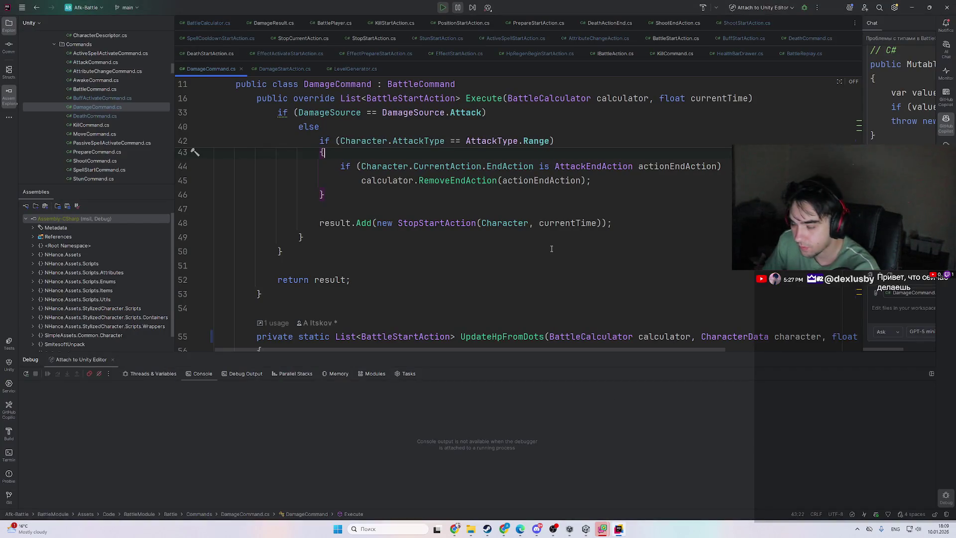
key(ctrl+t)
text(healthbardrawer)
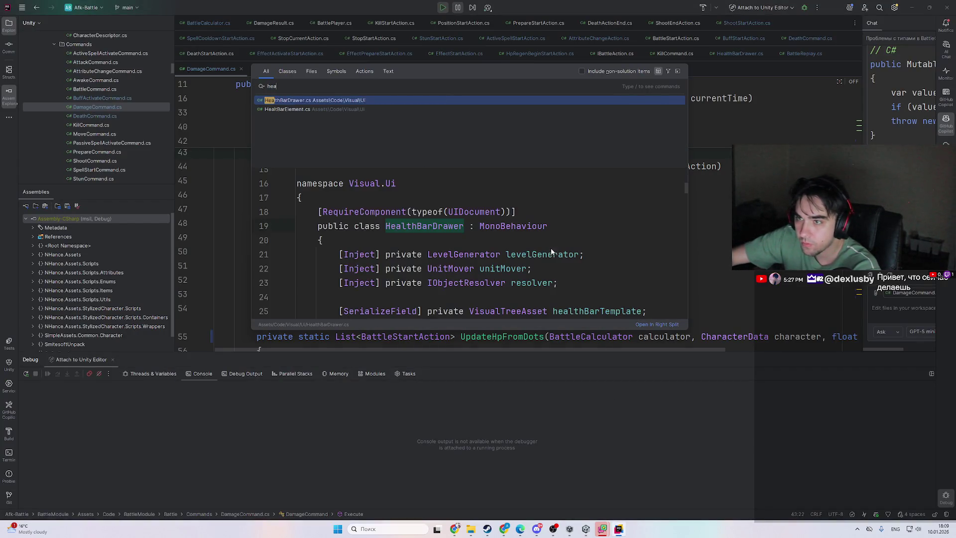
key(Return)
- Scroll HealthBarDrawer.cs to the AddHpBars method, then return to Unity to trigger breakpoints
scroll(551, 247, up, 9)
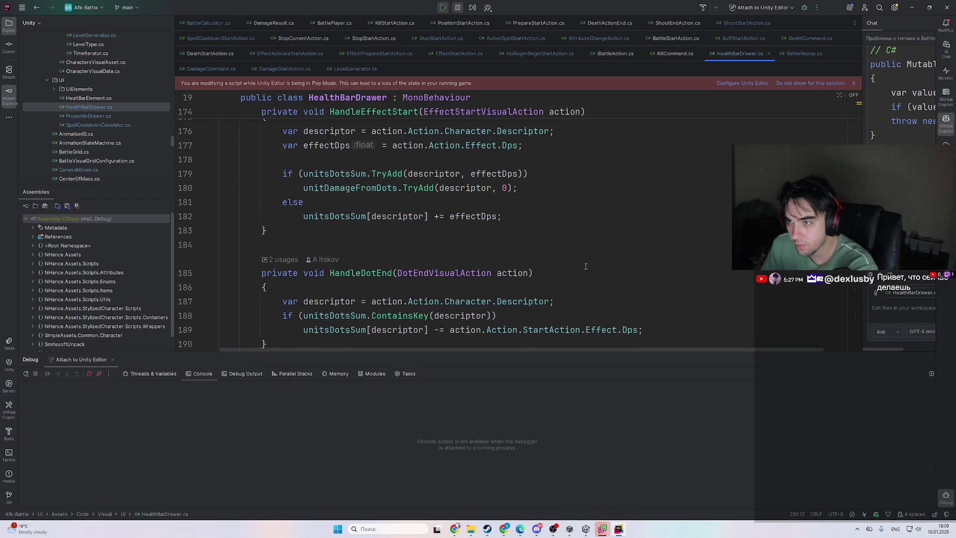
scroll(396, 225, down, 5)
scroll(396, 225, up, 15)
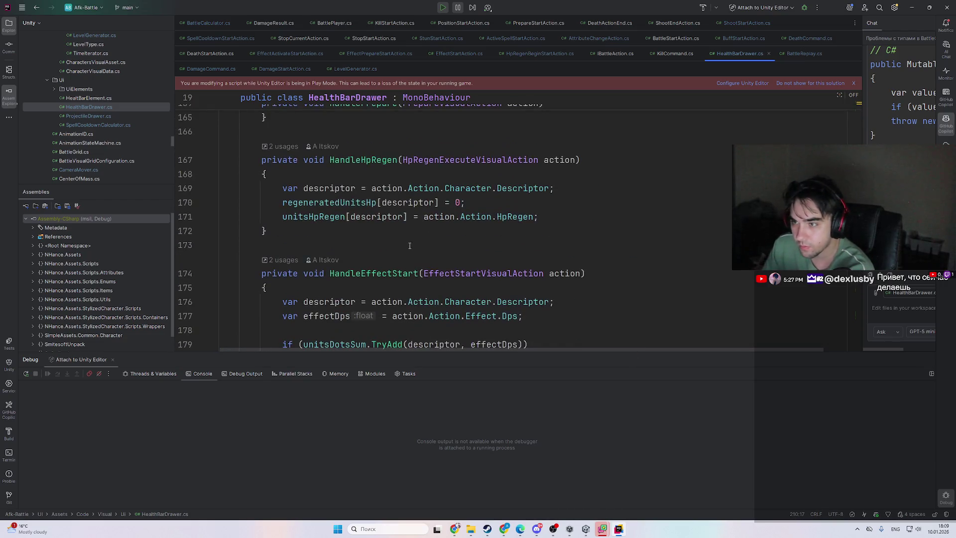
scroll(410, 246, up, 10)
scroll(443, 246, down, 2)
scroll(443, 245, up, 4)
scroll(443, 246, down, 5)
scroll(454, 218, up, 4)
scroll(452, 221, up, 5)
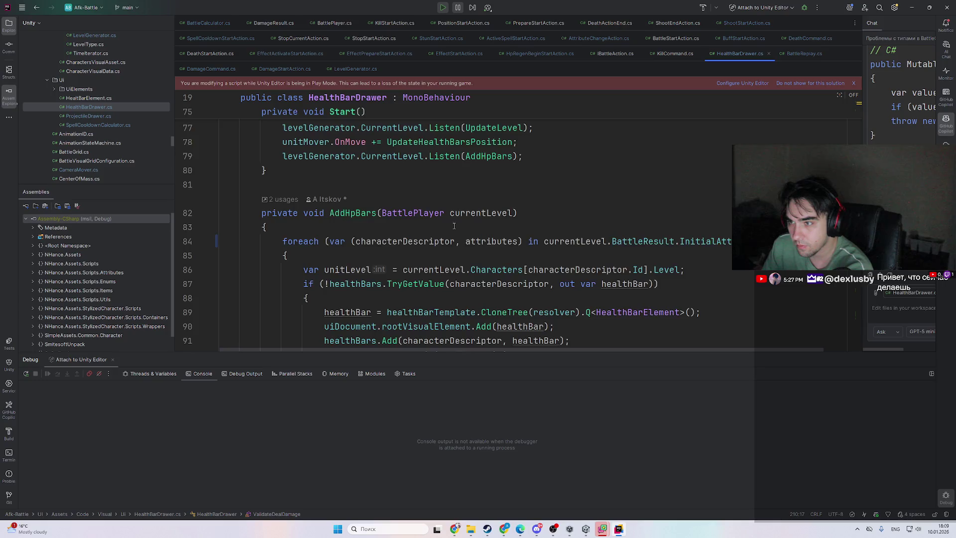
scroll(454, 226, down, 2)
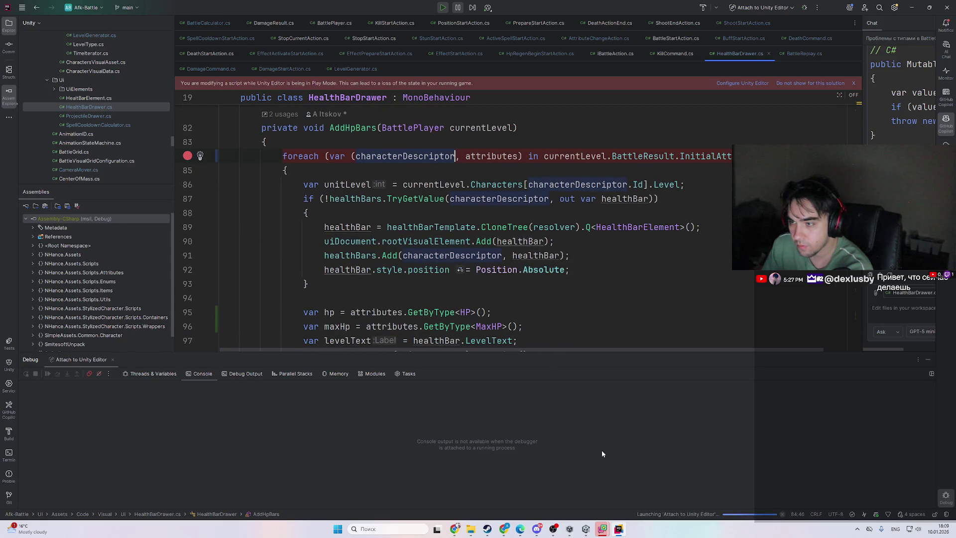
click(620, 530)
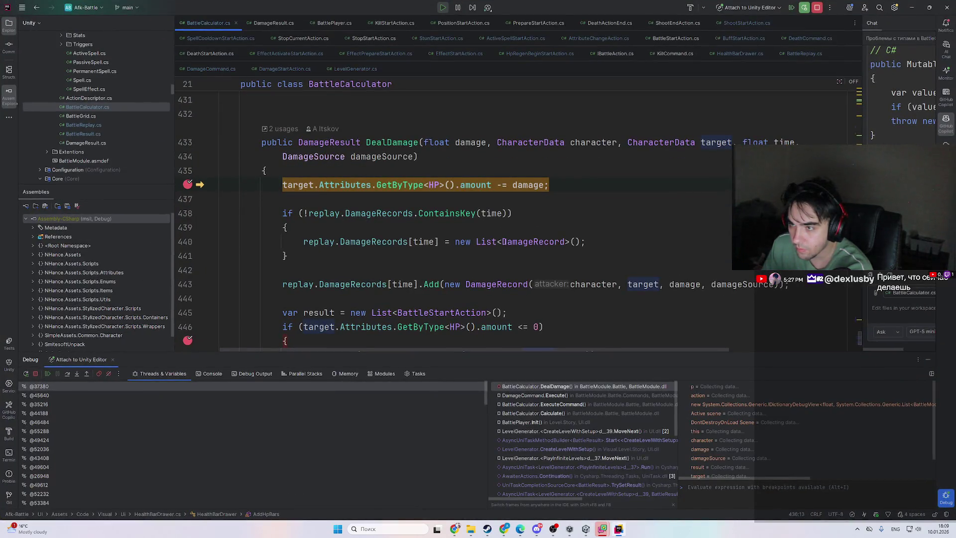
- Resume past DealDamage to the AddHpBars breakpoint and expand the Level 7 currentLevel data tip
key(F9)
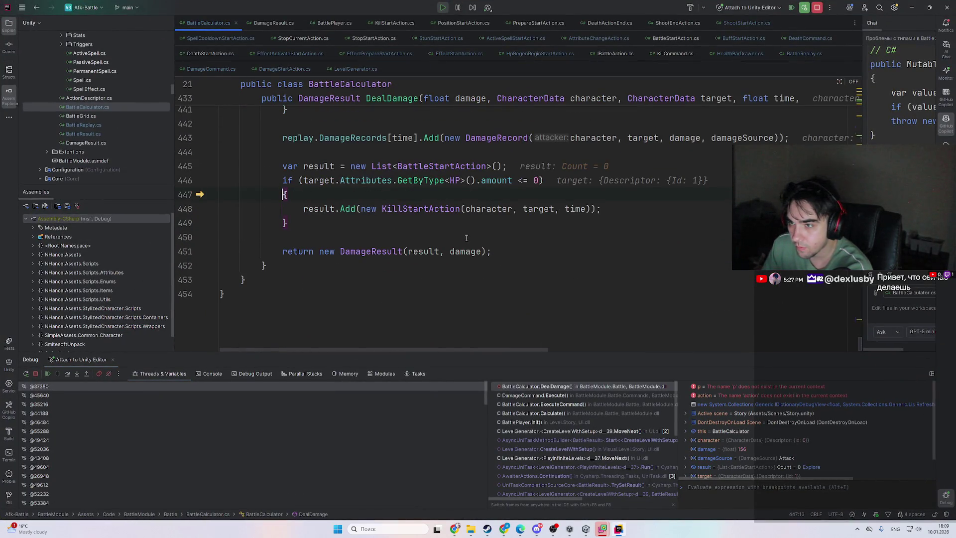
key(F9)
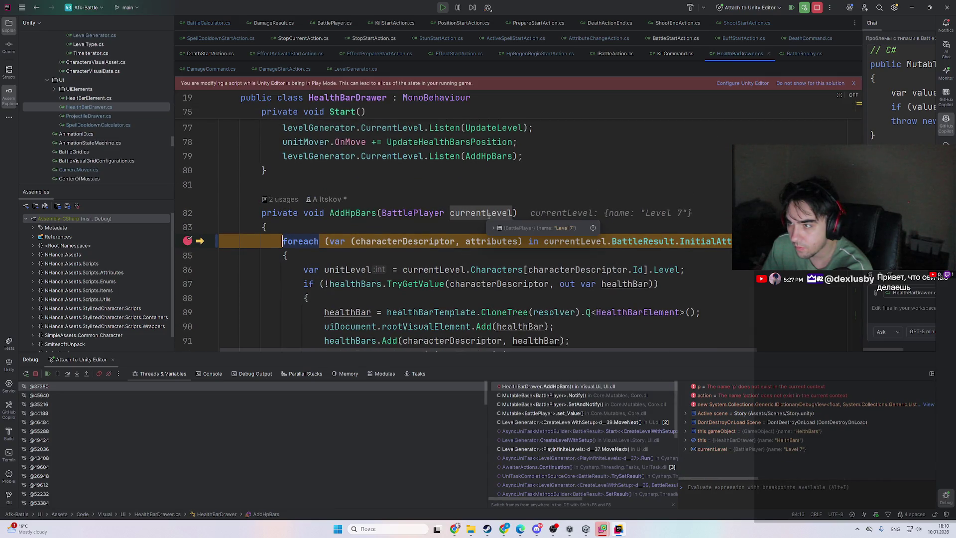
click(513, 228)
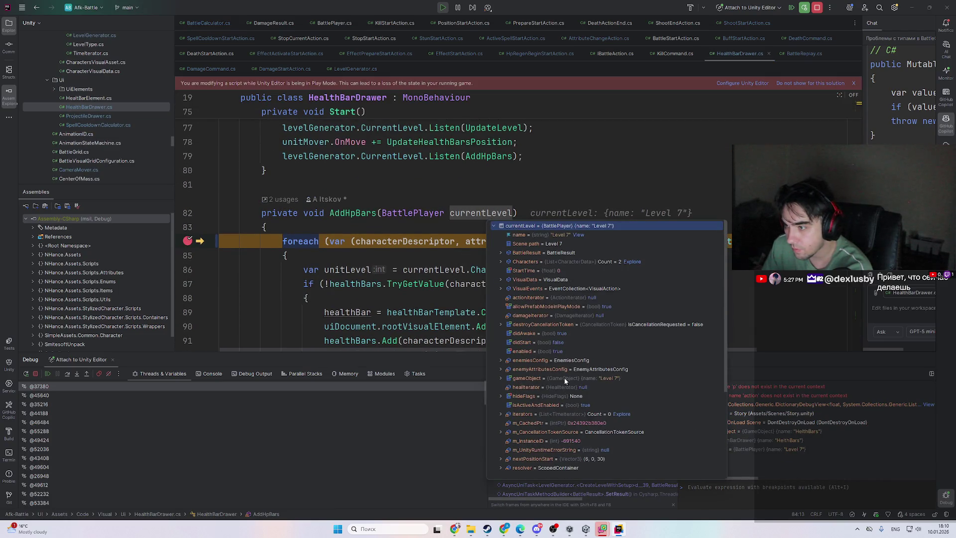
click(445, 269)
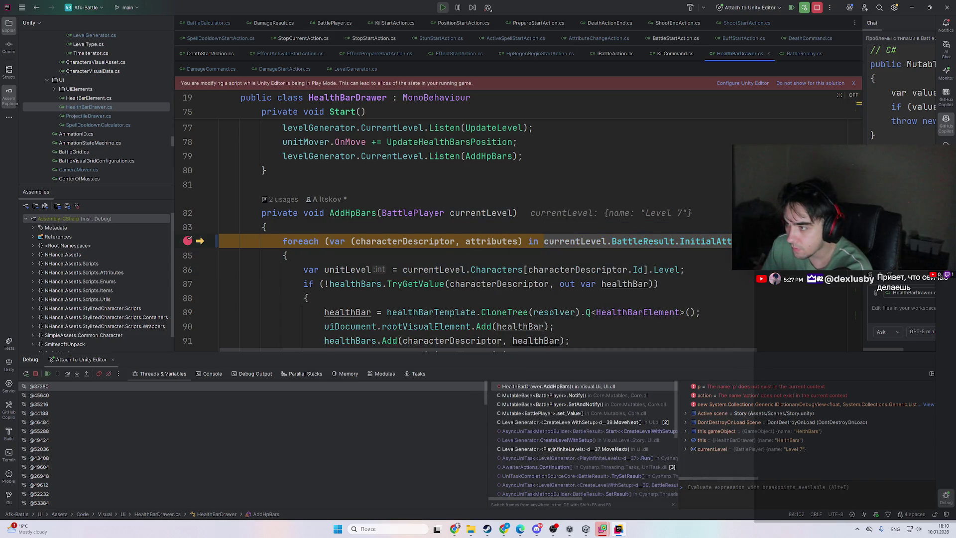
- Expand InitialAttributes to view the first character's seven attribute values
mouse_move(816, 242)
click(674, 271)
click(674, 262)
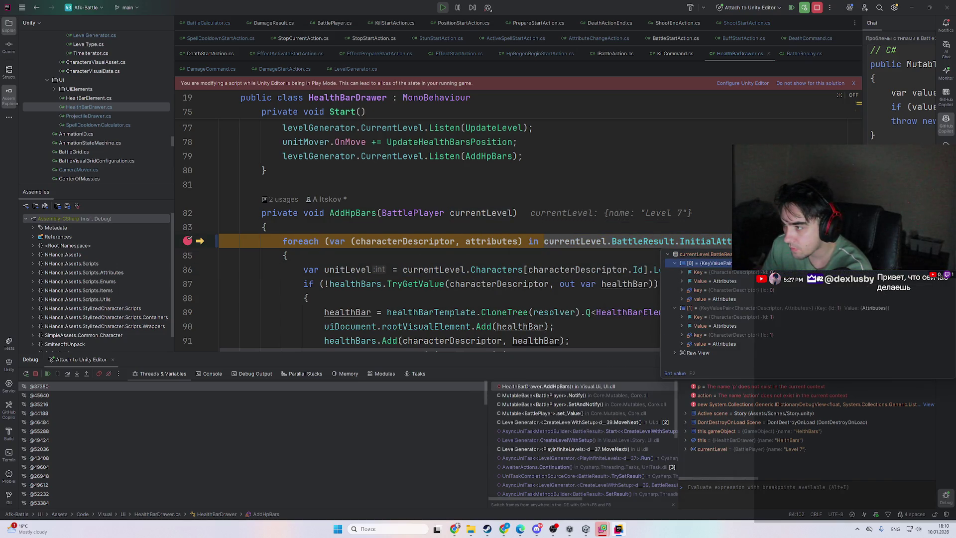
click(682, 281)
double_click(793, 292)
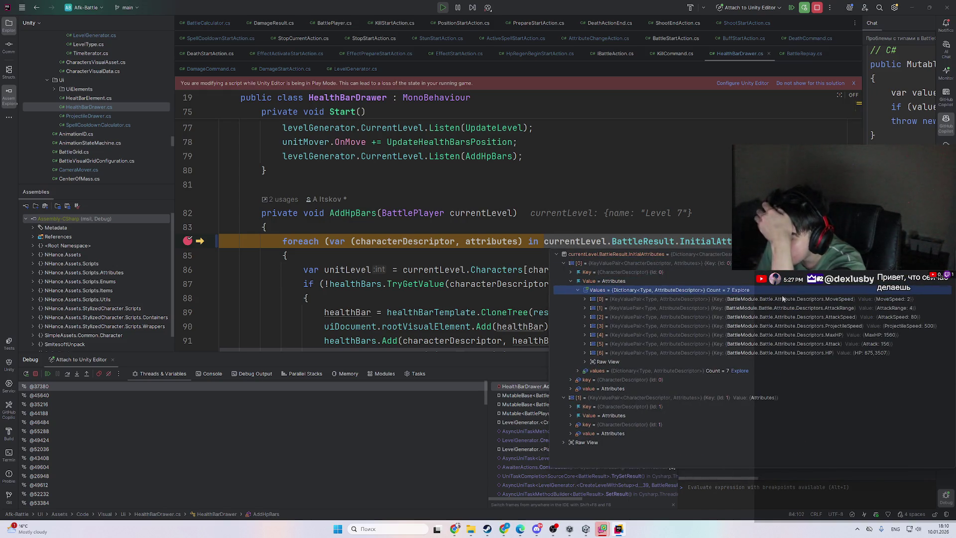
click(466, 269)
scroll(438, 249, down, 3)
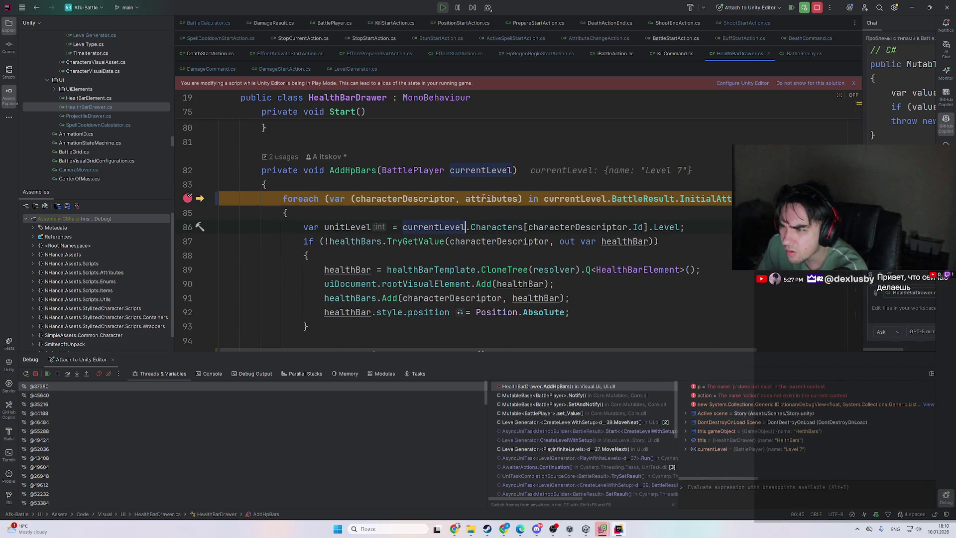
- Step from the foreach on line 84 and inspect unitLevel on line 86, checking Unity
click(379, 198)
click(581, 198)
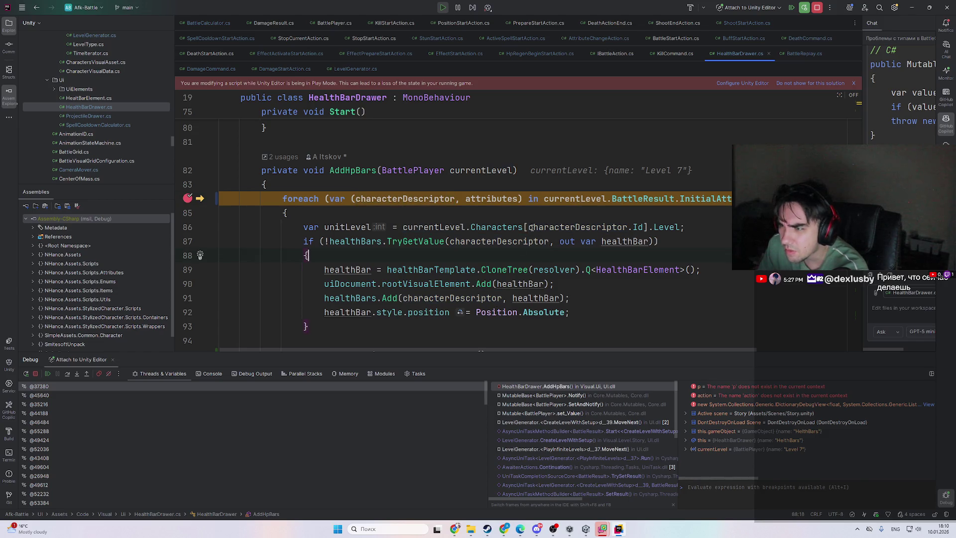
key(F10)
key(F10)
key(F10)
click(368, 227)
click(602, 529)
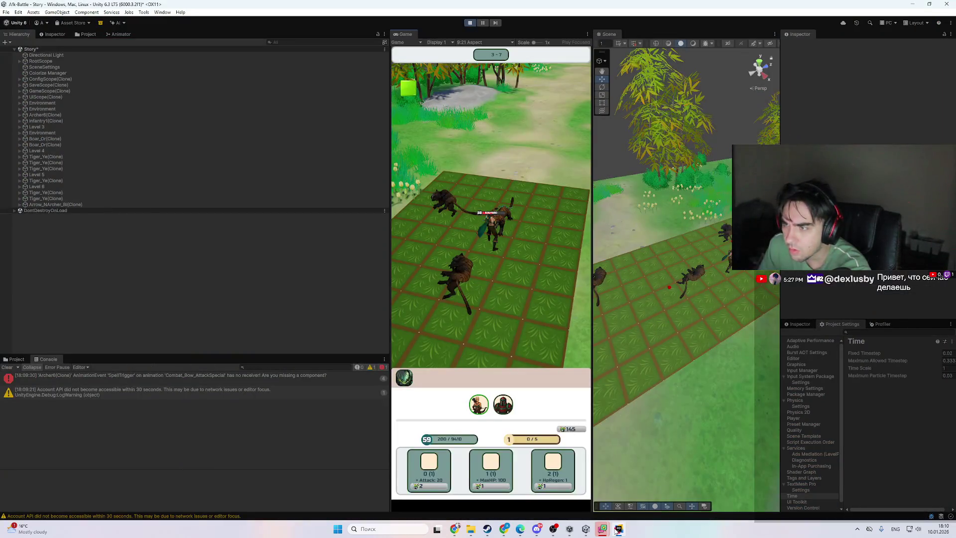
click(618, 529)
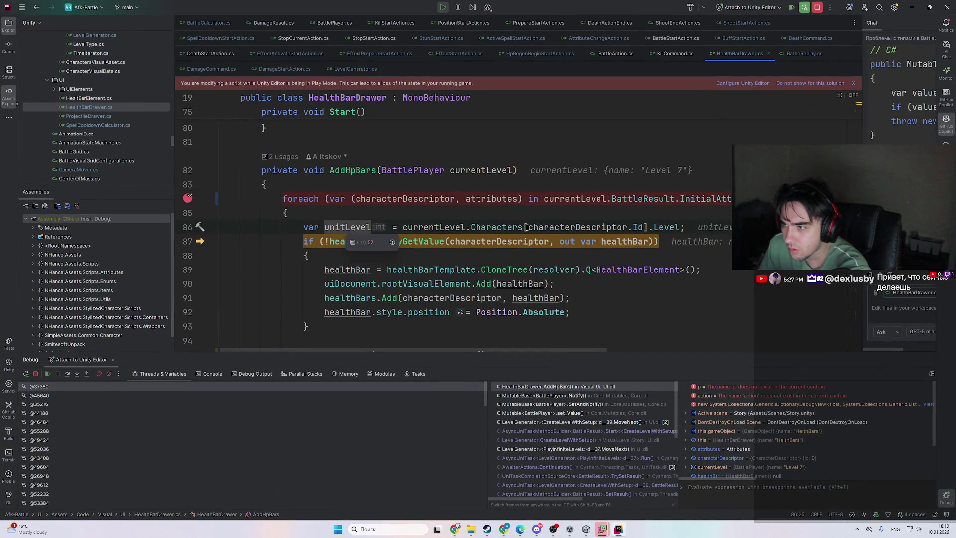
- Expand both characters' data in the Characters tip, then go to its declaration in BattlePlayer.cs
mouse_move(523, 227)
double_click(582, 257)
double_click(587, 249)
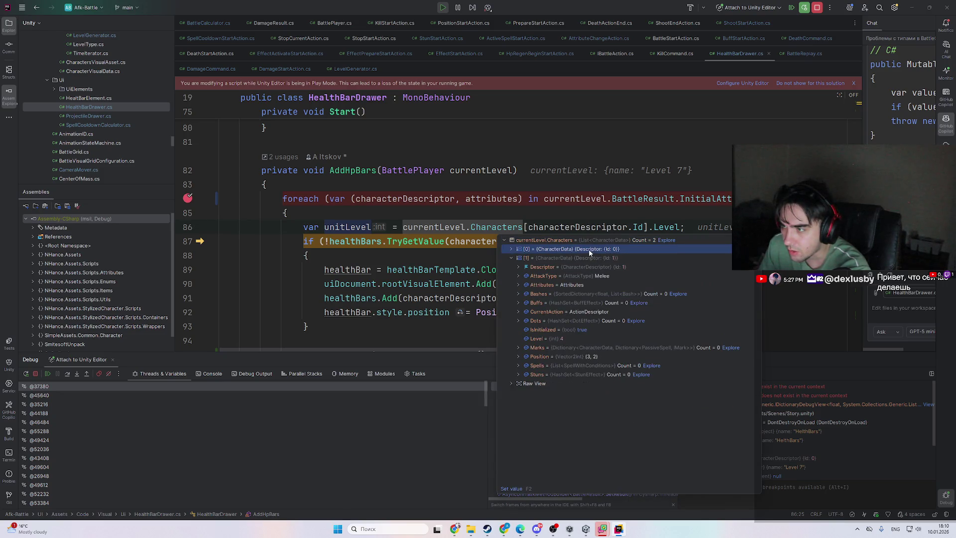
click(522, 227)
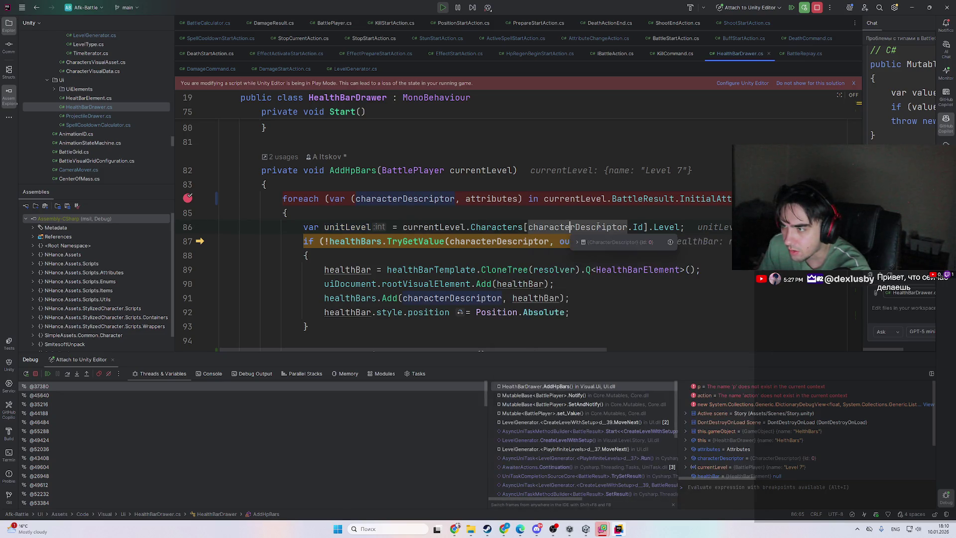
ctrl+click(503, 225)
- List the usages of the Characters field and jump to where it is assigned
mouse_move(410, 174)
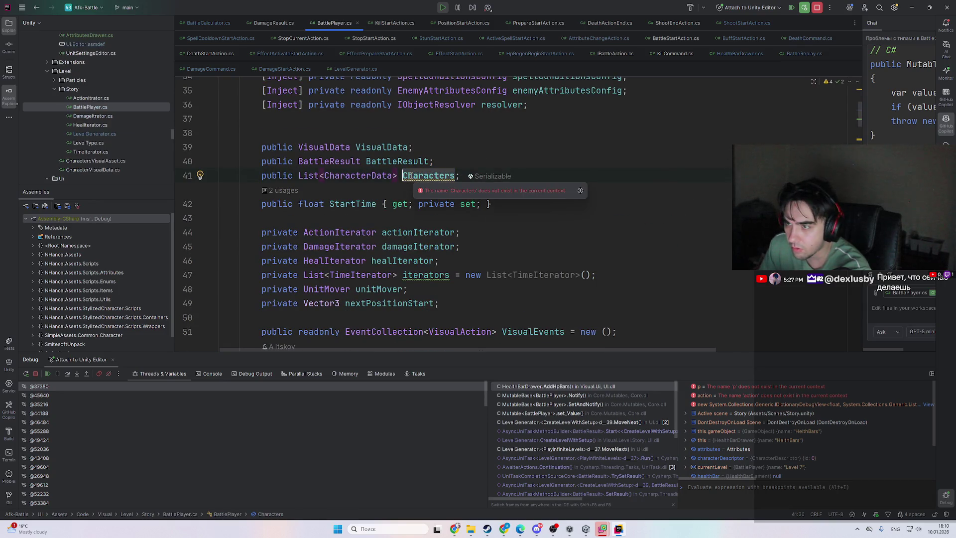
key(alt+shift+F12)
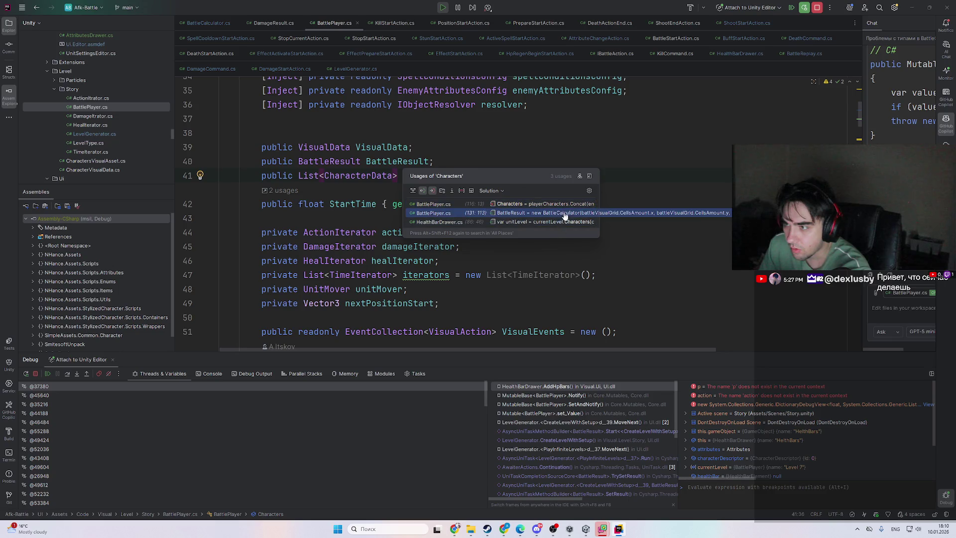
click(574, 205)
scroll(517, 233, up, 10)
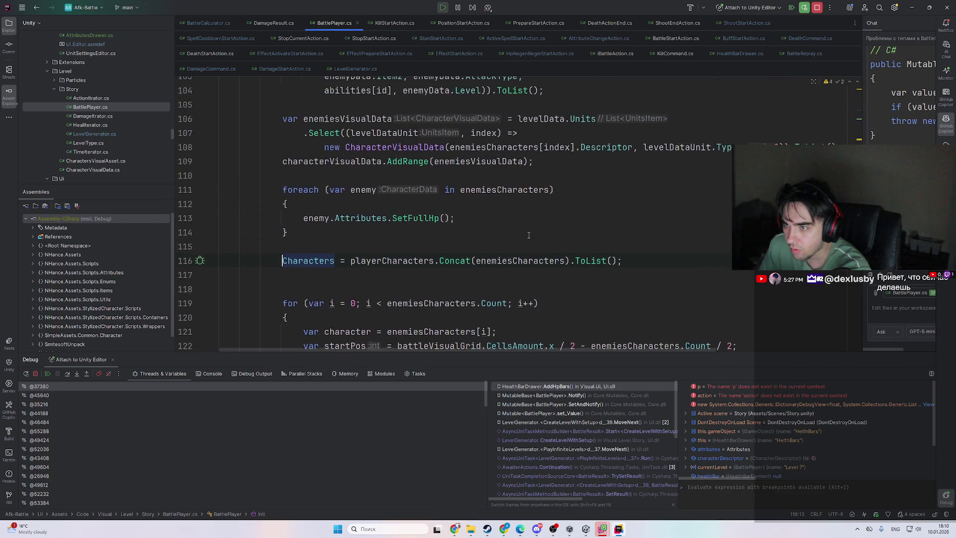
scroll(518, 233, up, 4)
scroll(507, 227, down, 8)
scroll(496, 219, up, 6)
- Return to the Characters declaration and jump to its BattleResult usage
key(ctrl+minus)
key(alt+shift+F12)
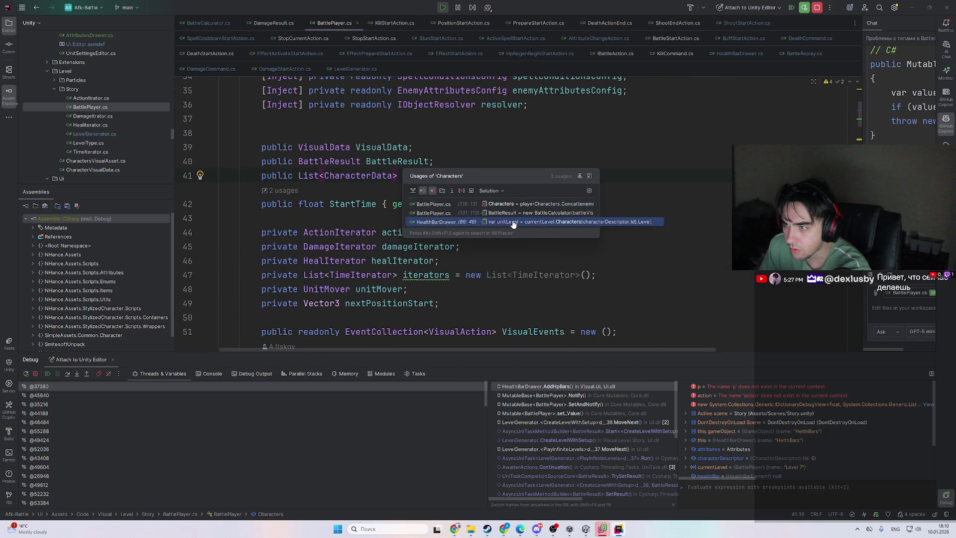
click(518, 213)
scroll(525, 227, up, 5)
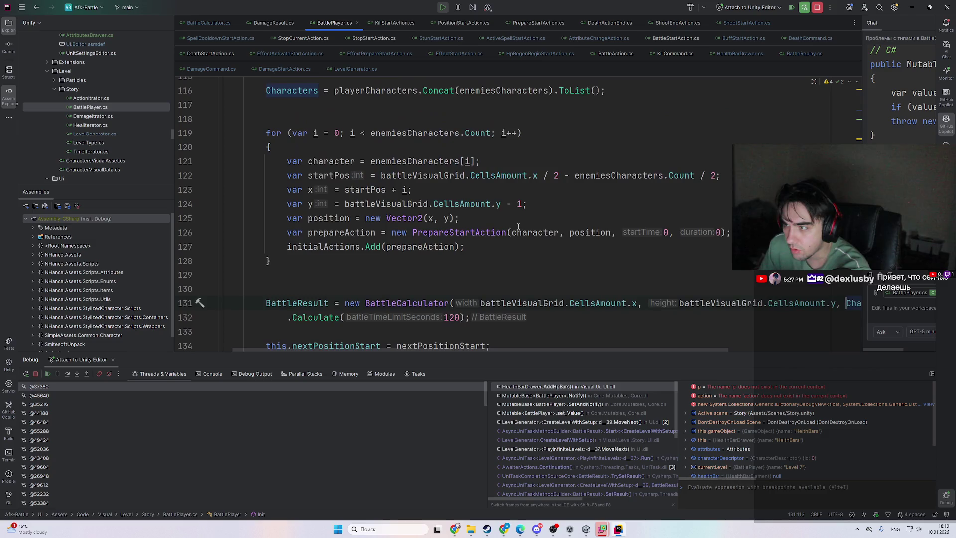
scroll(525, 226, up, 10)
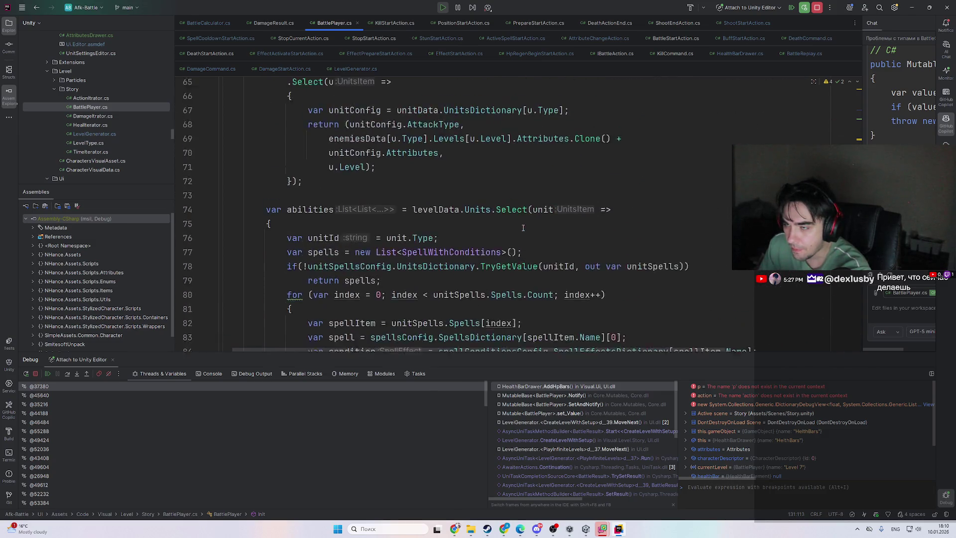
scroll(520, 225, down, 9)
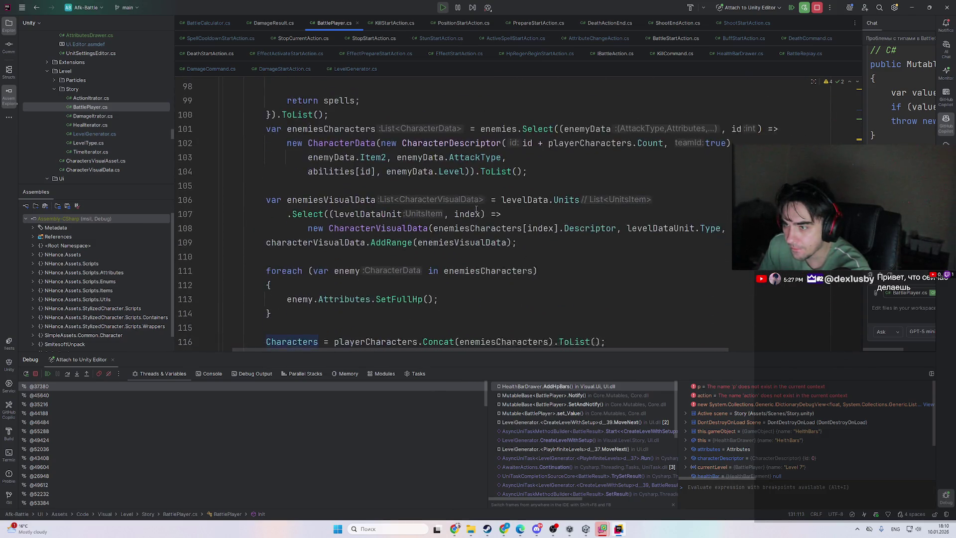
scroll(478, 214, down, 4)
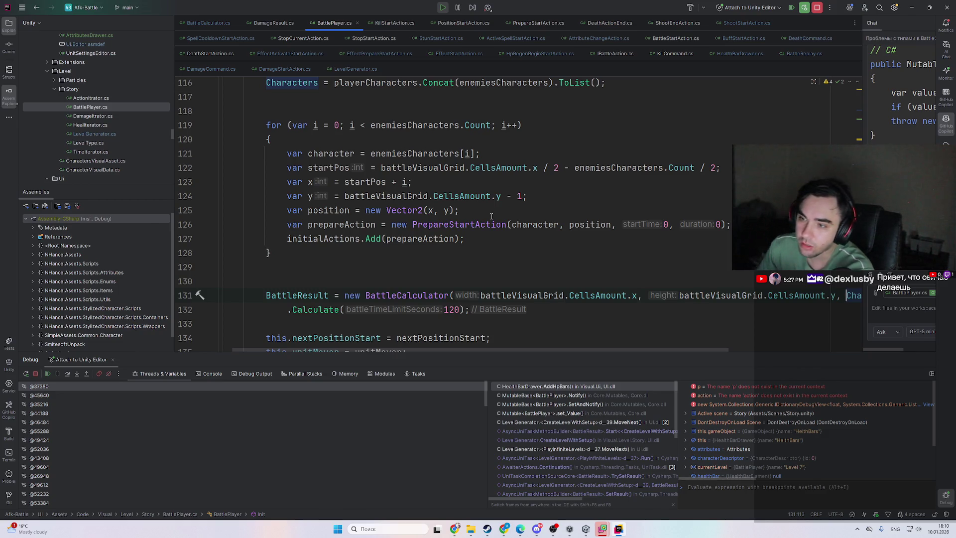
- Revisit the Characters assignment, peek into SpawnLevel, and come back to line 116
key(ctrl+b)
key(ctrl+b)
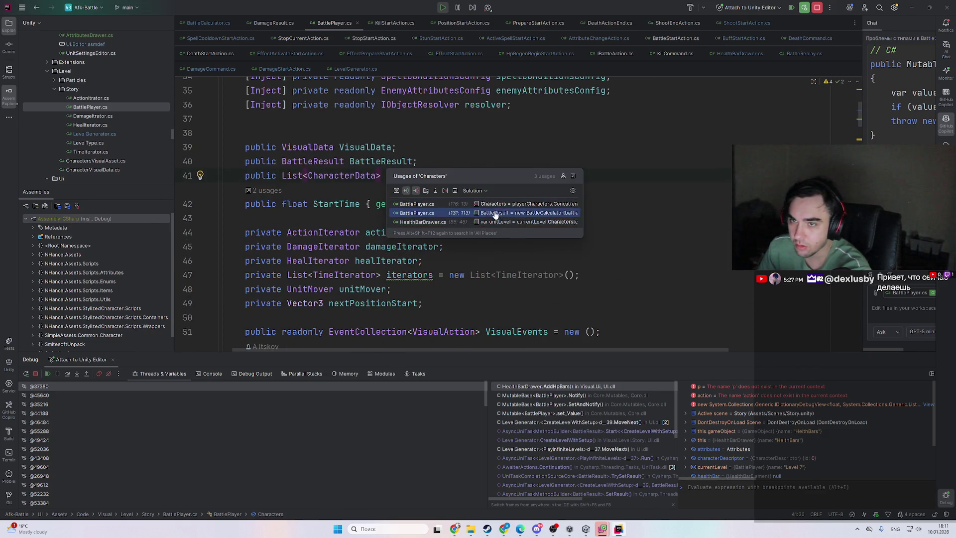
click(538, 206)
scroll(415, 221, down, 3)
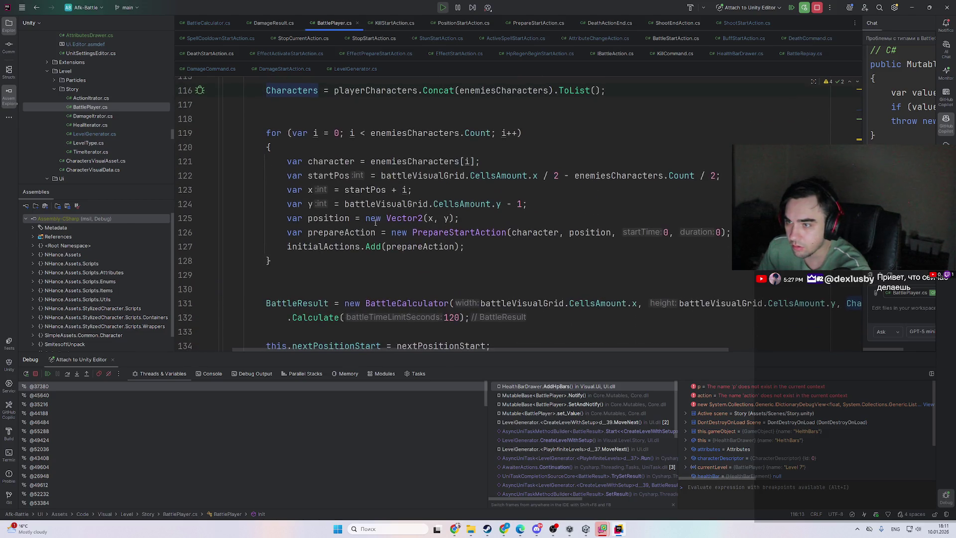
scroll(460, 287, up, 1)
scroll(461, 287, down, 2)
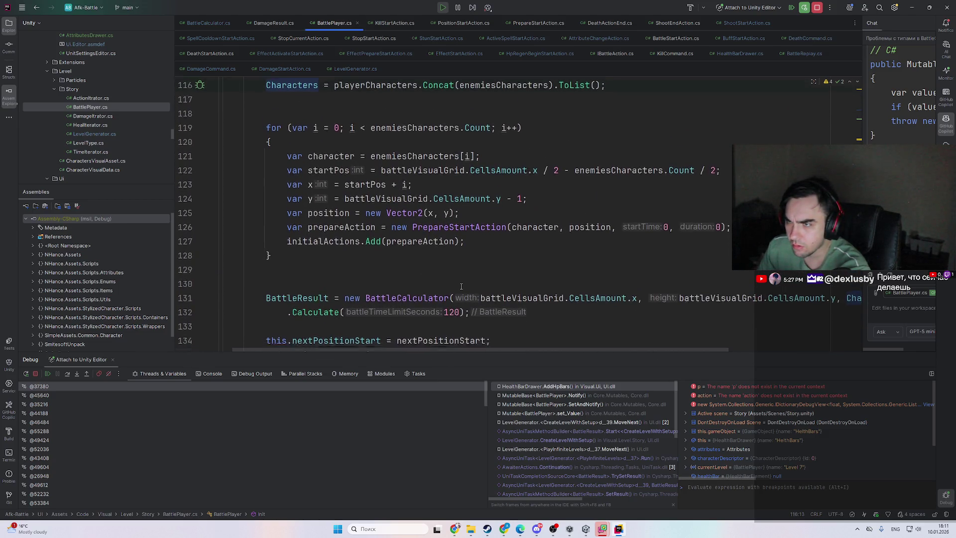
ctrl+click(375, 291)
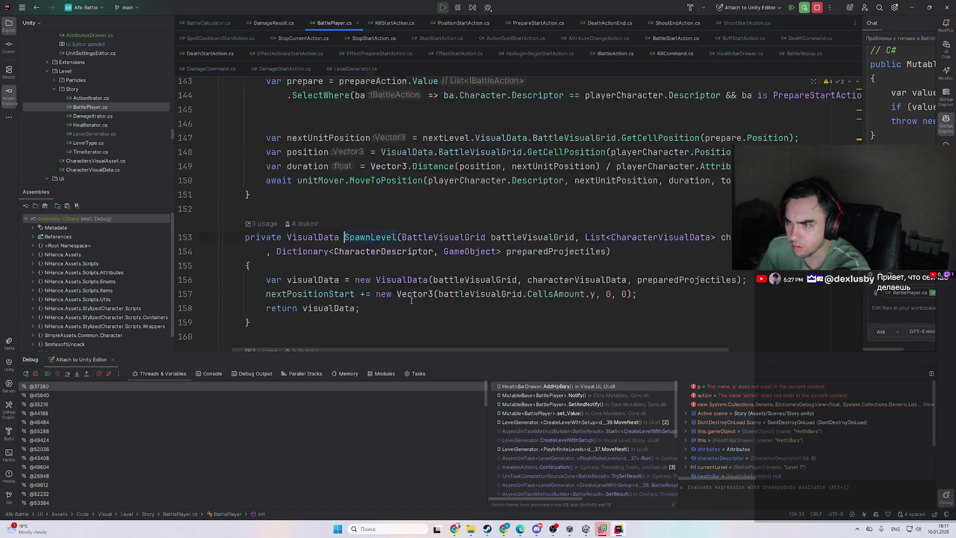
key(ctrl+b)
scroll(399, 268, up, 7)
scroll(320, 263, down, 5)
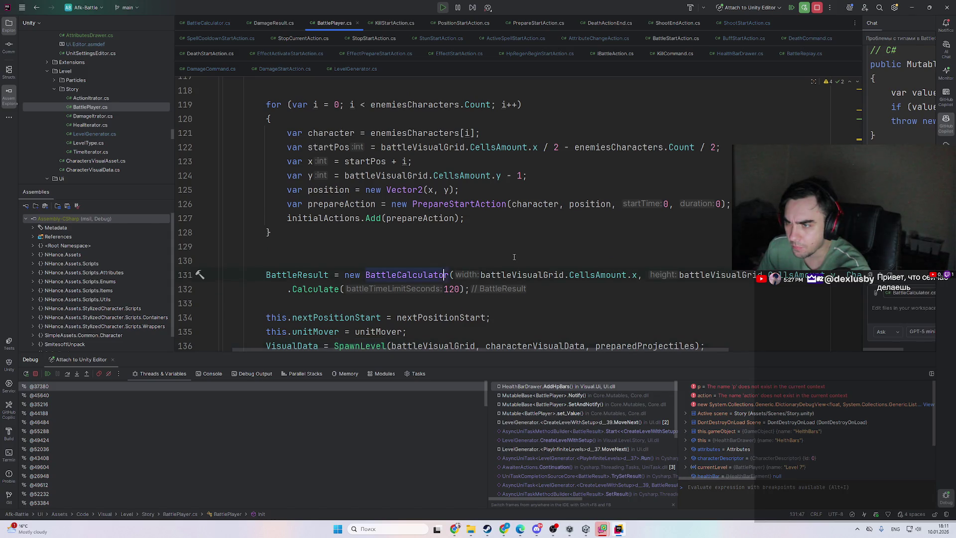
- Inspect the BattleCalculator constructor, then return to its call in BattlePlayer.cs
ctrl+click(443, 273)
scroll(456, 247, down, 3)
scroll(456, 247, up, 3)
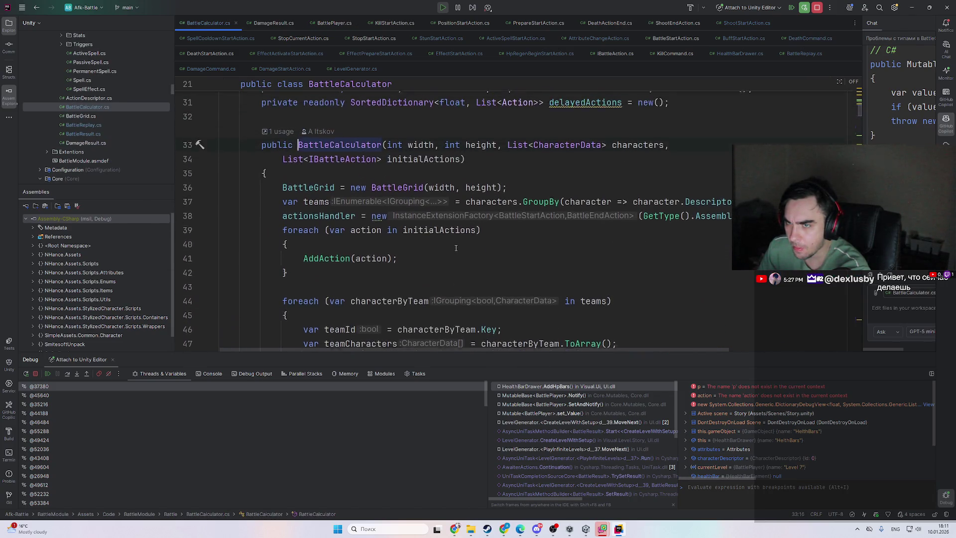
scroll(454, 250, down, 4)
scroll(446, 258, up, 5)
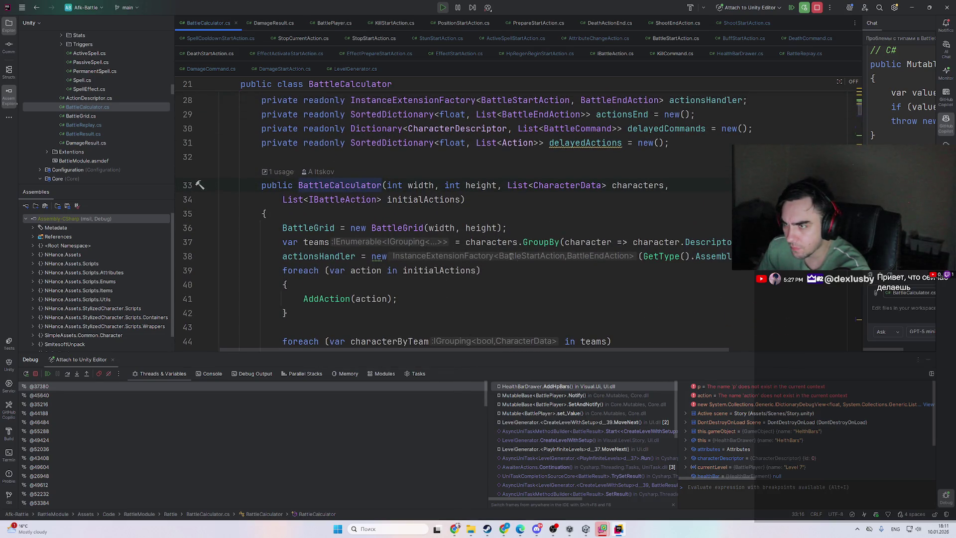
key(ctrl+alt+Left)
scroll(500, 217, up, 8)
scroll(500, 217, down, 2)
scroll(386, 245, up, 10)
scroll(387, 245, up, 3)
scroll(402, 241, down, 13)
scroll(403, 242, down, 17)
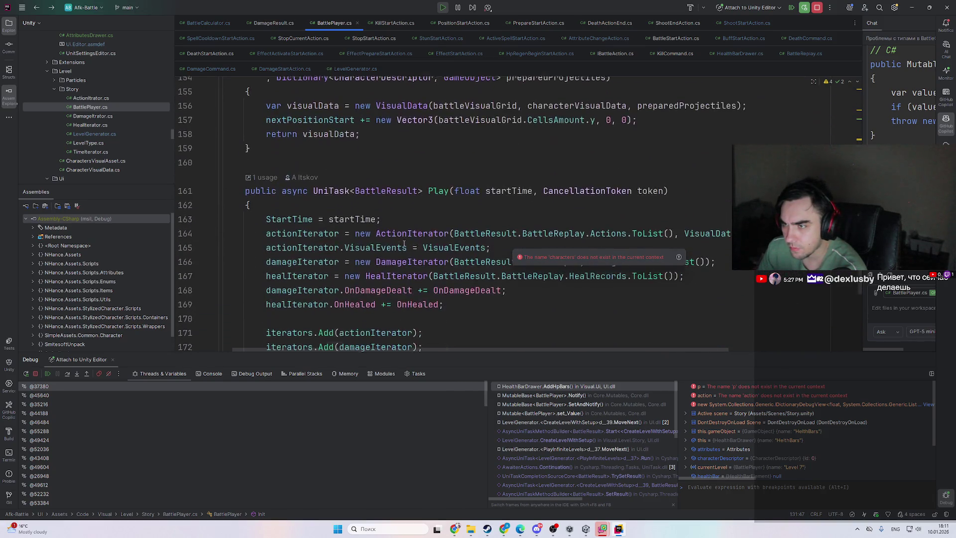
scroll(404, 243, down, 3)
scroll(431, 239, up, 4)
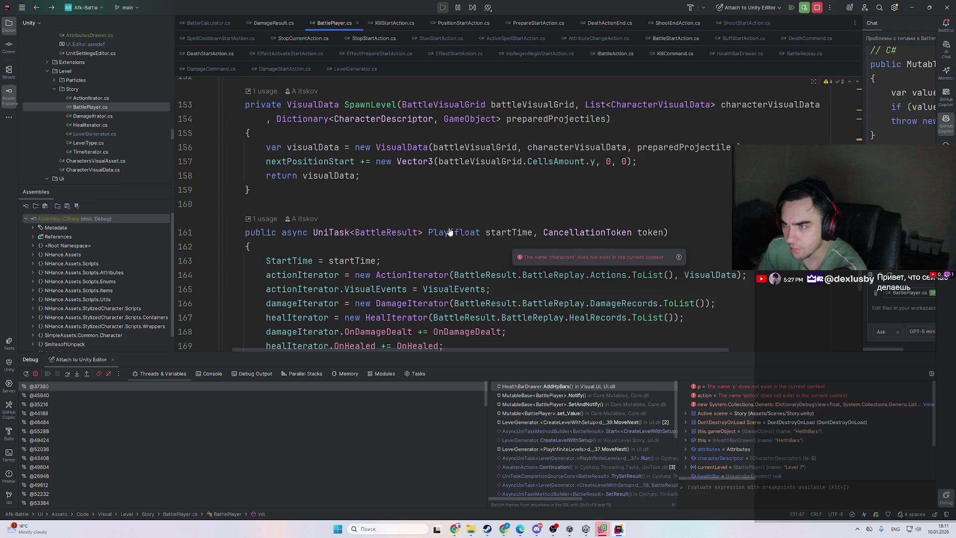
- Find where Play is called from CreateLevelWithSetup, then navigate back to BattlePlayer.cs
ctrl+click(449, 232)
scroll(555, 269, up, 4)
scroll(555, 269, up, 15)
scroll(492, 252, up, 20)
scroll(490, 260, up, 20)
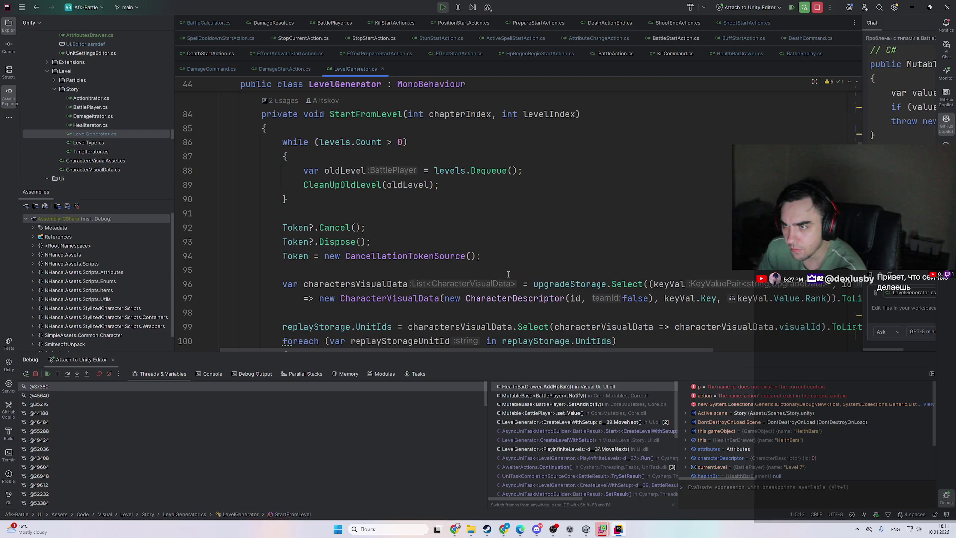
scroll(508, 275, up, 4)
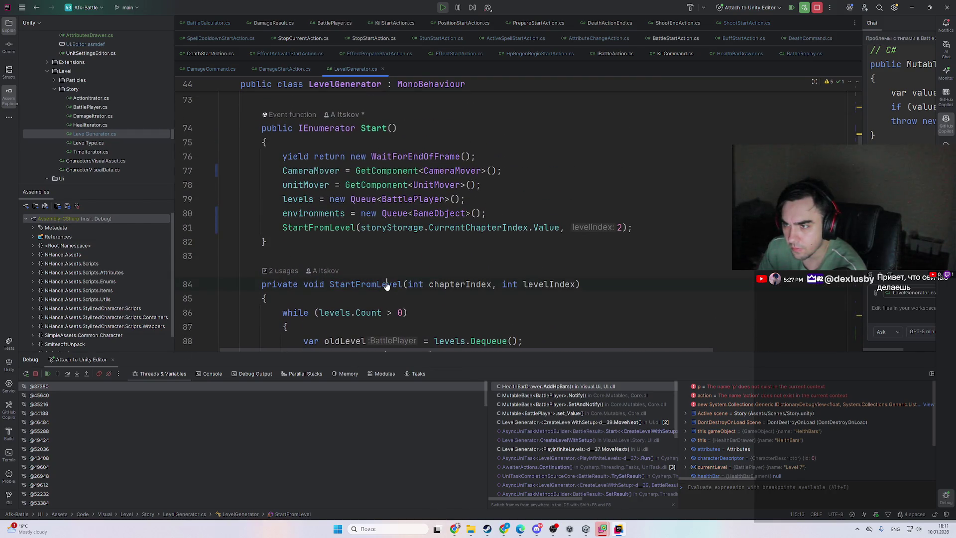
key(ctrl+alt+Left)
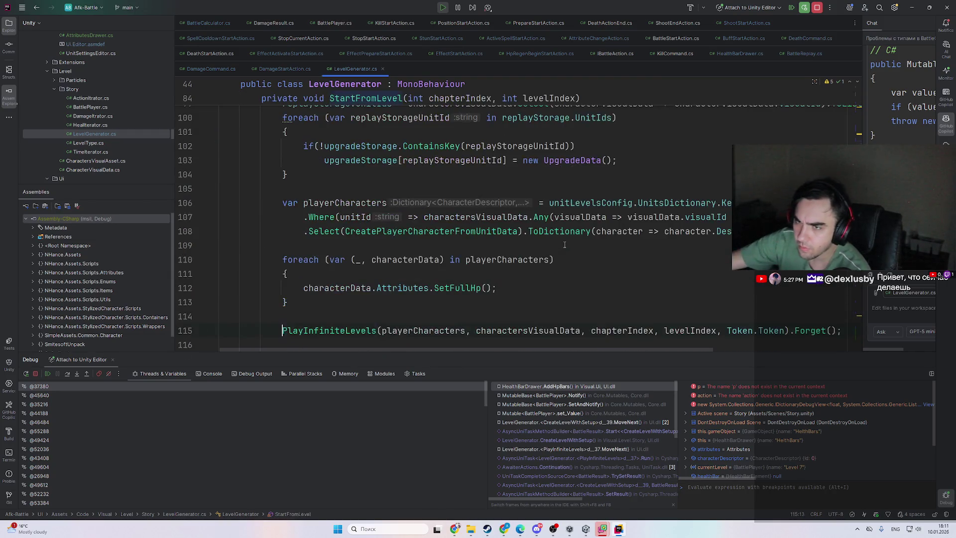
key(ctrl+alt+Left)
key(ctrl+alt+Left)
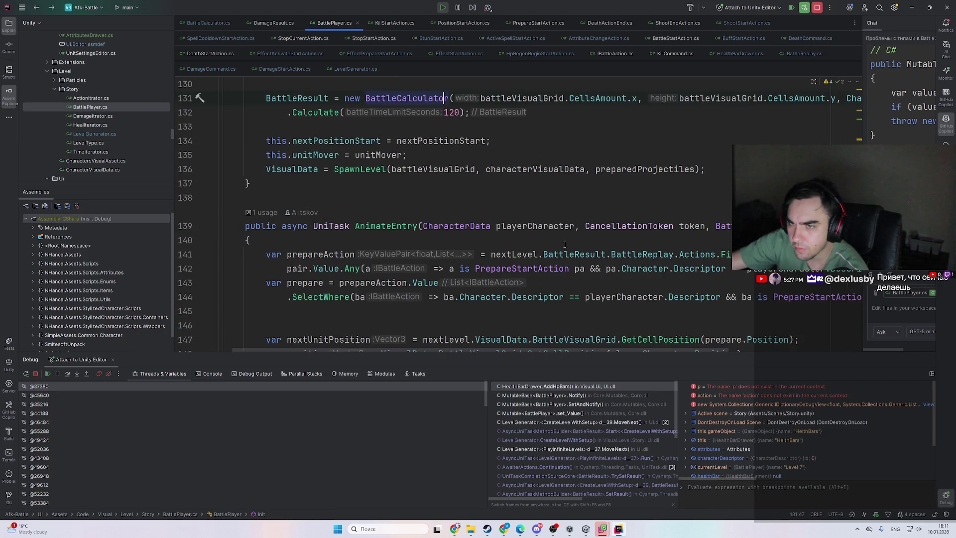
scroll(564, 244, up, 4)
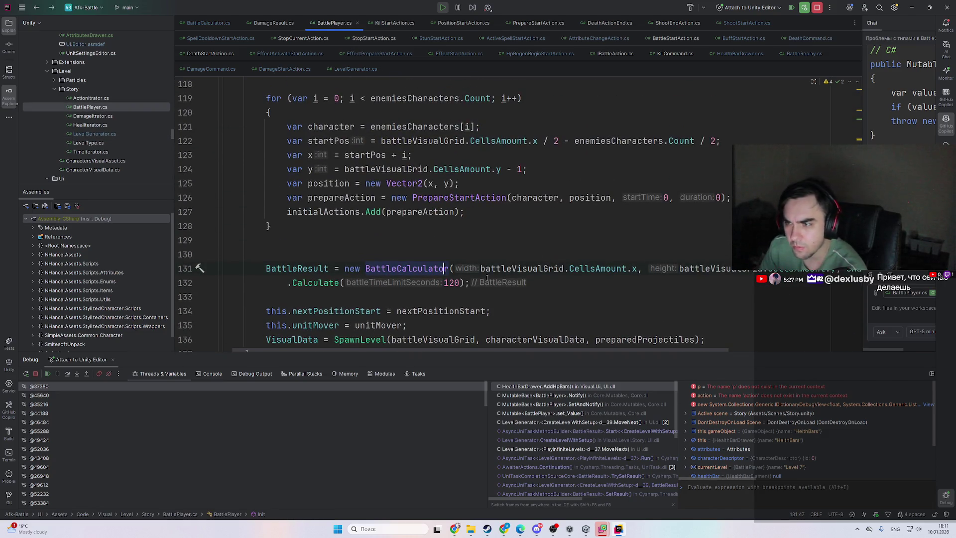
scroll(509, 303, up, 7)
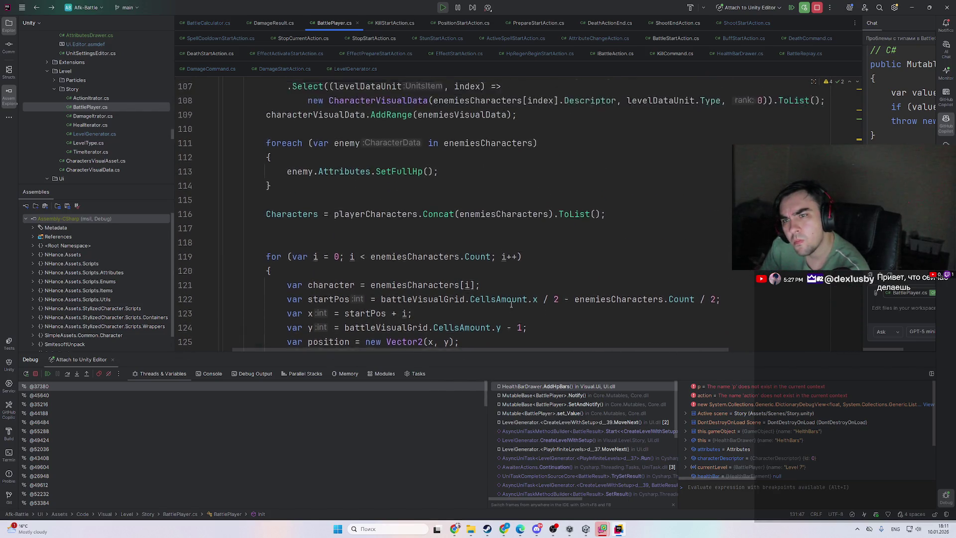
scroll(510, 304, up, 15)
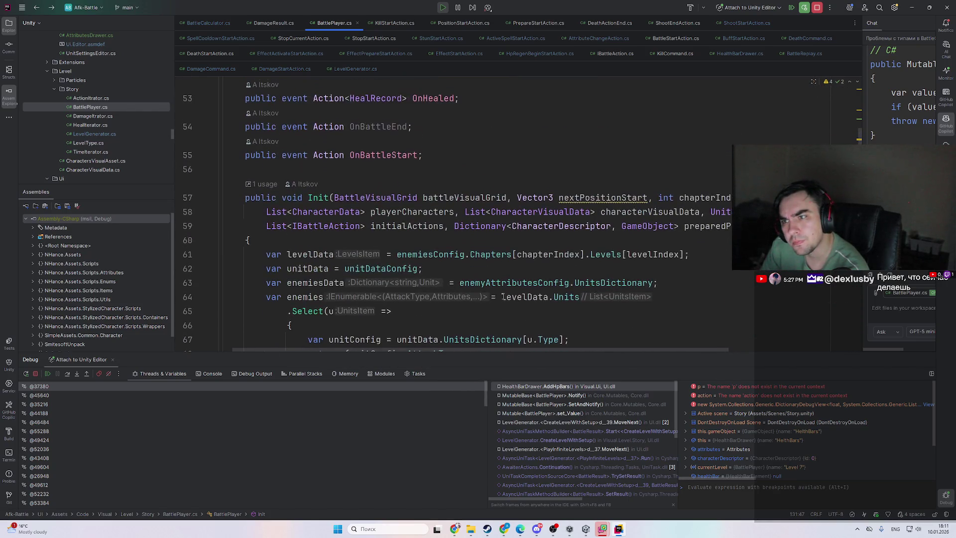
- Find Init's caller in LevelGenerator.cs and follow Init's playerCharacters parameter
ctrl+click(322, 197)
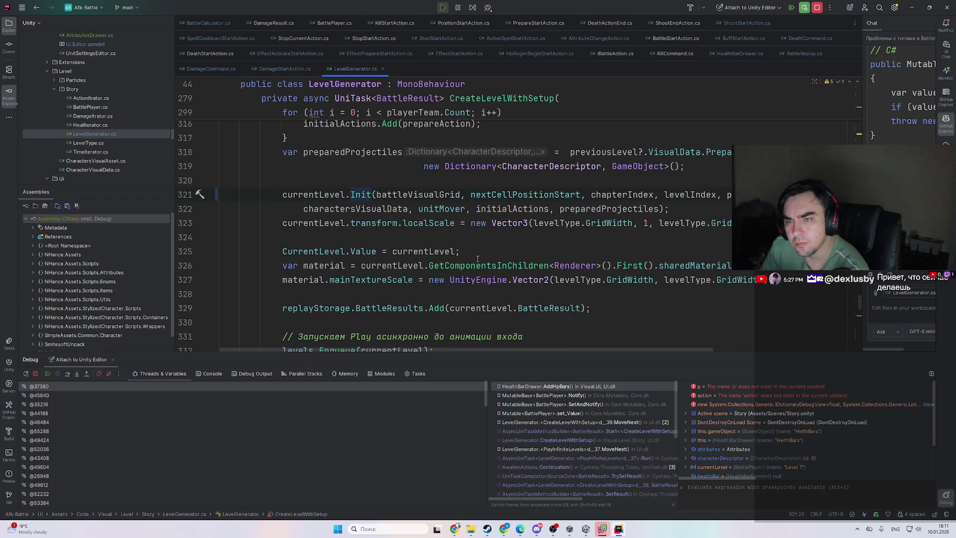
scroll(493, 276, up, 14)
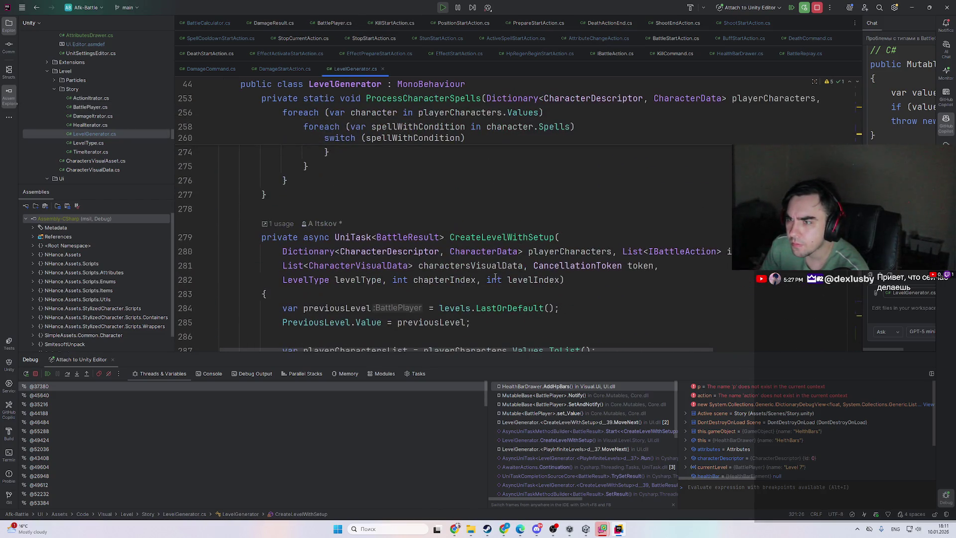
scroll(496, 277, down, 14)
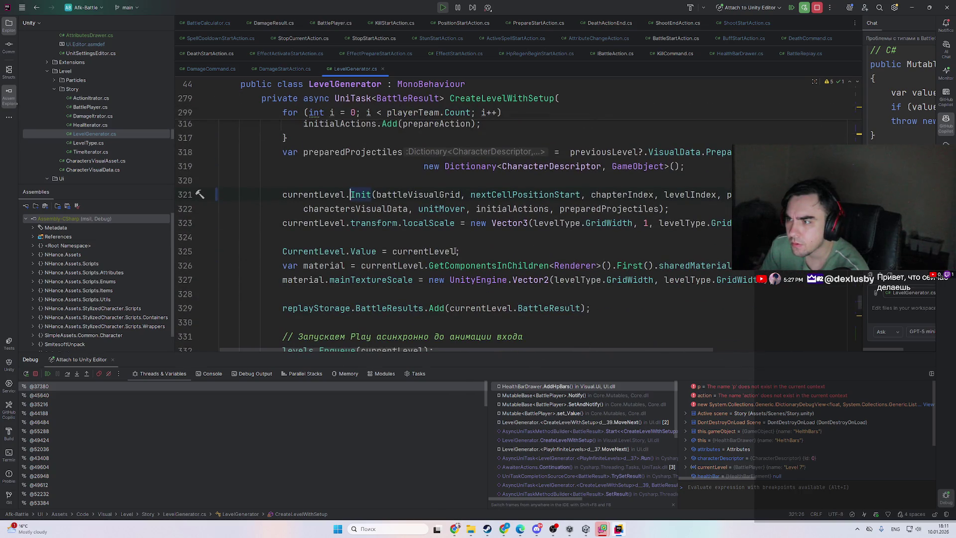
key(ctrl+b)
scroll(418, 253, down, 13)
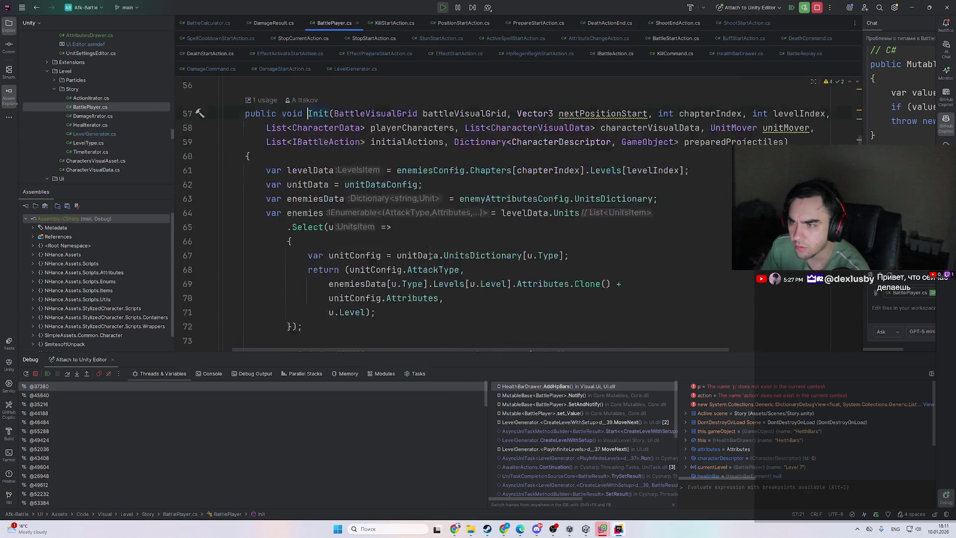
scroll(418, 253, down, 4)
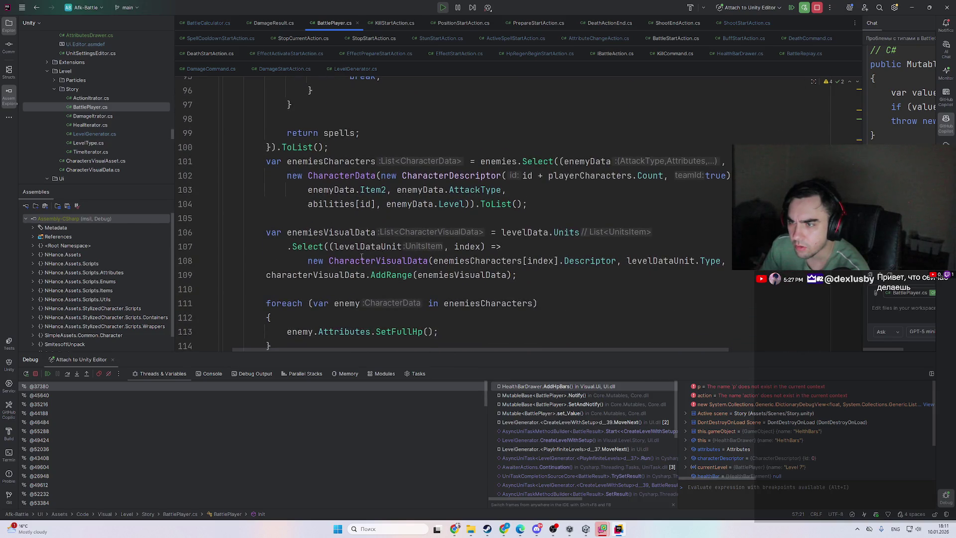
scroll(509, 284, down, 1)
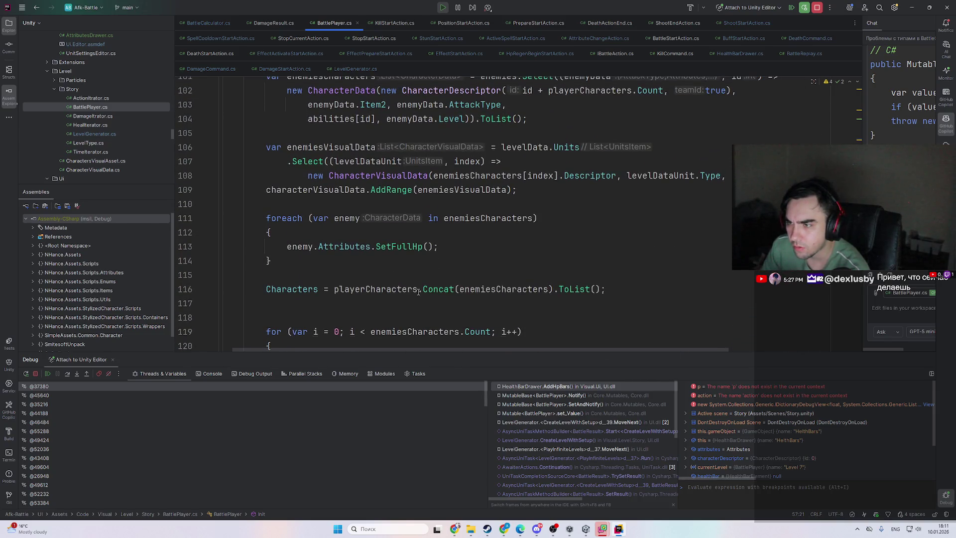
ctrl+click(397, 289)
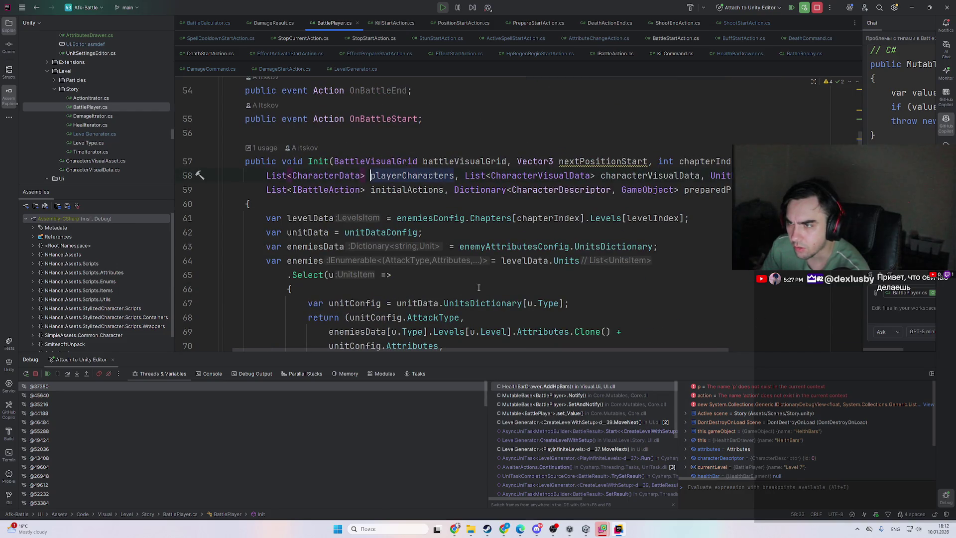
scroll(472, 268, down, 15)
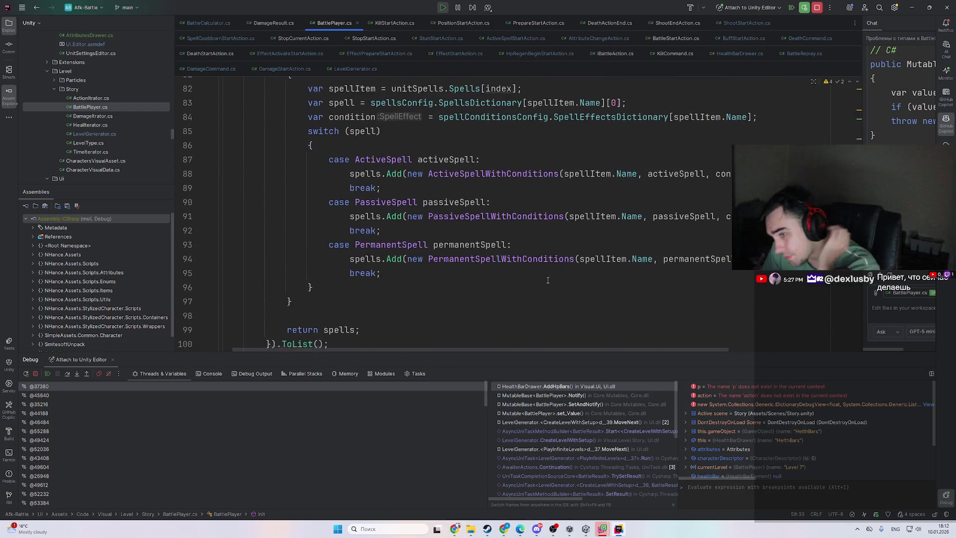
scroll(547, 283, down, 5)
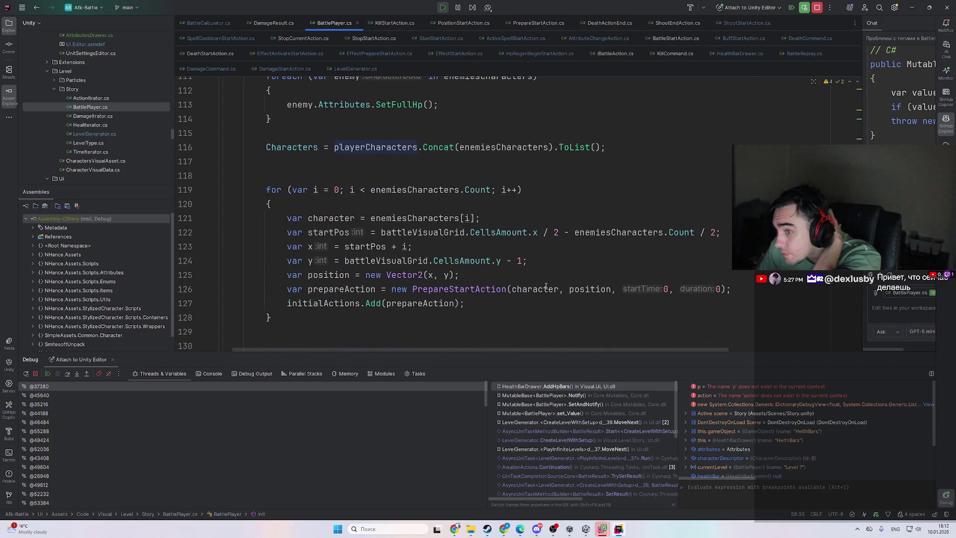
- Highlight every use of Characters, visit its declaration, and return to line 116
double_click(308, 147)
scroll(453, 220, down, 3)
scroll(453, 220, up, 3)
scroll(474, 234, down, 1)
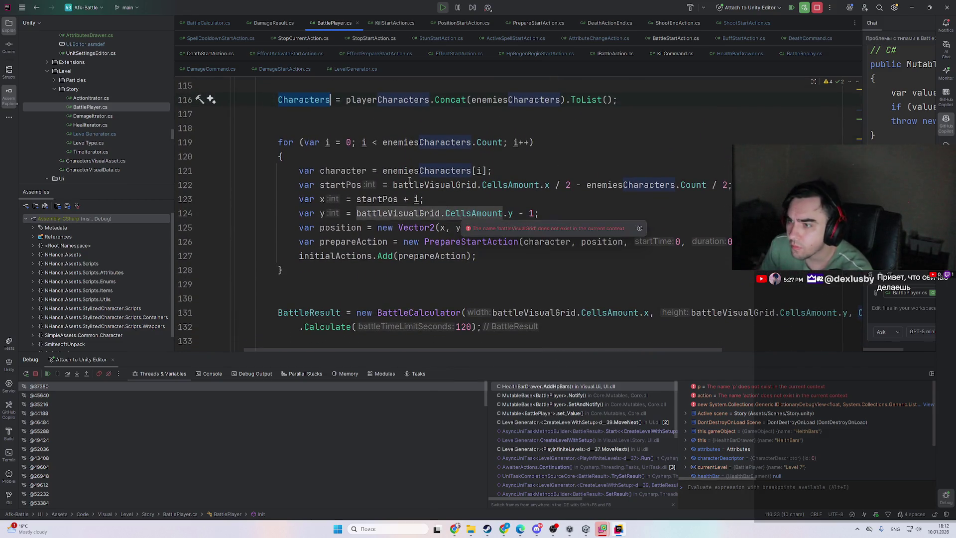
scroll(460, 215, up, 1)
ctrl+click(323, 142)
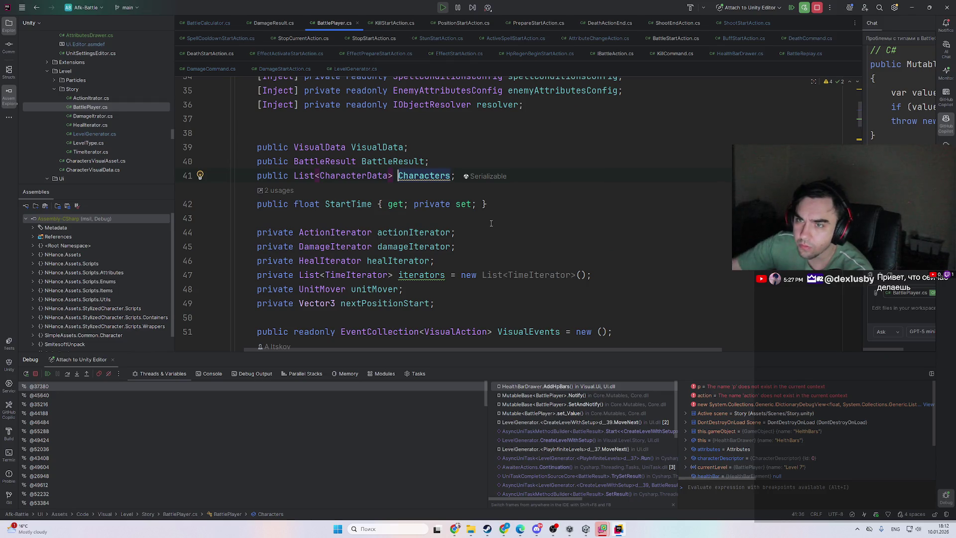
key(ctrl+alt+Left)
key(ctrl+alt+Left)
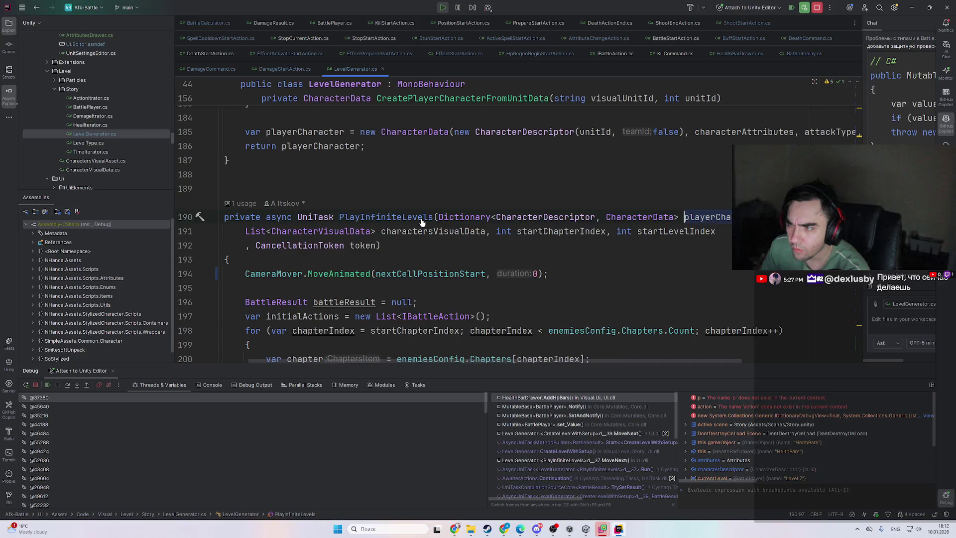
- Review PlayInfiniteLevels' CreateLevelWithSetup, StartFromLevel and AliveCharacters attribute loop, then switch to Unity
scroll(547, 350, down, 10)
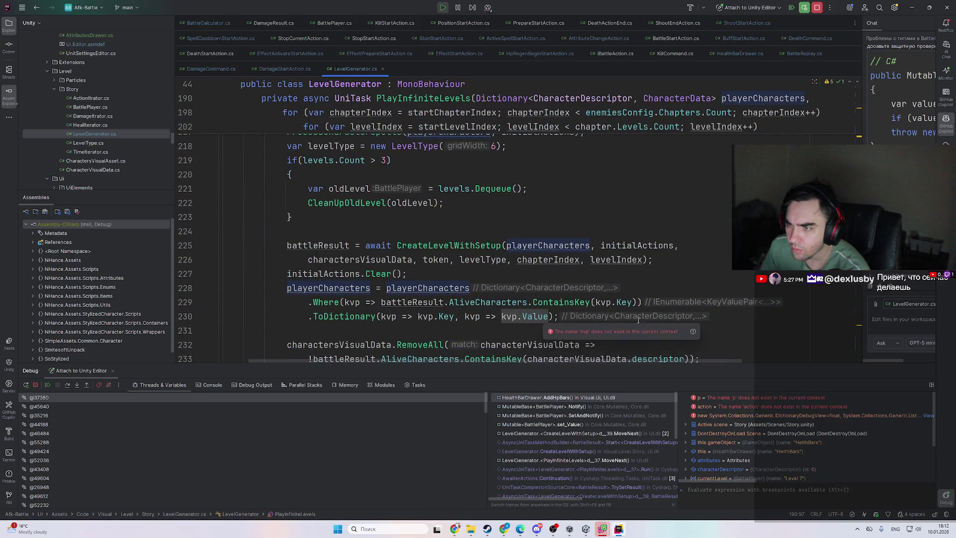
scroll(686, 267, down, 1)
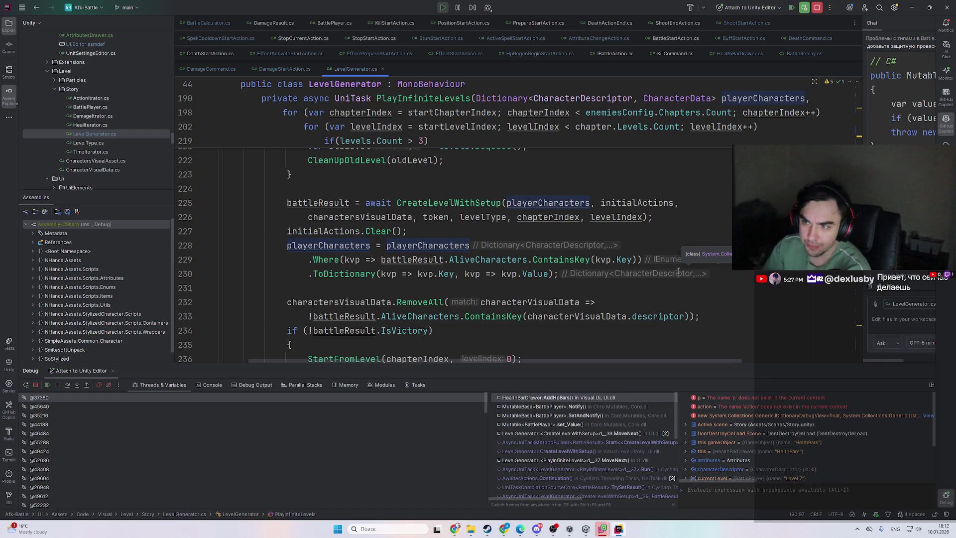
scroll(421, 292, down, 2)
scroll(358, 280, up, 5)
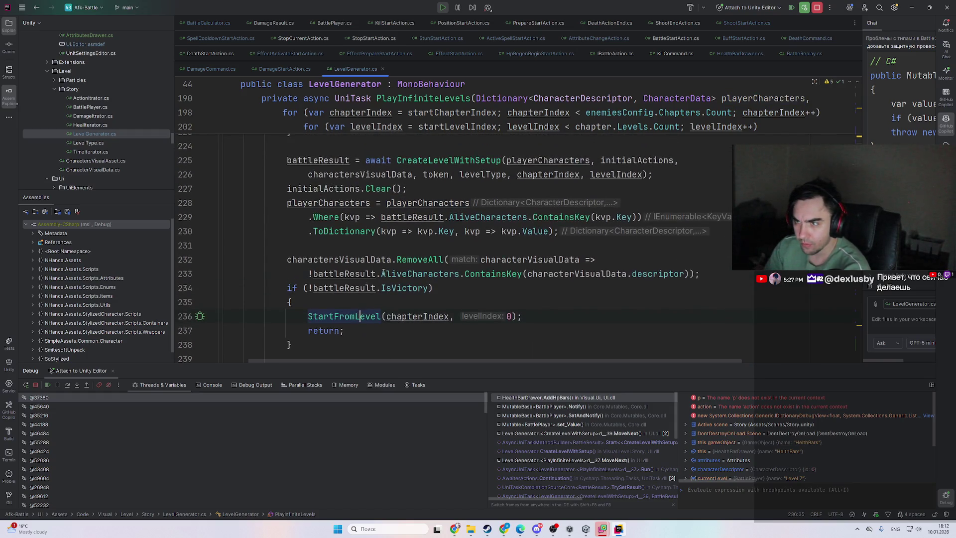
click(475, 202)
scroll(419, 272, down, 5)
click(370, 274)
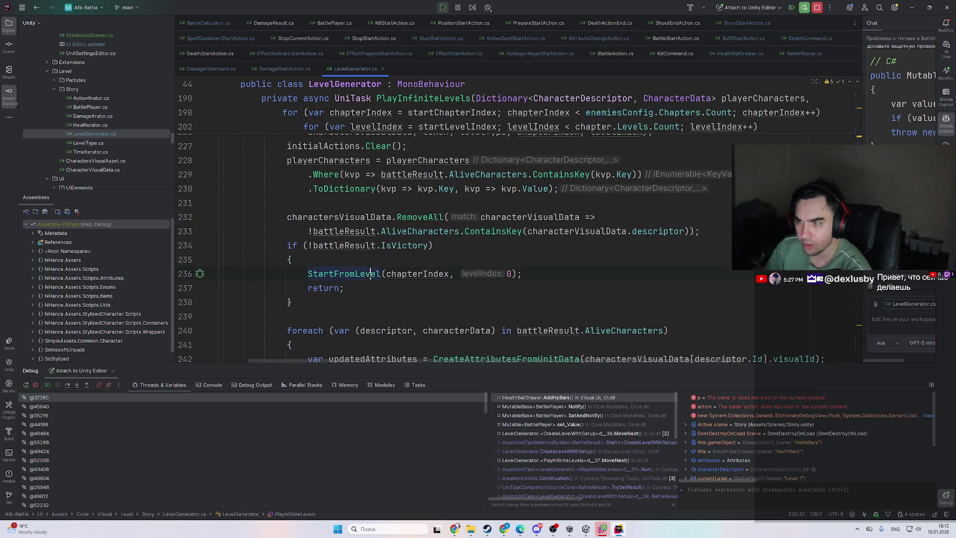
scroll(370, 273, down, 2)
scroll(440, 308, down, 1)
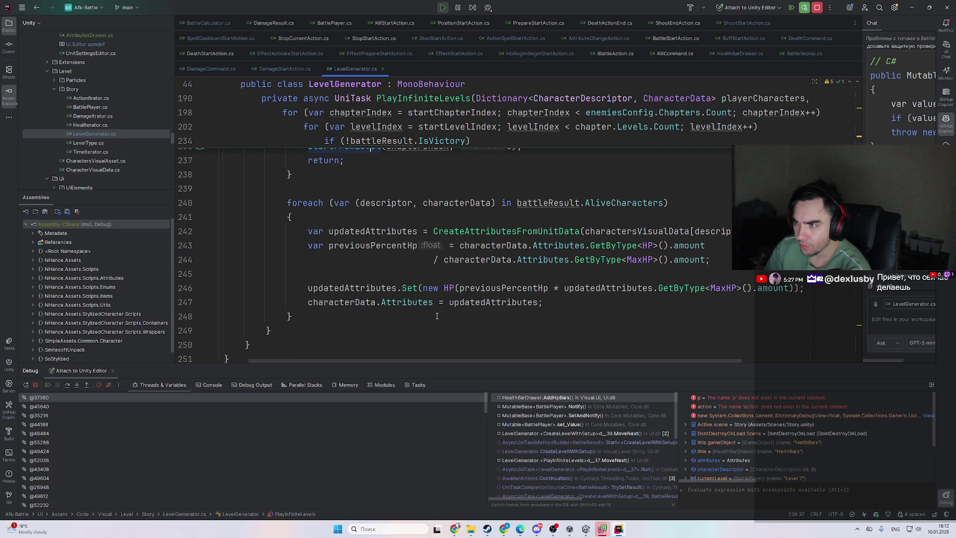
scroll(437, 316, up, 2)
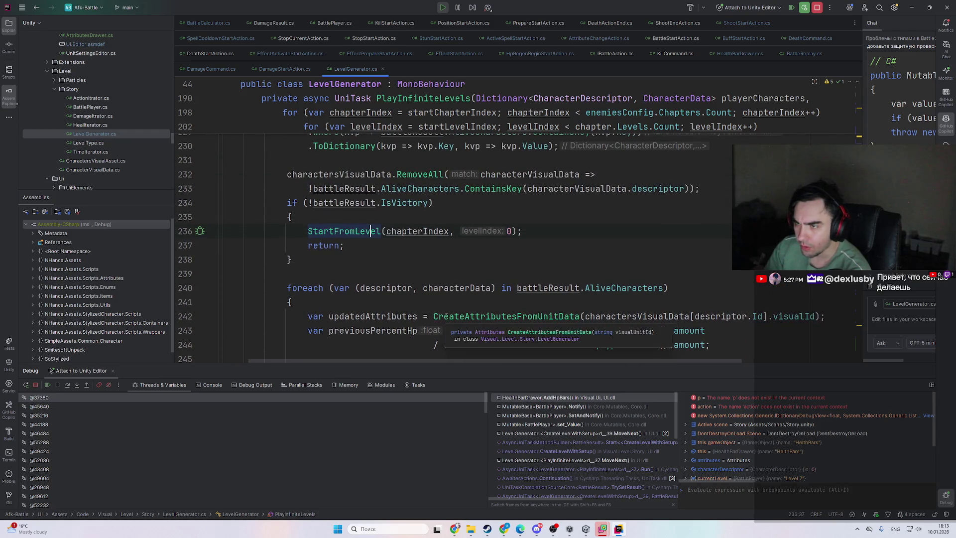
click(618, 529)
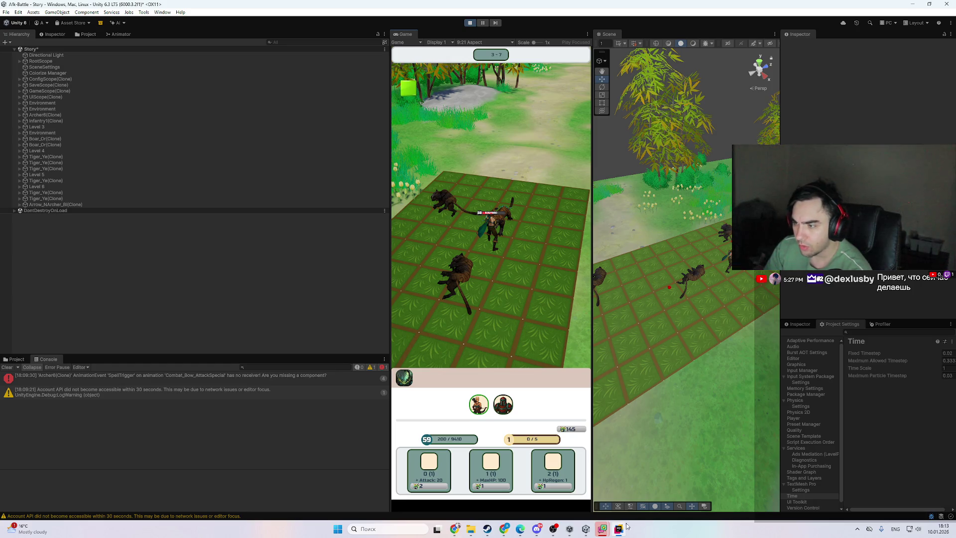
- Inspect the paused AddHpBars frame in Rider and resume the game with F5
click(618, 529)
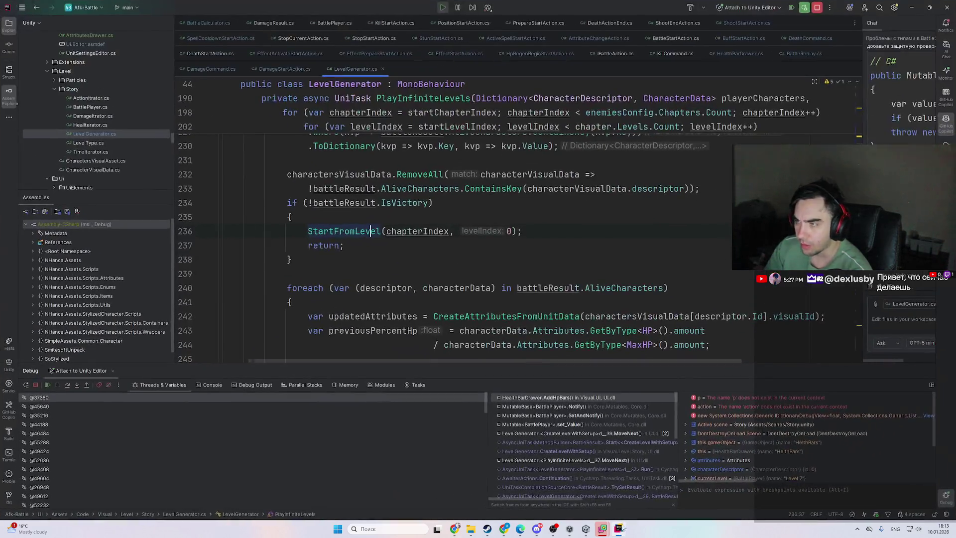
click(534, 407)
click(548, 397)
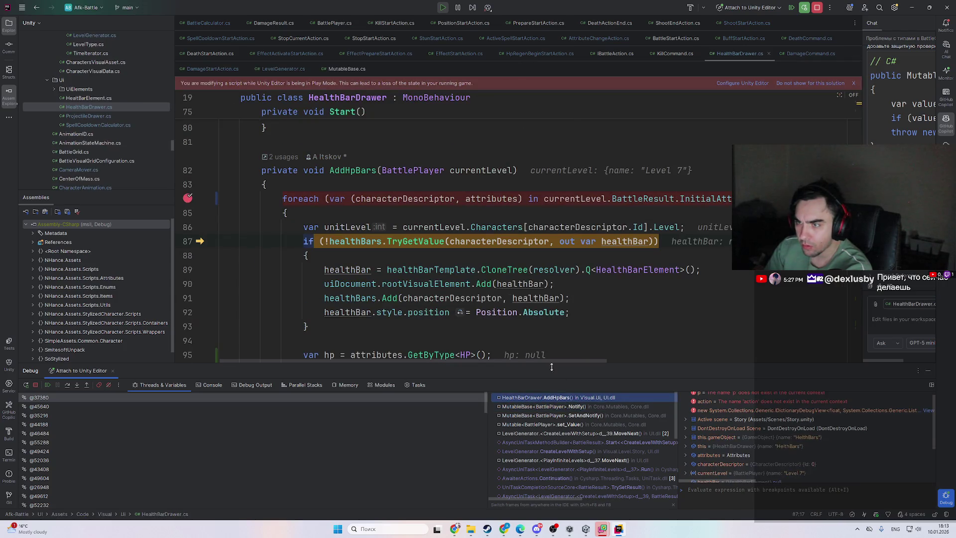
key(F5)
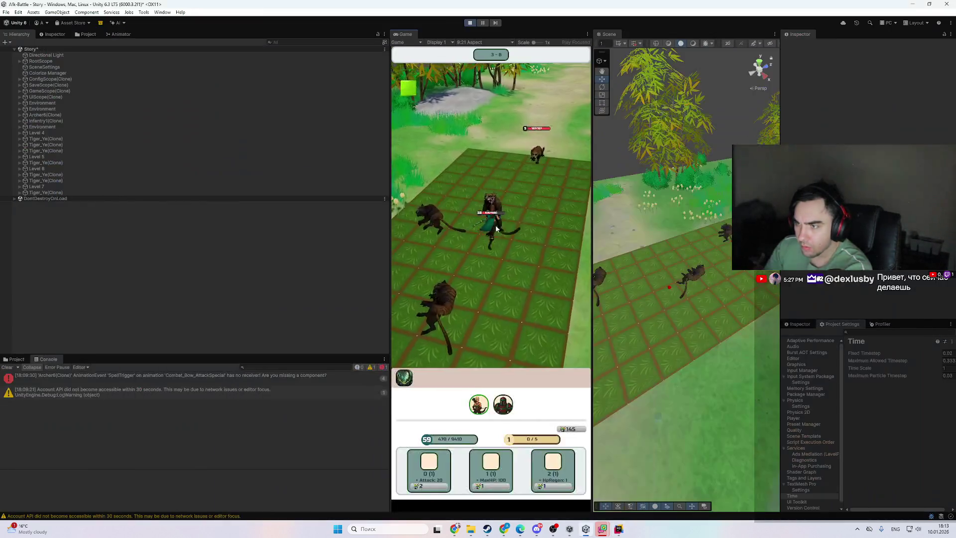
- Zoom the Game view to about 1.9x and back to 1x, then stop Play mode
drag(533, 42, 536, 44)
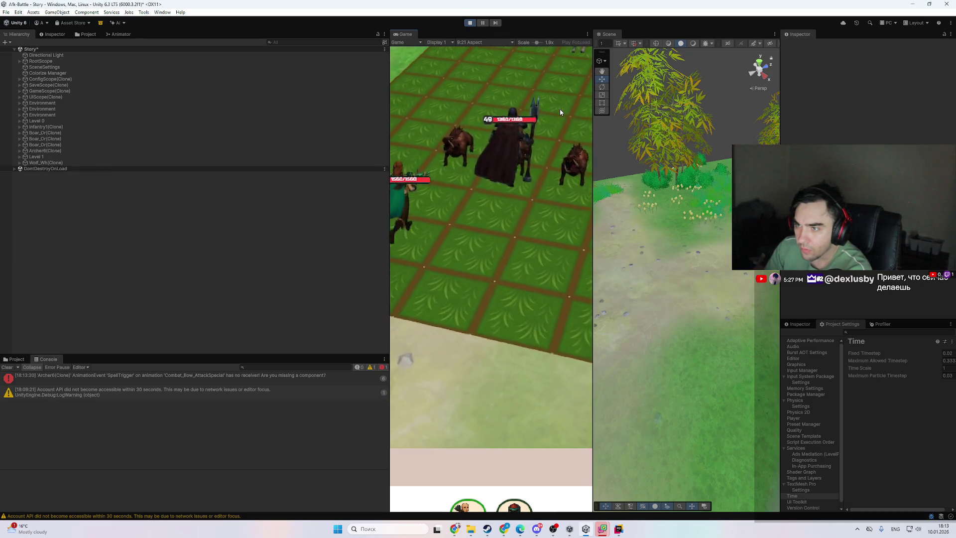
drag(536, 43, 524, 47)
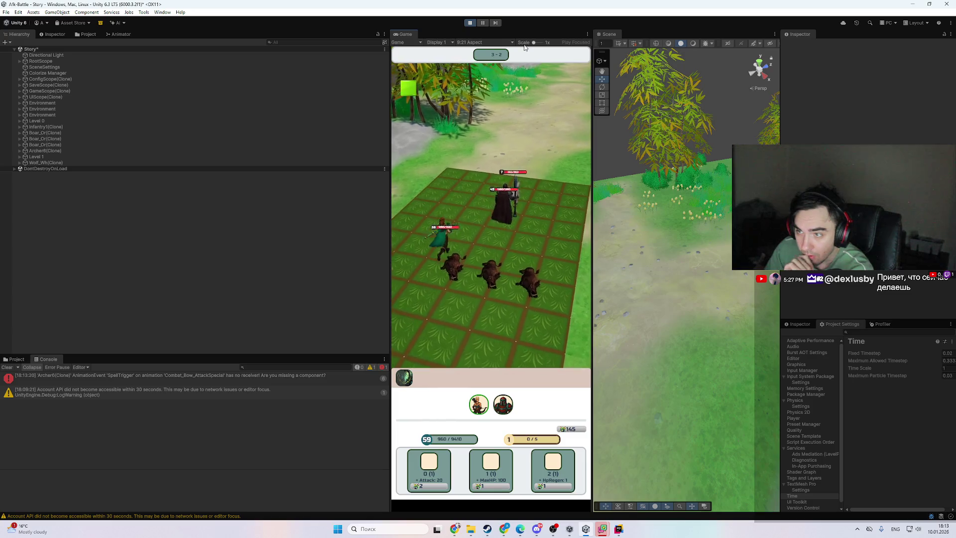
scroll(534, 49, up, 2)
scroll(533, 48, down, 2)
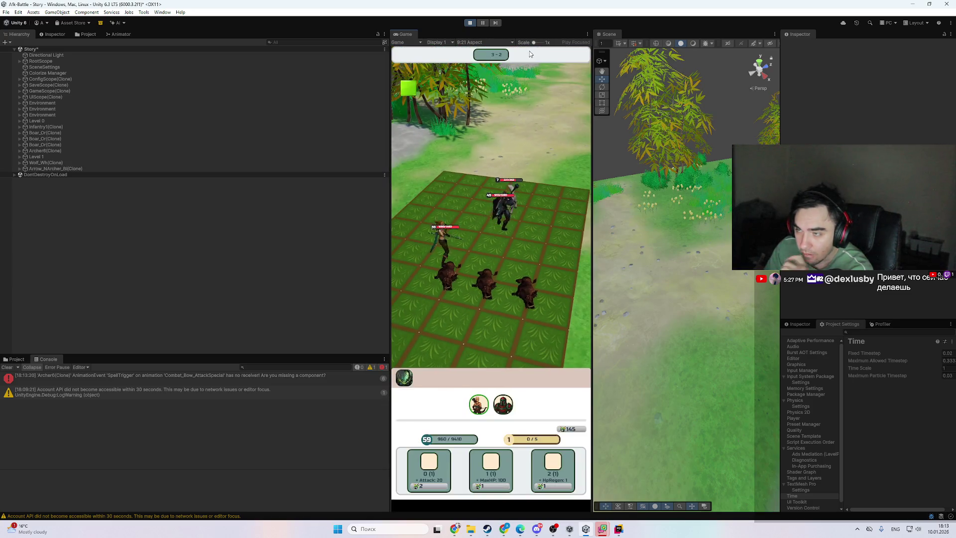
click(620, 532)
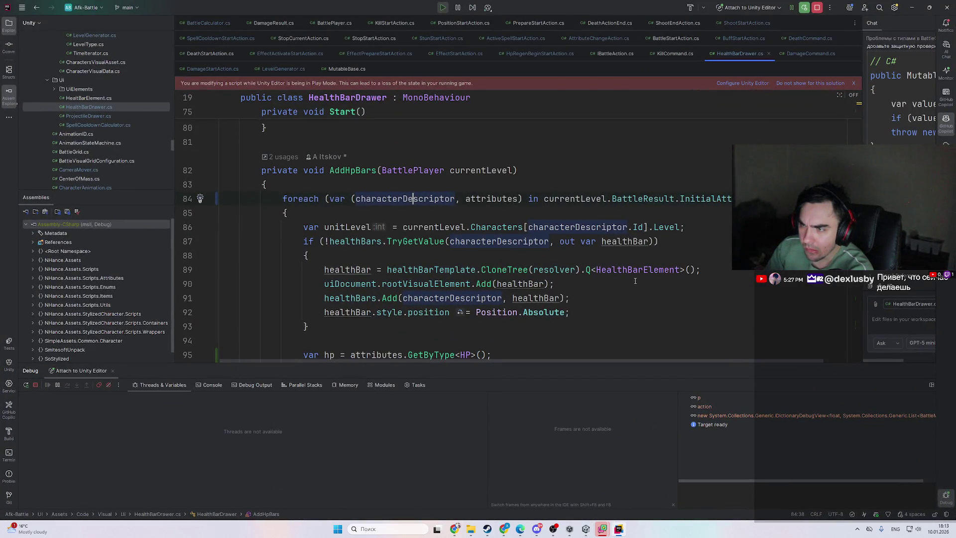
scroll(635, 281, down, 4)
click(618, 530)
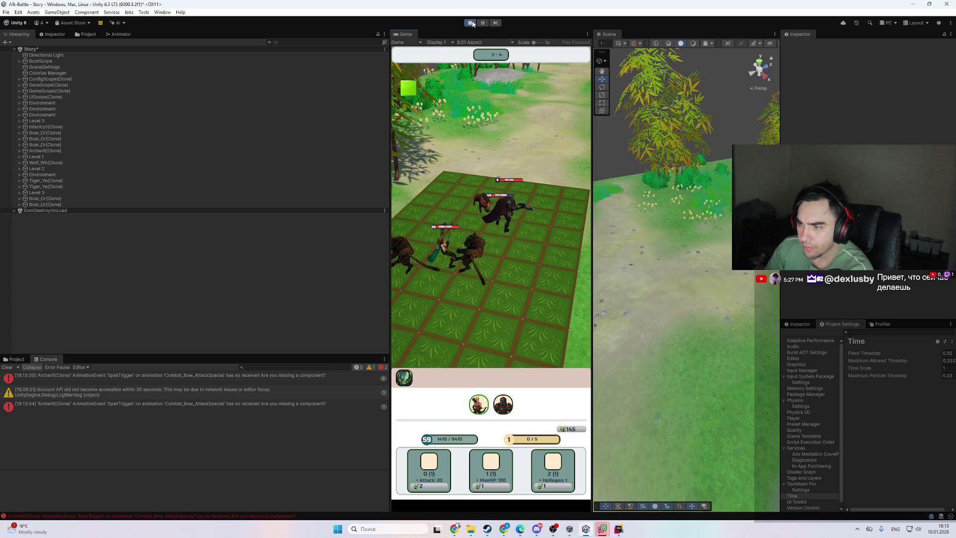
click(470, 23)
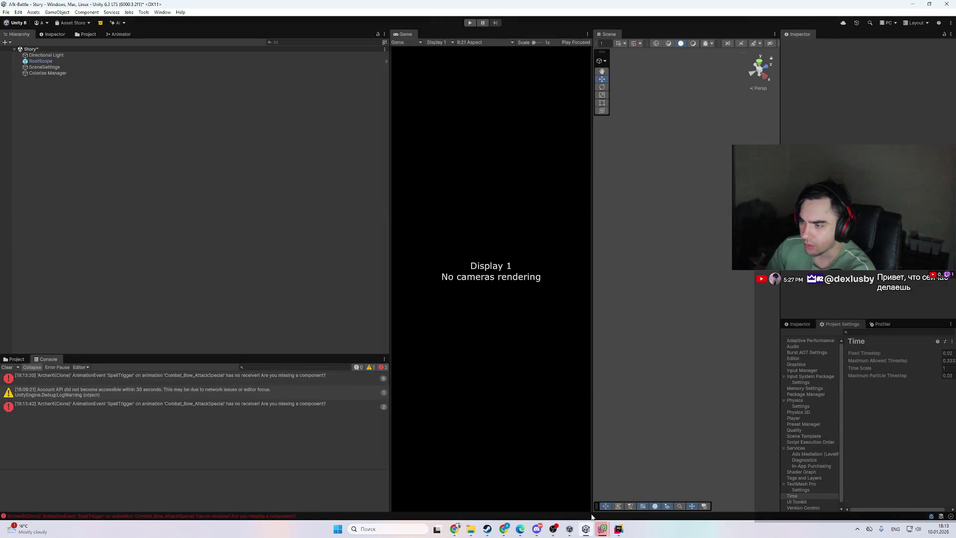
- Open the local storage directory's Afk battle folder and drag Heroes.save into Rider
click(143, 12)
mouse_move(169, 21)
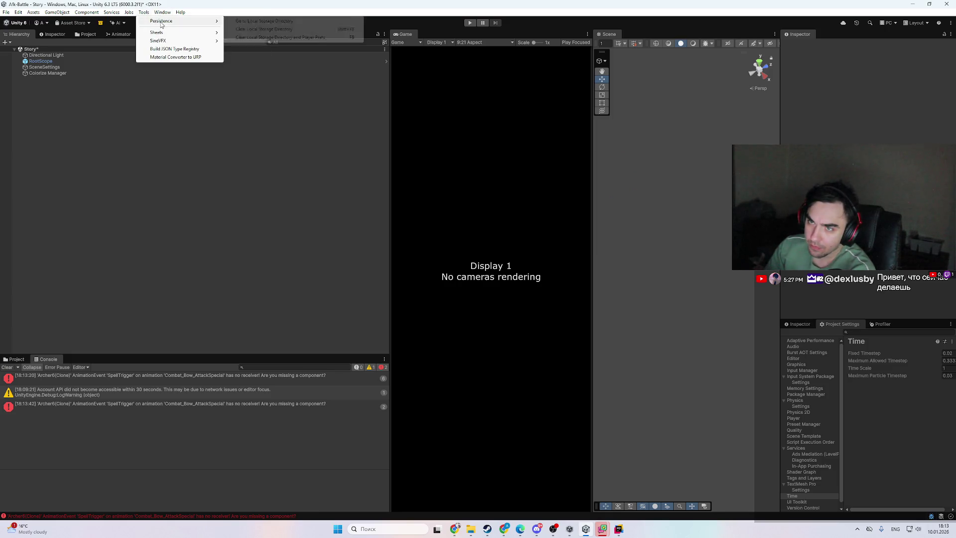
click(264, 21)
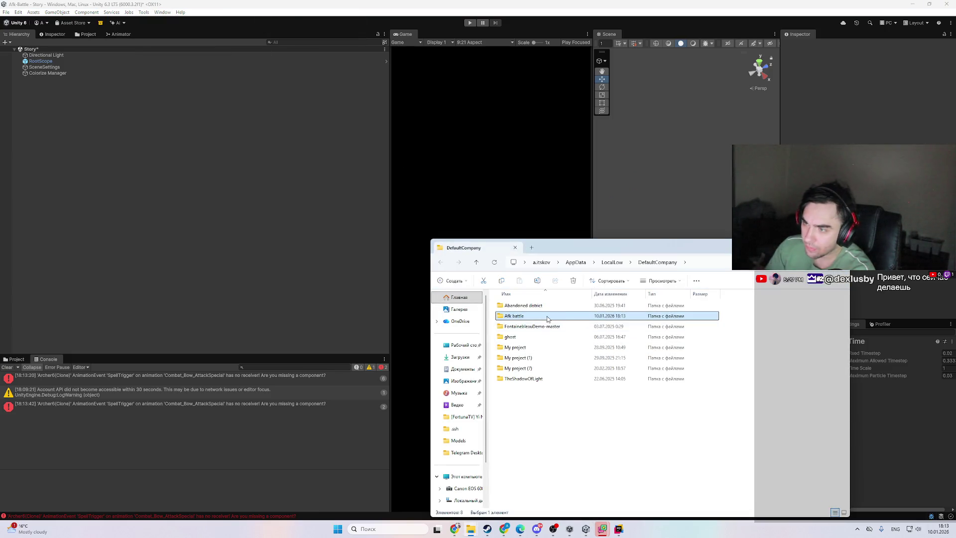
double_click(547, 315)
mouse_move(532, 328)
mouse_down()
mouse_move(622, 510)
mouse_move(618, 529)
mouse_move(530, 257)
mouse_move(514, 266)
mouse_up()
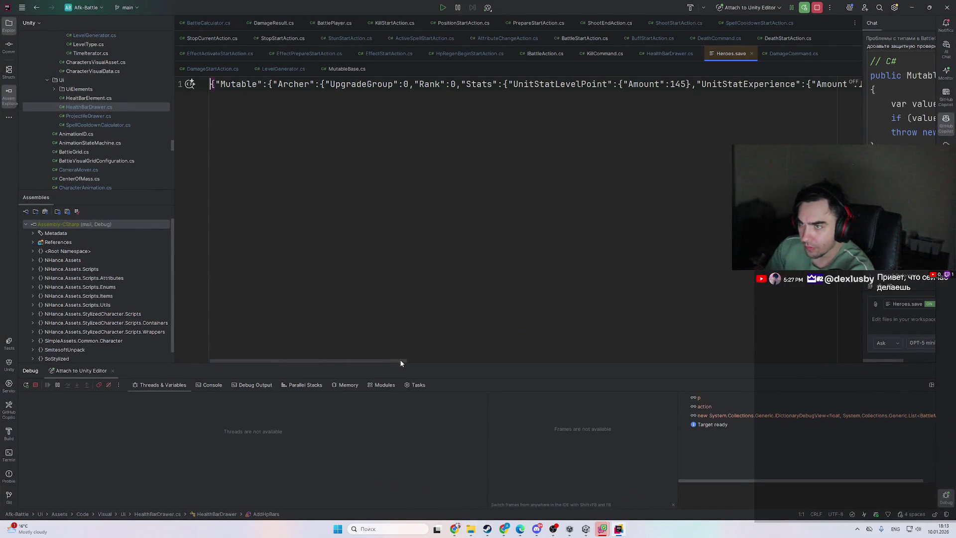
- Change the Archer's UnitStatExperience amount from 1650.0 to 9350.0
drag(400, 361, 486, 360)
drag(585, 84, 581, 83)
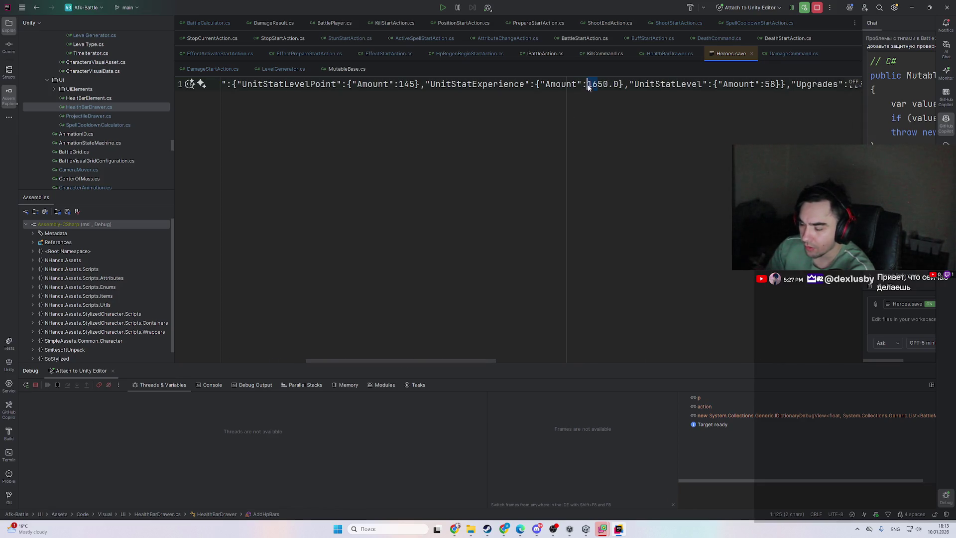
text(93)
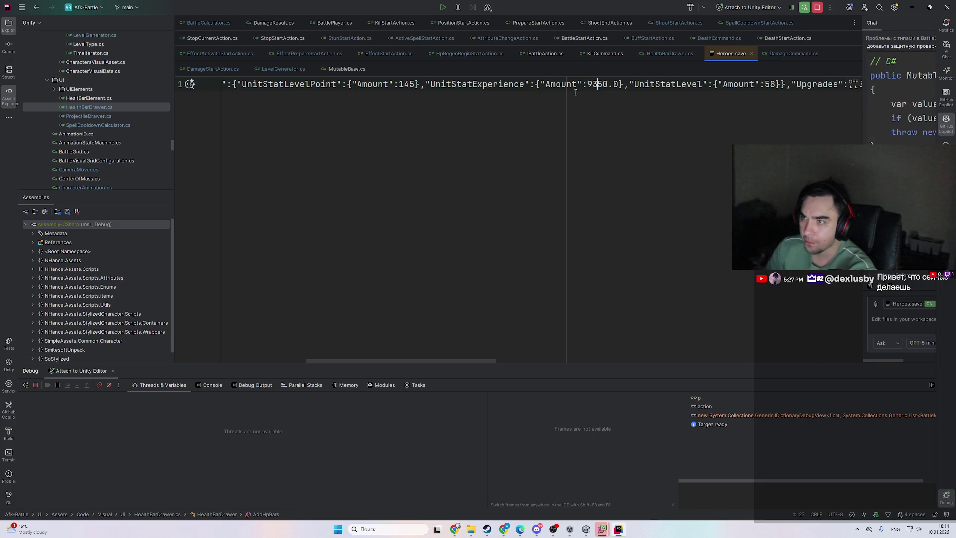
- Reopen HealthBarDrawer.cs through Search Everywhere
key(shift)
key(shift)
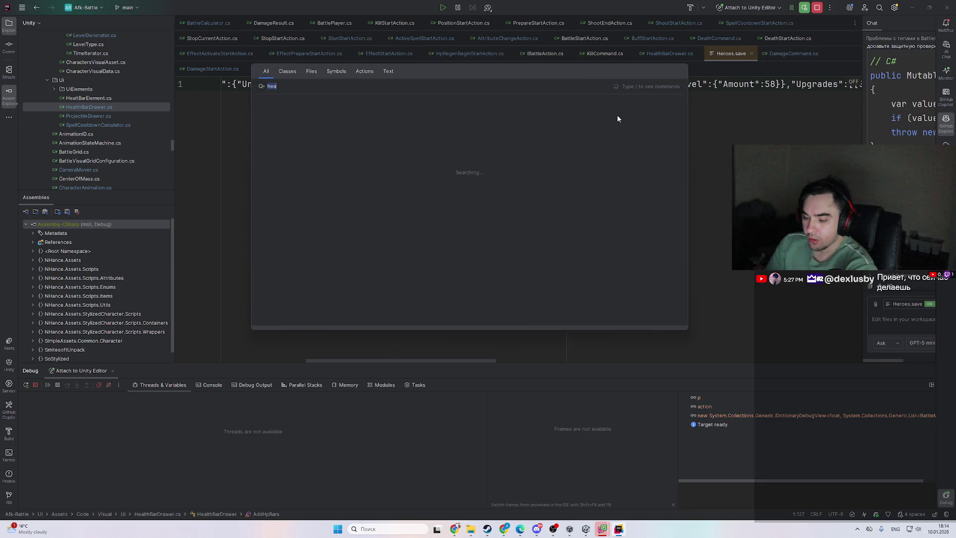
key(Escape)
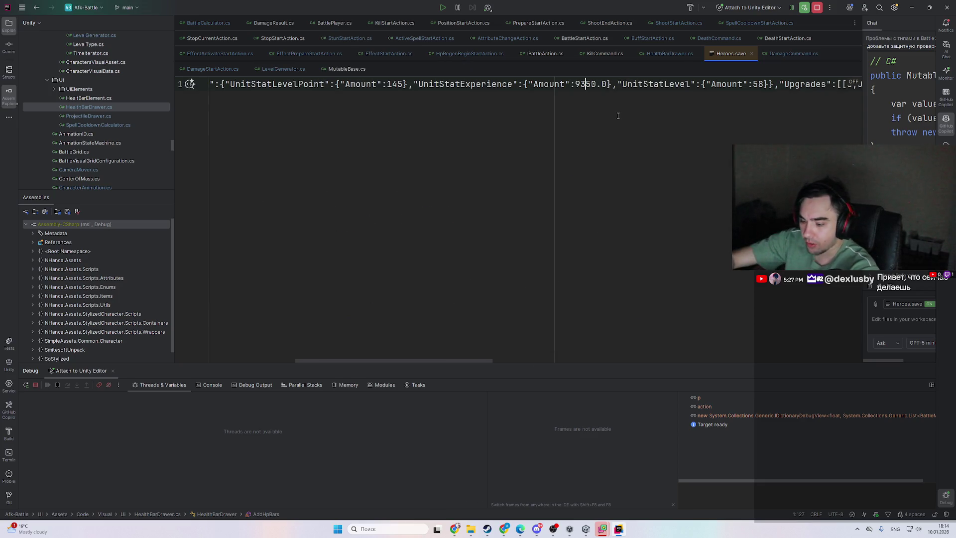
key(shift)
key(shift)
key(Return)
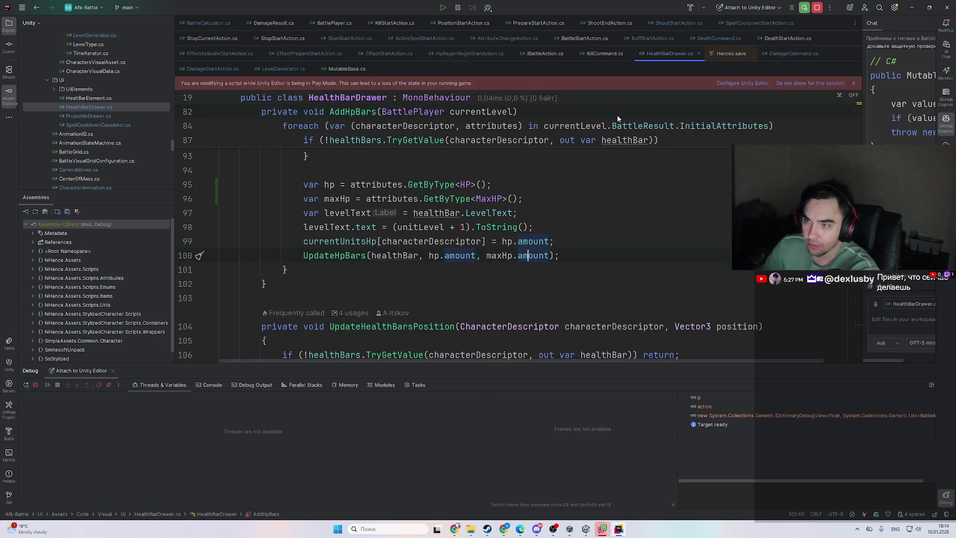
- Jump from the Characters declaration to its assignment beside the enemy character creation code
scroll(469, 278, up, 5)
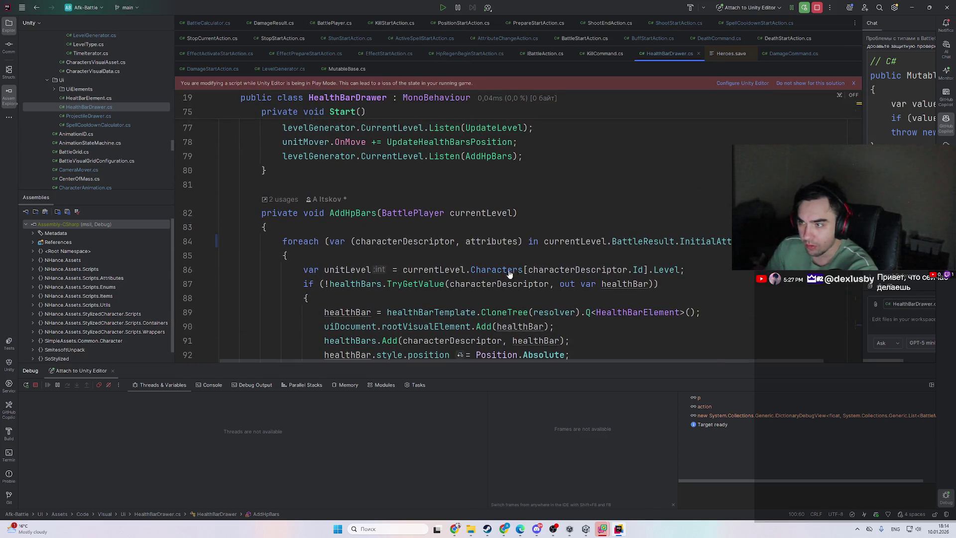
ctrl+click(512, 271)
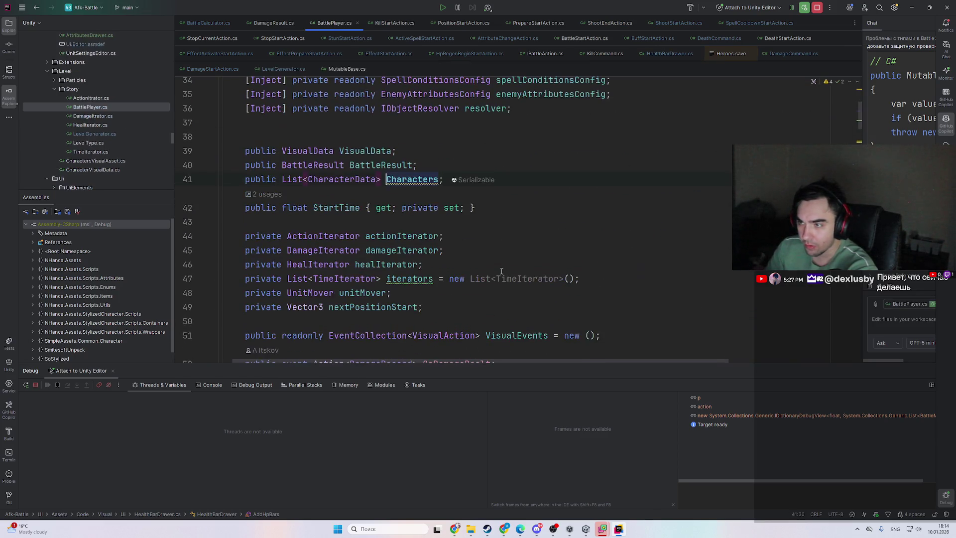
ctrl+click(427, 179)
click(588, 212)
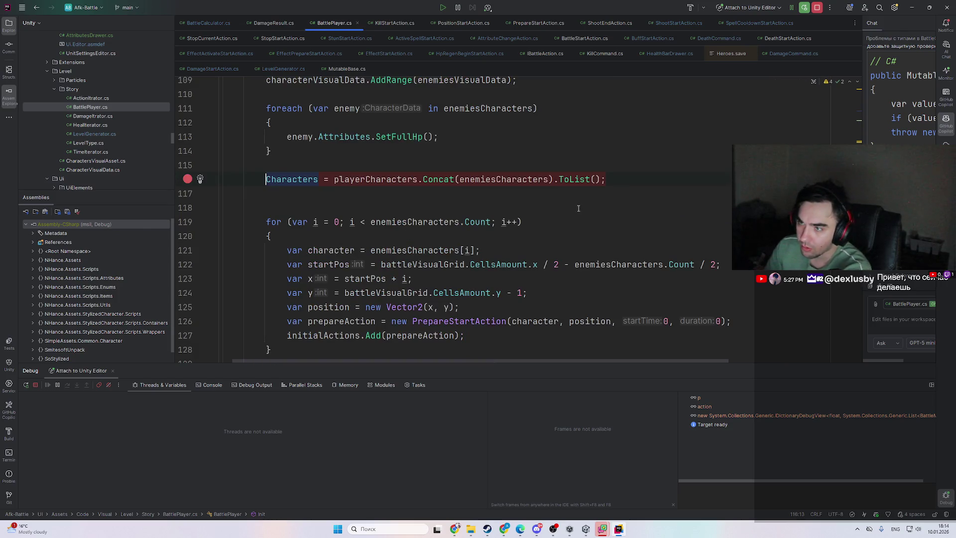
scroll(471, 182, up, 3)
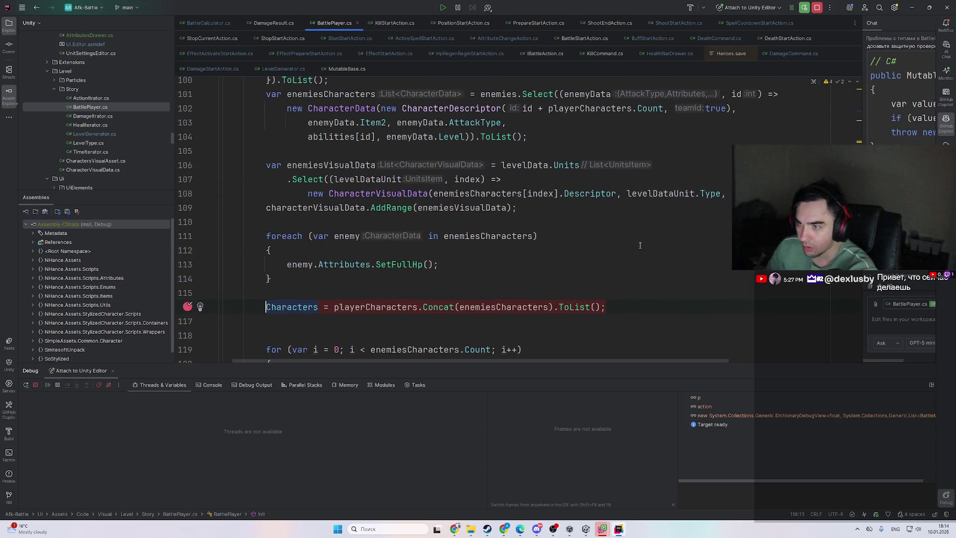
click(527, 137)
- Start Play mode in Unity, inspect the first player character at the breakpoint, and resume with F9
click(909, 8)
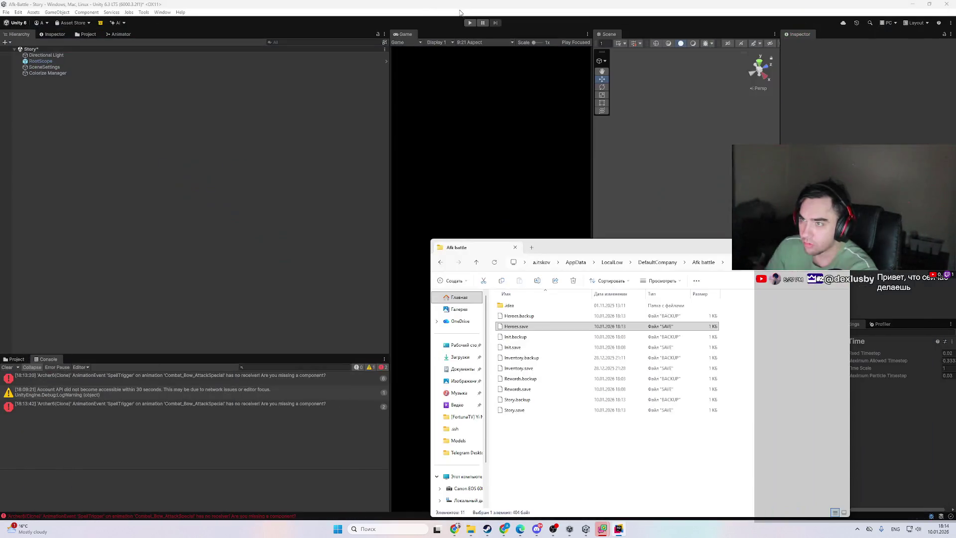
click(470, 22)
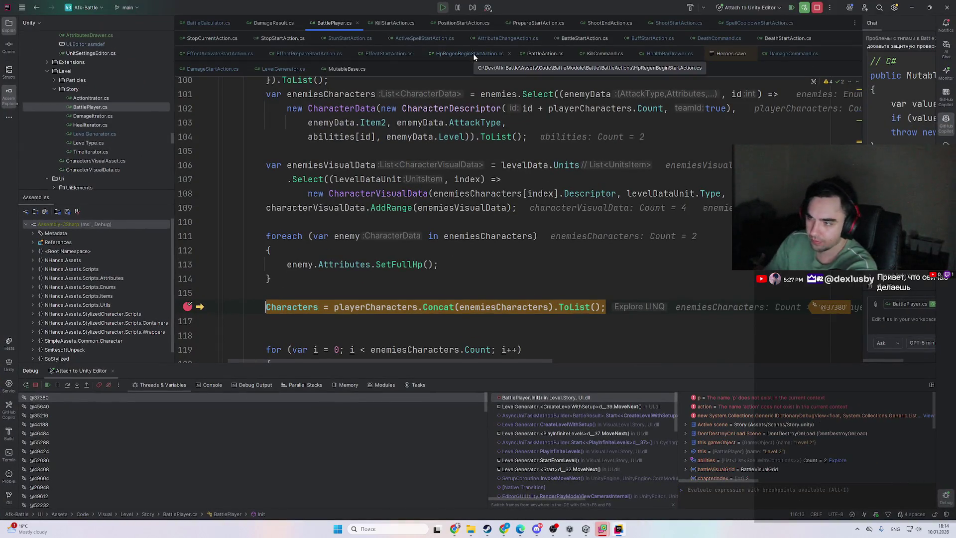
mouse_move(391, 307)
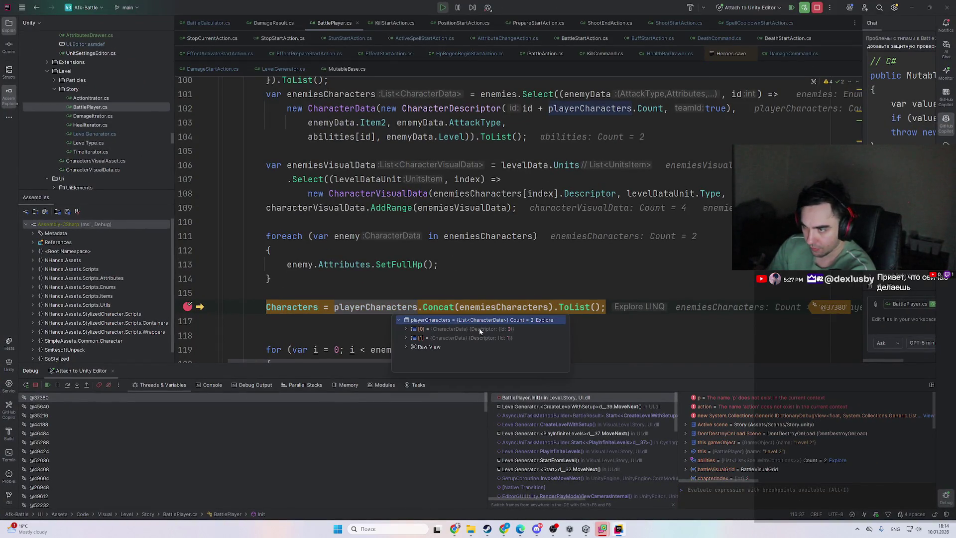
double_click(507, 329)
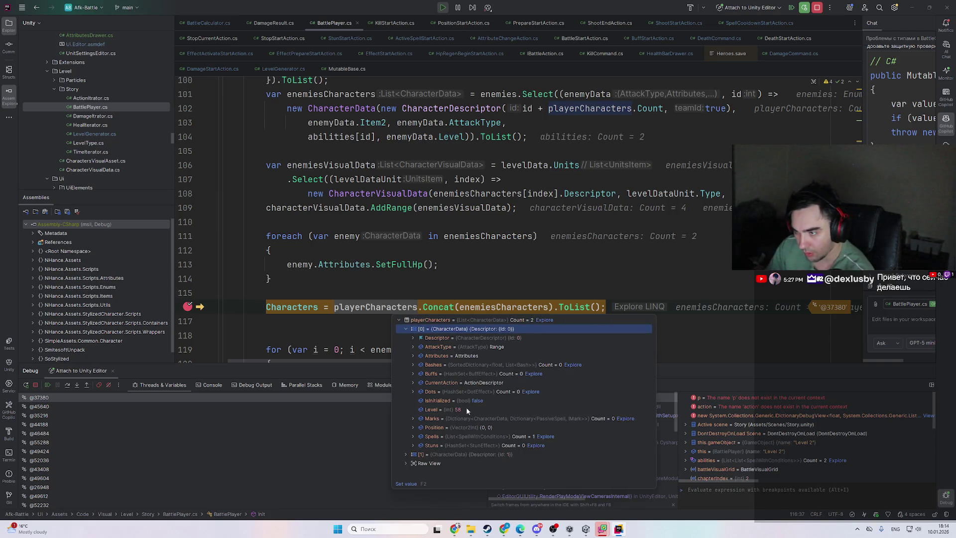
click(459, 208)
key(F9)
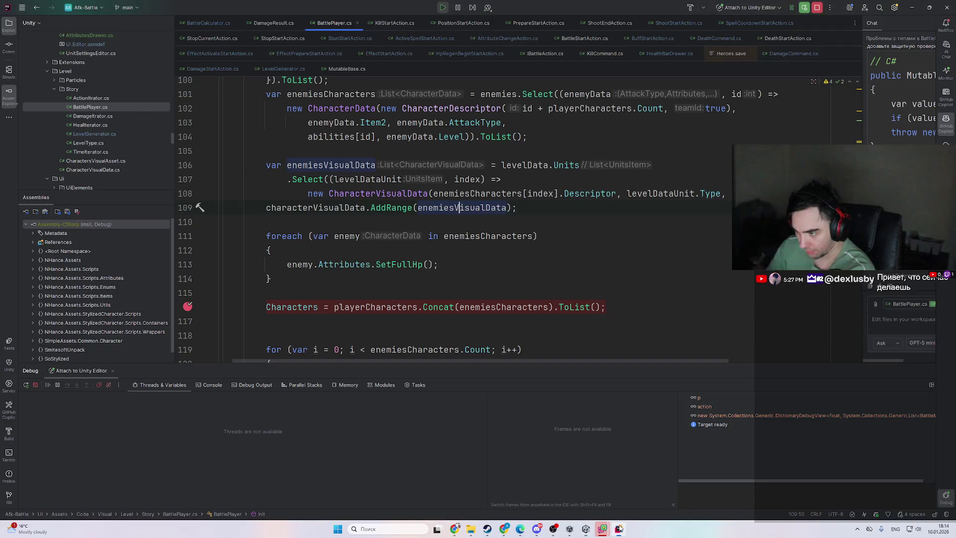
- At the next breakpoint, check the first character's Level and the calling LevelGenerator frame
click(620, 529)
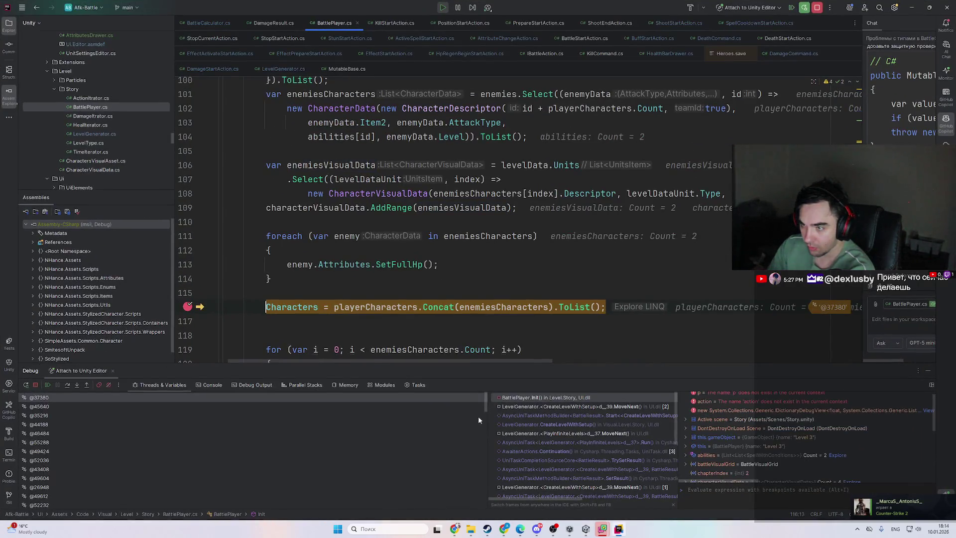
click(464, 330)
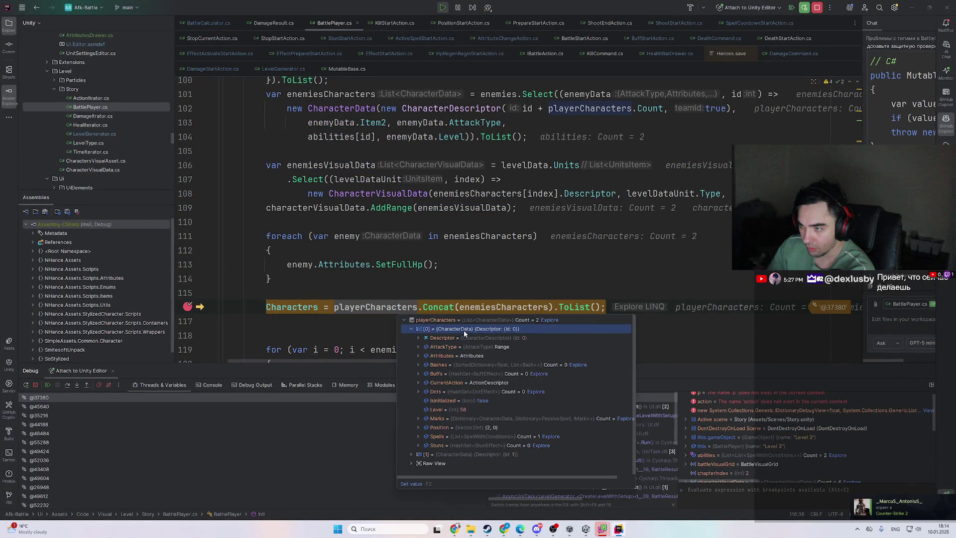
click(620, 531)
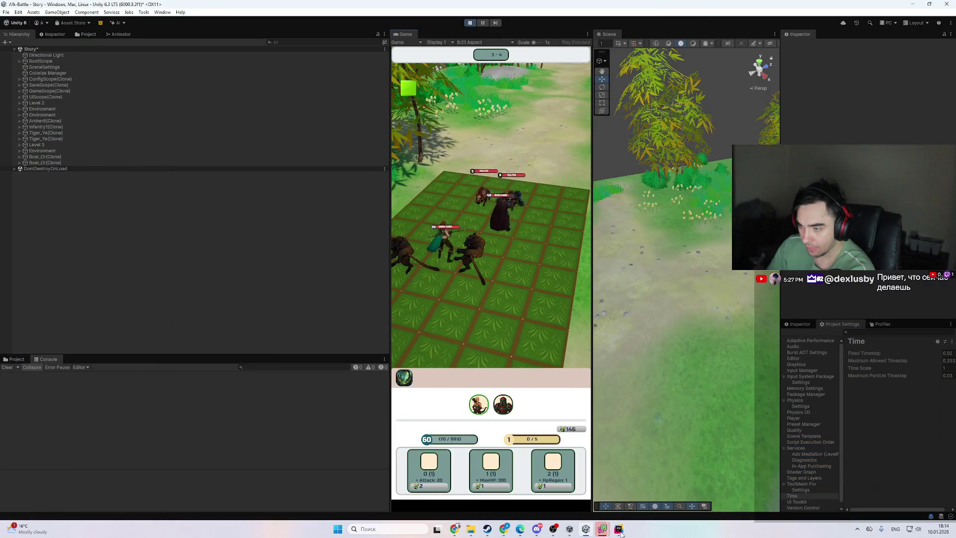
click(620, 532)
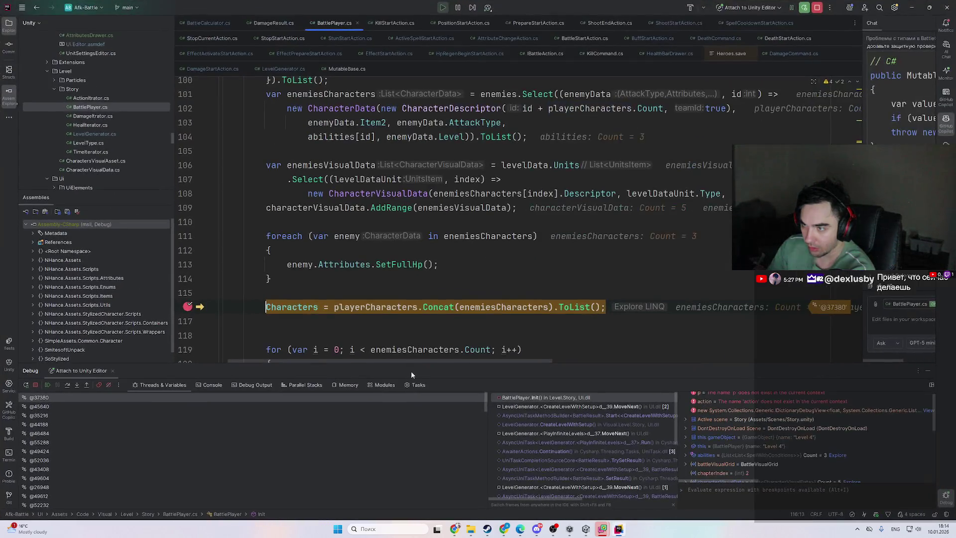
click(409, 322)
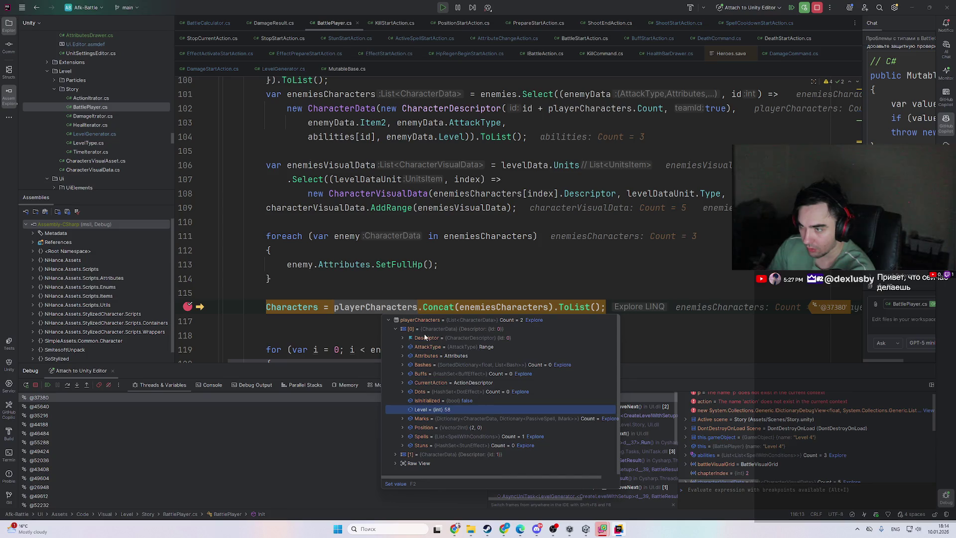
click(572, 406)
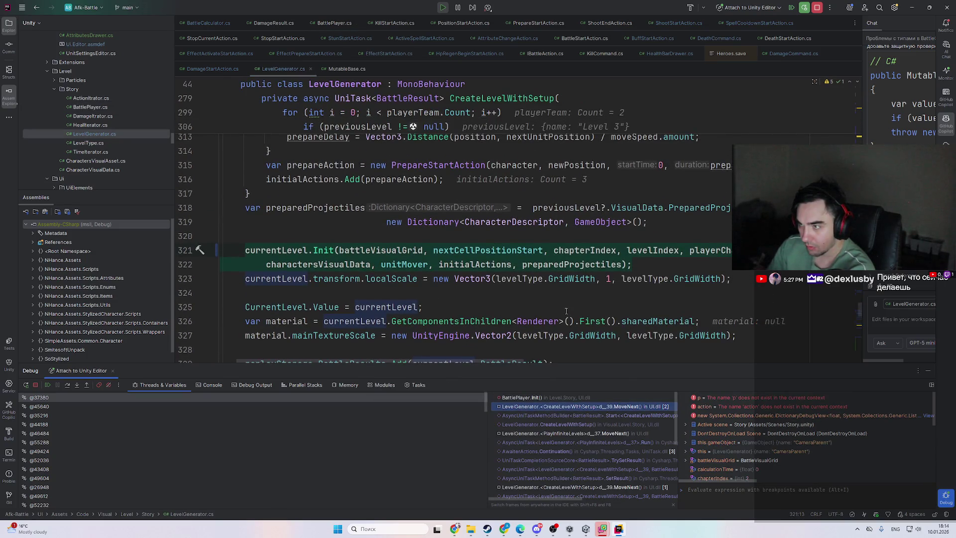
click(579, 398)
- Expand playerCharacters[0] > Attributes > Values to confirm MaxHP and HP are 1580
mouse_move(378, 305)
click(427, 328)
double_click(439, 329)
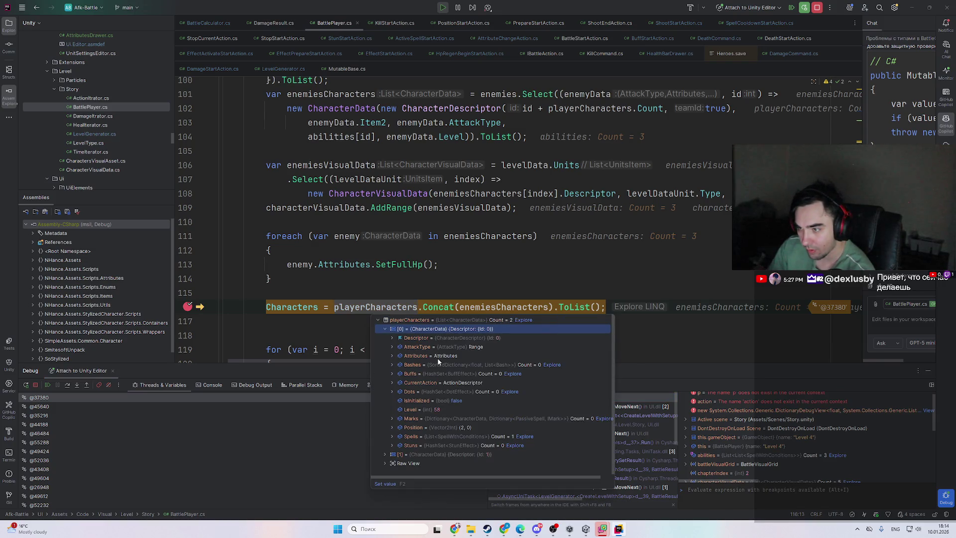
click(503, 357)
double_click(501, 355)
double_click(492, 364)
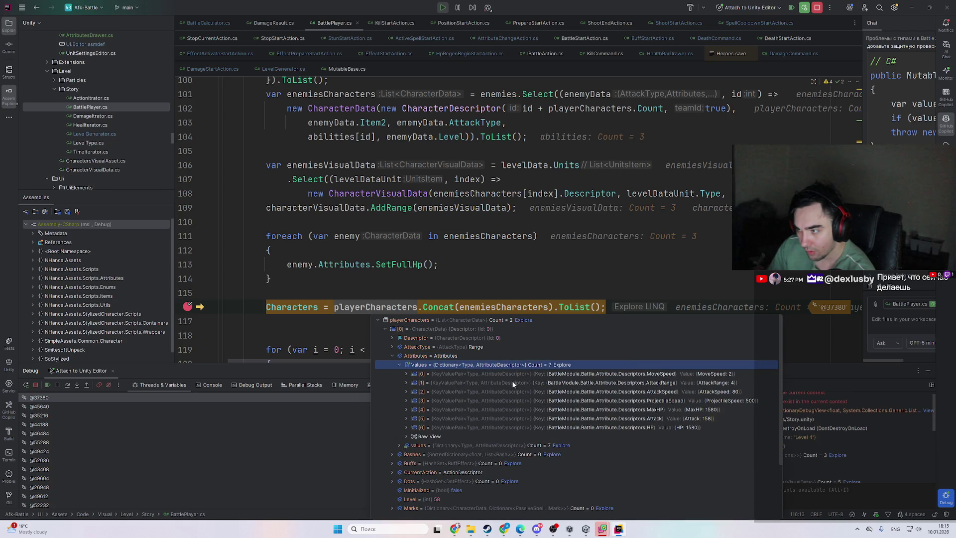
click(714, 409)
- Resume with F9, then stop the running game in Unity and return to the code
mouse_move(620, 527)
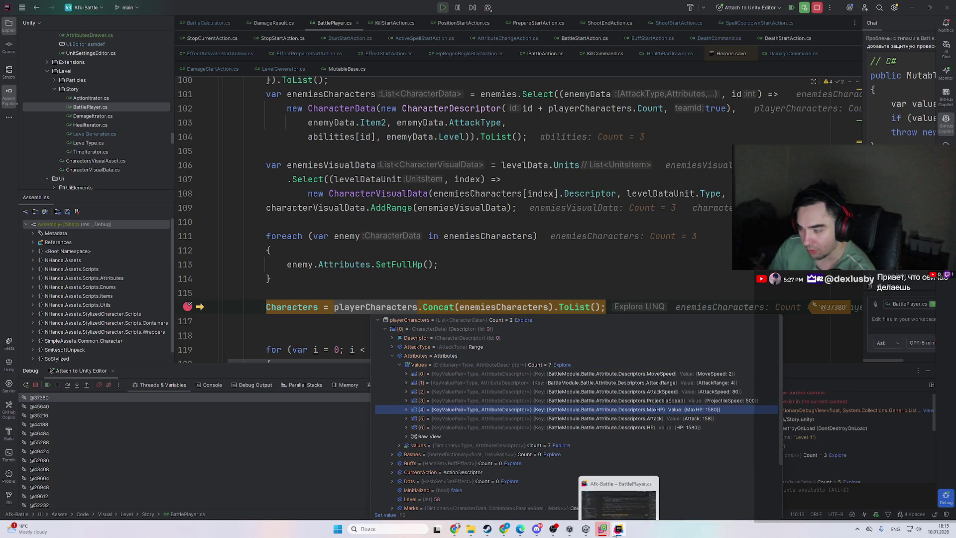
click(508, 277)
key(F9)
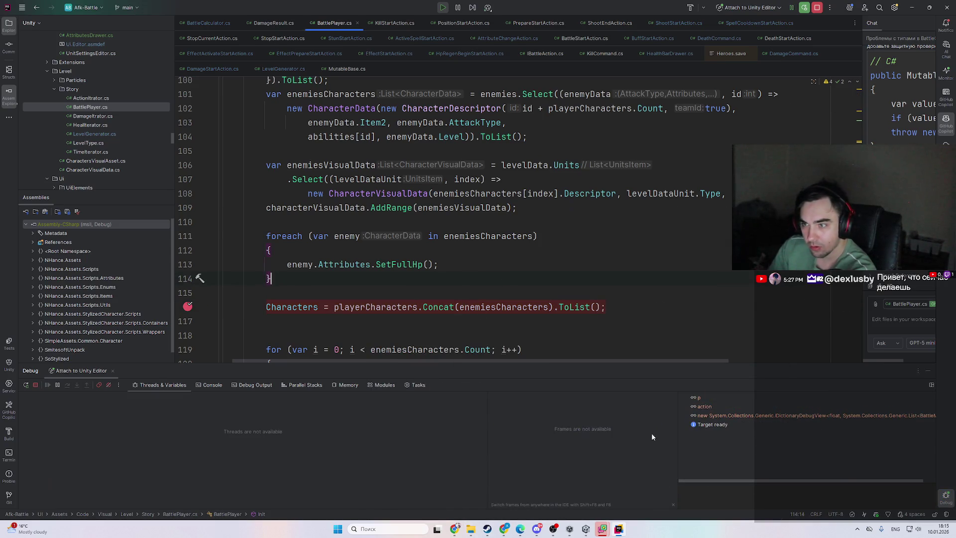
click(626, 531)
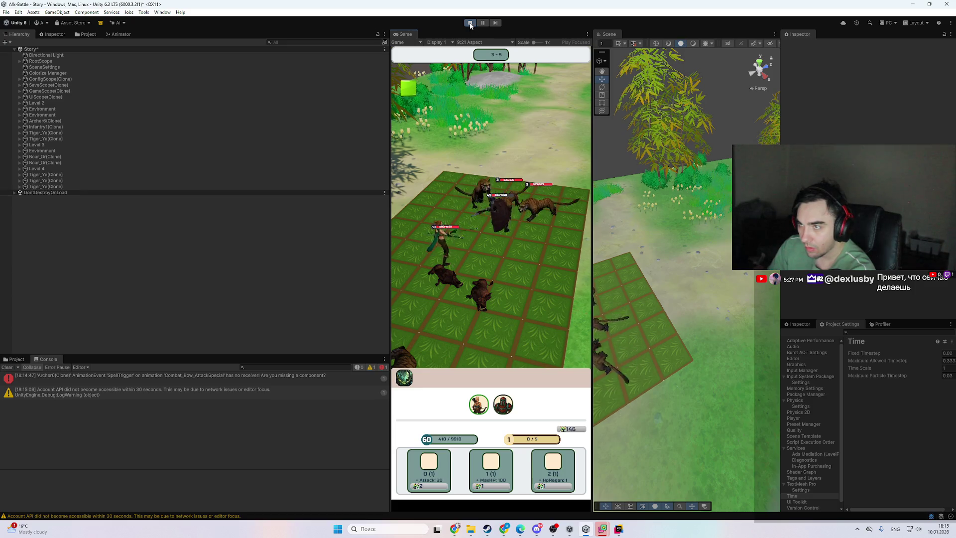
key(ctrl+p)
click(623, 448)
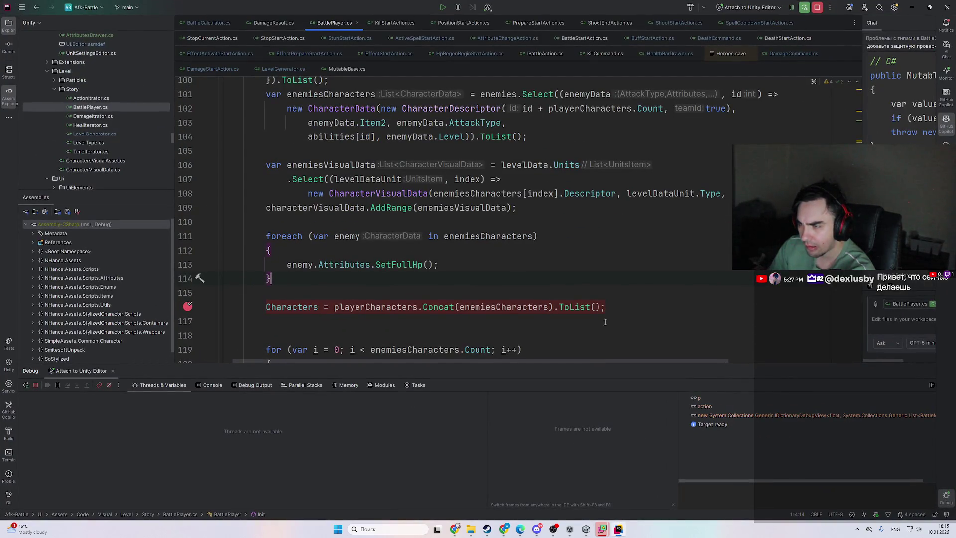
- Jump to where playerCharacters is declared
scroll(602, 321, up, 2)
scroll(593, 318, down, 2)
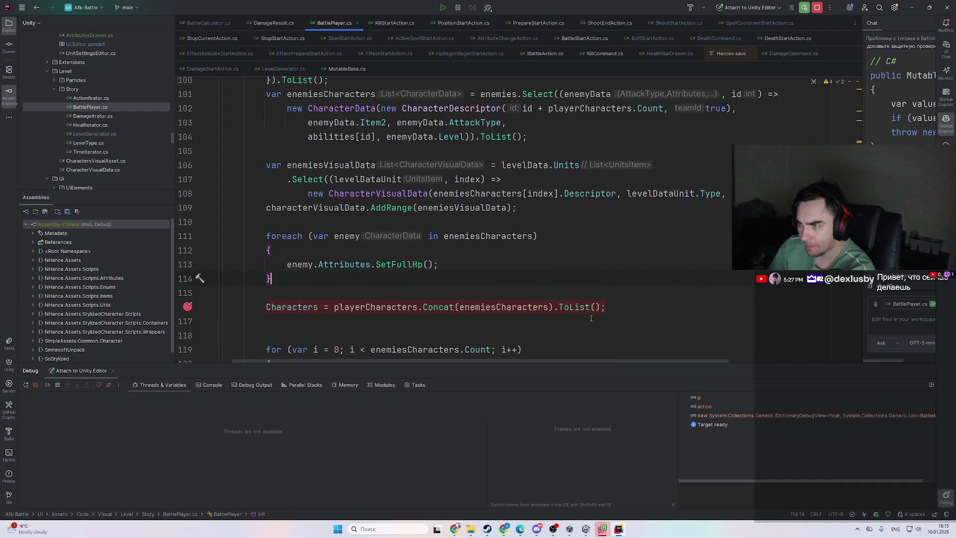
ctrl+click(413, 308)
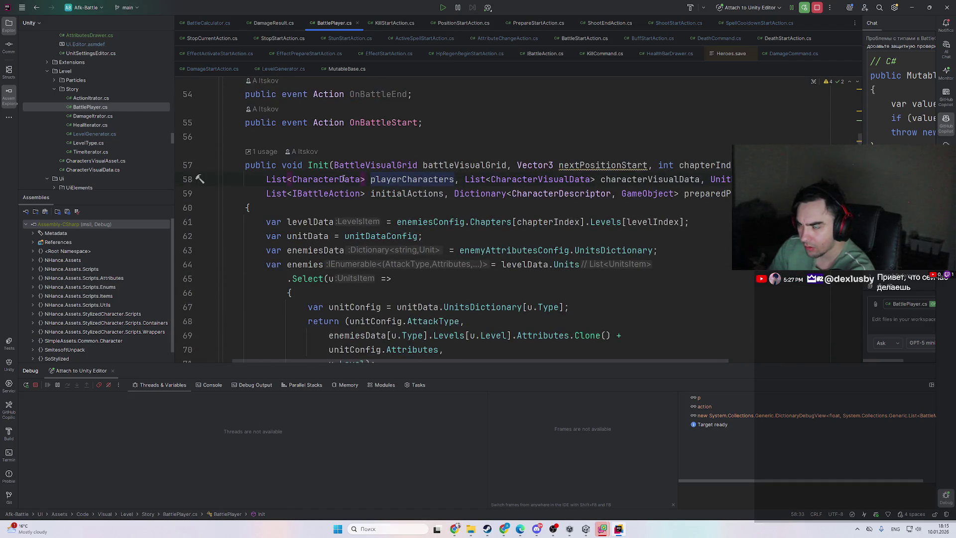
scroll(357, 182, down, 5)
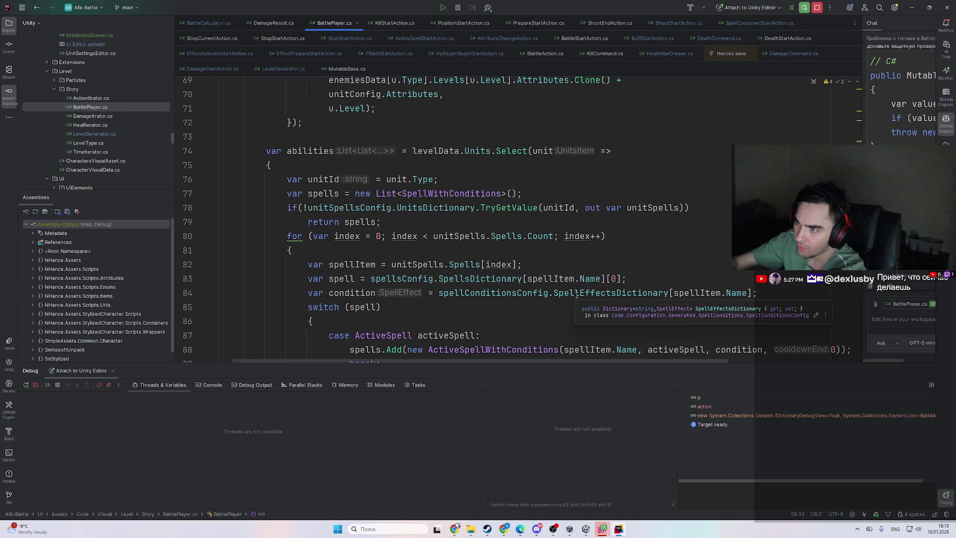
- Search Everywhere for 'levelsp' and open HeroLevelUpdater to look through it
key(shift)
key(shift)
text(leve)
text(ls)
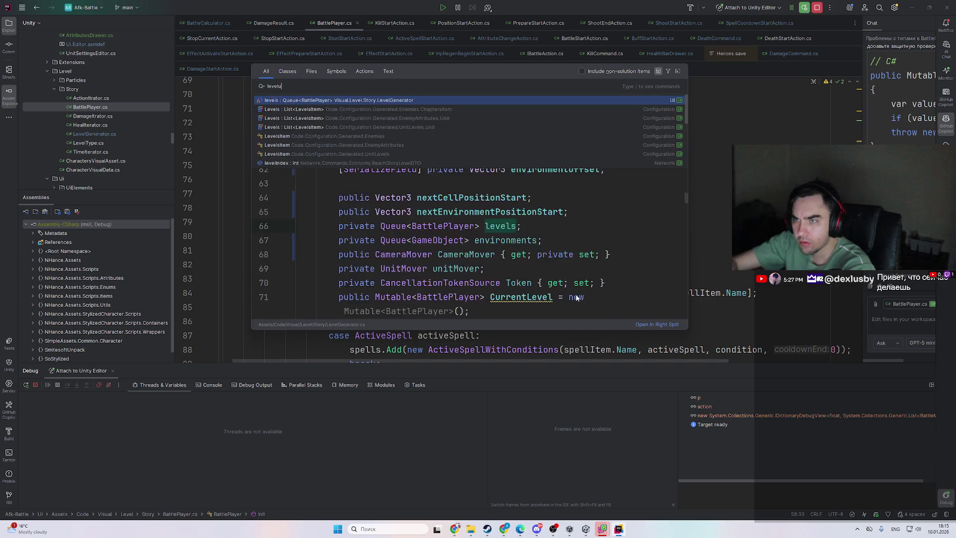
text(pda)
key(Return)
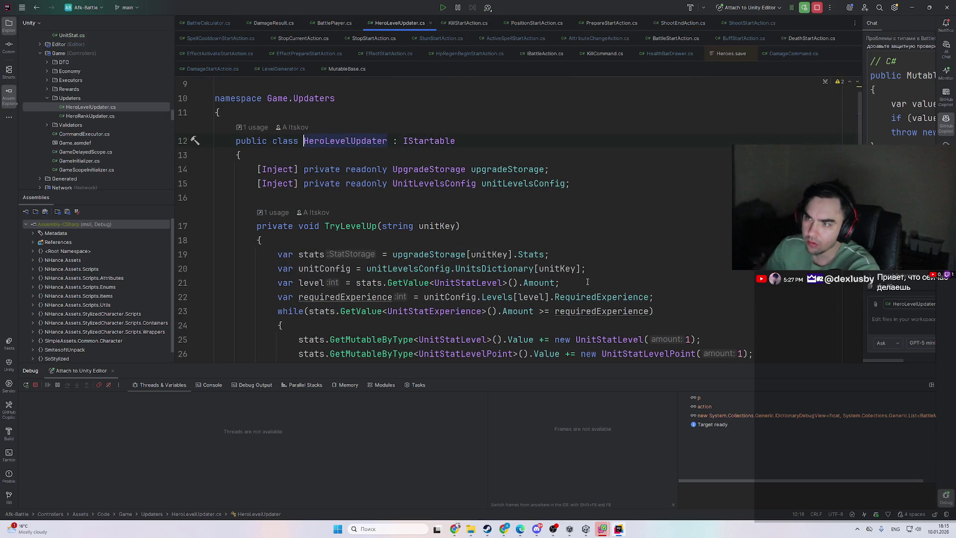
scroll(587, 281, down, 5)
scroll(365, 284, up, 3)
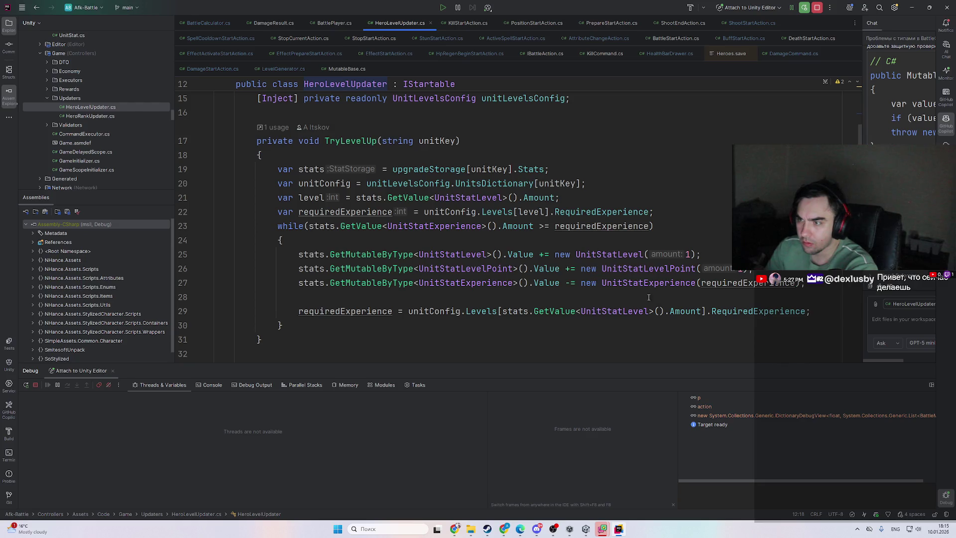
- From BattlePlayer's Init, open CharacterData and view the enemy CharacterData creation among the constructor usages
key(ctrl+Tab)
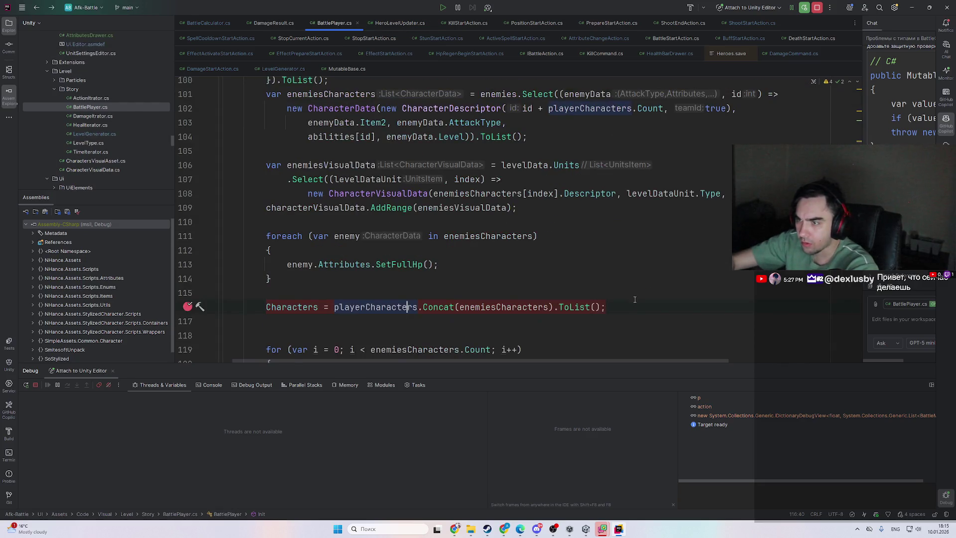
ctrl+click(373, 312)
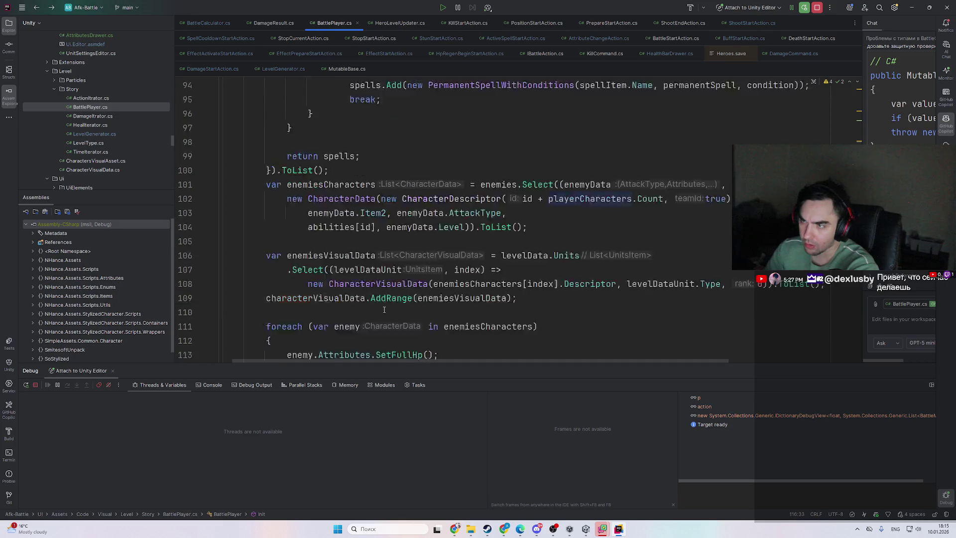
ctrl+click(341, 179)
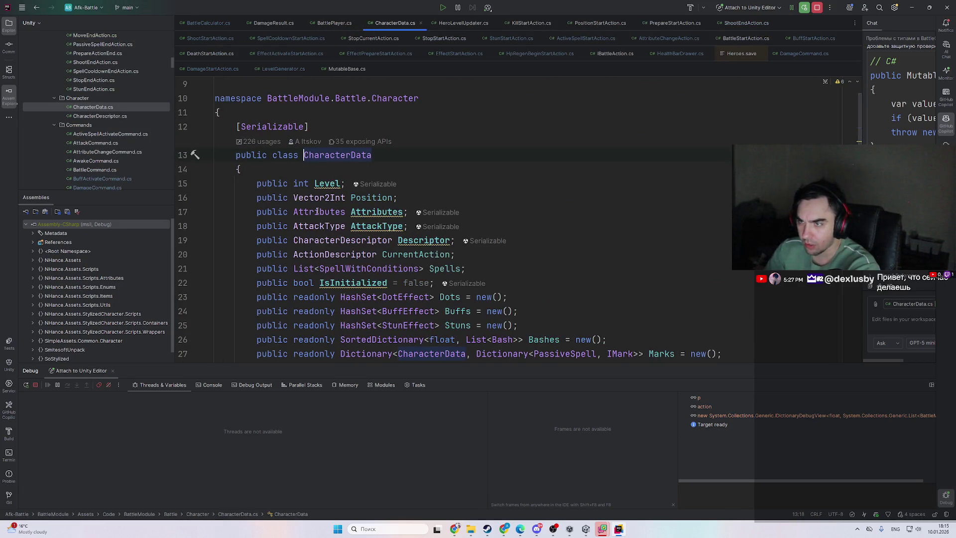
scroll(309, 179, down, 4)
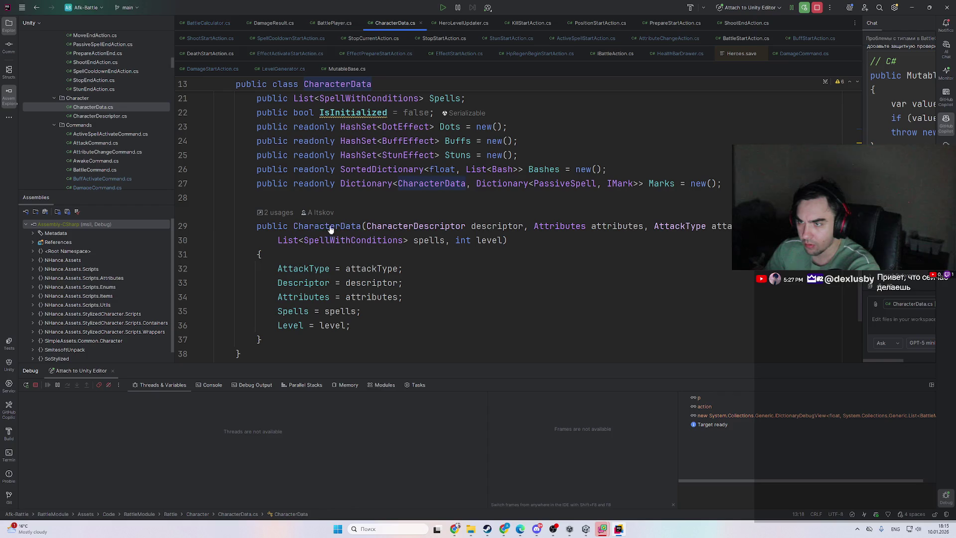
ctrl+click(335, 227)
click(358, 254)
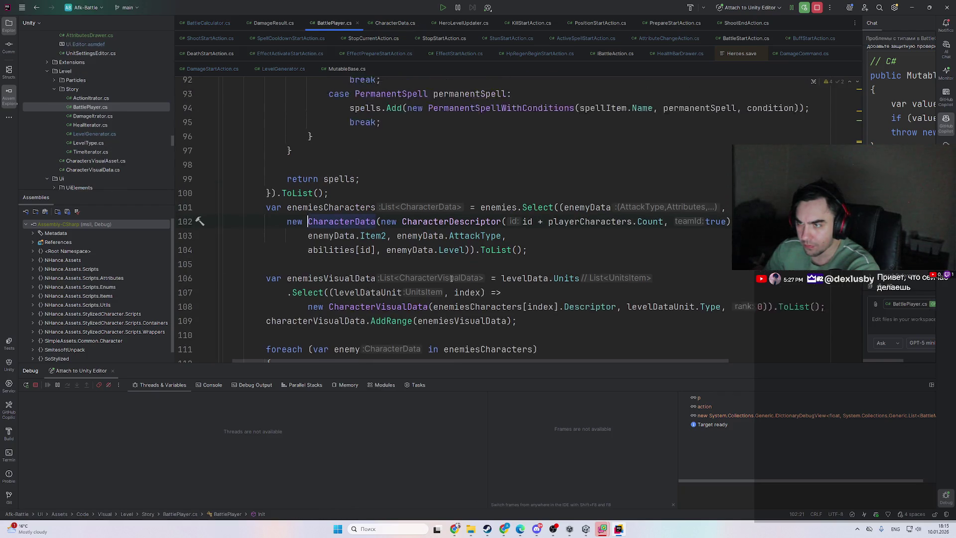
- Open the player character creation in LevelGenerator from the CharacterData constructor usages
key(ctrl+alt+Left)
key(ctrl+b)
click(492, 274)
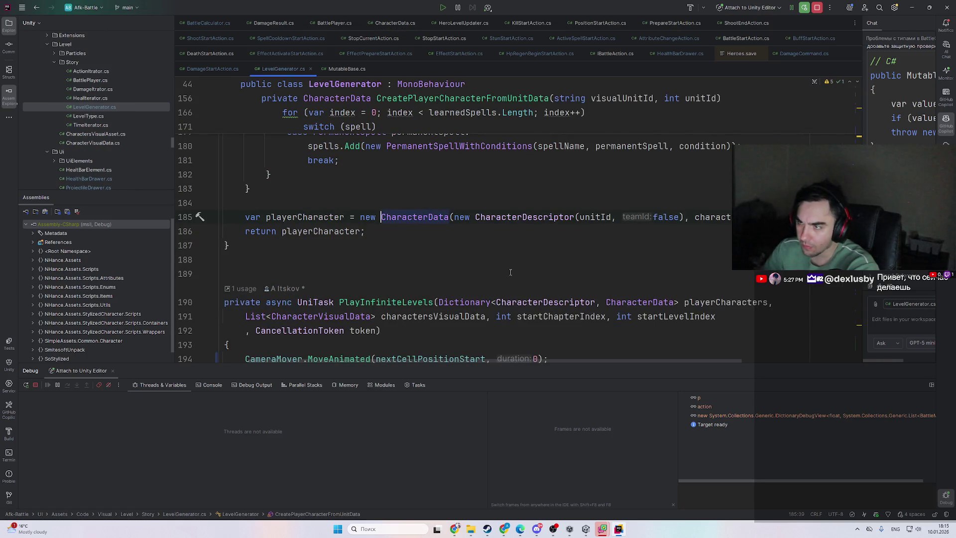
scroll(506, 306, up, 8)
scroll(506, 305, up, 1)
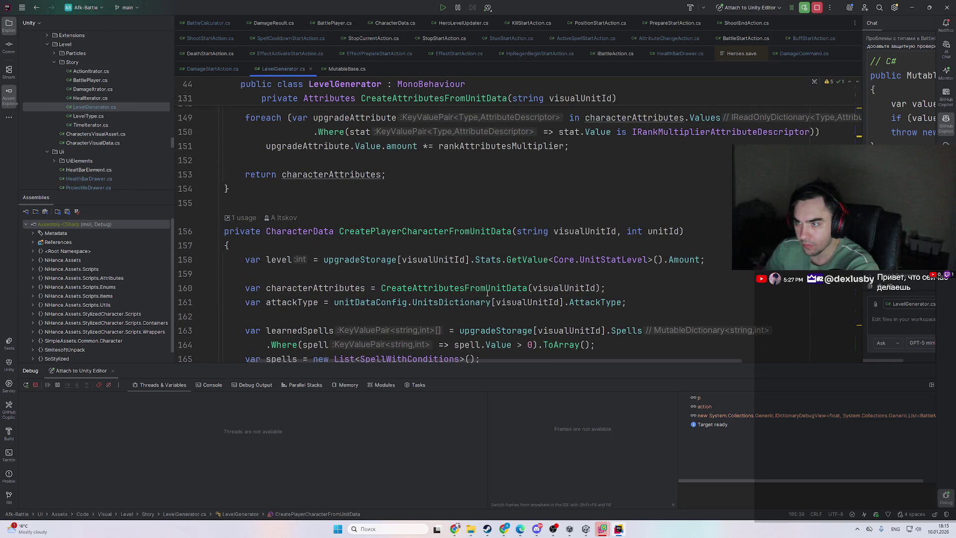
scroll(486, 292, down, 10)
mouse_move(643, 362)
mouse_down()
mouse_move(742, 363)
mouse_move(734, 357)
mouse_up()
key(Down)
- Put a breakpoint on the upgradeStorage level lookup at line 158
key(ctrl+alt+Left)
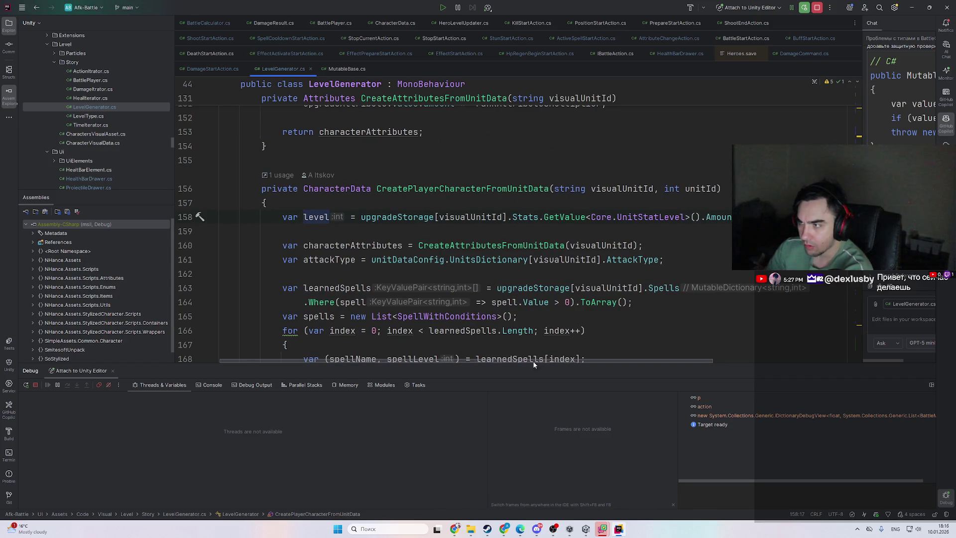
click(404, 217)
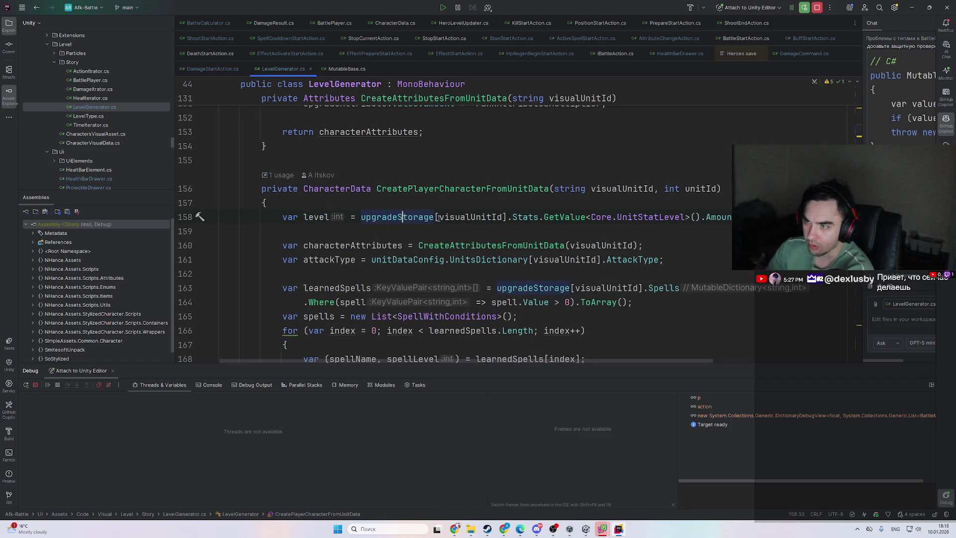
key(ctrl+F8)
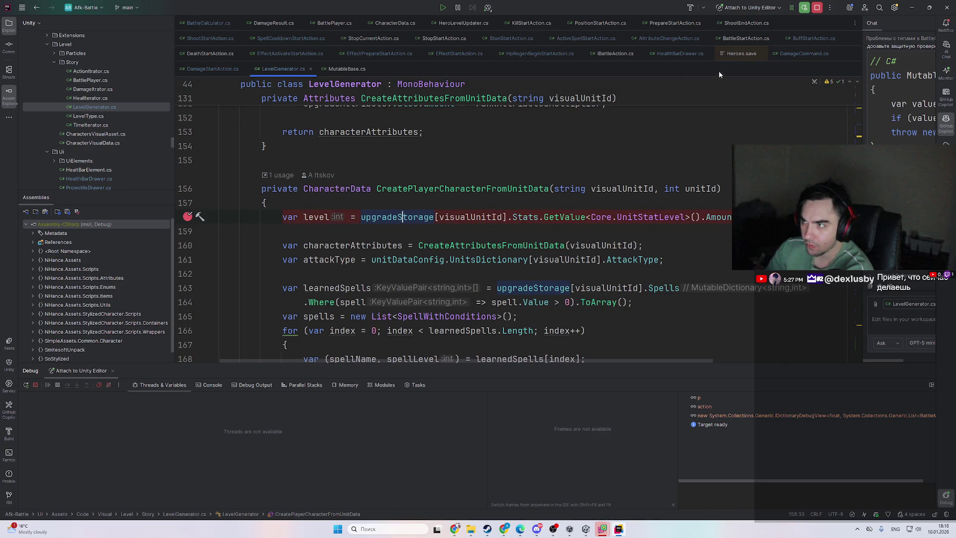
- Check the saved UnitStatLevel amount in Heroes.save, then start the game in Unity
click(735, 58)
click(660, 156)
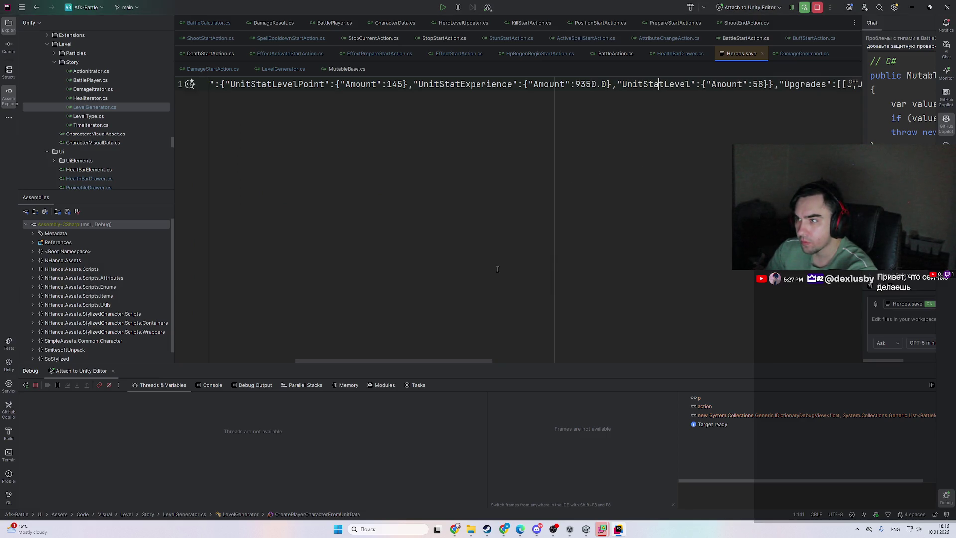
key(alt+Tab)
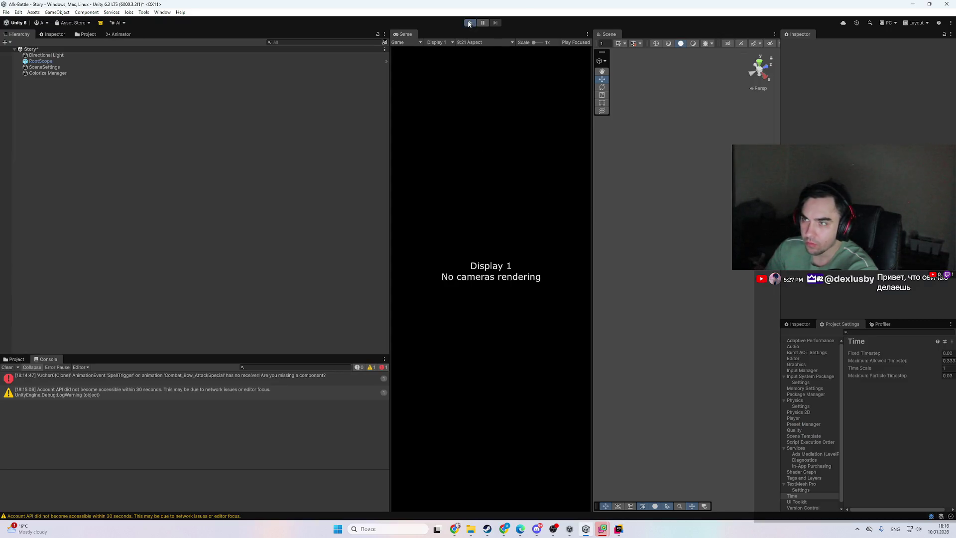
click(468, 23)
key(alt+Tab)
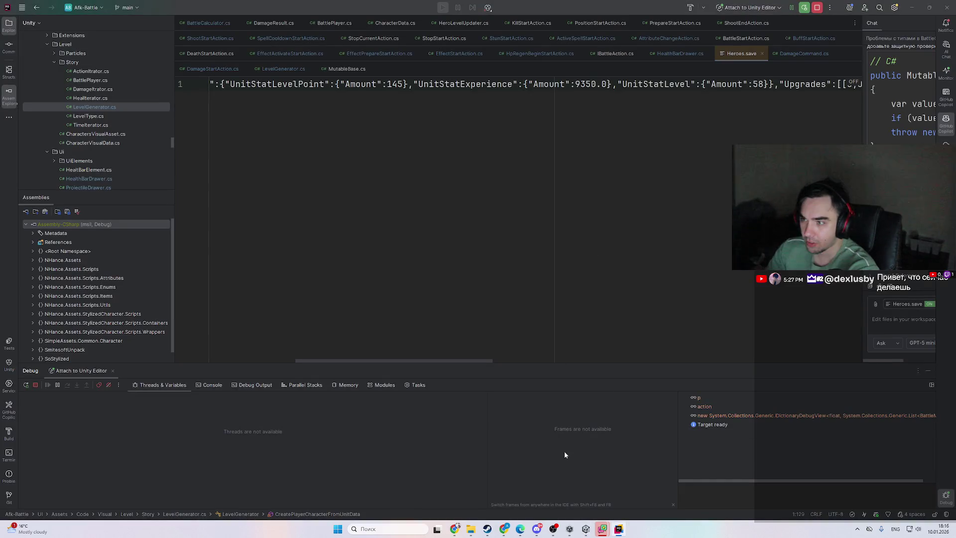
- Bring the debugger paused at the breakpoint to the front
click(625, 533)
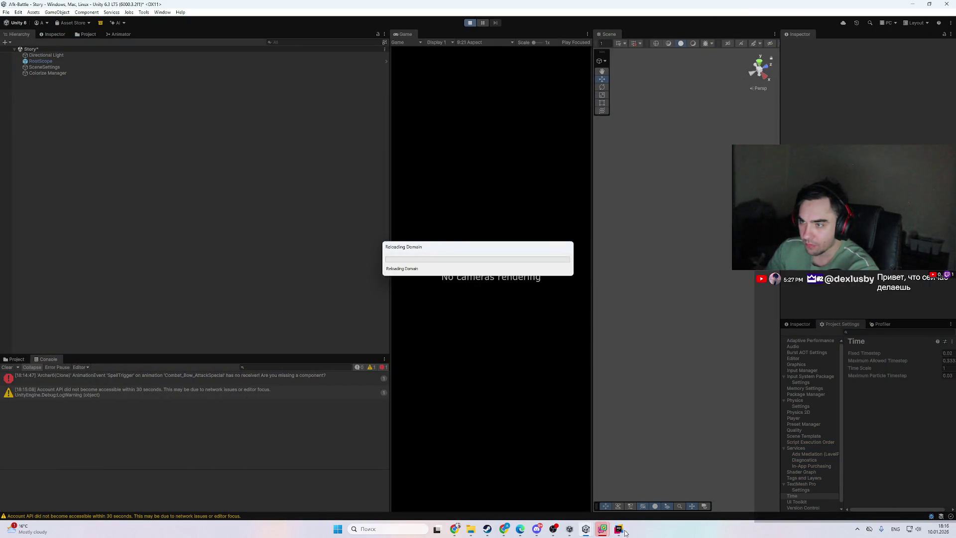
click(625, 532)
click(625, 532)
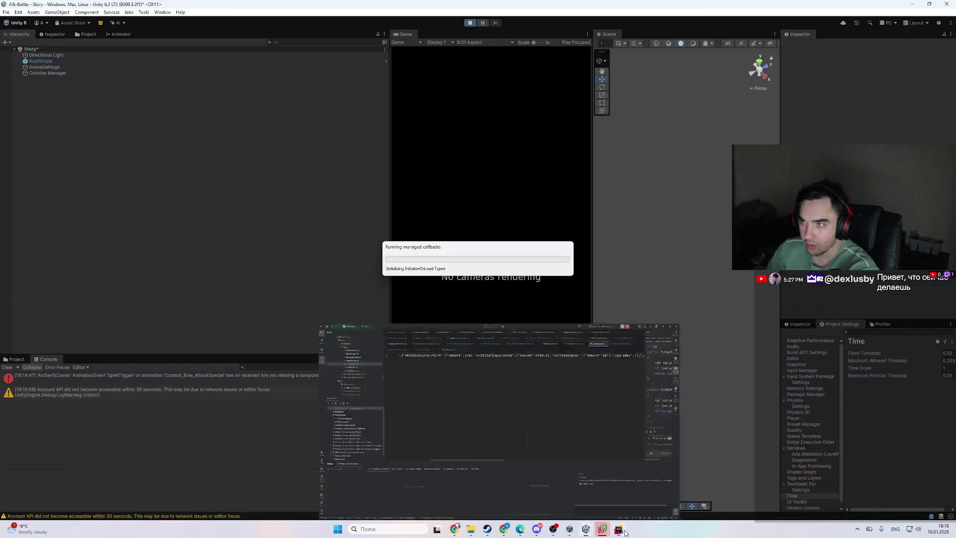
click(625, 532)
click(625, 532)
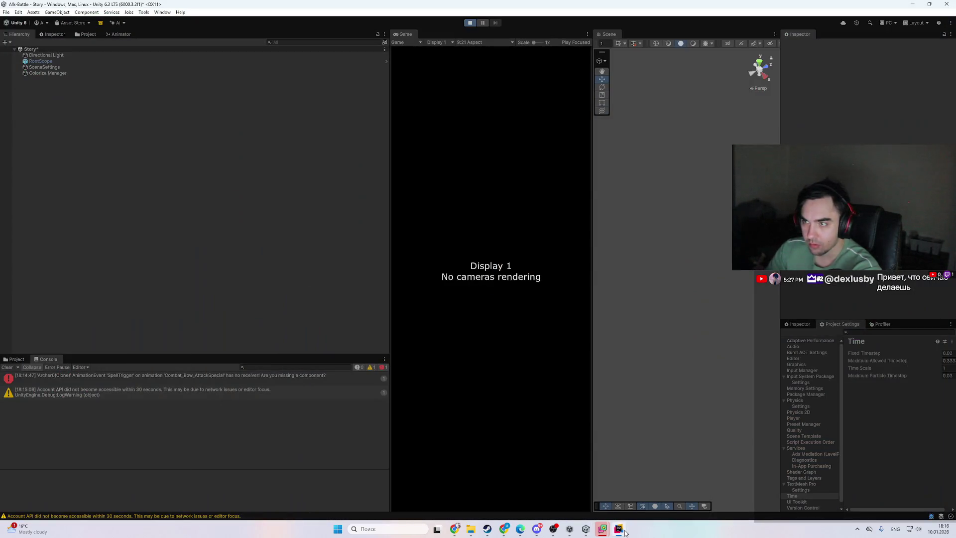
click(625, 533)
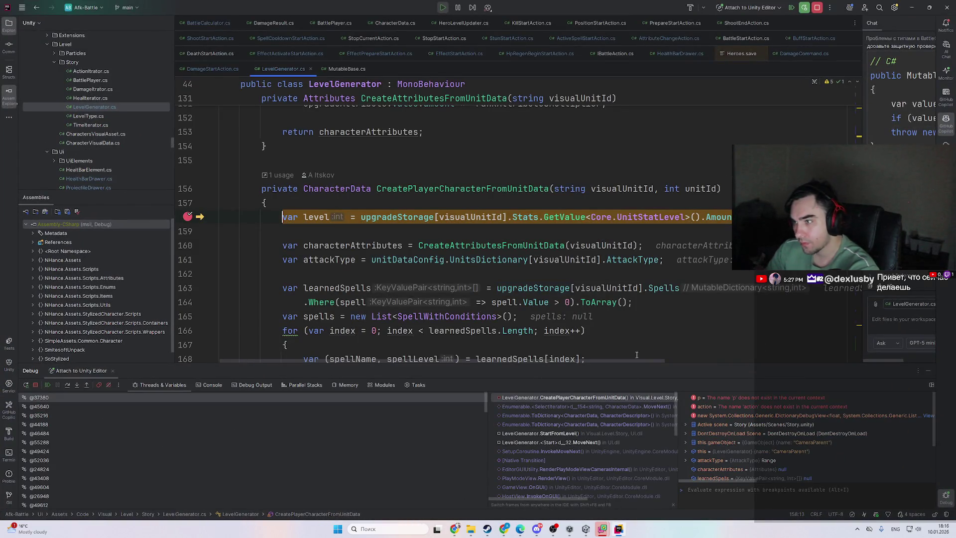
- Step over the level lookup twice to confirm the level reads 58
key(F10)
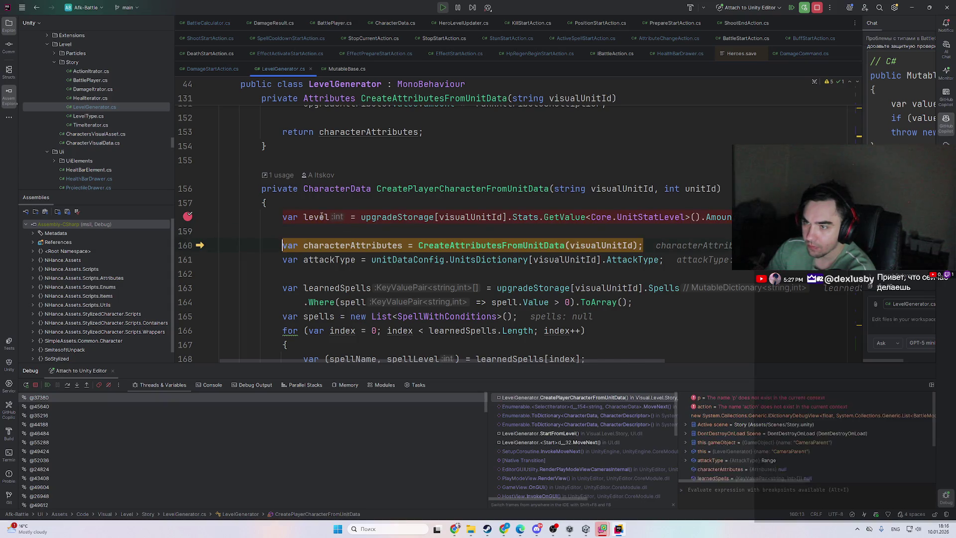
mouse_move(321, 215)
key(F5)
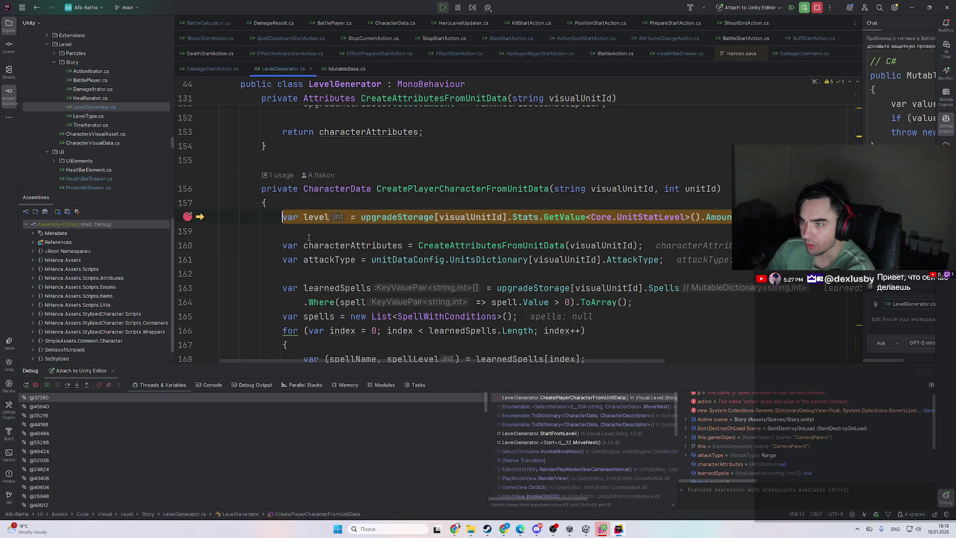
key(F10)
- Resume past the remaining breakpoints and return to the running game in Unity
key(F5)
mouse_move(457, 223)
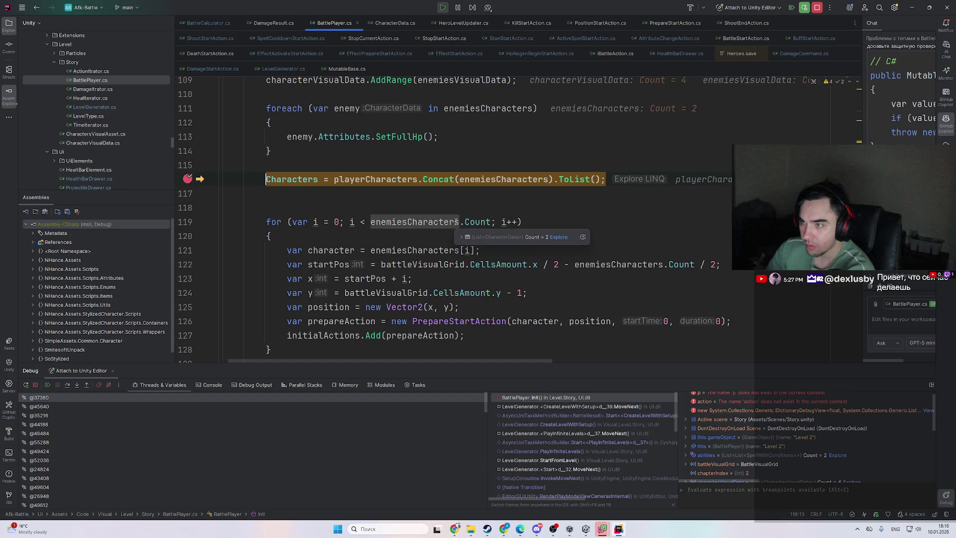
key(F5)
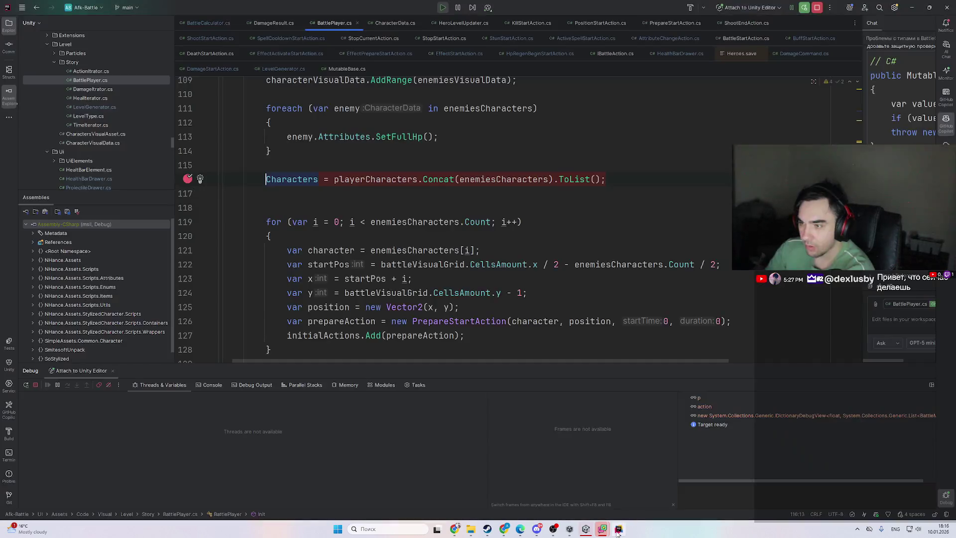
click(586, 528)
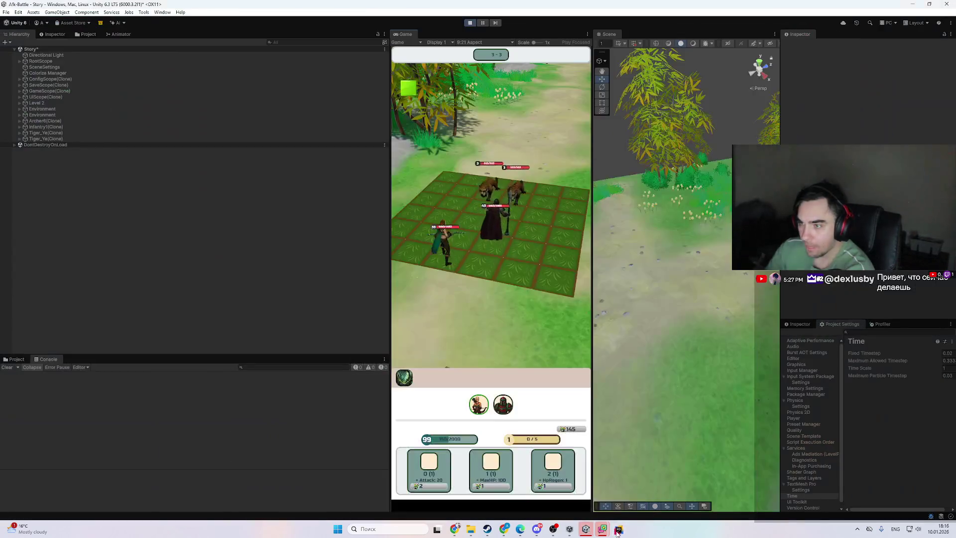
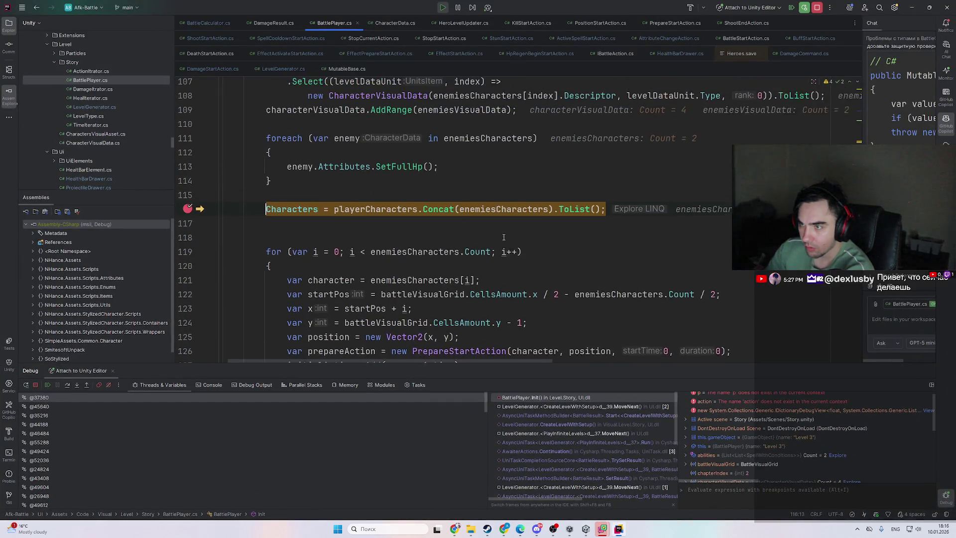
- Inspect the playerCharacters value and its first character's fields, then close the popup
mouse_move(396, 219)
click(443, 236)
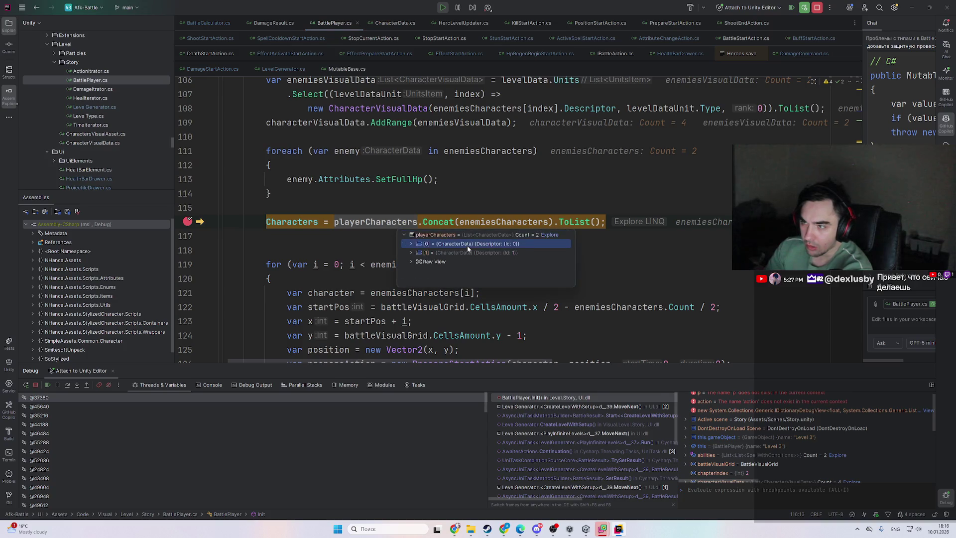
double_click(467, 245)
click(452, 210)
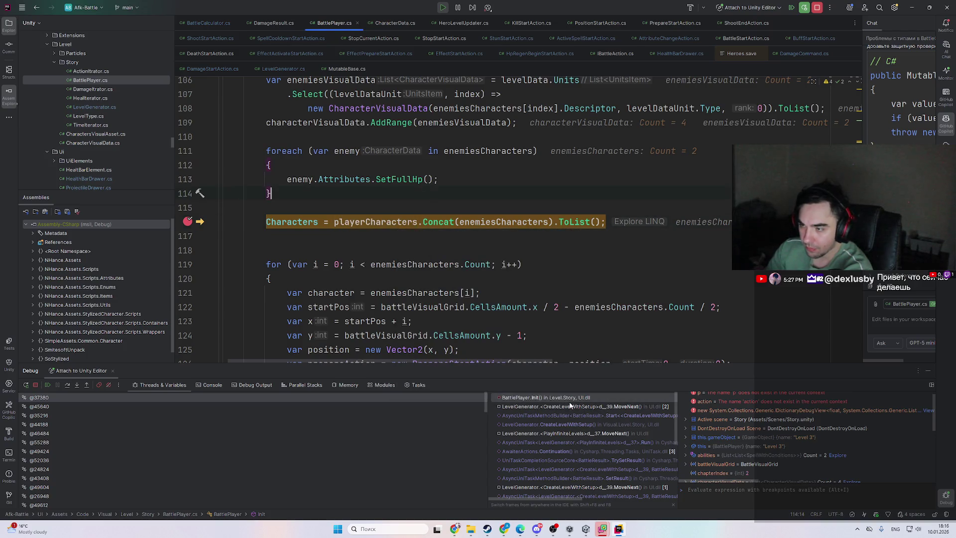
- Navigate to where player characters are created and breakpoint the playerCharacters statement
key(ctrl+minus)
key(ctrl+minus)
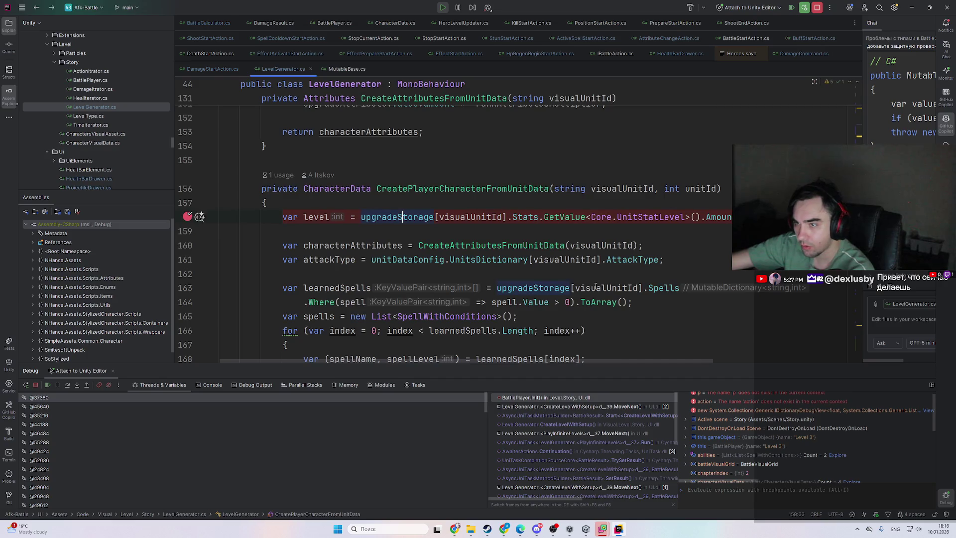
key(ctrl+minus)
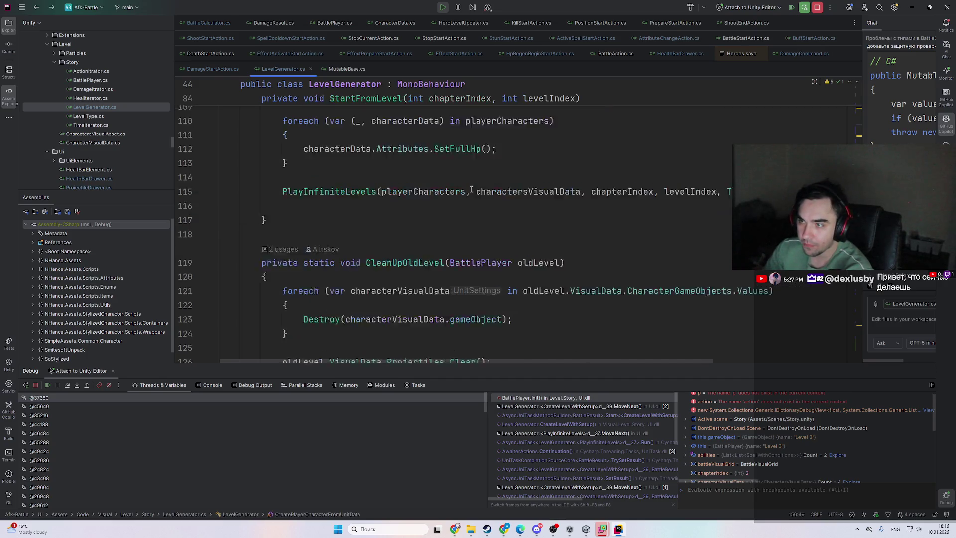
scroll(556, 313, down, 1)
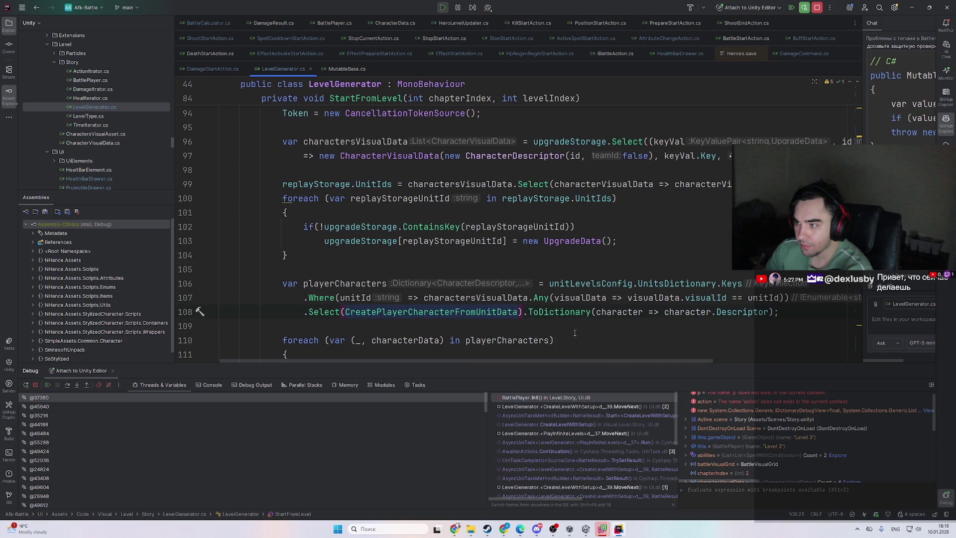
scroll(576, 333, up, 1)
scroll(576, 333, up, 4)
scroll(448, 274, down, 10)
click(393, 222)
key(ctrl+F8)
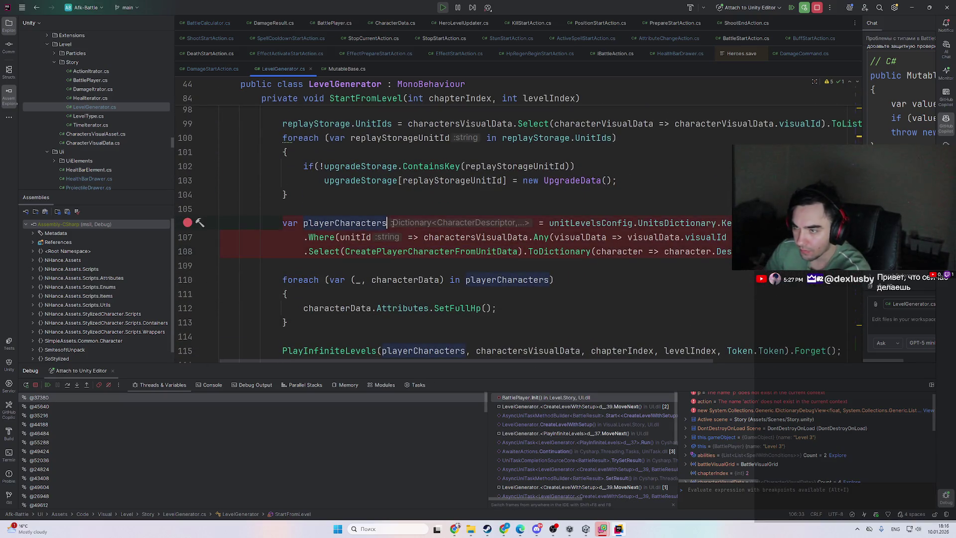
- Resume the paused game in Unity, then return focus to the BattlePlayer code
scroll(419, 256, up, 5)
scroll(419, 256, up, 2)
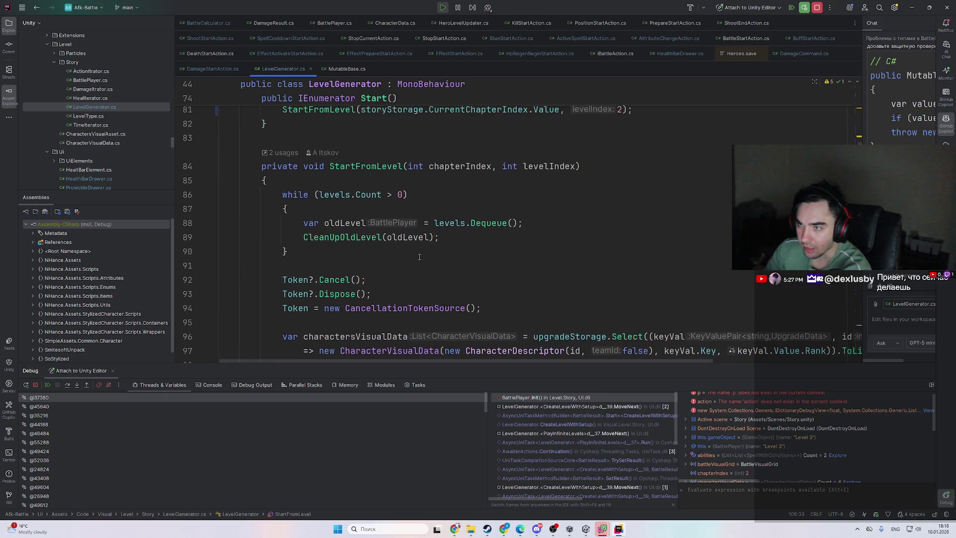
key(F9)
scroll(420, 258, down, 2)
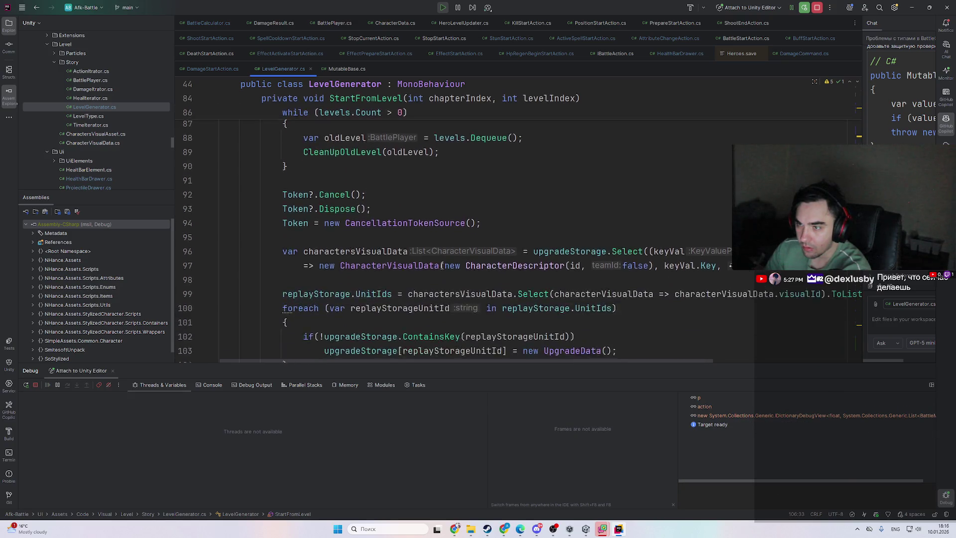
key(alt+Tab)
click(945, 368)
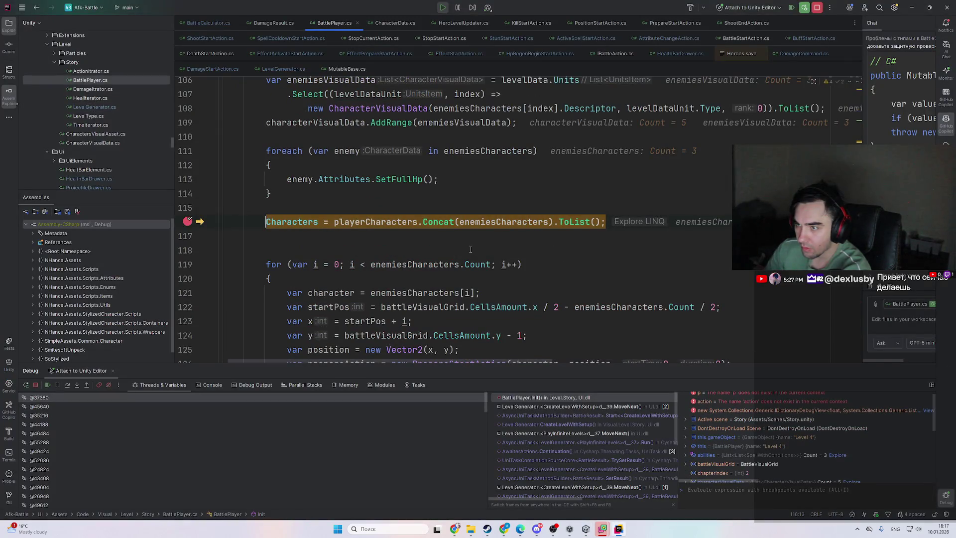
key(F9)
key(alt+Tab)
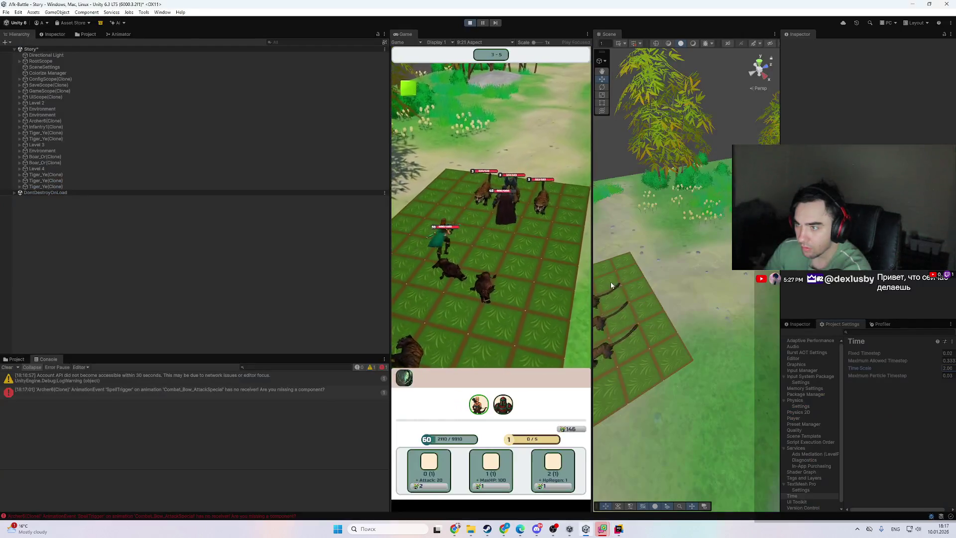
key(alt+Tab)
click(591, 261)
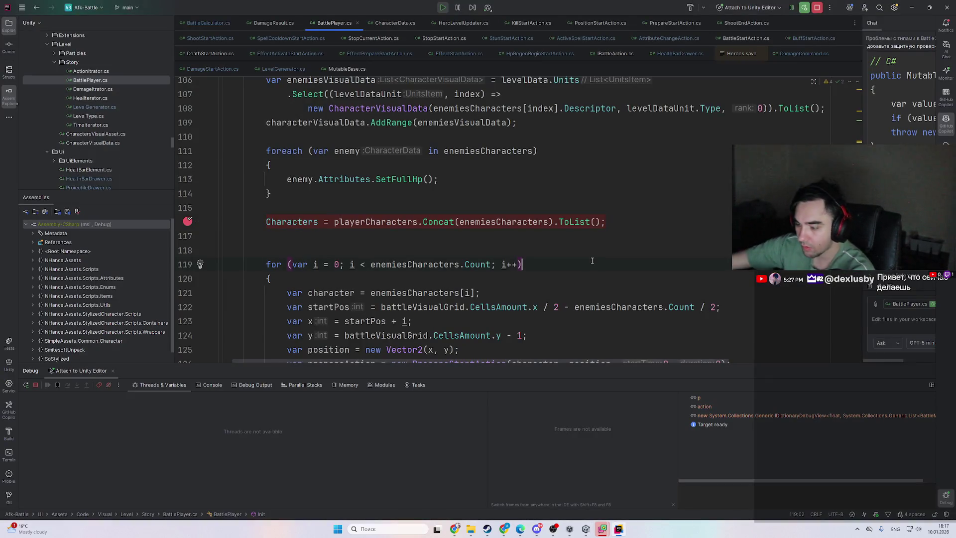
- Move back and forward through the code to the CreatePlayerCharacterFromUnitData usage
key(ctrl+alt+Left)
key(ctrl+alt+Left)
key(ctrl+alt+Left)
key(ctrl+alt+Left)
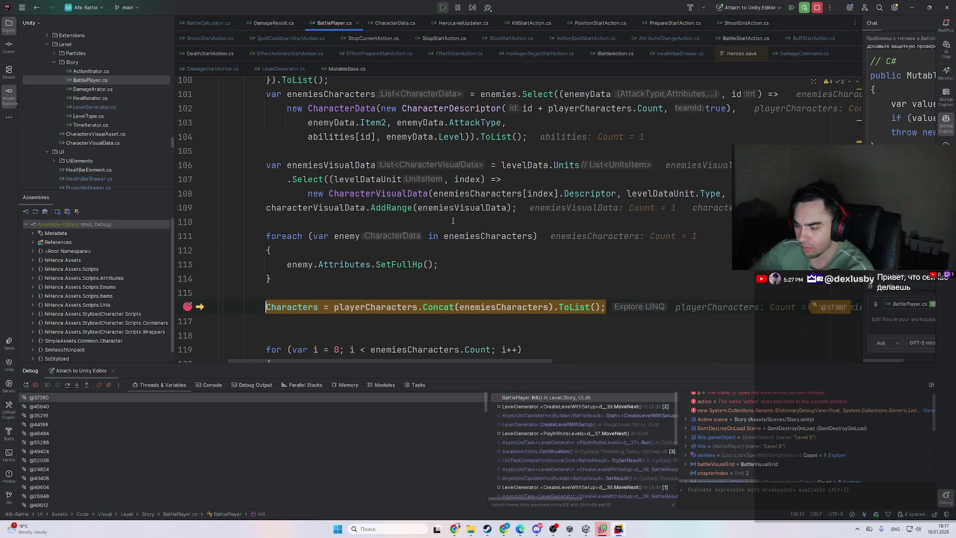
key(ctrl+alt+Right)
key(ctrl+alt+Right)
key(ctrl+alt+Right)
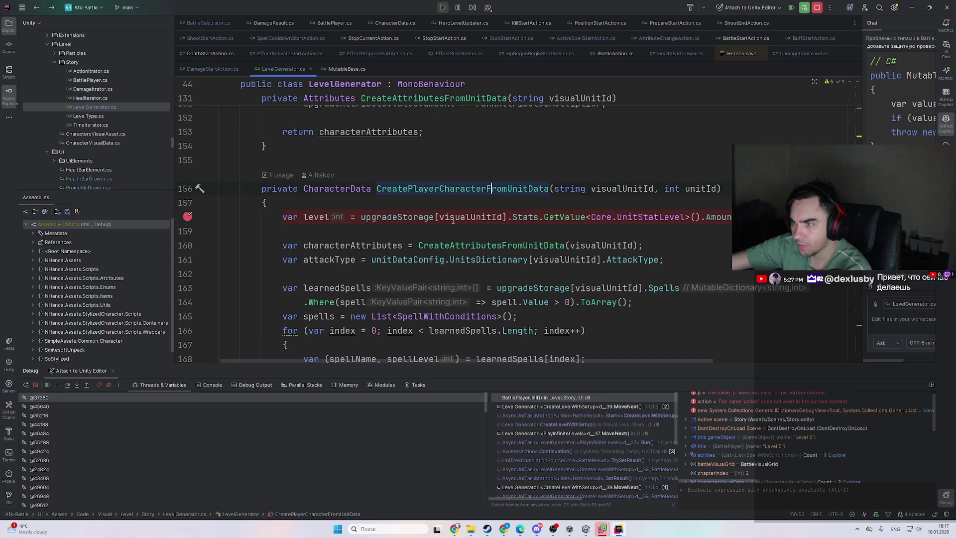
key(ctrl+alt+Left)
scroll(465, 221, up, 8)
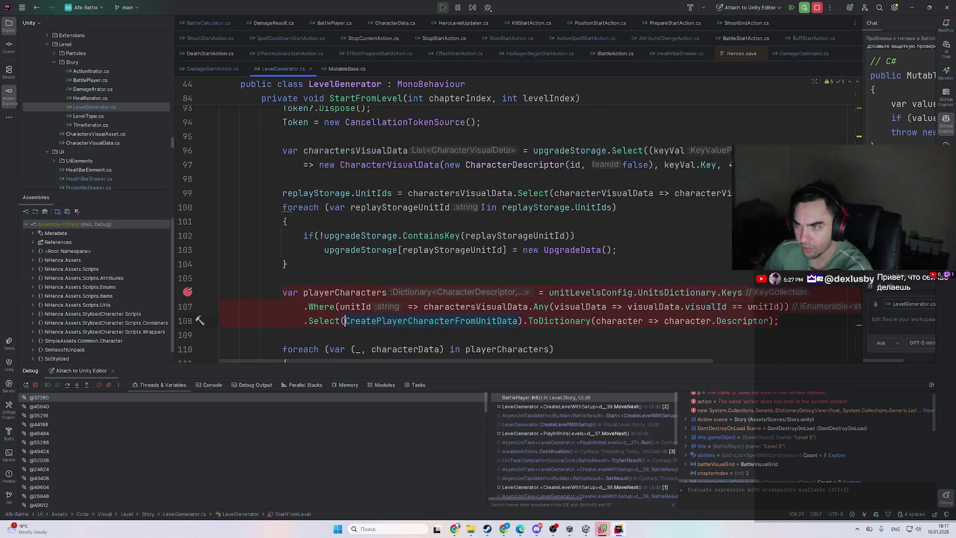
scroll(465, 221, down, 4)
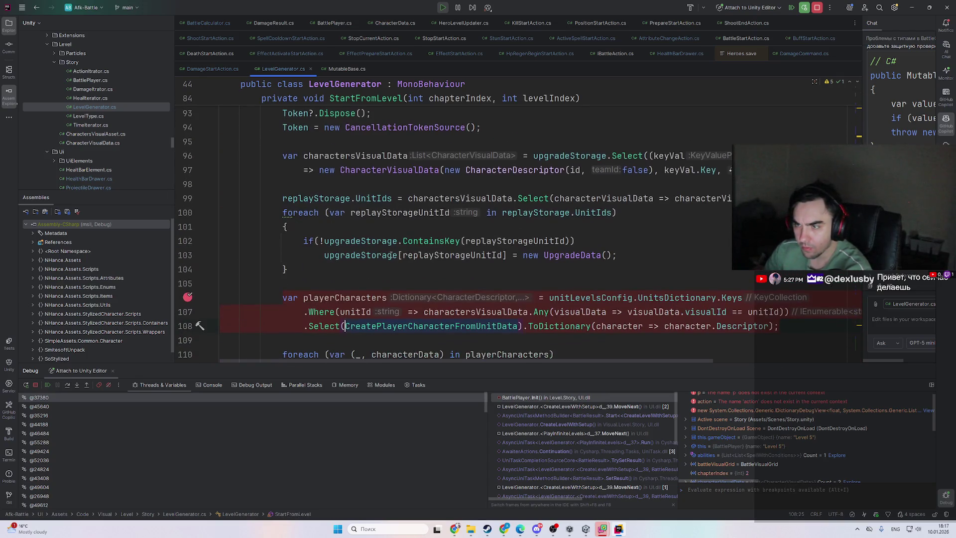
scroll(451, 280, up, 8)
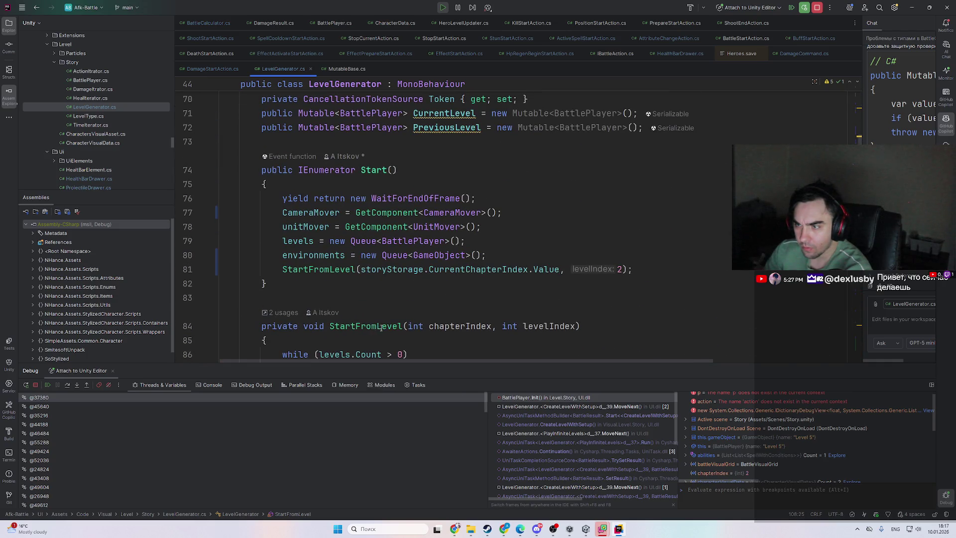
scroll(382, 329, down, 11)
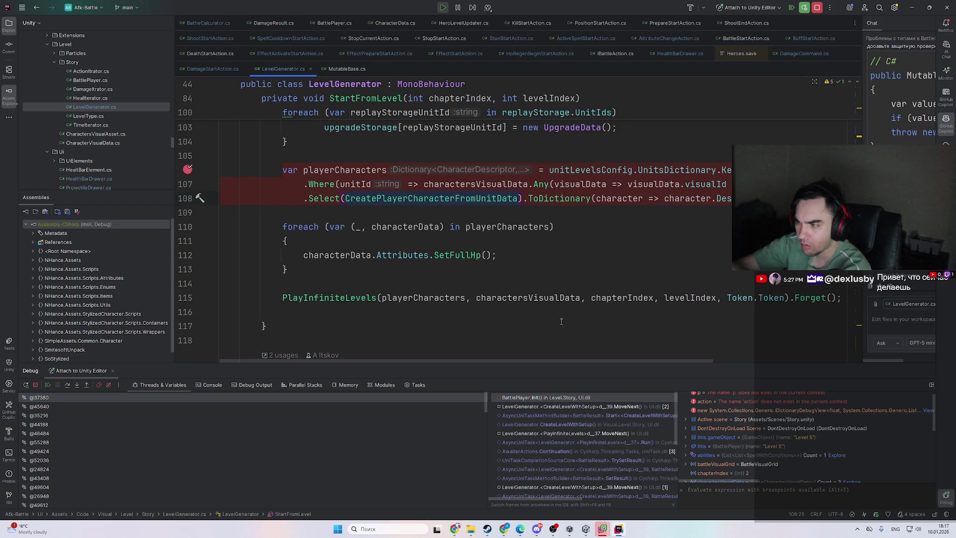
- Go to the CreatePlayerCharacterFromUnitData declaration and add a new line in the AliveCharacters loop
key(F12)
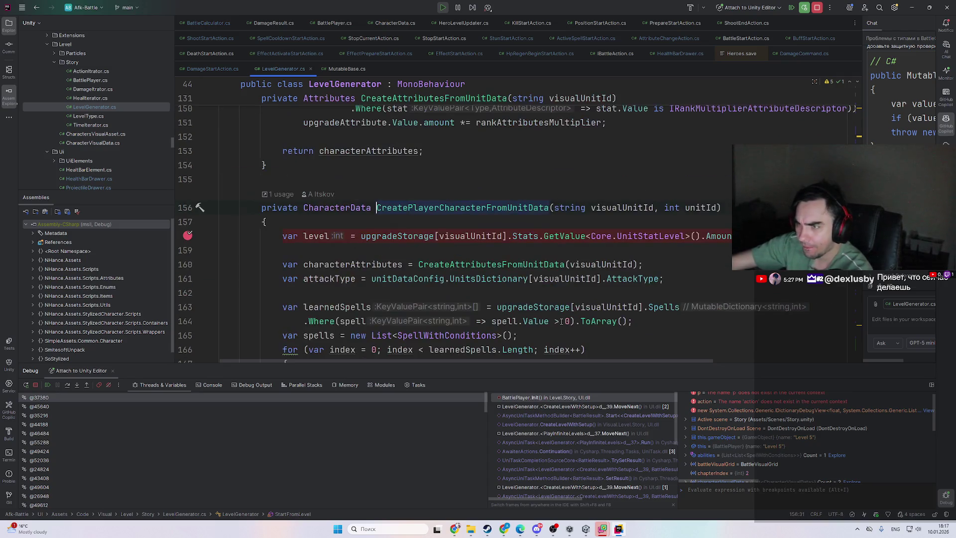
scroll(561, 321, down, 8)
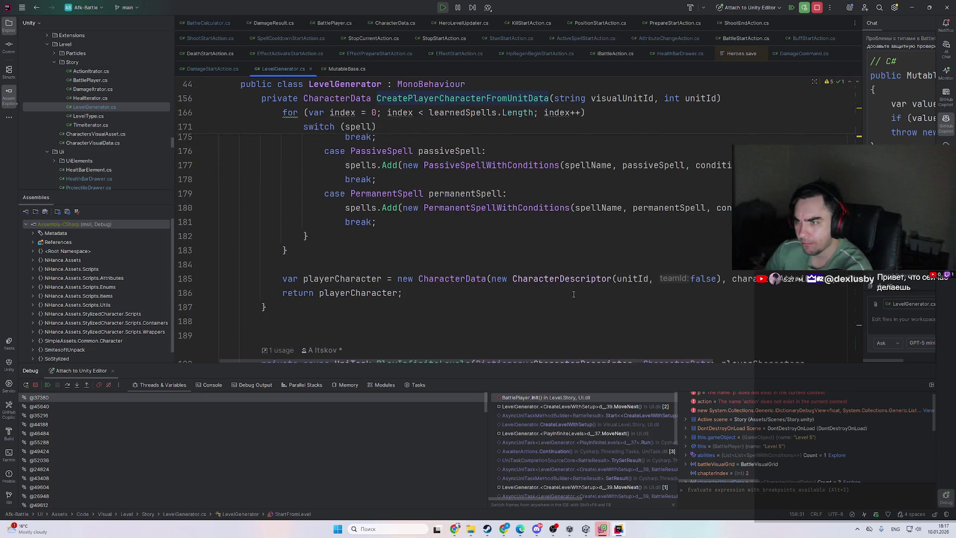
scroll(574, 313, up, 6)
scroll(574, 314, down, 5)
scroll(574, 314, up, 4)
scroll(574, 316, up, 3)
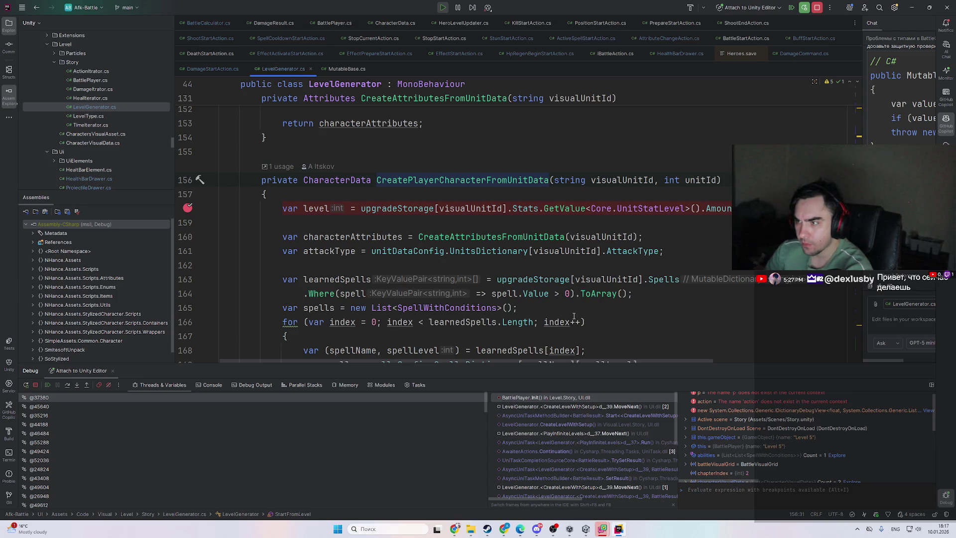
scroll(574, 316, down, 4)
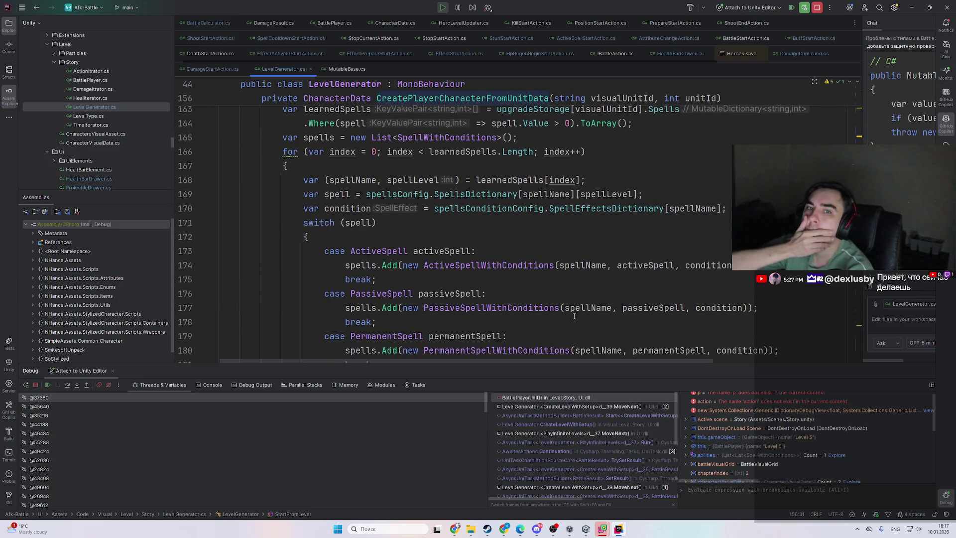
scroll(574, 316, down, 9)
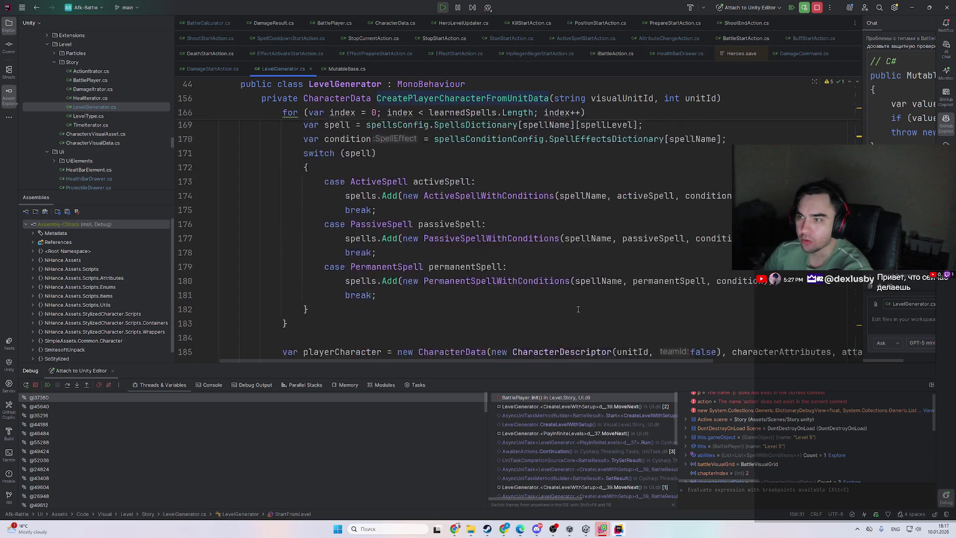
scroll(458, 303, down, 15)
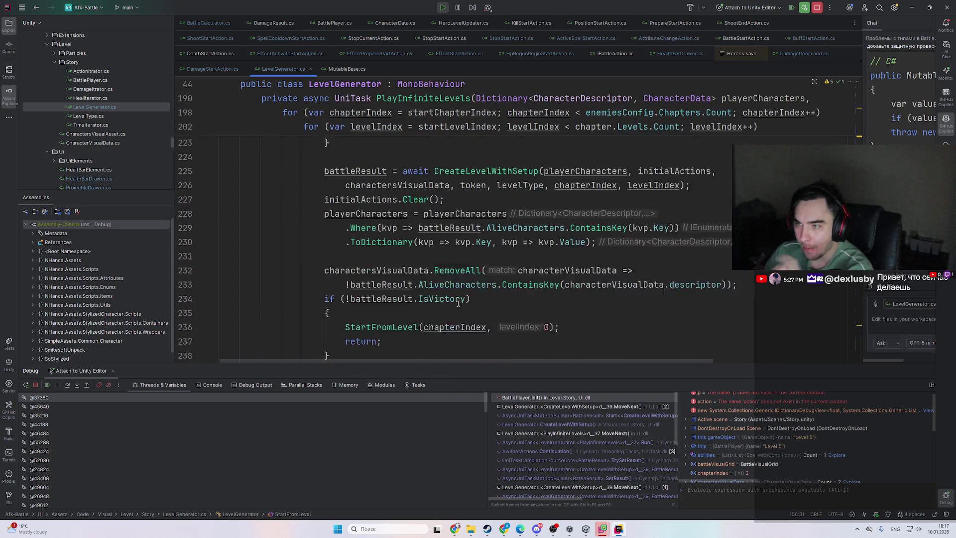
scroll(458, 305, down, 1)
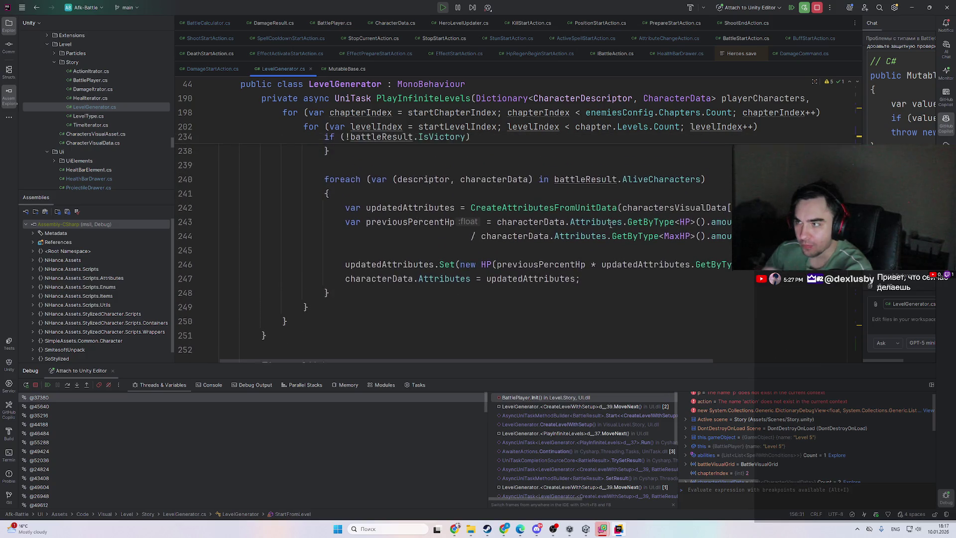
scroll(581, 312, up, 1)
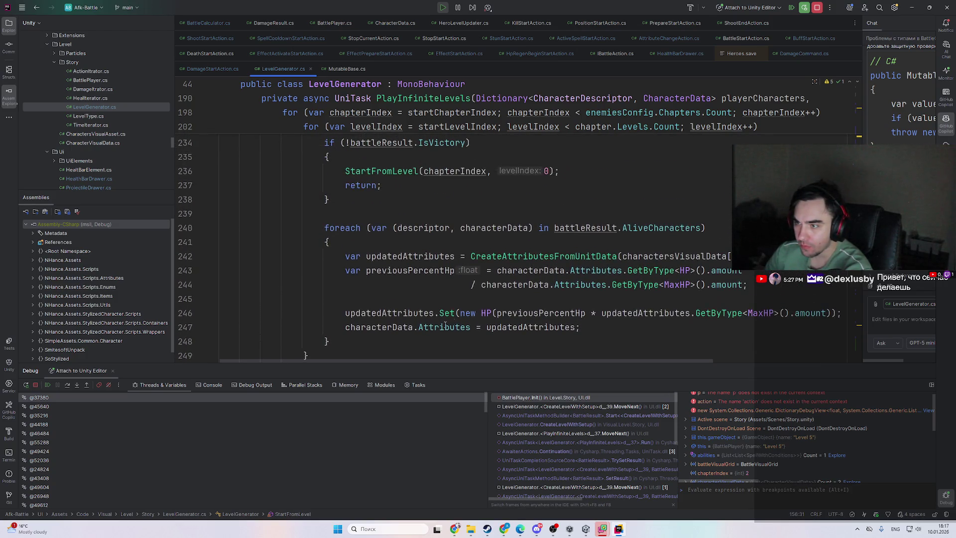
key(Return)
- Type 'characterData.Level = levelIndex;' in the loop, then delete levelIndex from it
text(characterData.Level = levelIndex;)
key(Left)
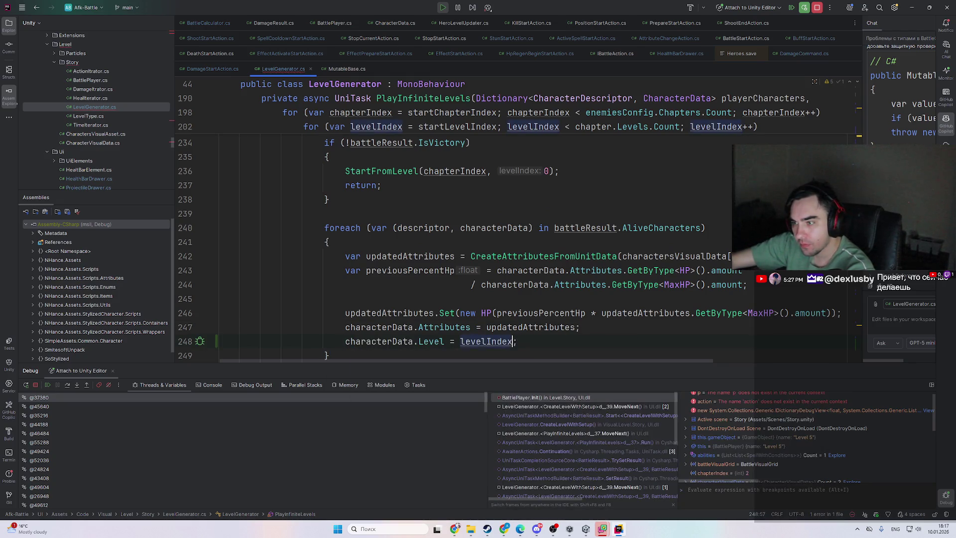
key(ctrl+BackSpace)
key(ctrl+BackSpace)
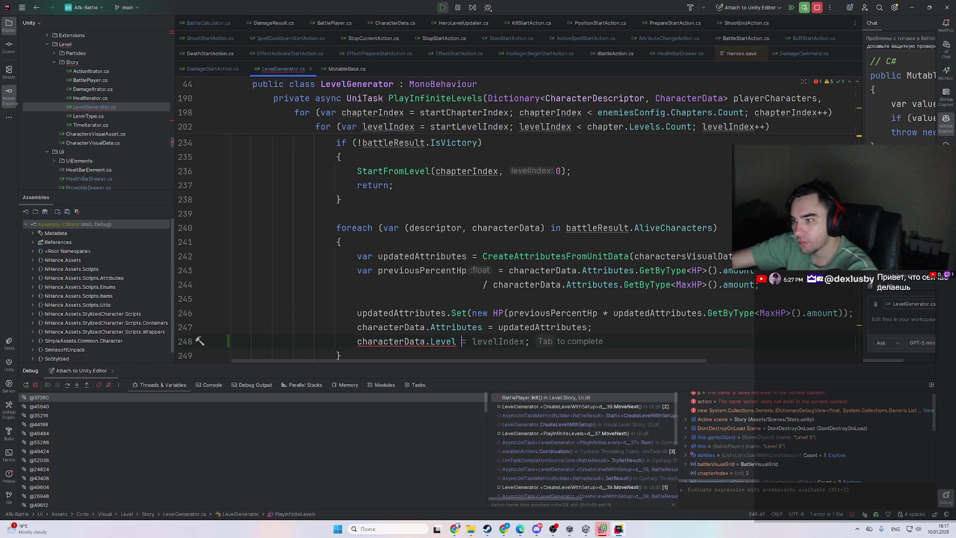
scroll(543, 330, up, 1)
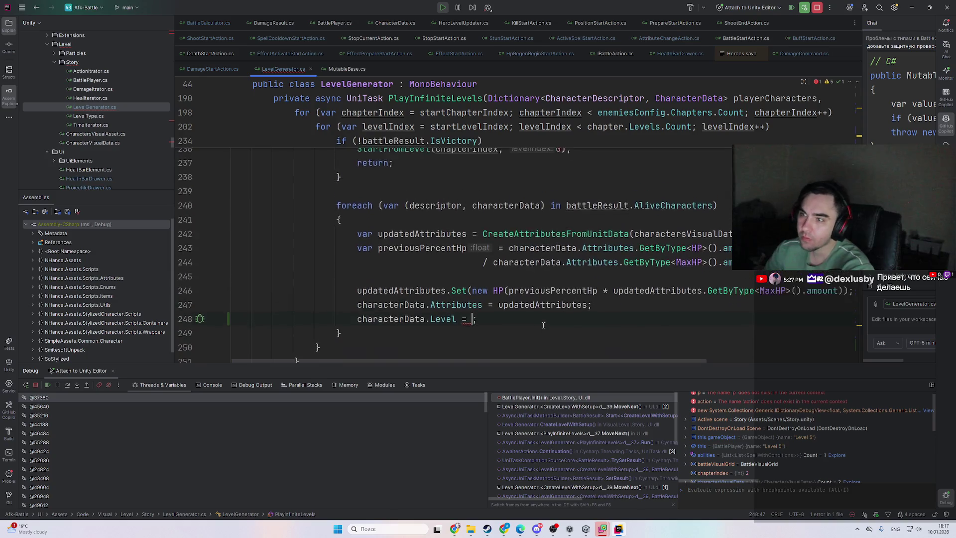
scroll(542, 330, down, 1)
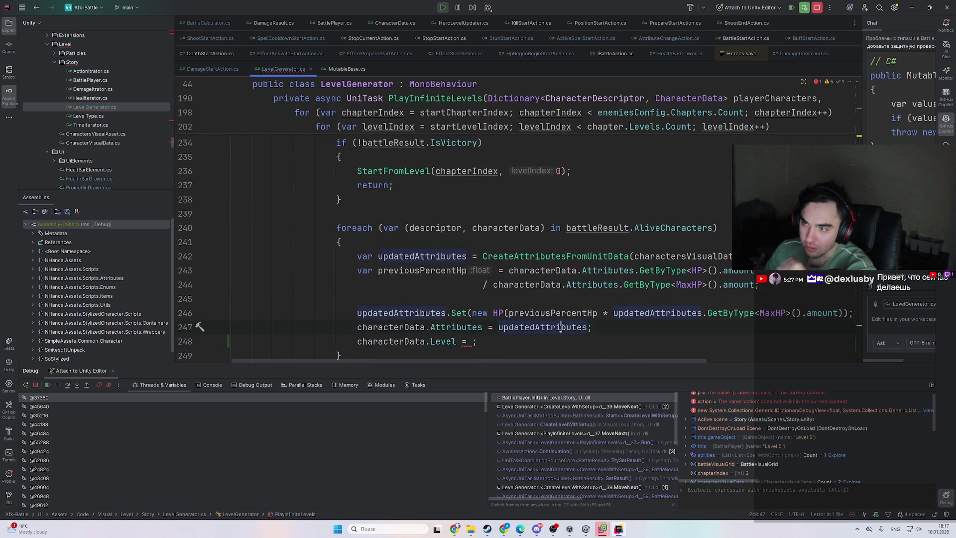
- Go to the CreateAttributesFromUnitData definition and select its level lookup line 133
click(561, 327)
ctrl+click(597, 257)
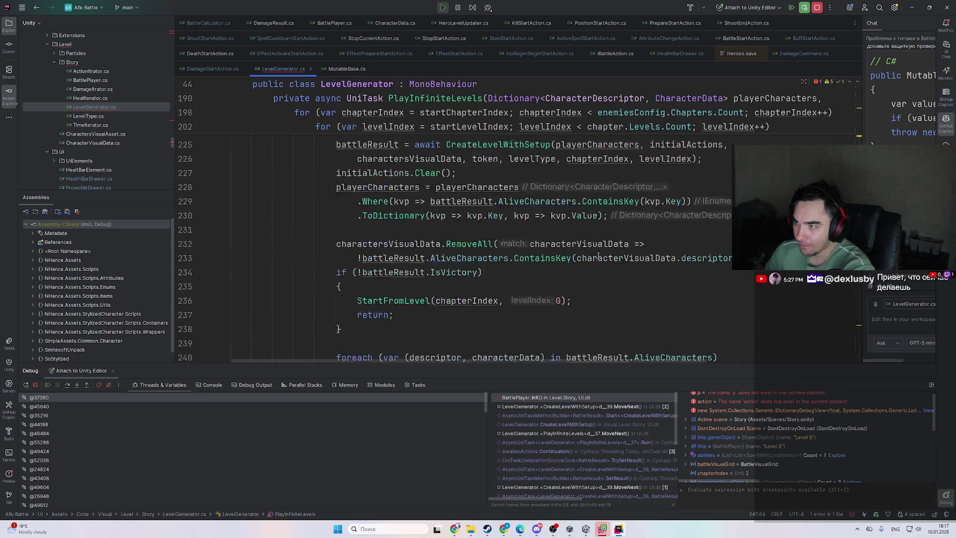
scroll(574, 314, down, 2)
scroll(575, 314, up, 2)
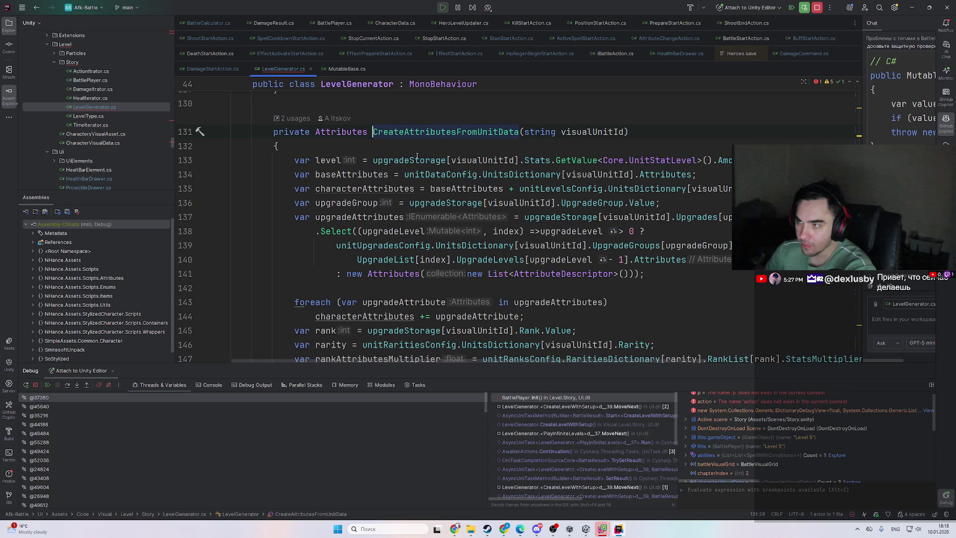
drag(746, 160, 279, 146)
double_click(328, 160)
scroll(510, 254, down, 4)
scroll(510, 254, up, 5)
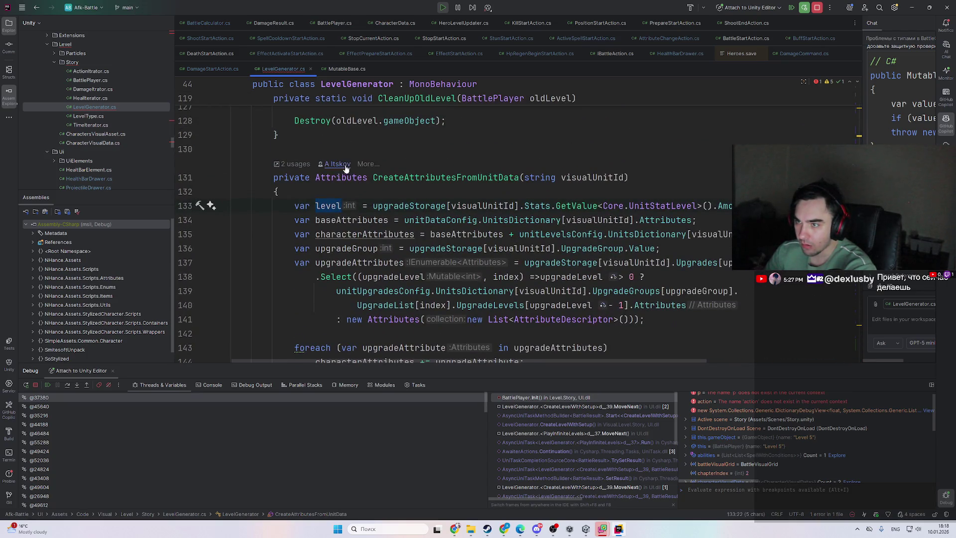
- Check the CreateAttributesFromUnitData usage in CreatePlayerCharacterFromUnitData, then return to the declaration
ctrl+click(427, 181)
click(502, 205)
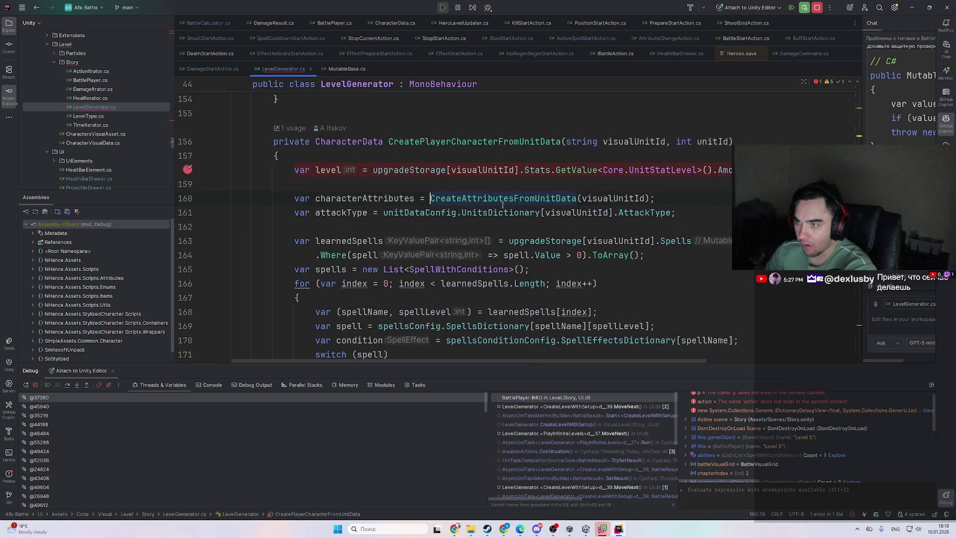
double_click(383, 197)
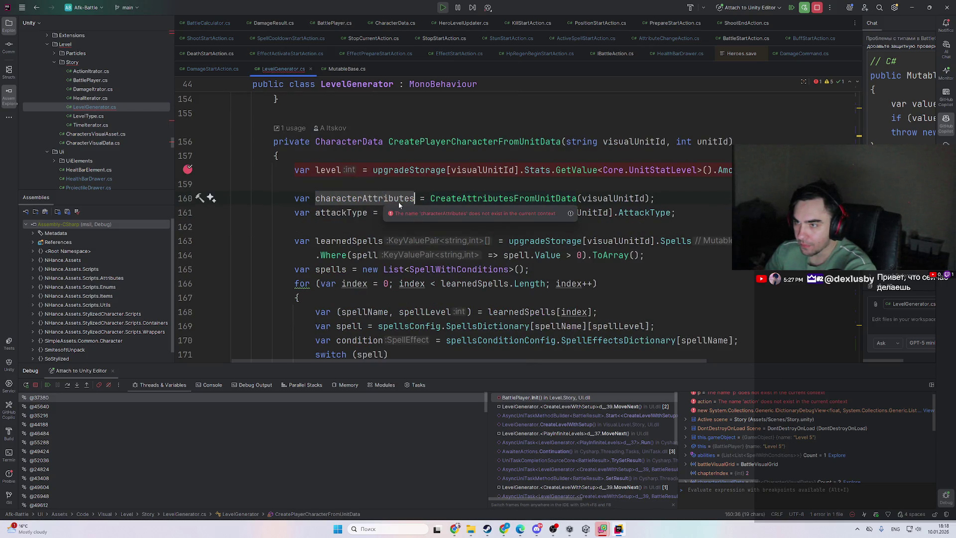
scroll(407, 251, down, 8)
scroll(407, 250, up, 8)
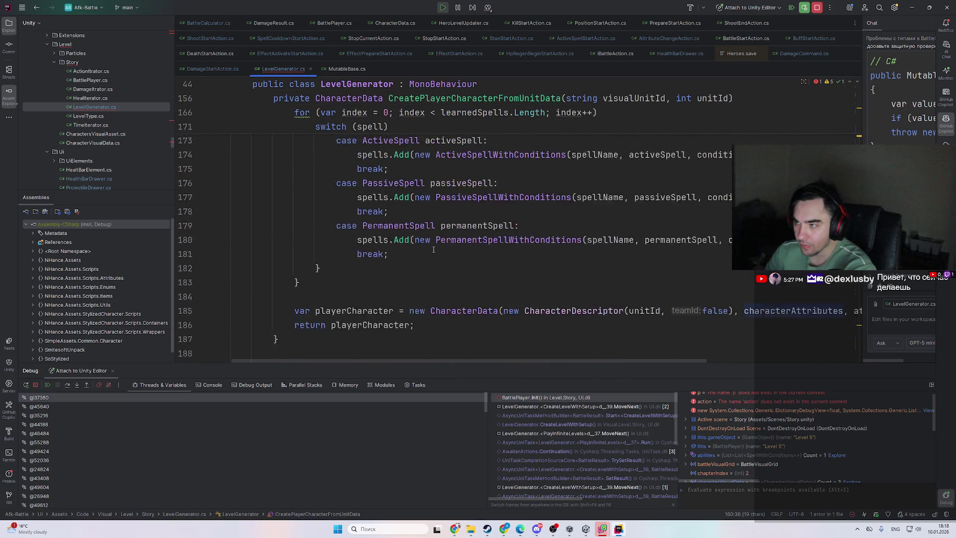
click(524, 197)
click(341, 170)
mouse_move(561, 214)
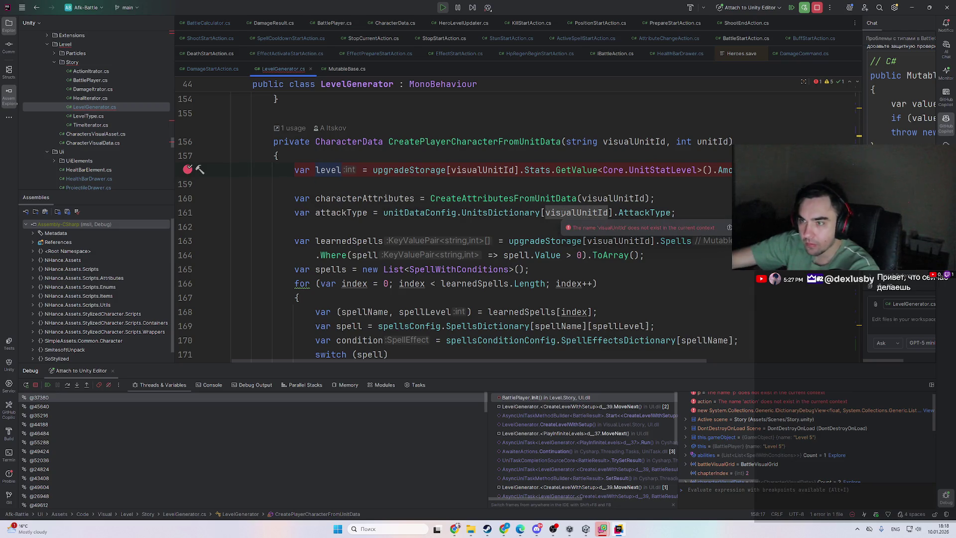
key(ctrl+alt+Left)
key(ctrl+alt+Left)
key(ctrl+alt+Right)
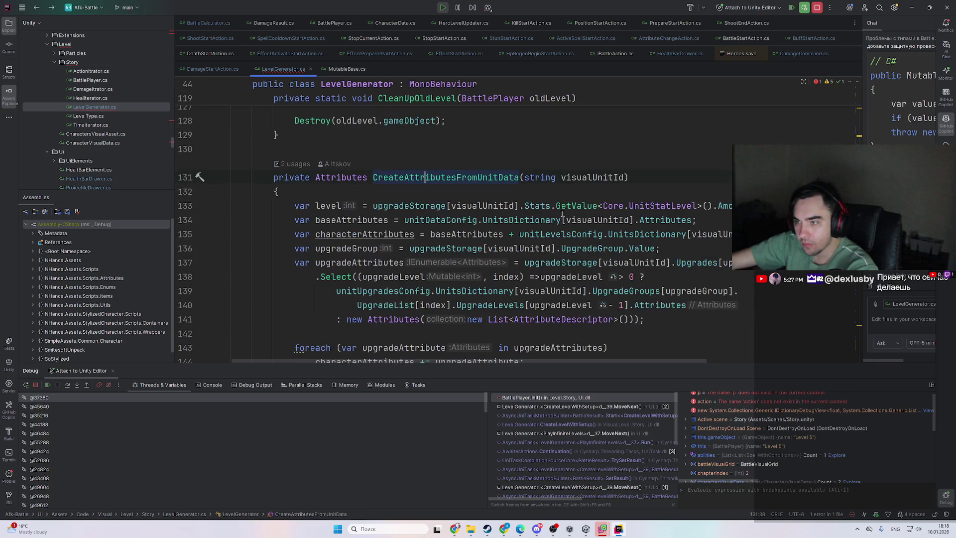
- Copy the level lookup line and paste it into the PlayInfiniteLevels AliveCharacters loop
key(shift+Up)
click(671, 228)
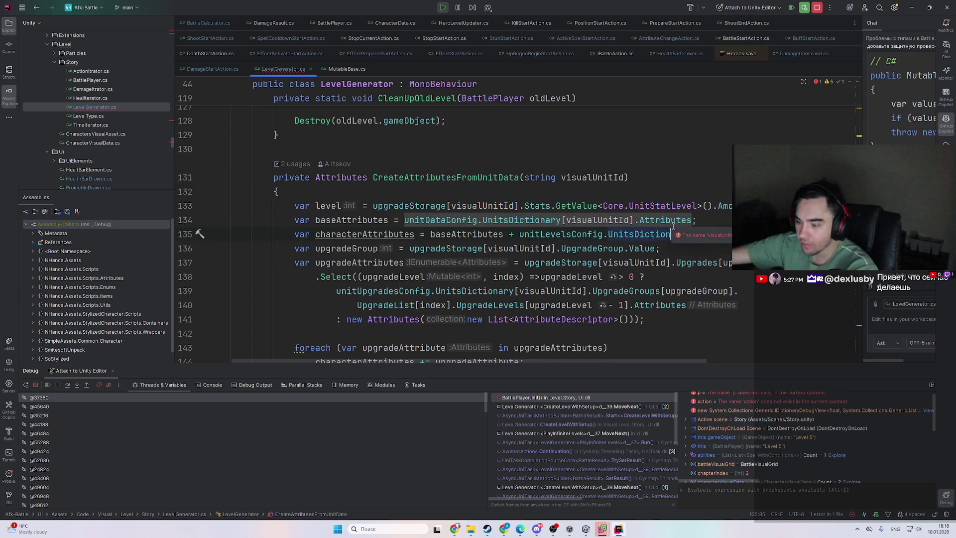
ctrl+click(505, 177)
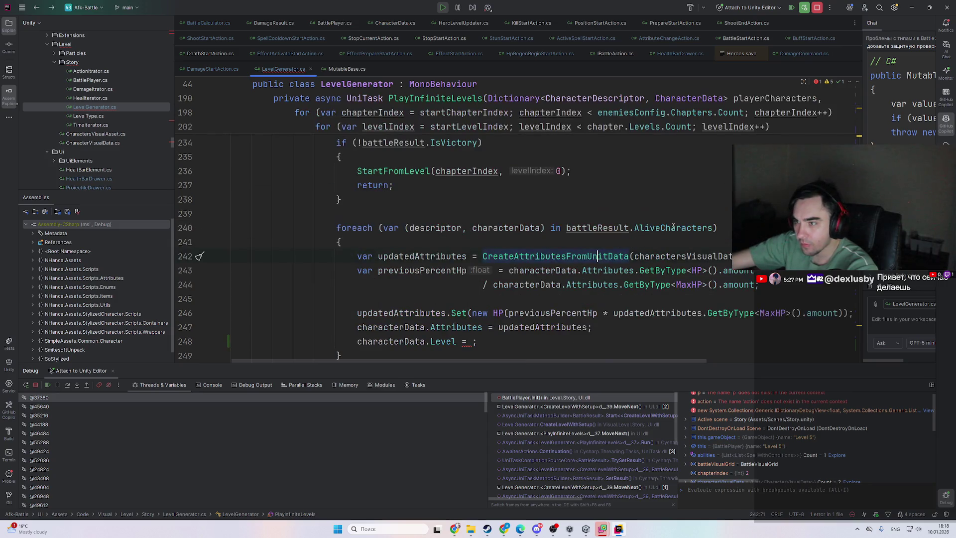
key(Return)
text(var level = upgradeStorage[visualUnitId].Stats.GetValue<Core.UnitStatLevel>().Amount;)
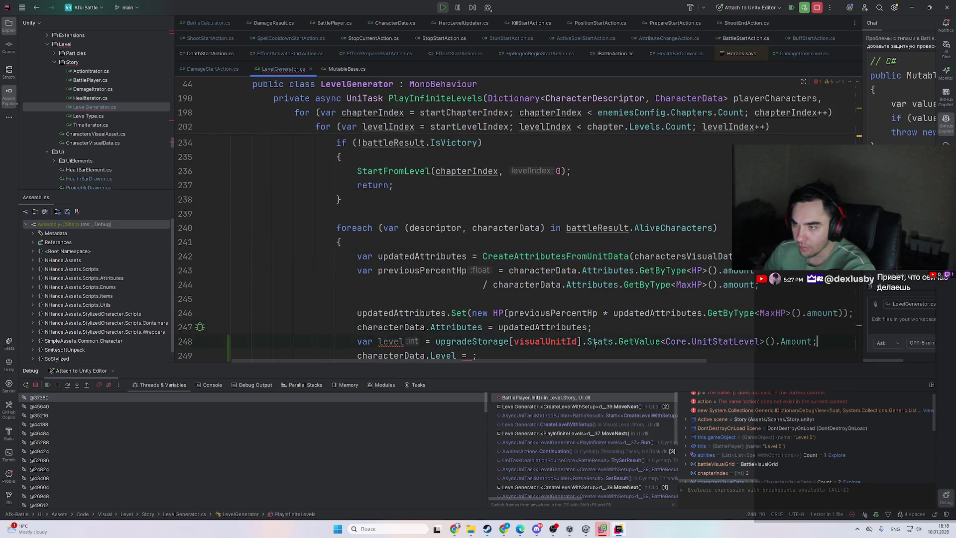
scroll(488, 304, down, 2)
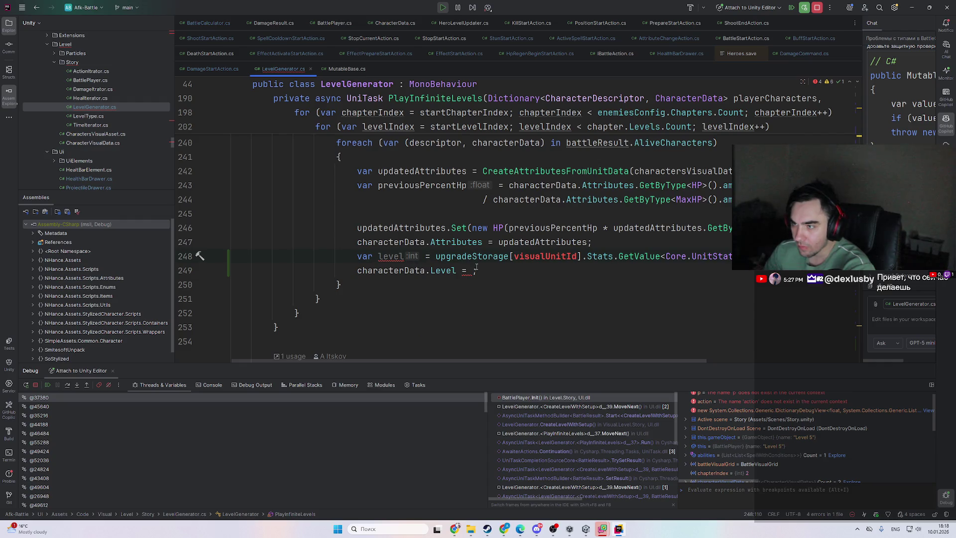
scroll(546, 284, up, 1)
- Extract the charactersVisualData expression on line 242 into a visualUnitId variable
click(535, 284)
scroll(477, 304, up, 1)
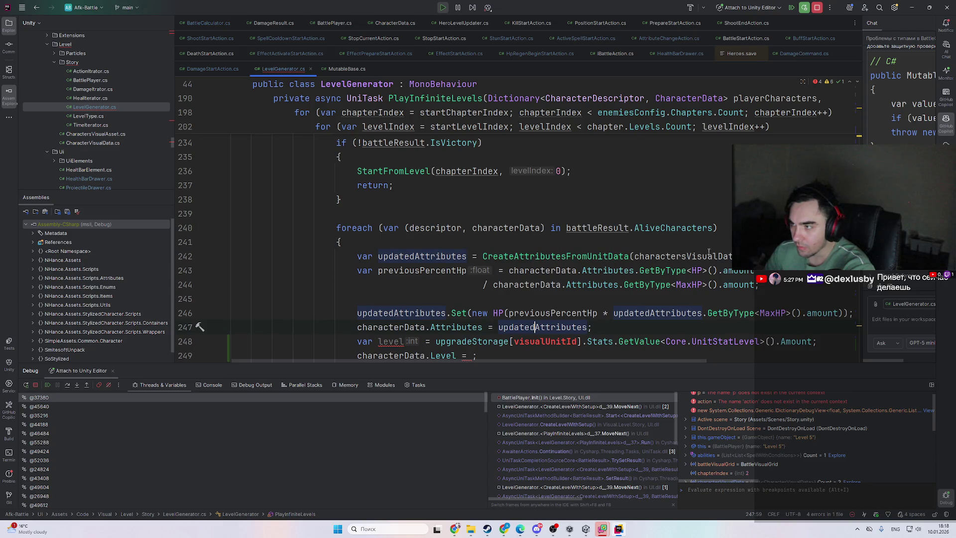
scroll(708, 252, down, 1)
drag(685, 360, 748, 360)
click(847, 213)
shift+click(570, 213)
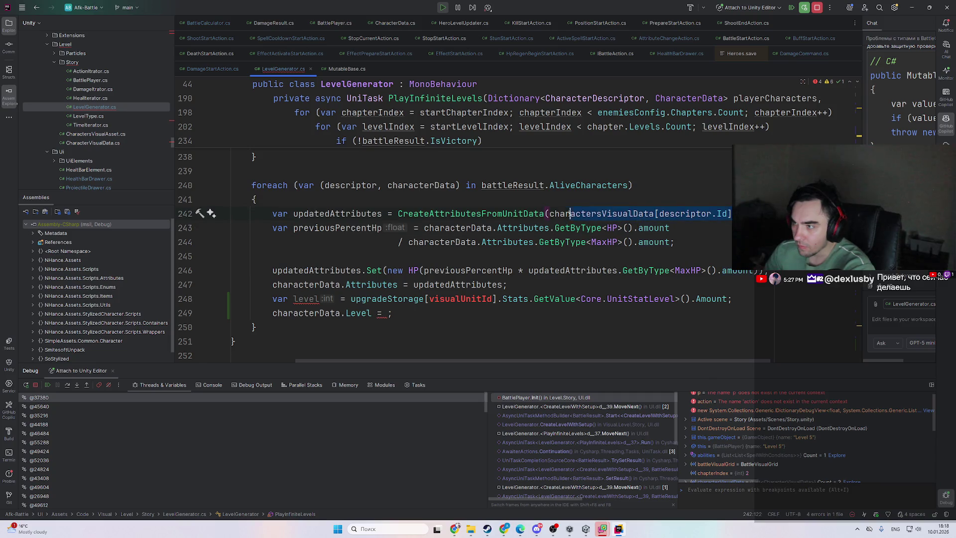
key(ctrl+alt+v)
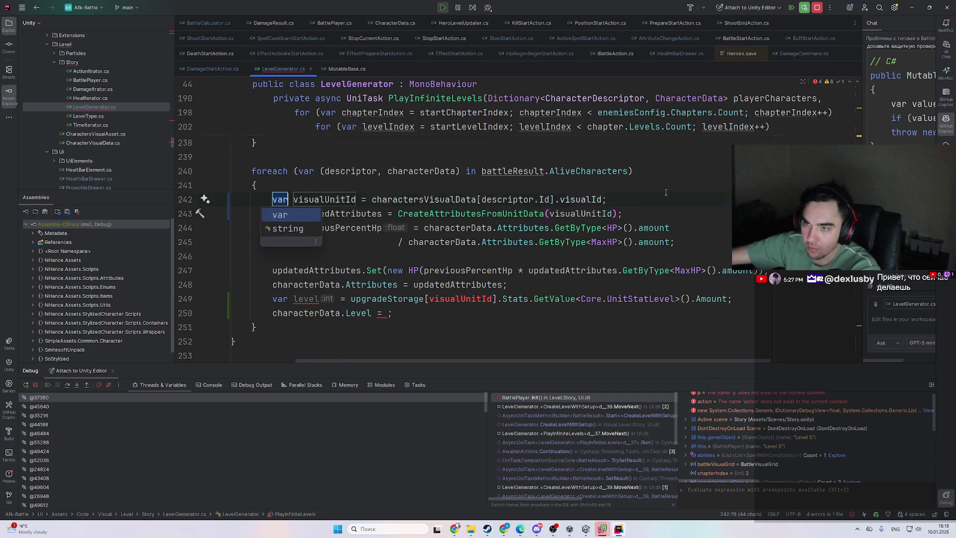
key(Return)
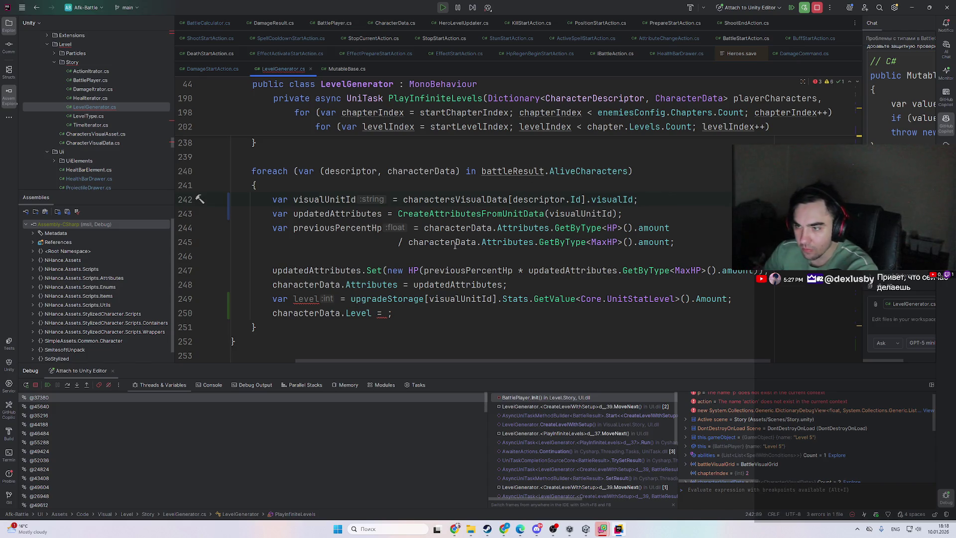
- Rename level to unitLevel and assign unitLevel to characterData.Level
double_click(309, 299)
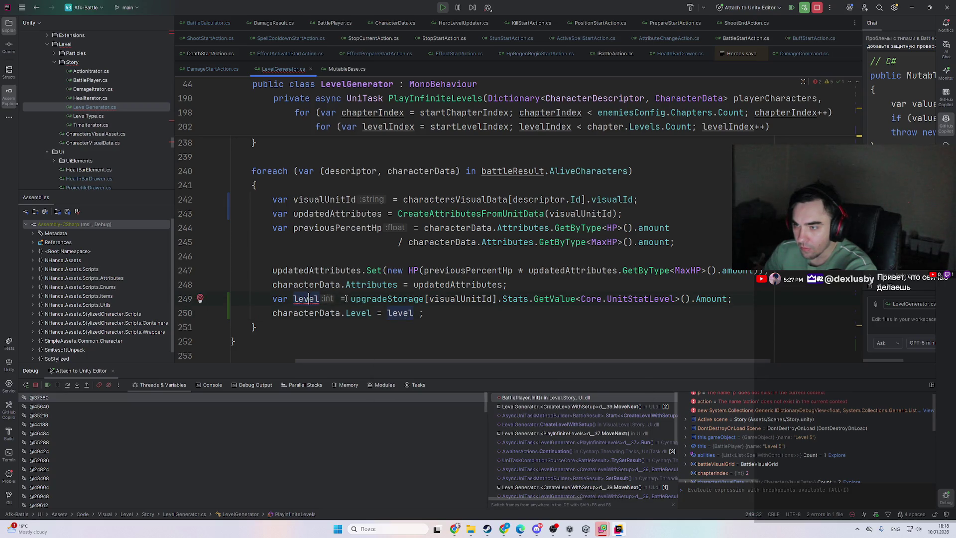
text(un)
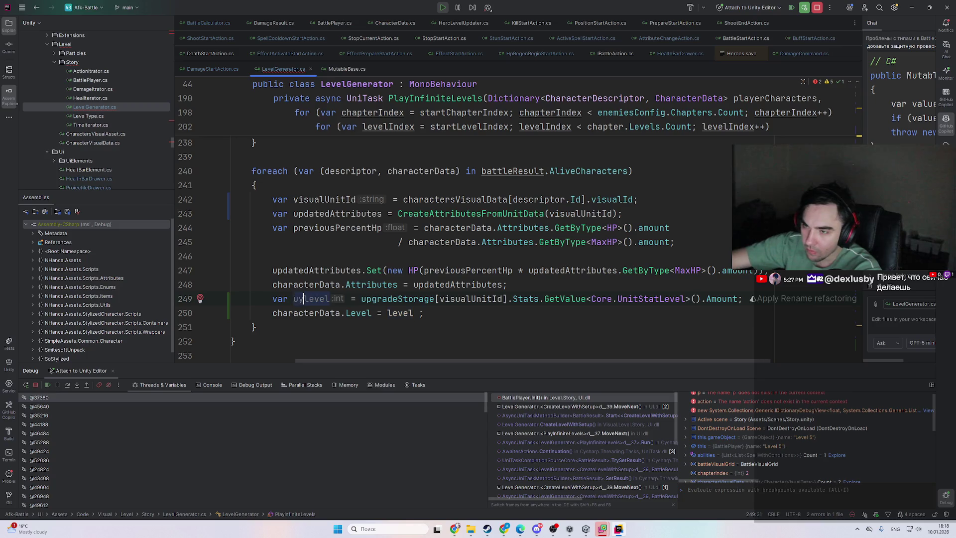
text(itL)
key(Delete)
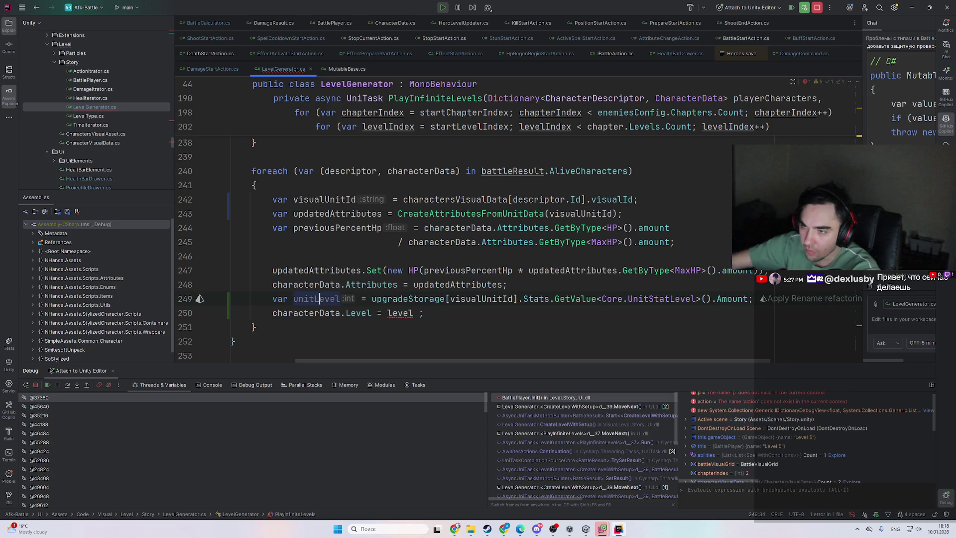
double_click(331, 300)
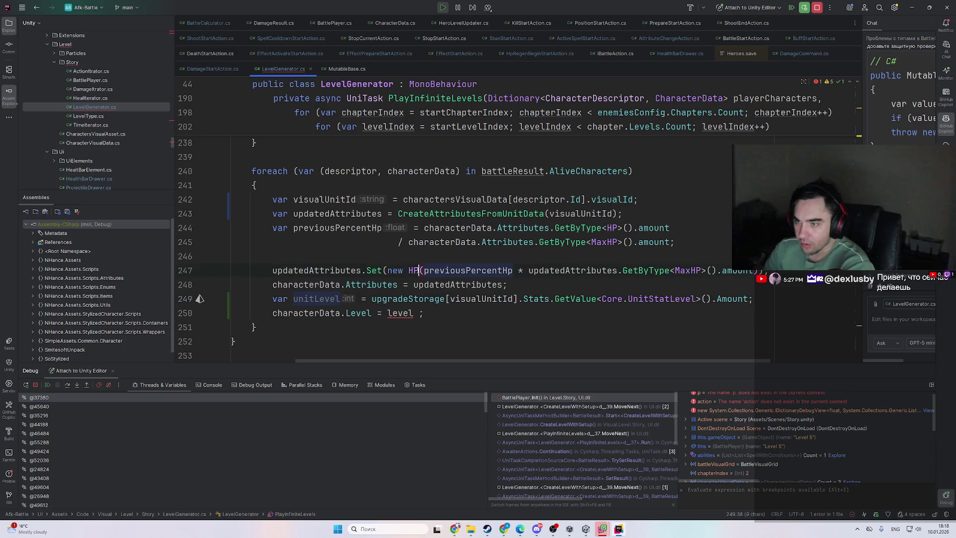
key(ctrl+v)
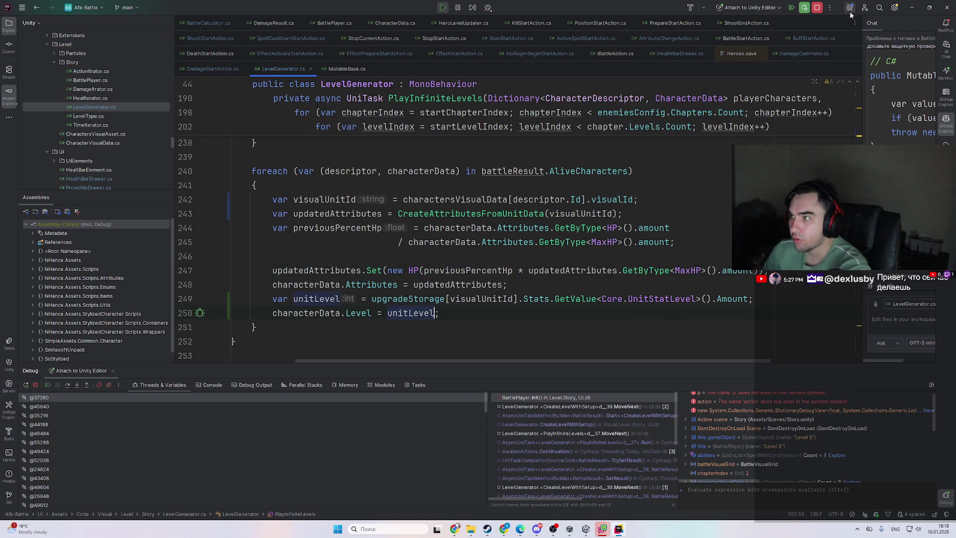
scroll(618, 240, up, 2)
- Search Everywhere for 'panel' and open ExperiencePanel.cs from the results
key(shift)
key(shift)
text(he)
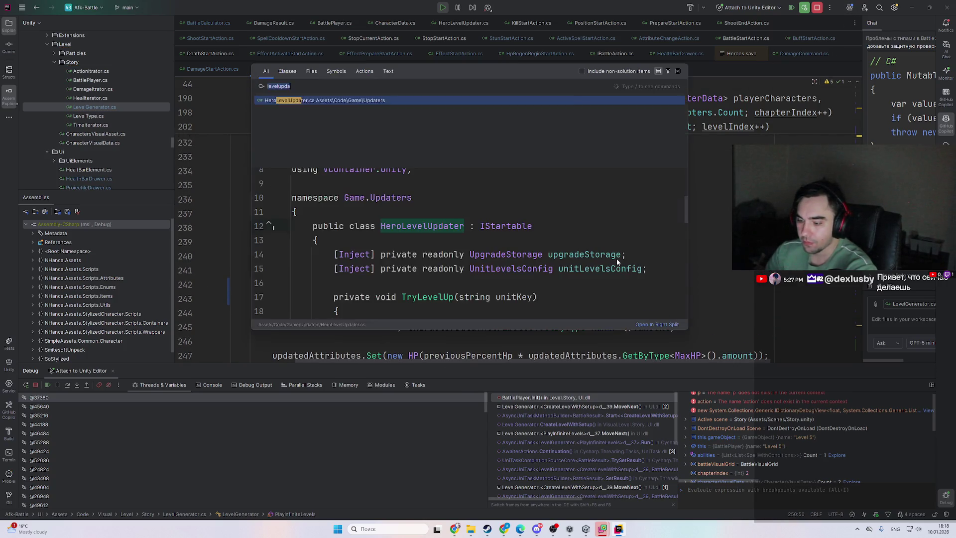
key(BackSpace)
key(BackSpace)
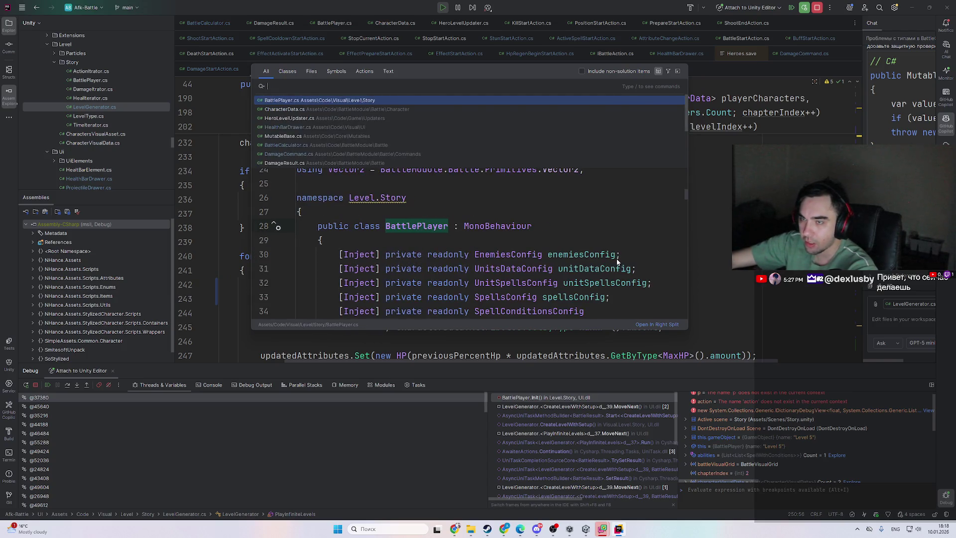
text(e)
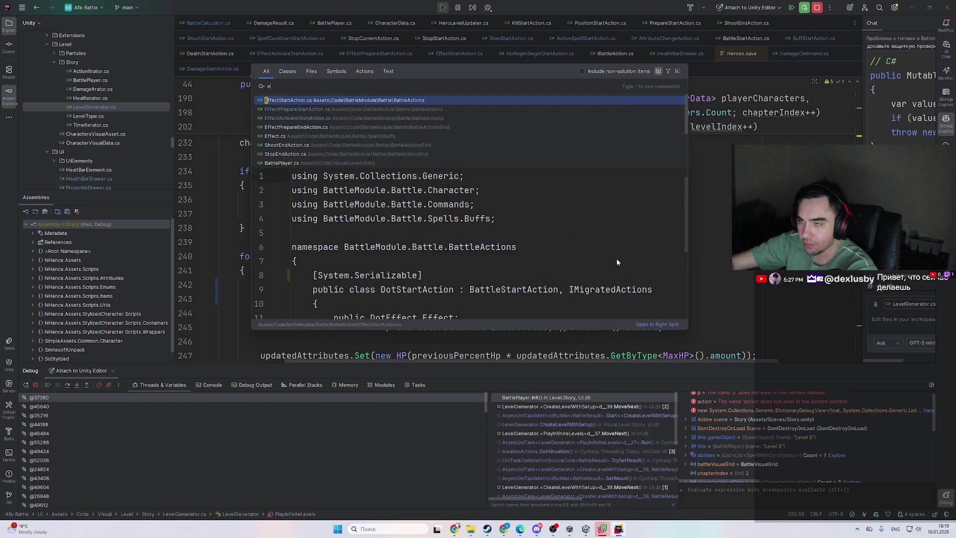
text(xp)
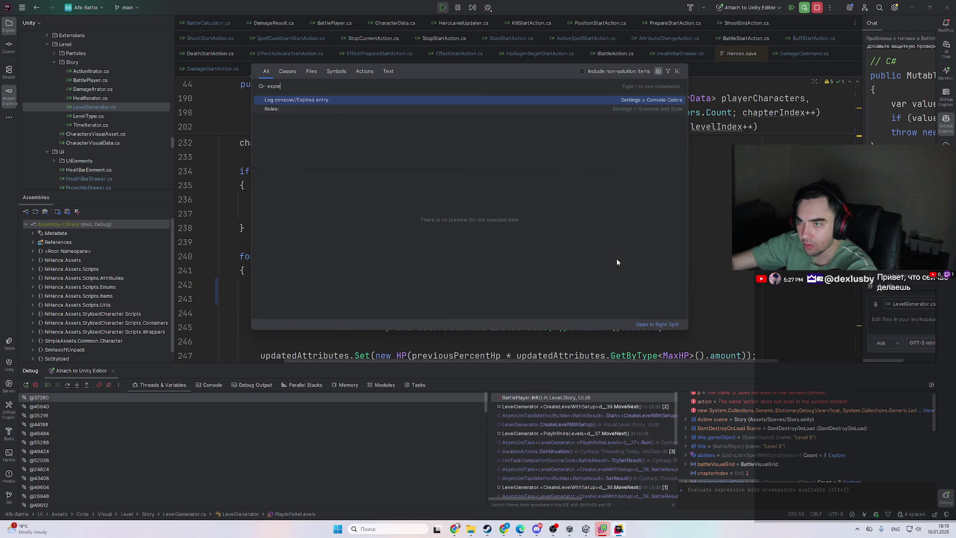
key(BackSpace)
text(eriencep)
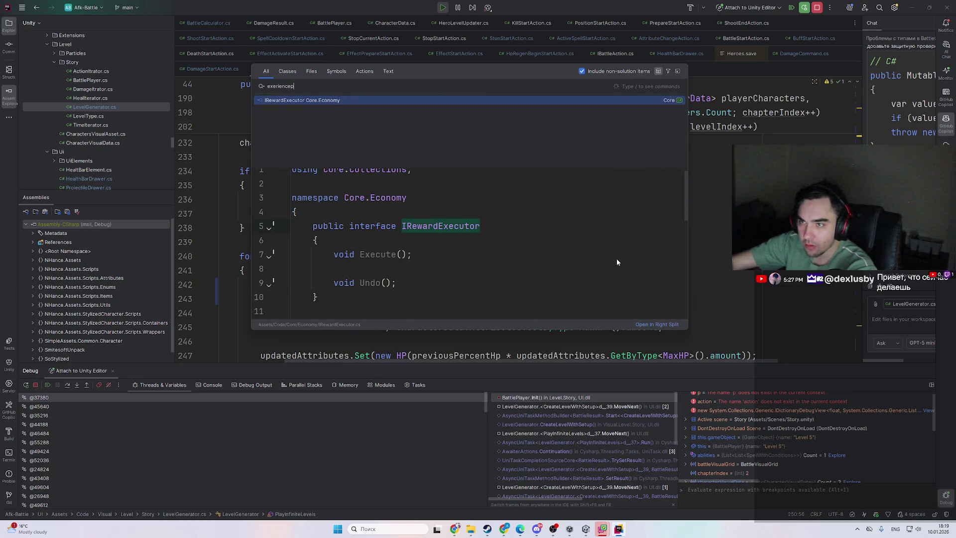
key(ctrl+a)
text(panel)
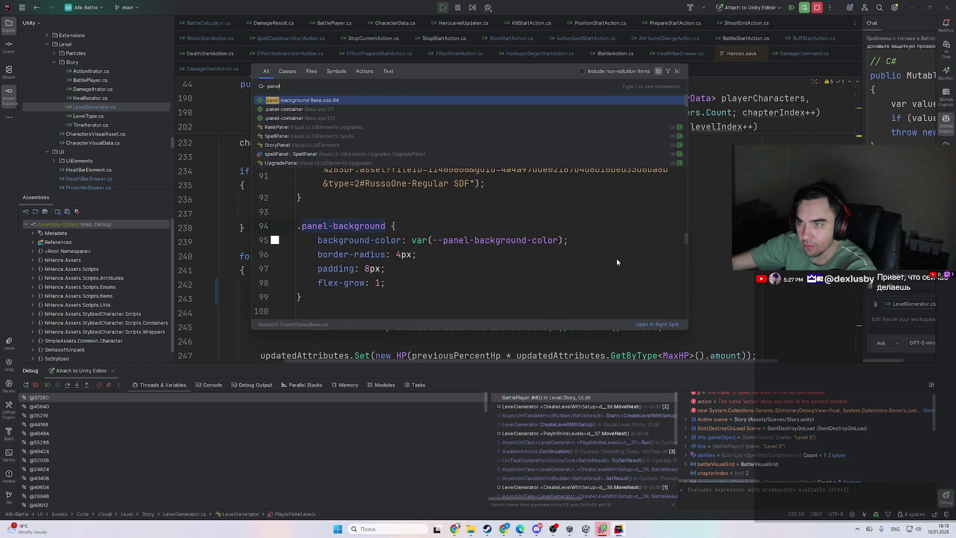
key(Down)
key(Down)
key(Down)
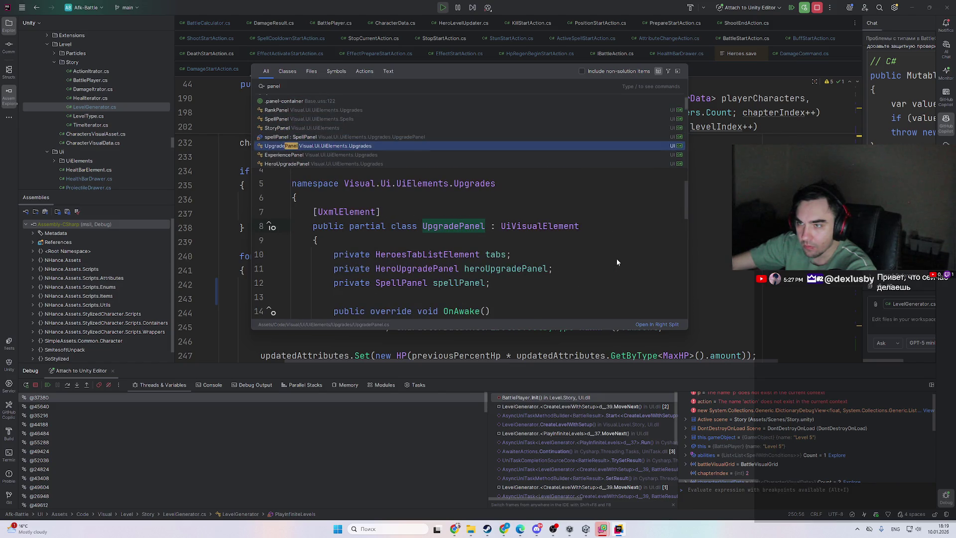
key(Down)
key(Return)
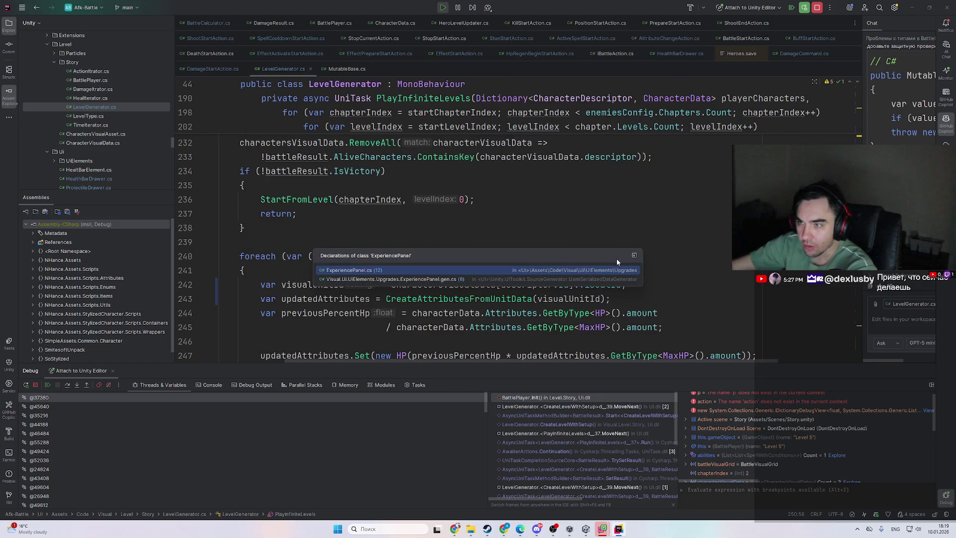
- Review the SubscribeToStat call in ExperiencePanel.cs's SetHeroId
scroll(458, 234, down, 8)
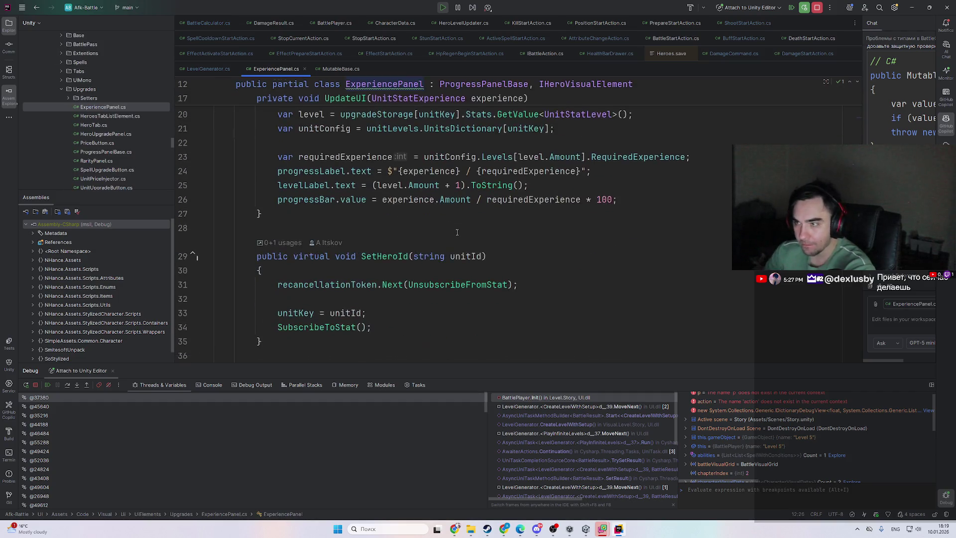
scroll(459, 237, down, 2)
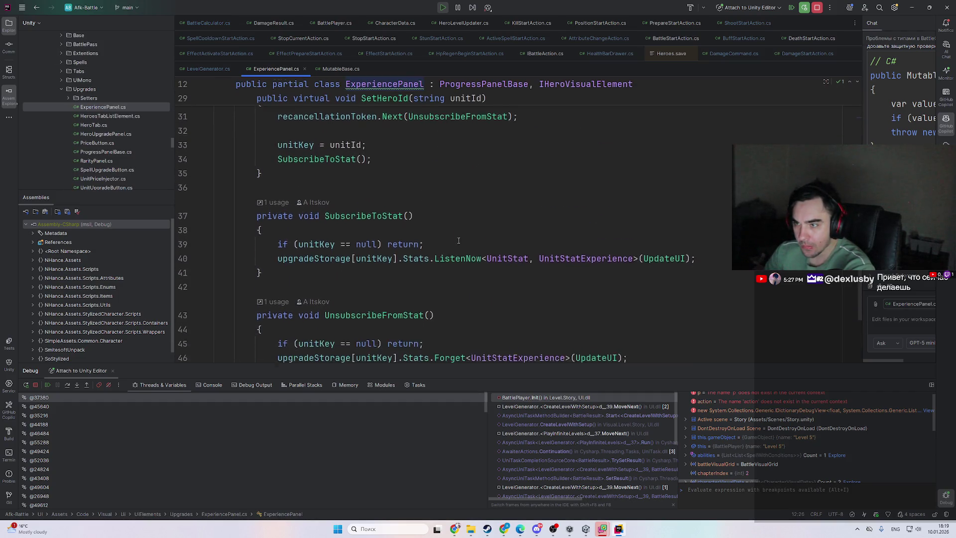
scroll(458, 244, up, 1)
scroll(478, 234, down, 3)
click(498, 227)
scroll(498, 227, up, 2)
click(282, 213)
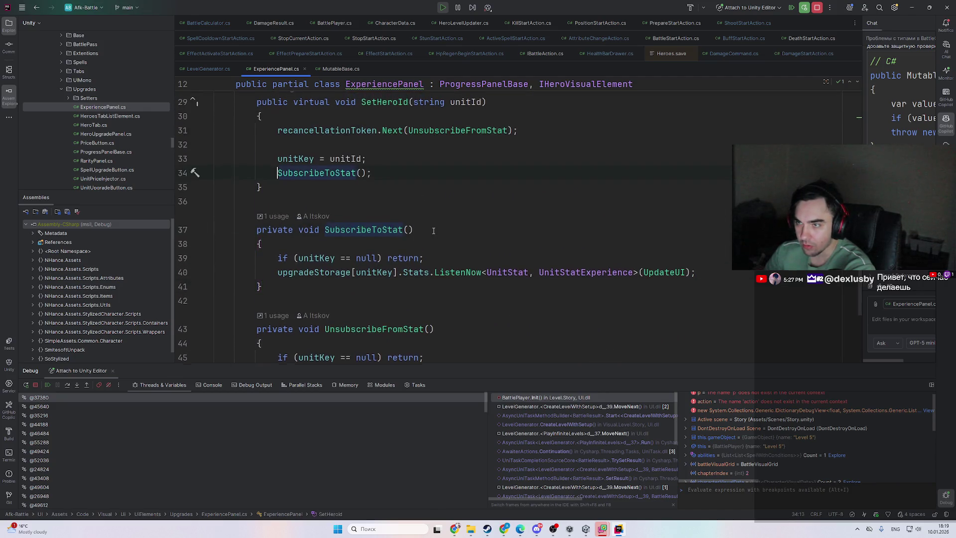
scroll(281, 213, up, 2)
scroll(393, 268, down, 3)
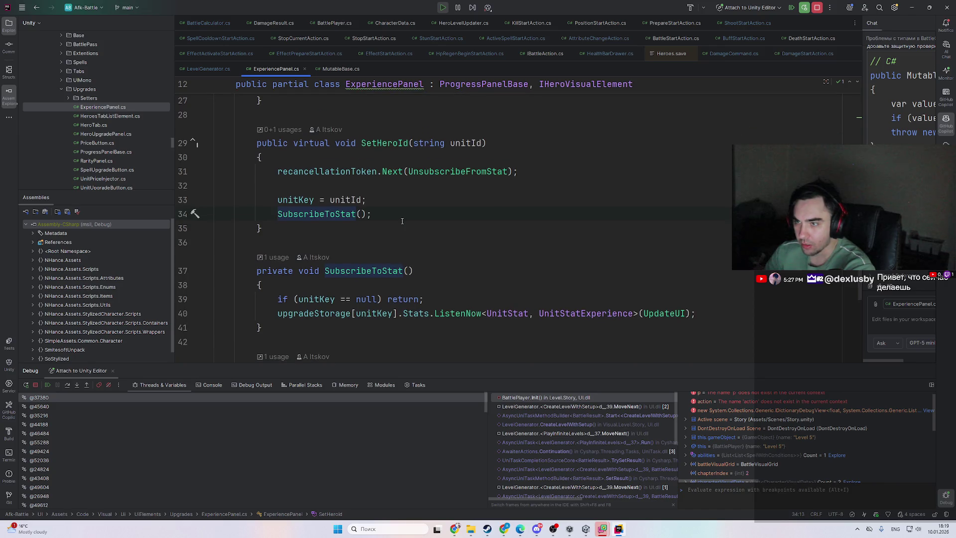
scroll(426, 292, up, 3)
click(425, 293)
scroll(408, 273, up, 5)
- Breakpoint UpdateUI's unitKey null check on line 19 and resume the game
click(398, 198)
scroll(518, 268, down, 5)
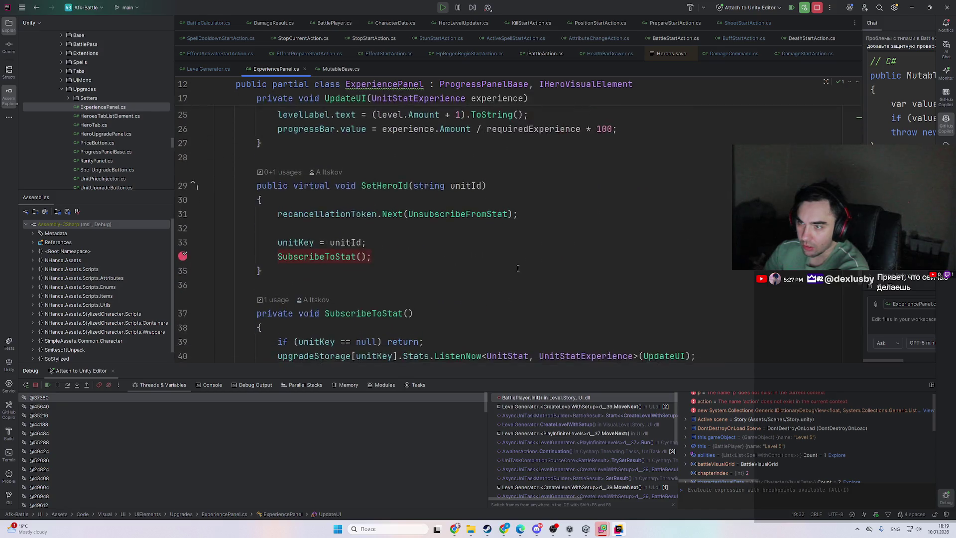
scroll(518, 268, down, 4)
scroll(448, 279, up, 5)
scroll(393, 321, down, 3)
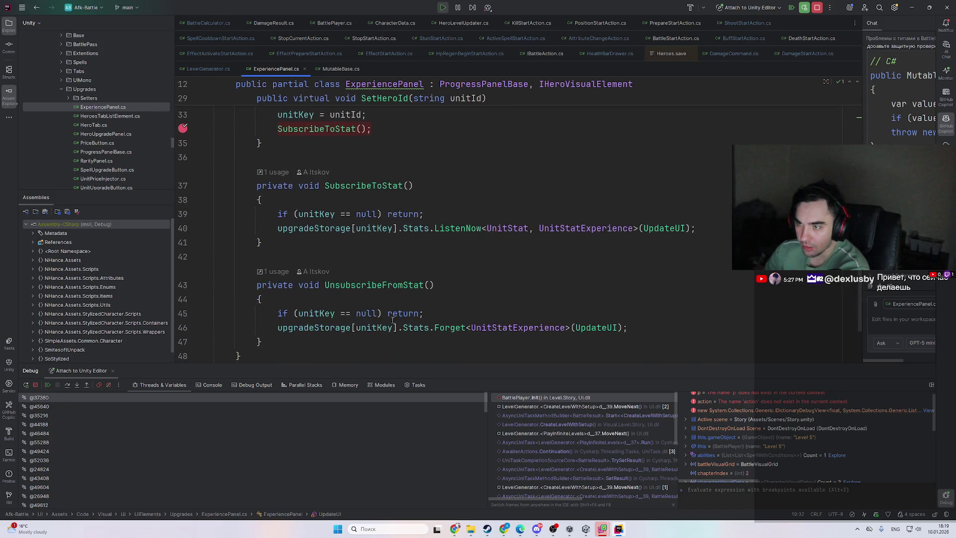
double_click(304, 314)
scroll(394, 302, up, 4)
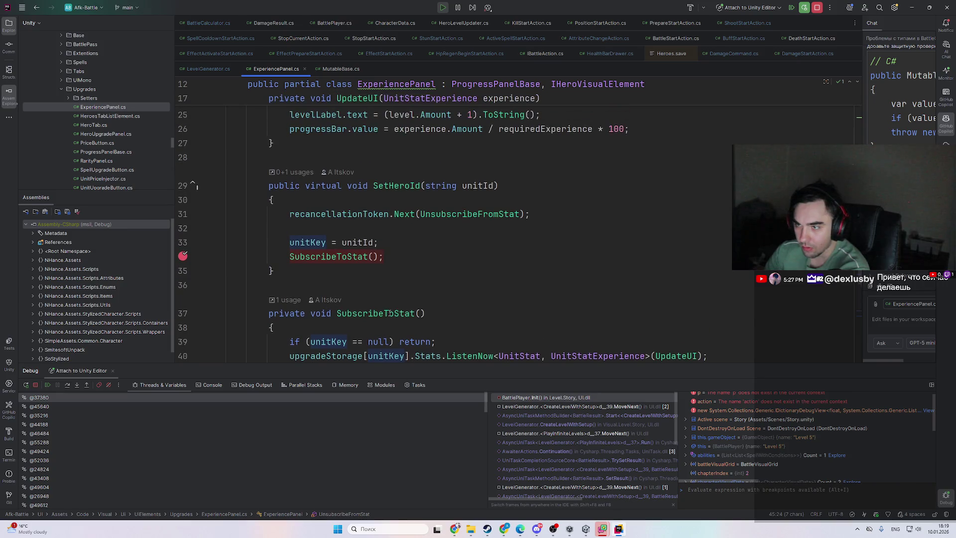
scroll(394, 302, up, 1)
scroll(390, 283, down, 3)
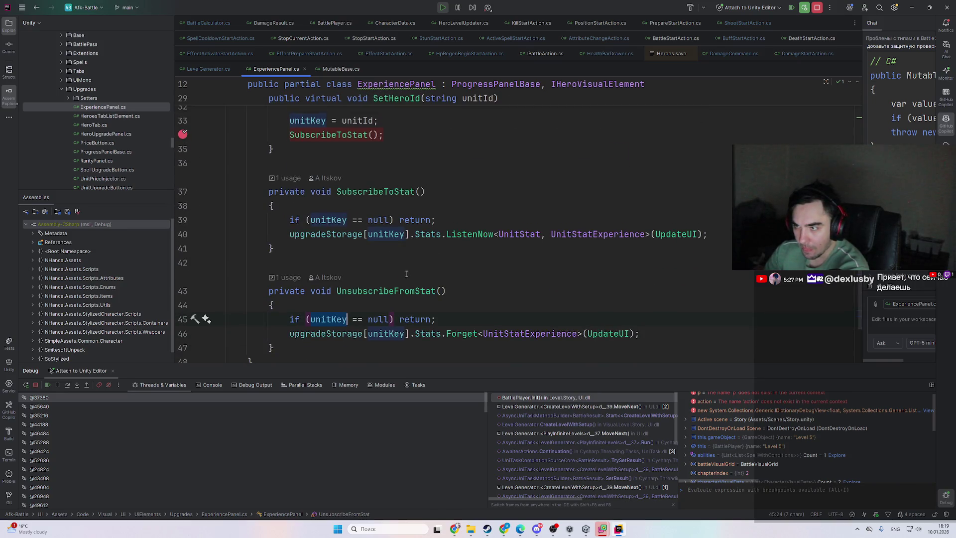
scroll(384, 240, up, 7)
key(ctrl+F8)
key(F9)
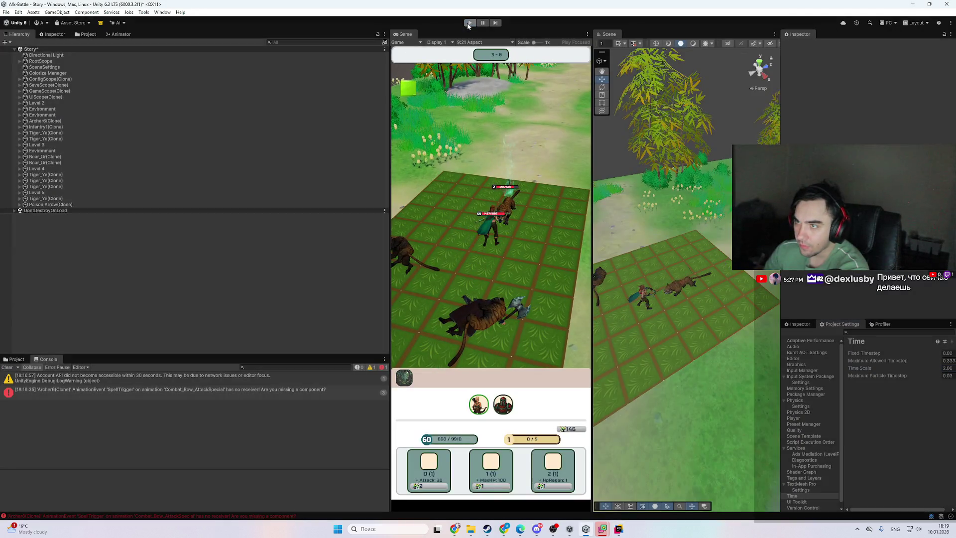
- Stop the running game, then switch back to Rider for the SubscribeToStat breakpoint in SetHeroId
click(469, 22)
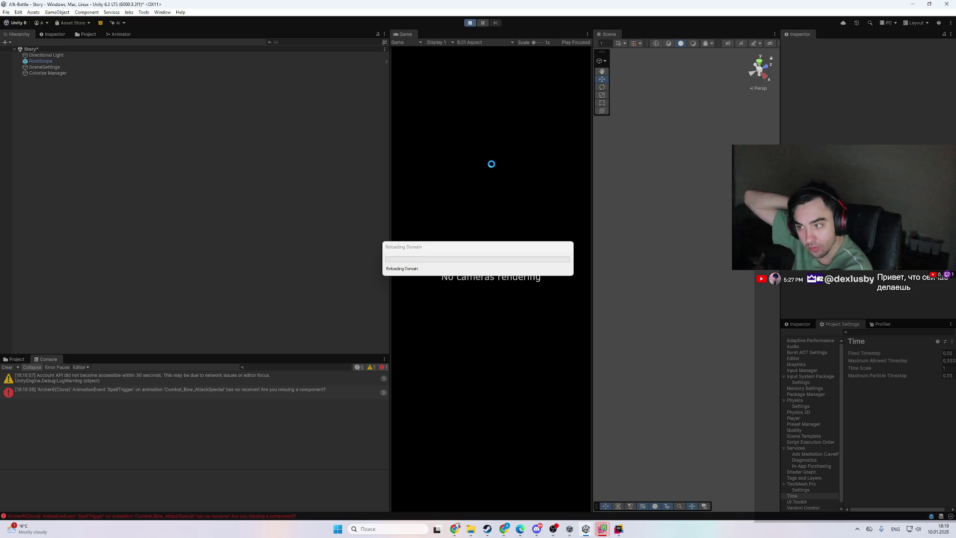
click(618, 529)
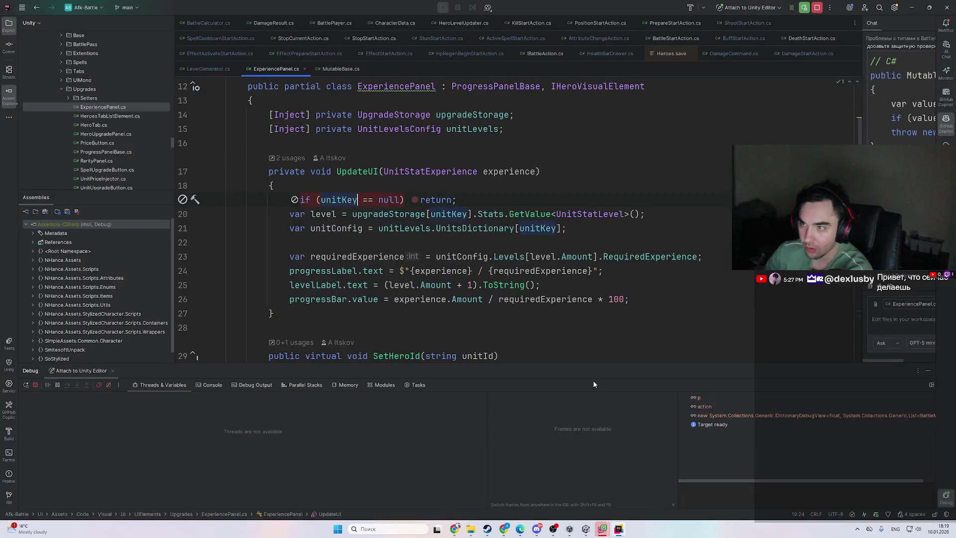
scroll(332, 198, down, 5)
scroll(427, 269, up, 4)
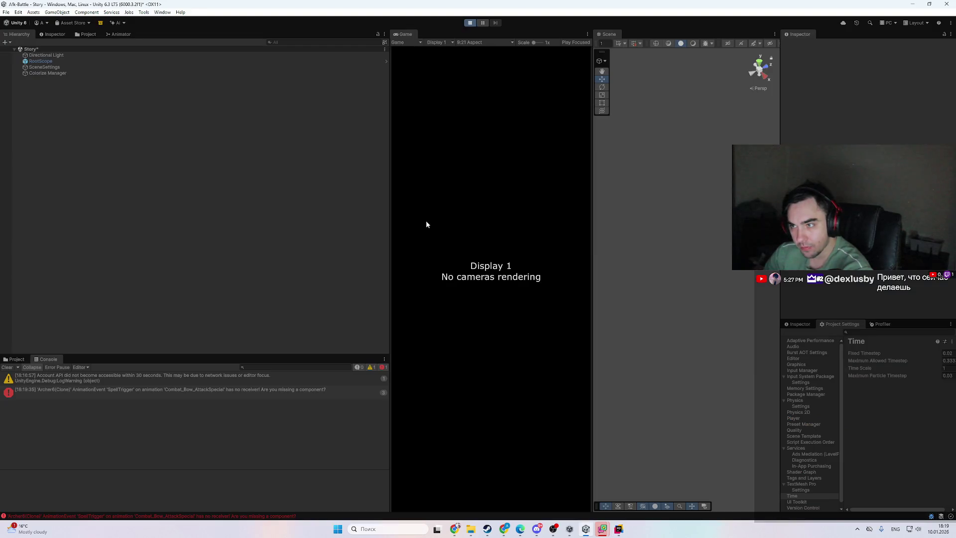
click(618, 529)
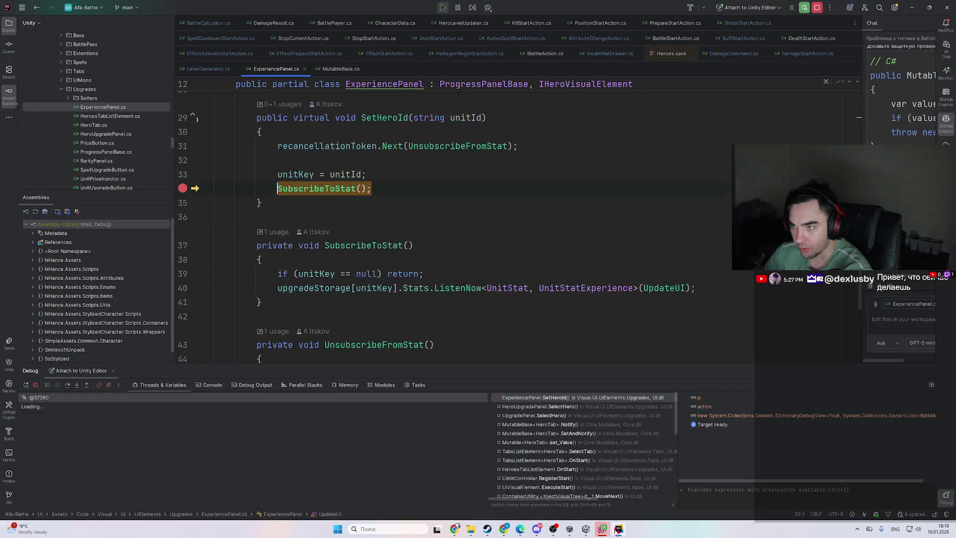
- Inspect unitId in SetHeroId to confirm it is Archer, then resume execution
click(320, 231)
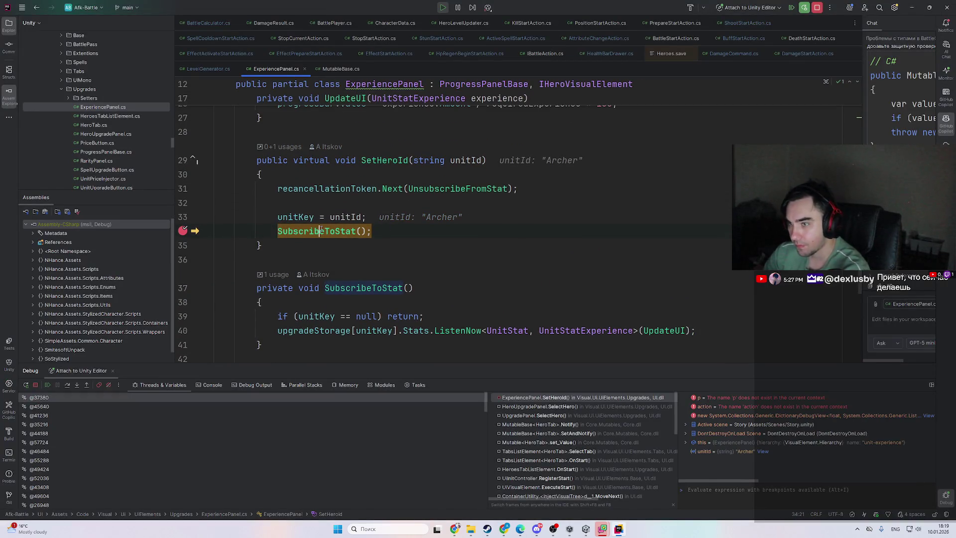
scroll(466, 249, up, 1)
scroll(463, 231, down, 1)
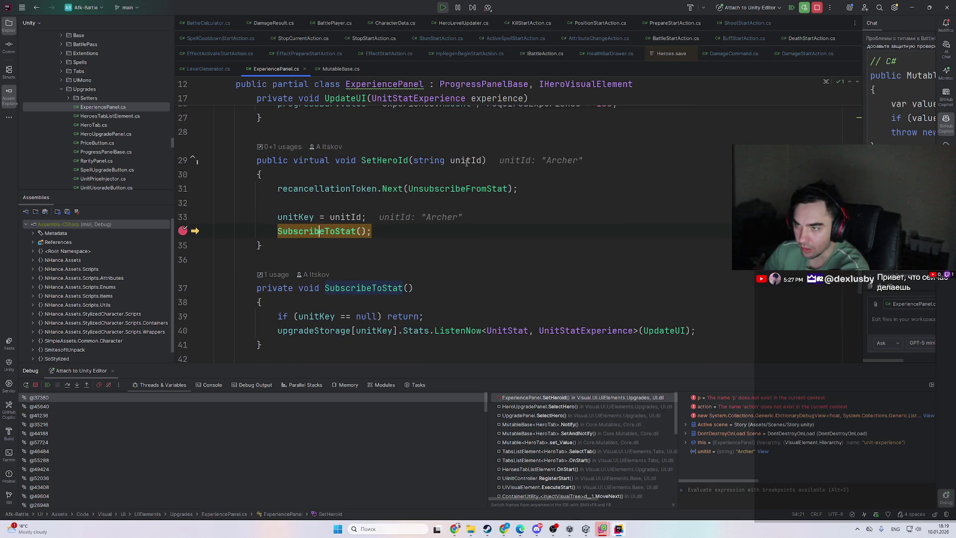
mouse_move(466, 162)
scroll(387, 228, up, 4)
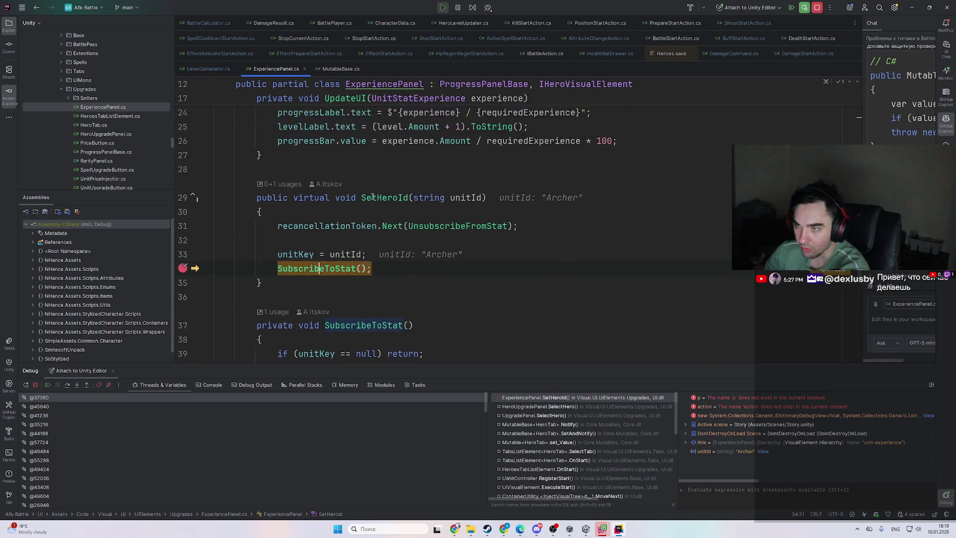
key(F9)
mouse_move(486, 260)
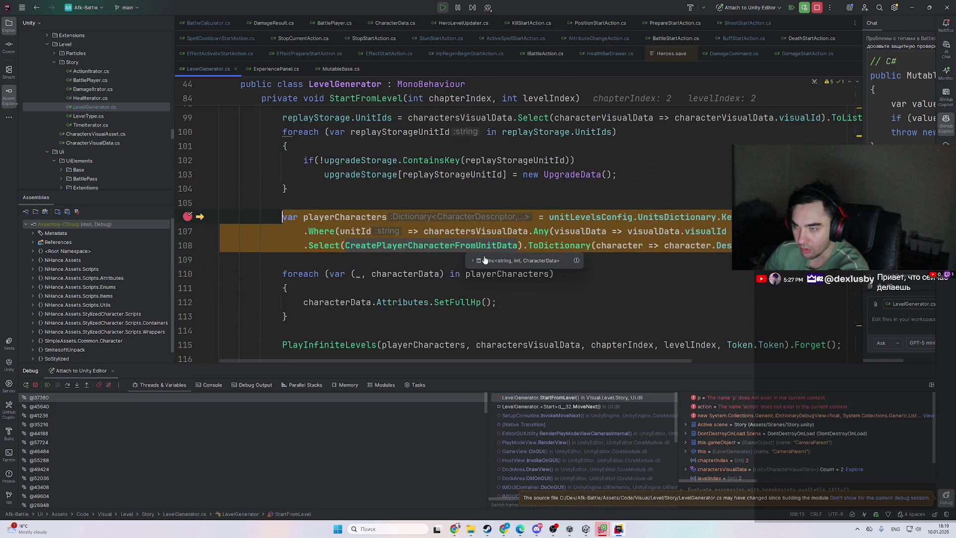
- Continue past the LevelGenerator line 158 and BattlePlayer breakpoints until the game runs
key(ctrl+alt+Left)
scroll(322, 232, down, 3)
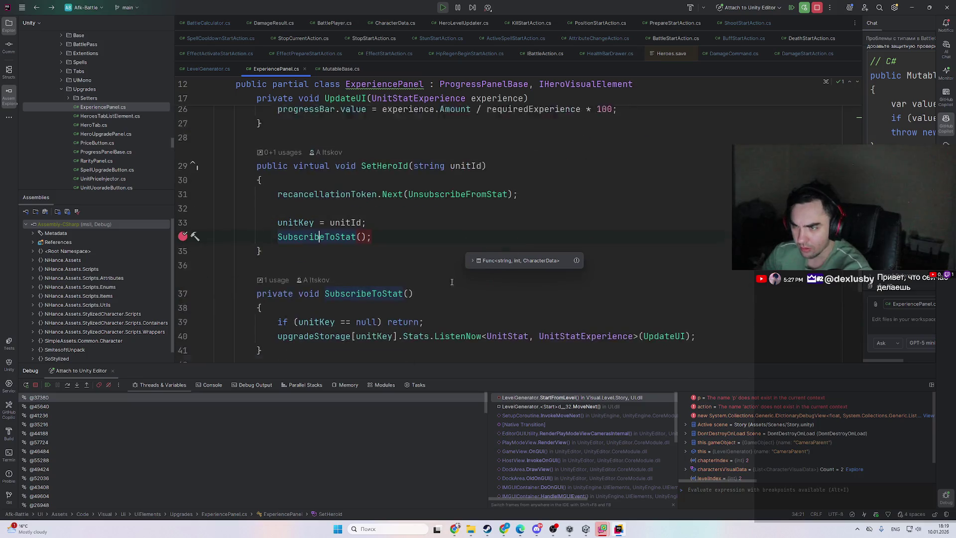
click(319, 298)
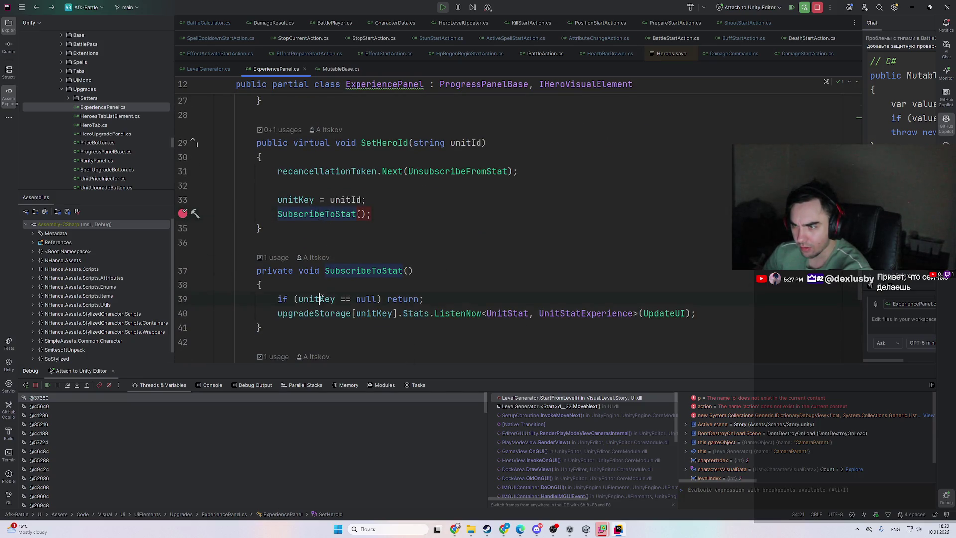
scroll(439, 258, up, 9)
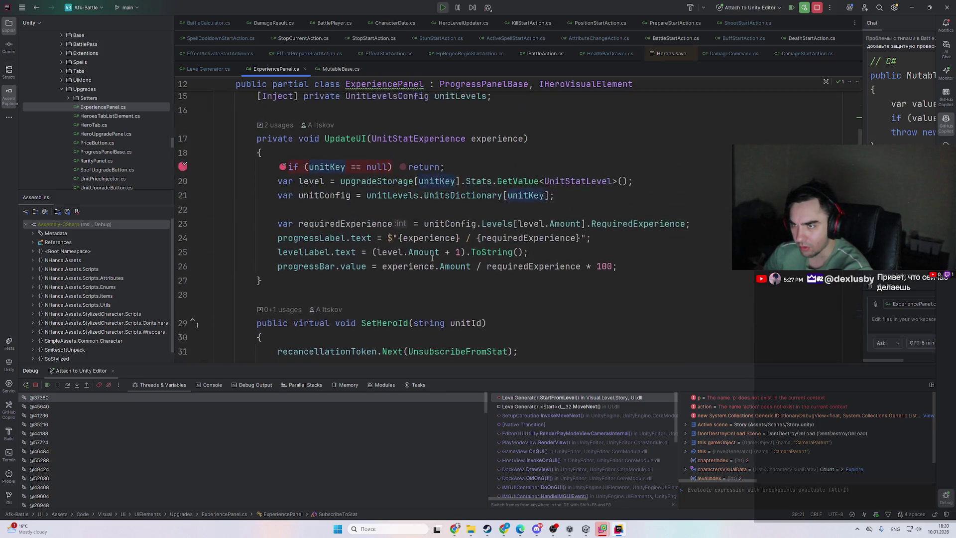
scroll(360, 273, down, 7)
scroll(359, 273, down, 3)
click(332, 183)
key(F9)
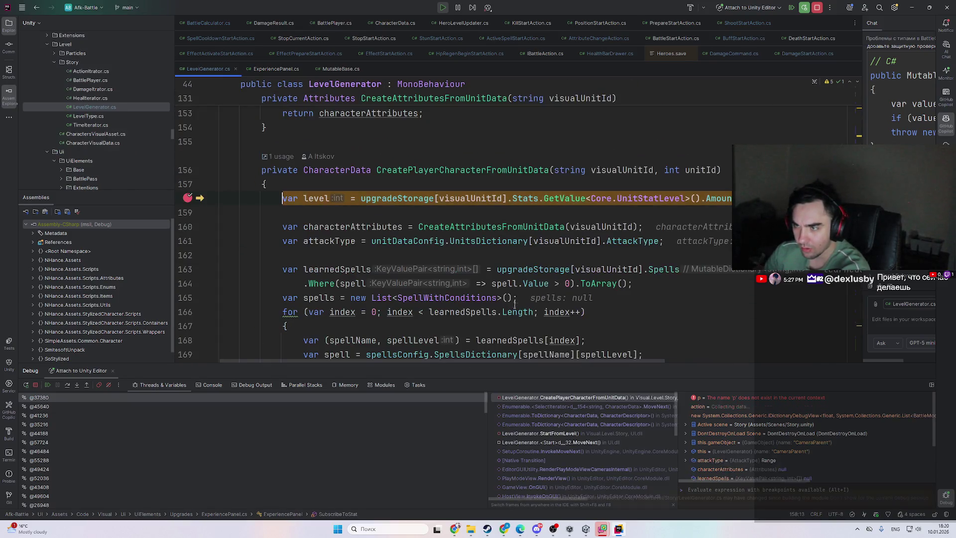
key(F9)
key(F9)
key(F9)
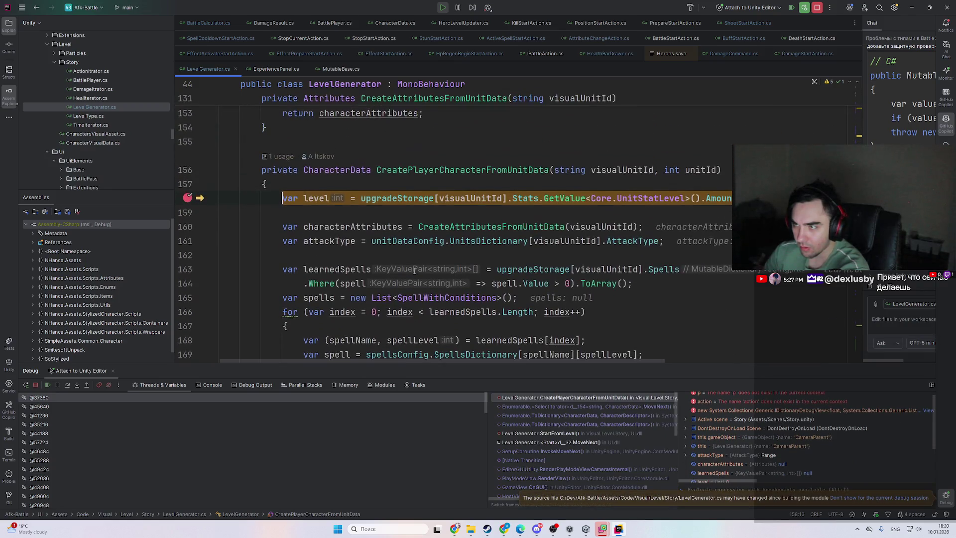
key(F9)
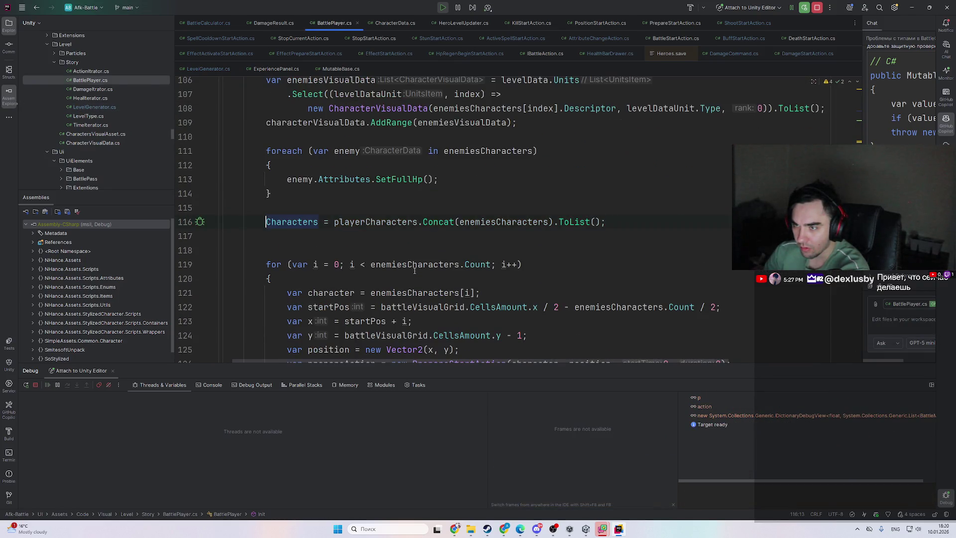
- Stop the game in Unity and start Play again so it halts in SetHeroId for Archer
key(alt+Tab)
click(471, 23)
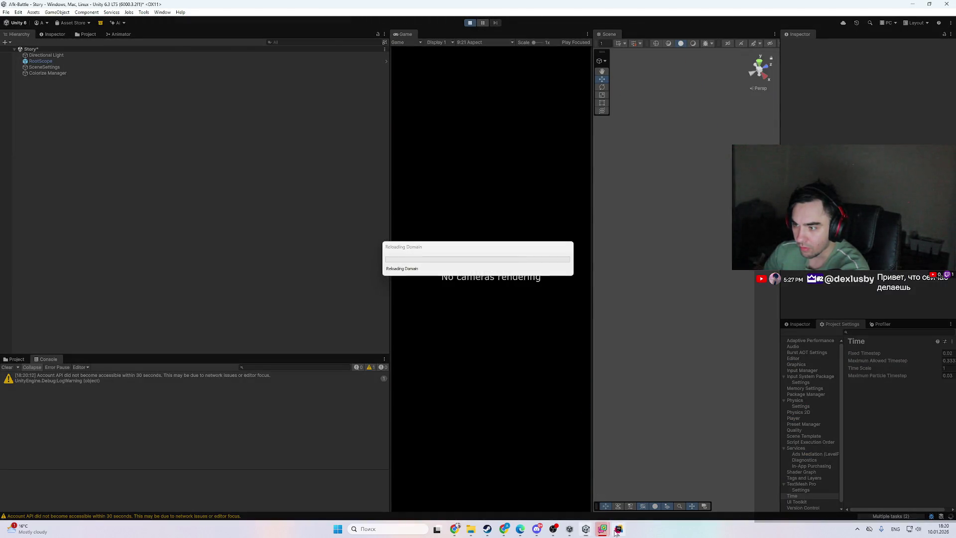
click(616, 531)
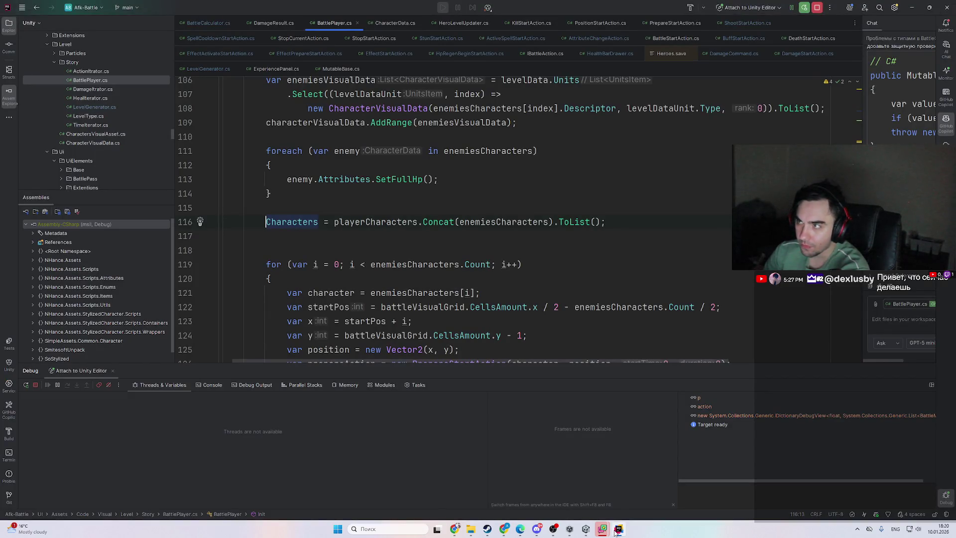
click(616, 531)
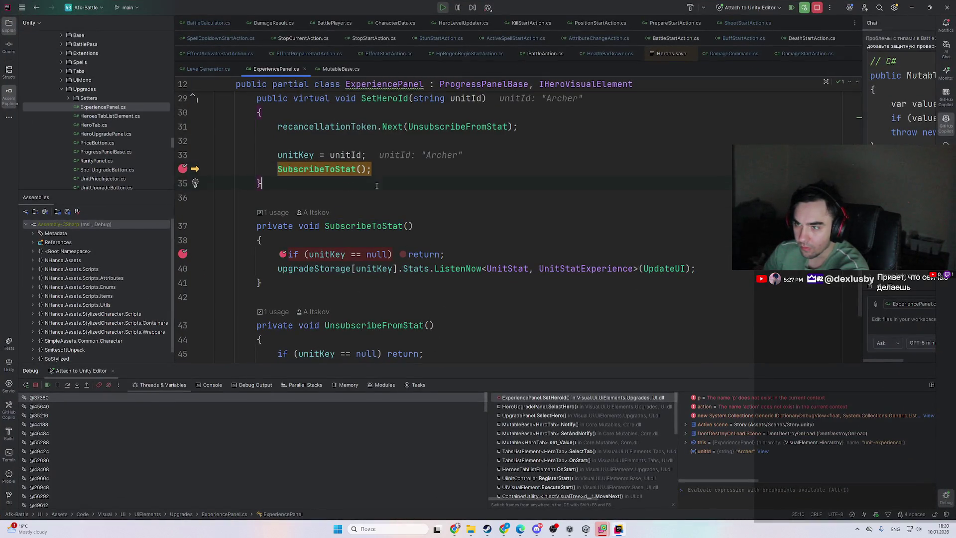
- Step from the SubscribeToStat null check to the listener subscription and inspect the Stats results
key(F9)
mouse_move(340, 255)
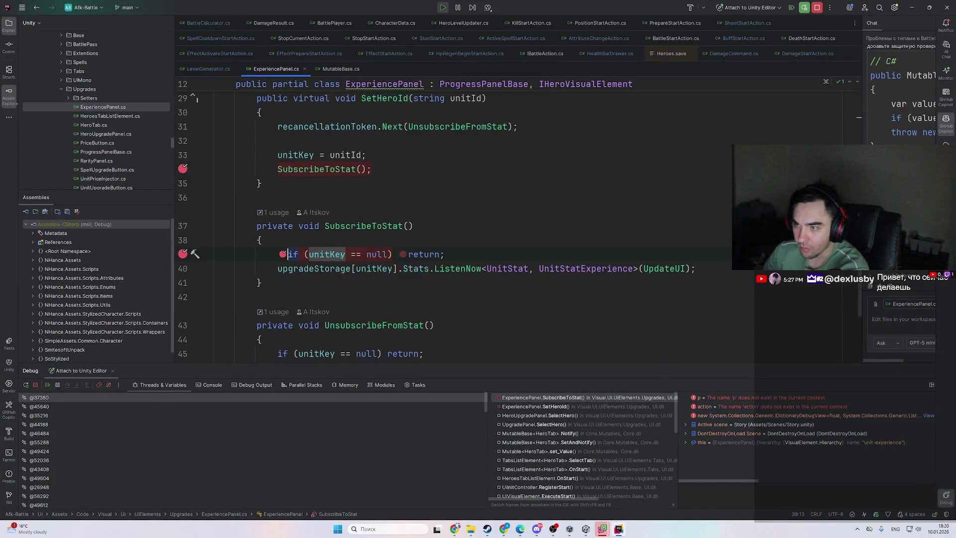
key(F8)
mouse_move(361, 272)
scroll(449, 301, up, 1)
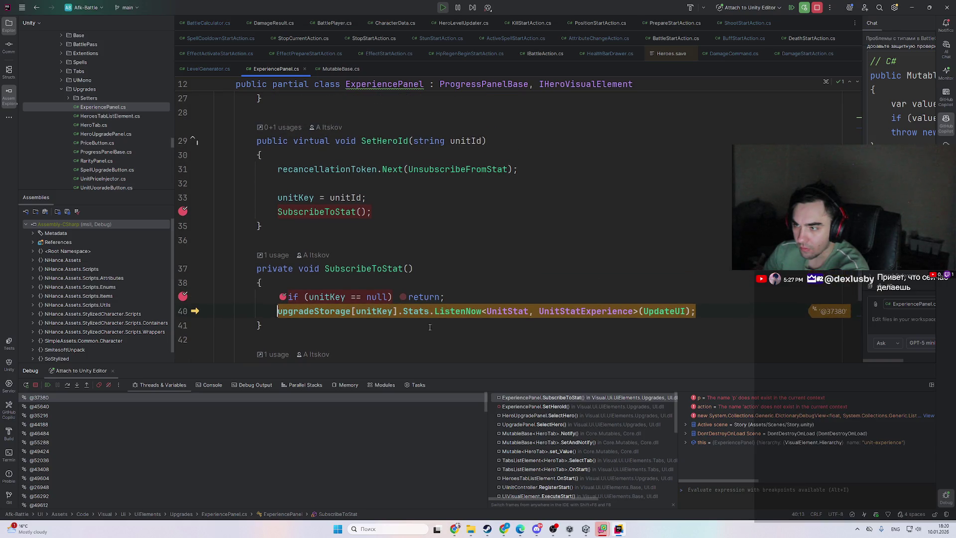
mouse_move(409, 311)
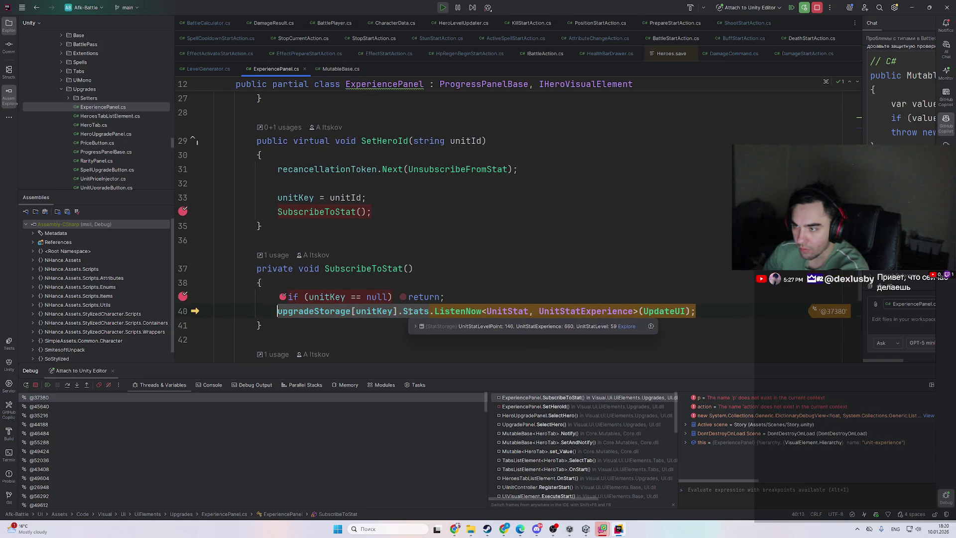
click(467, 326)
double_click(502, 342)
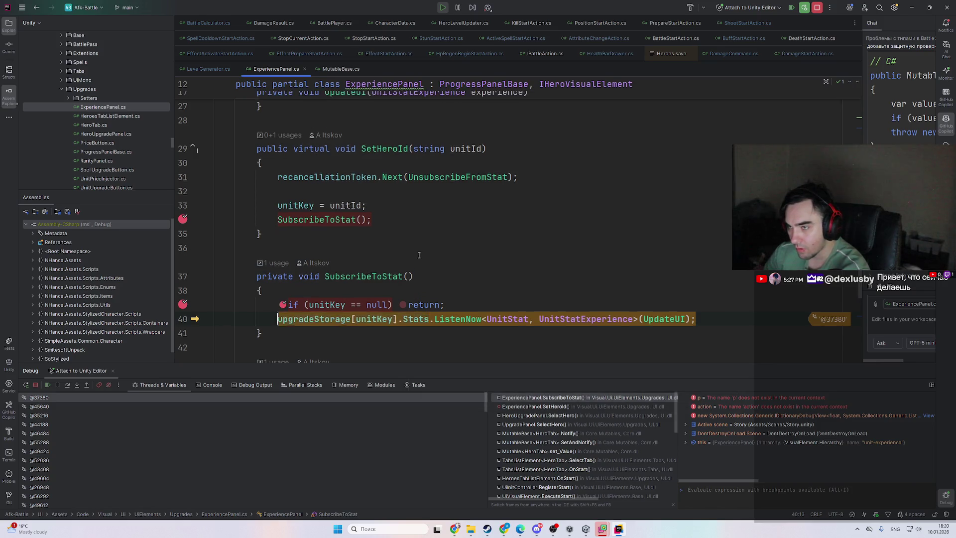
scroll(431, 278, up, 10)
click(431, 271)
scroll(431, 284, down, 5)
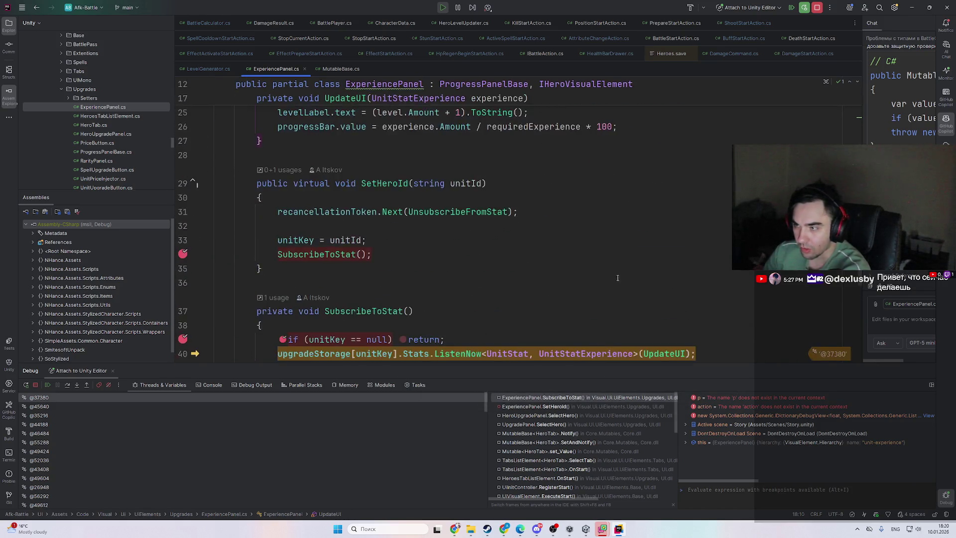
ctrl+click(652, 326)
- Remove the line 19 UpdateUI breakpoint, resume, and return to the running game in Unity
key(F5)
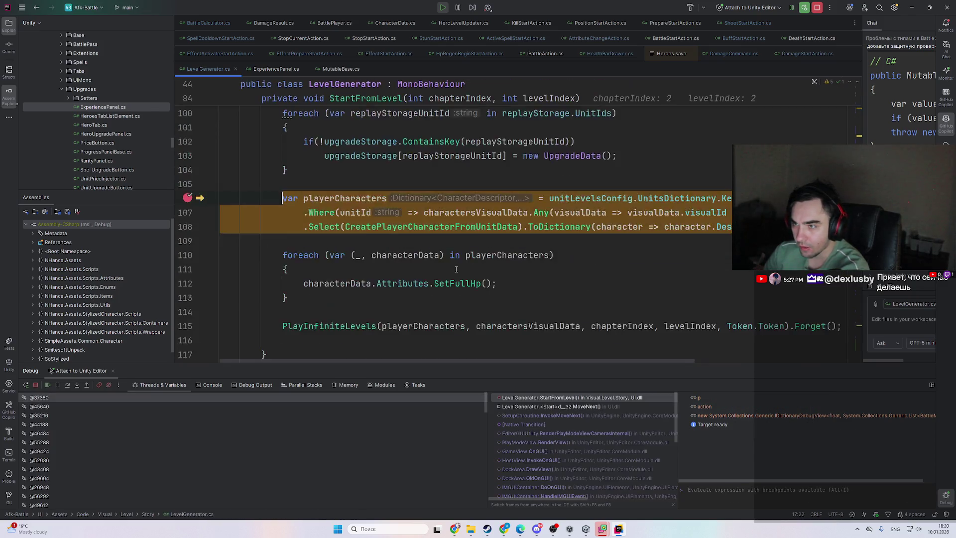
scroll(492, 279, down, 3)
scroll(477, 286, up, 6)
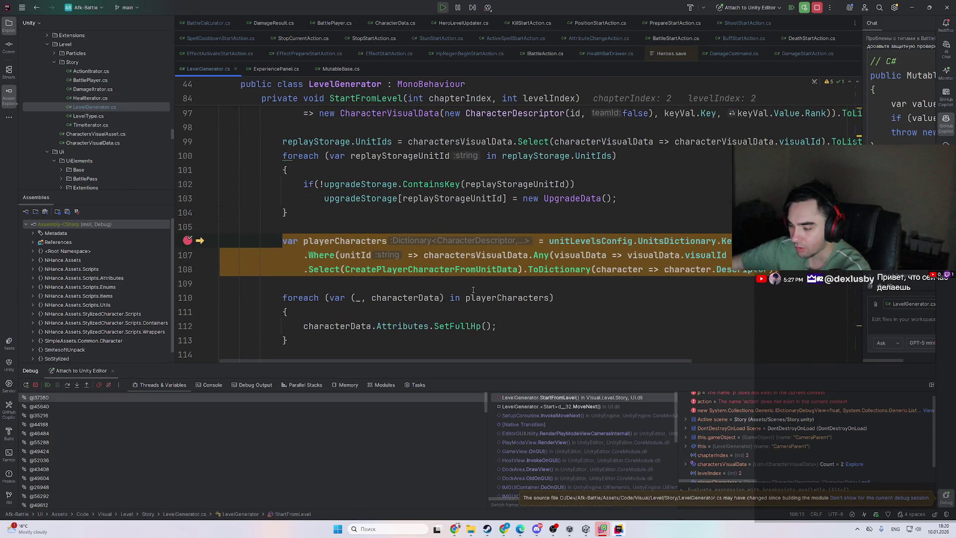
key(ctrl+alt+Left)
key(ctrl+alt+Left)
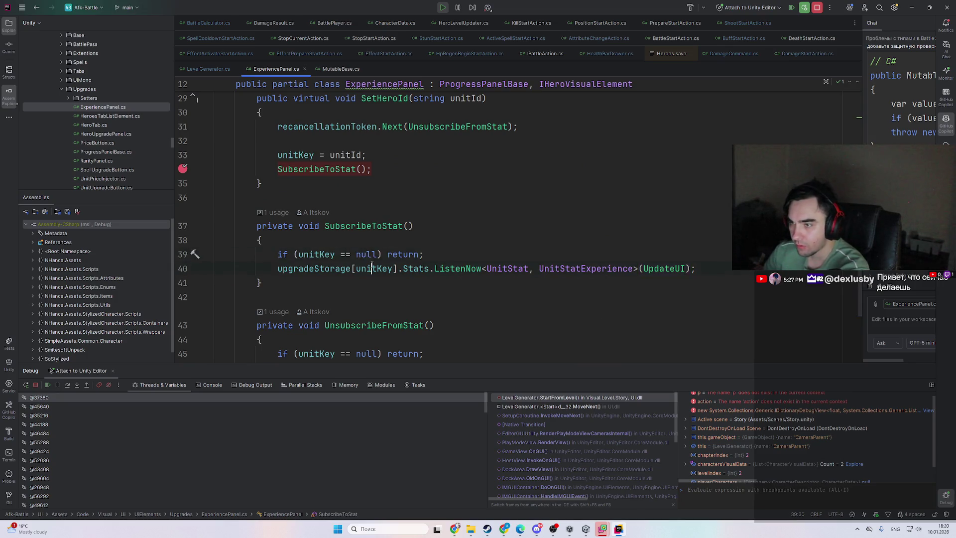
scroll(388, 251, up, 4)
click(341, 325)
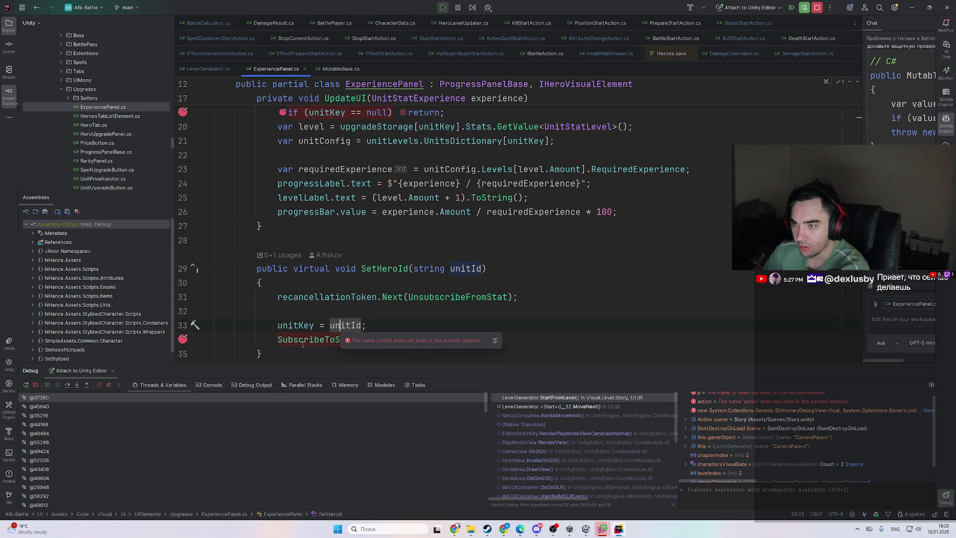
scroll(349, 224, up, 2)
click(357, 197)
key(ctrl+F8)
key(F9)
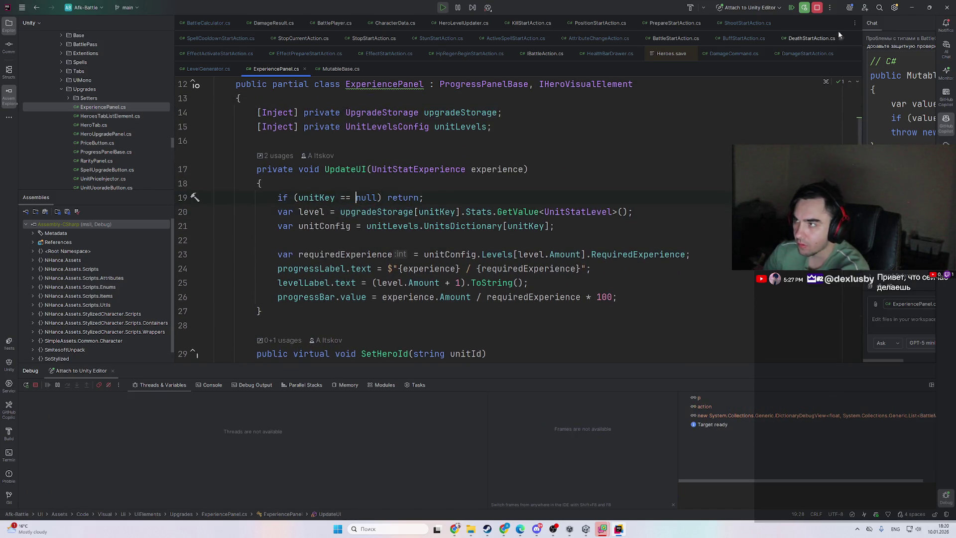
click(911, 8)
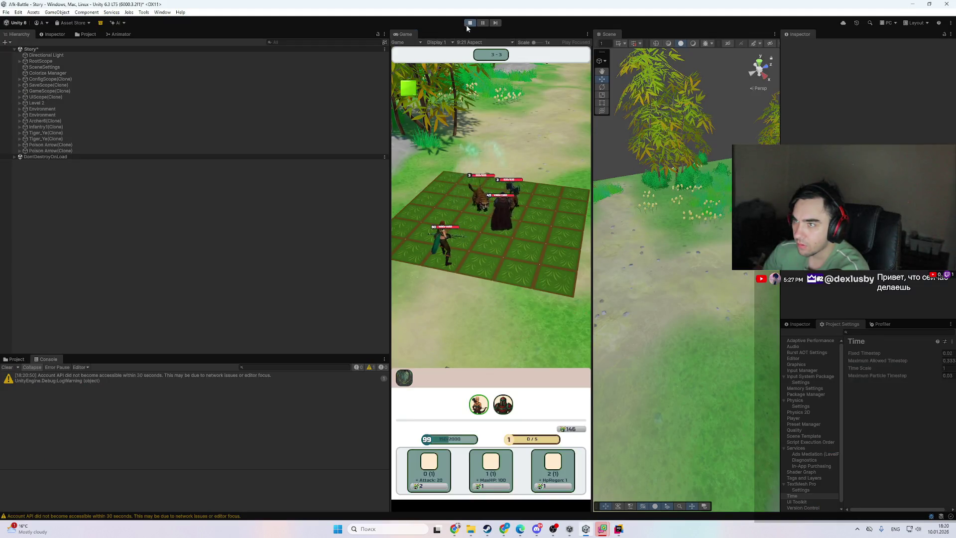
- Stop Play mode in Unity and open ListenNow<TBase, TValue> in MutableUtility.cs in Rider
click(467, 23)
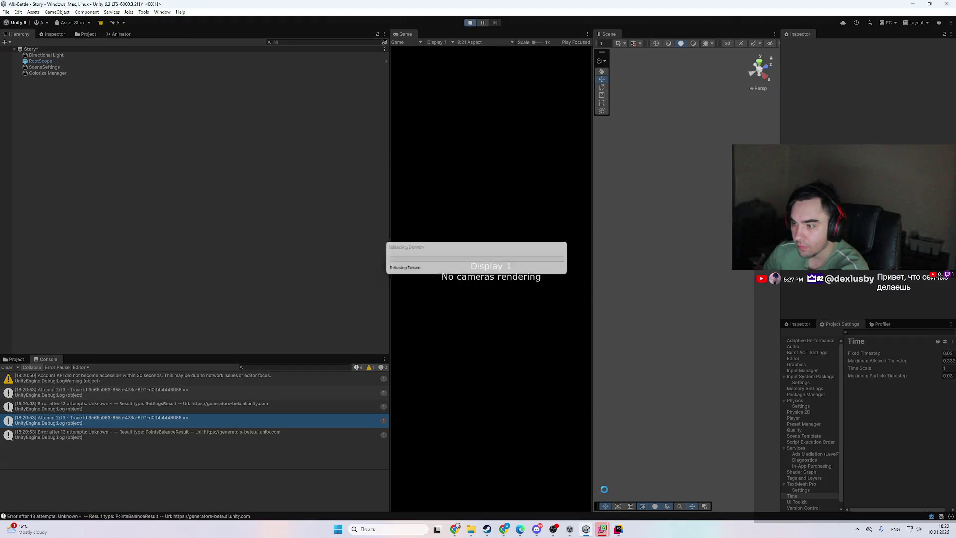
key(alt+Tab)
scroll(470, 135, down, 5)
ctrl+click(470, 141)
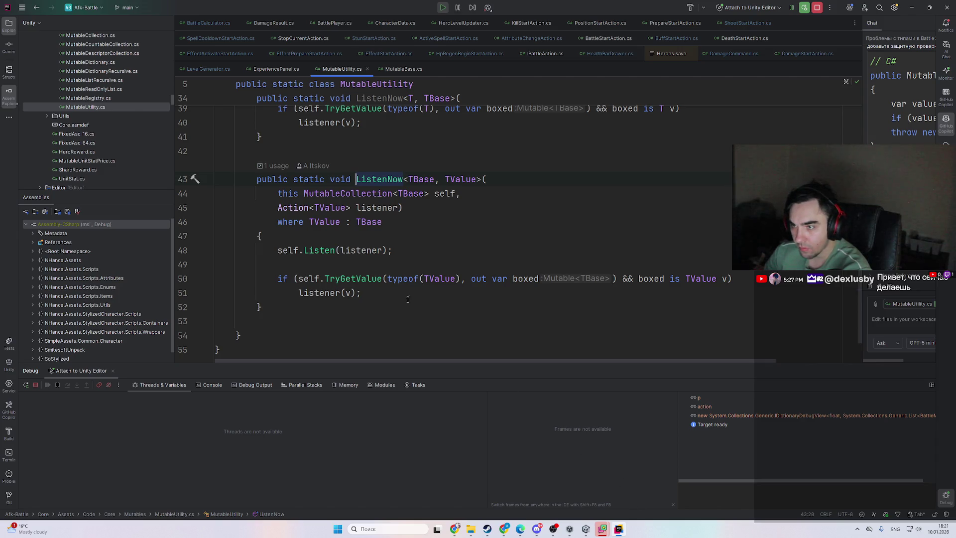
- Set a breakpoint on line 50 of ListenNow and resume until it hits
click(619, 529)
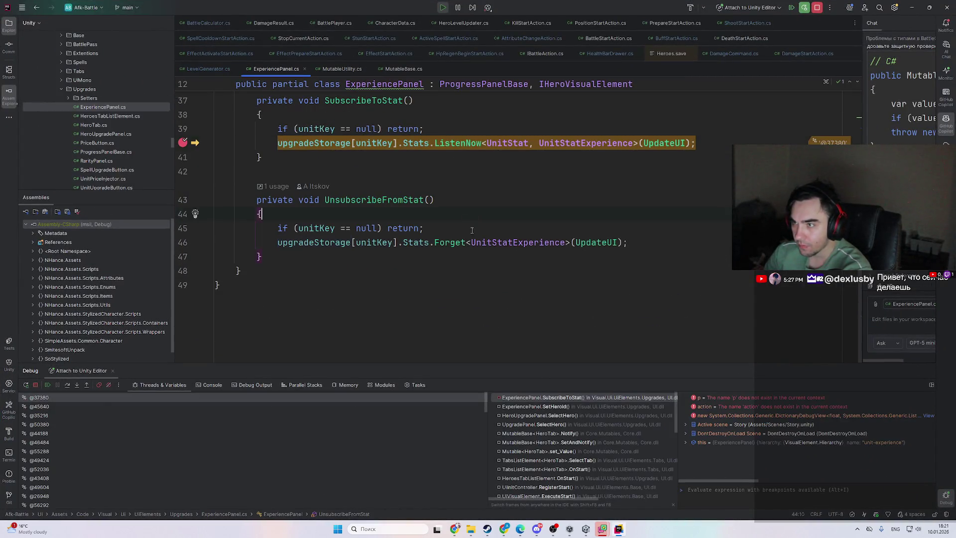
scroll(471, 230, up, 3)
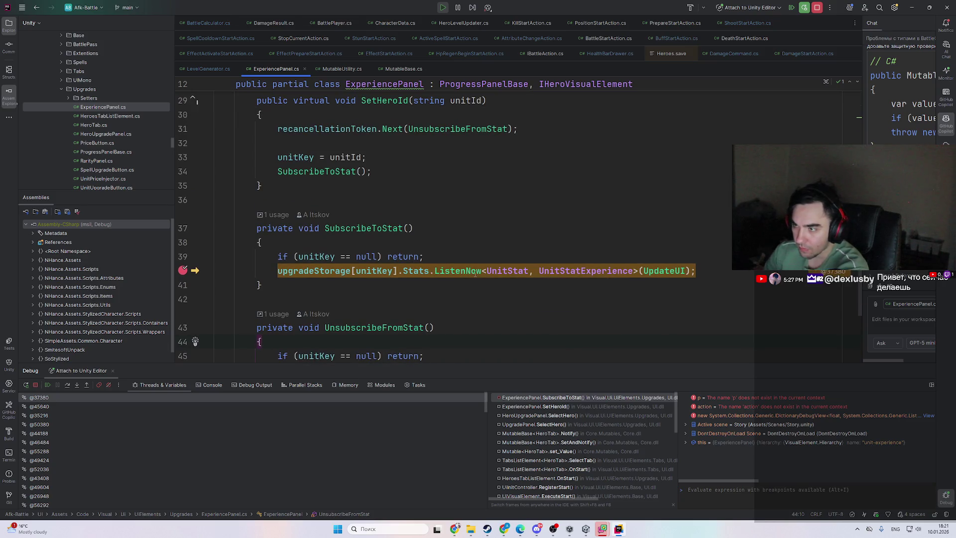
ctrl+click(475, 274)
click(182, 297)
key(F5)
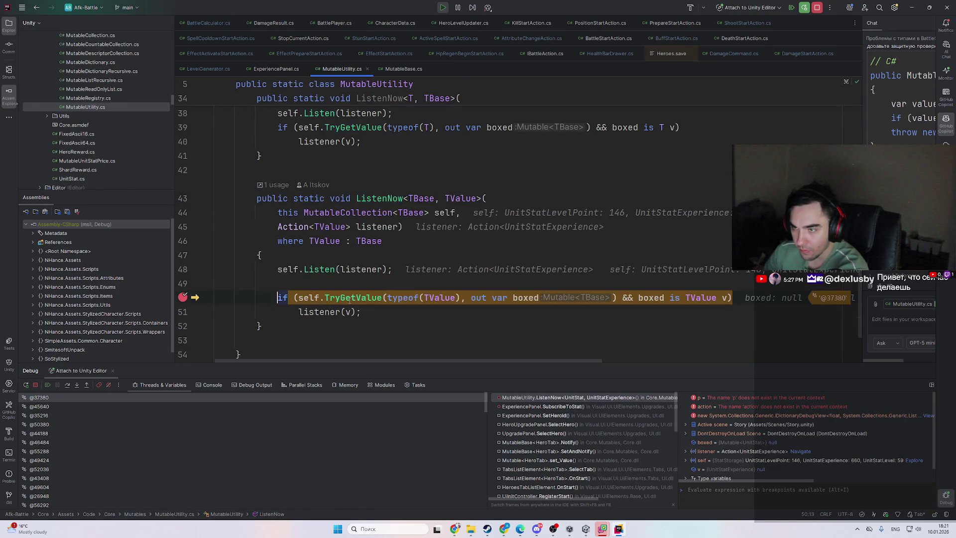
- Inspect self's stored entries and the TValue type at the line 50 breakpoint
mouse_move(309, 297)
click(385, 310)
click(404, 331)
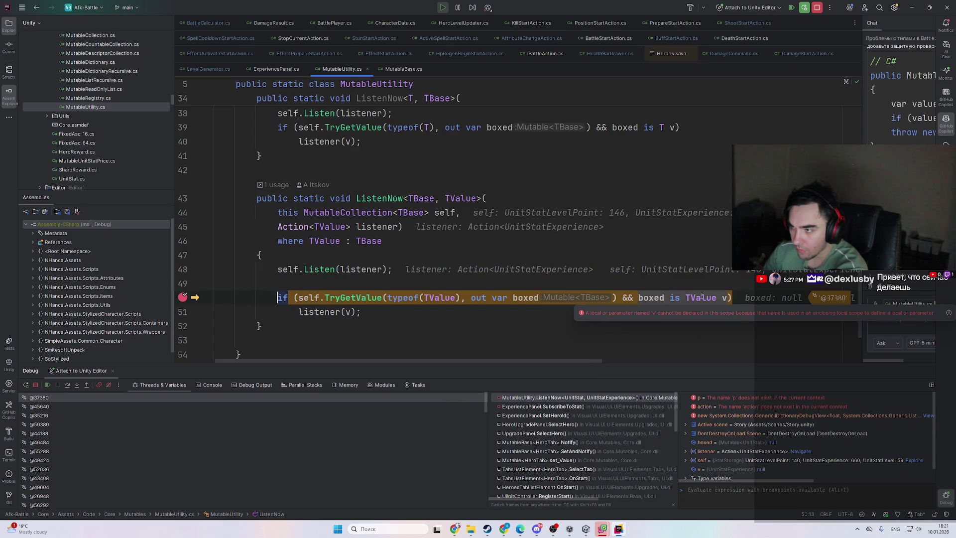
click(427, 311)
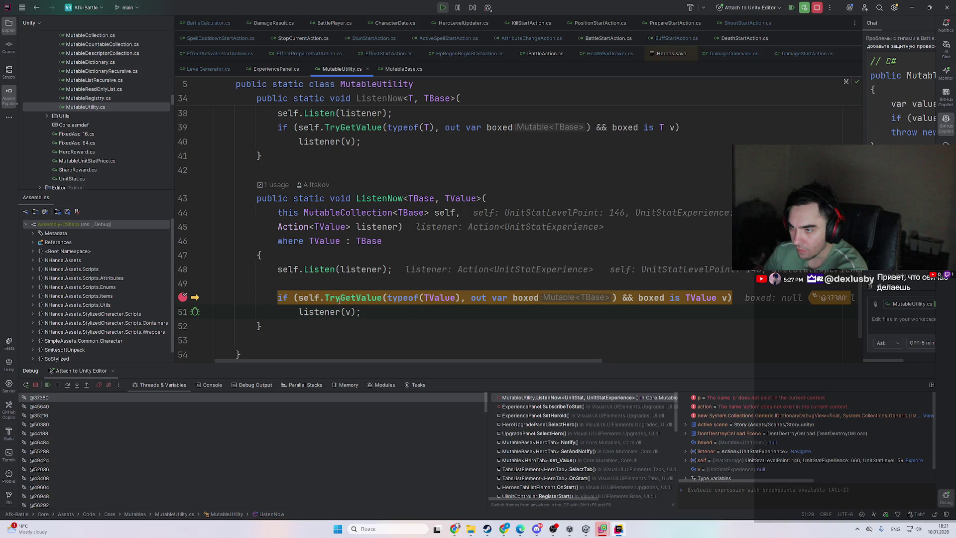
click(444, 298)
click(436, 298)
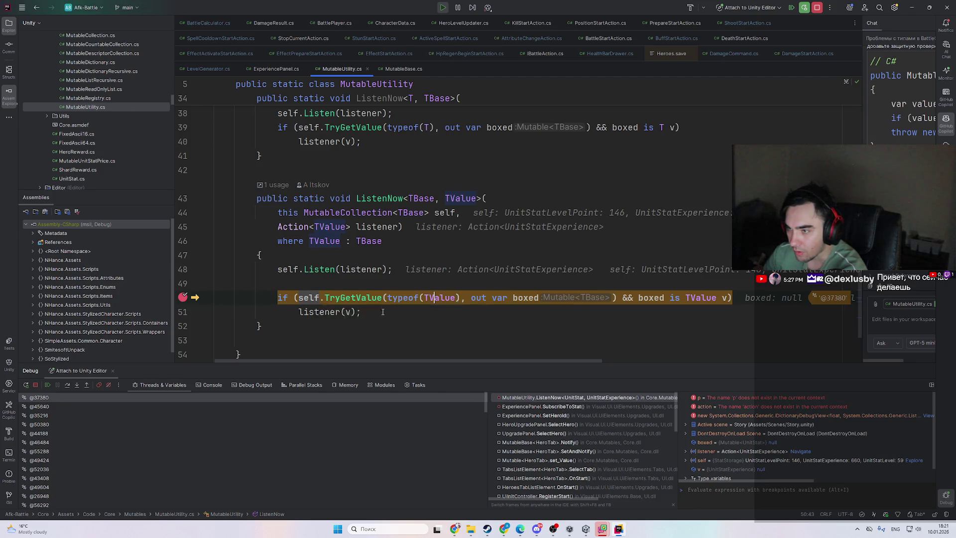
mouse_move(309, 298)
double_click(410, 328)
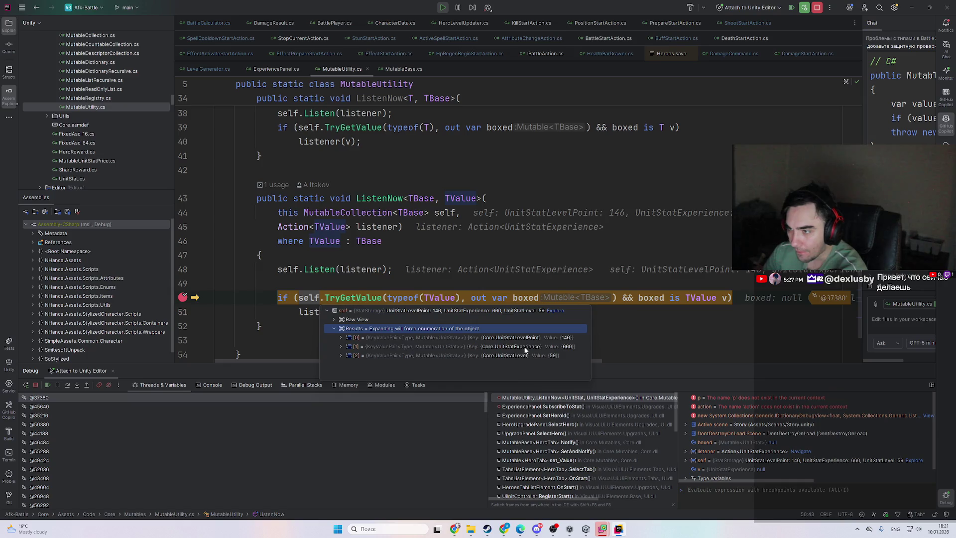
- Change line 50 to test boxed.Value is TValue v and stop debugging
mouse_move(646, 297)
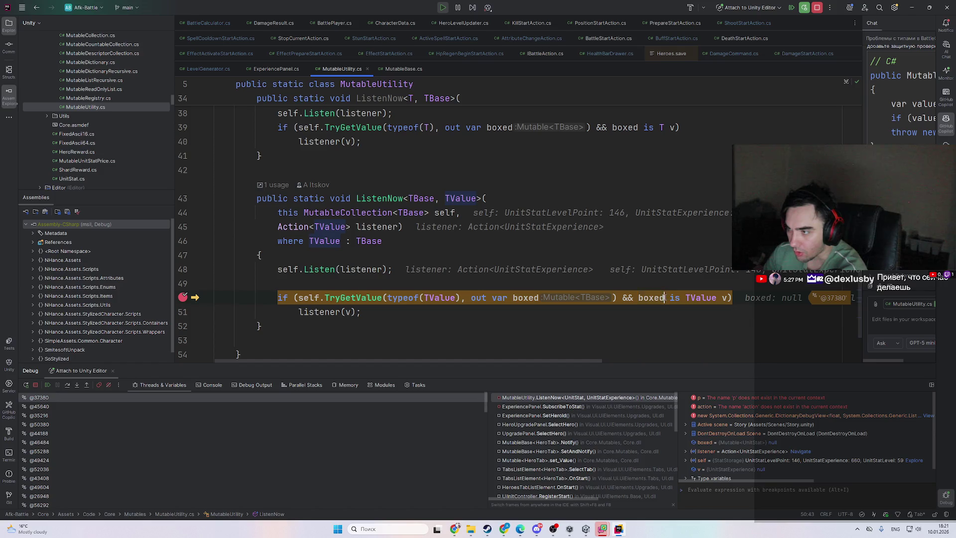
text(.Value)
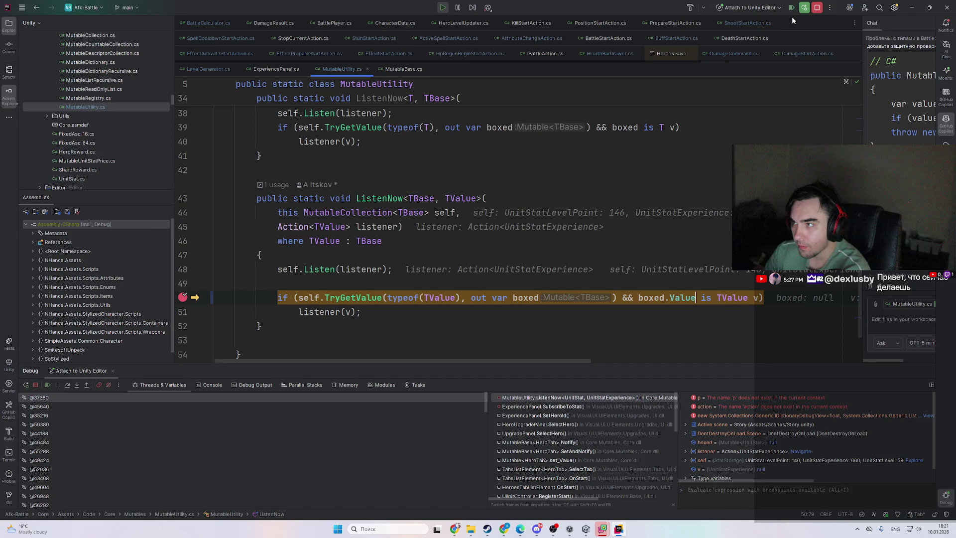
click(817, 9)
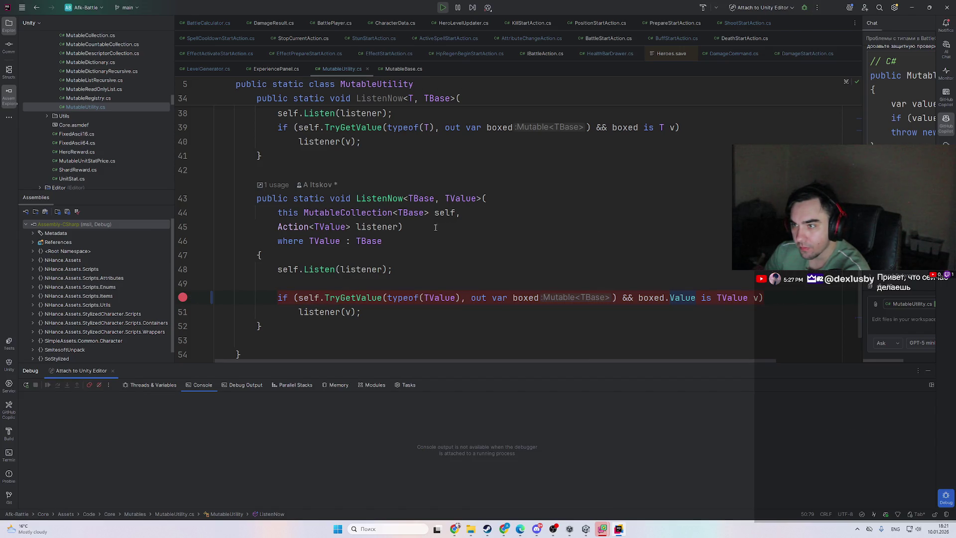
- Review the TValue, boxed, self and TBase symbols in the first ListenNow overload
double_click(465, 199)
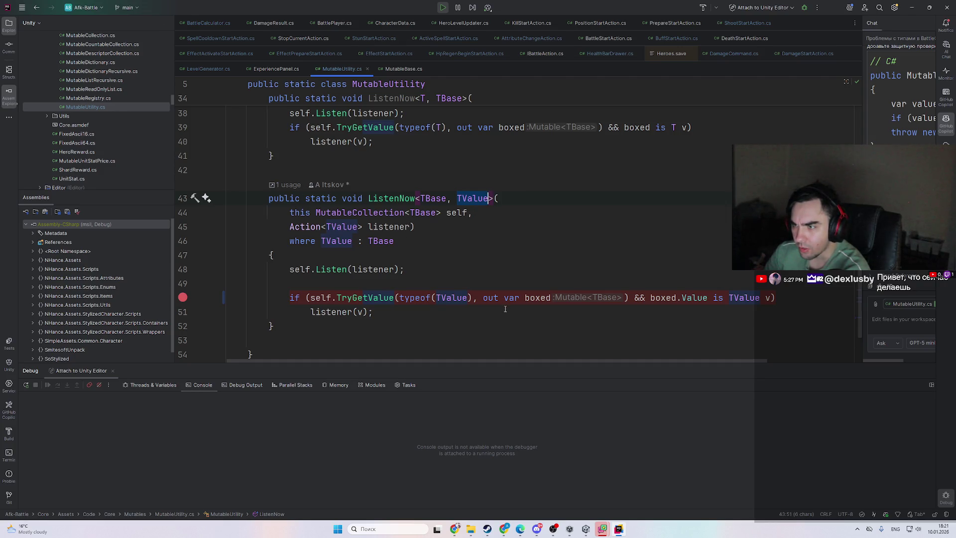
ctrl+click(666, 303)
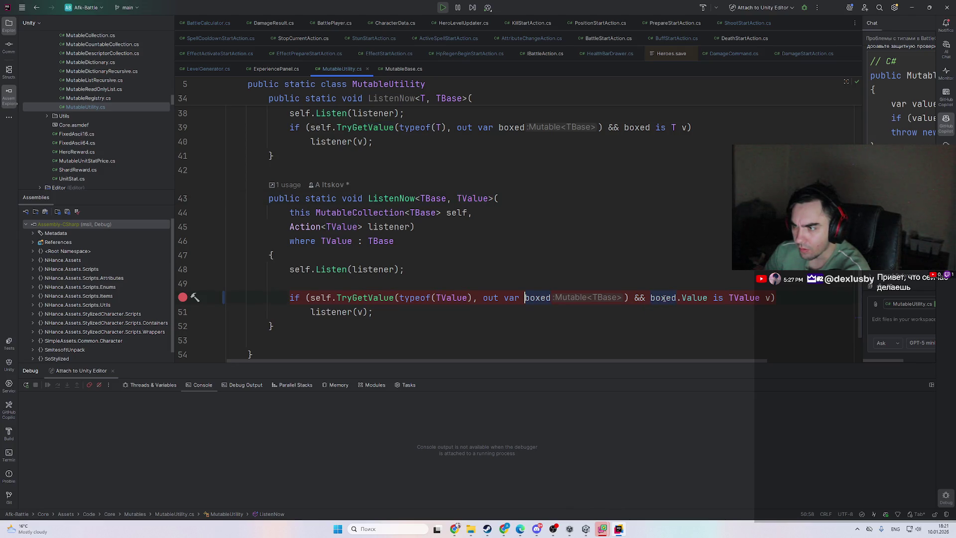
ctrl+click(323, 298)
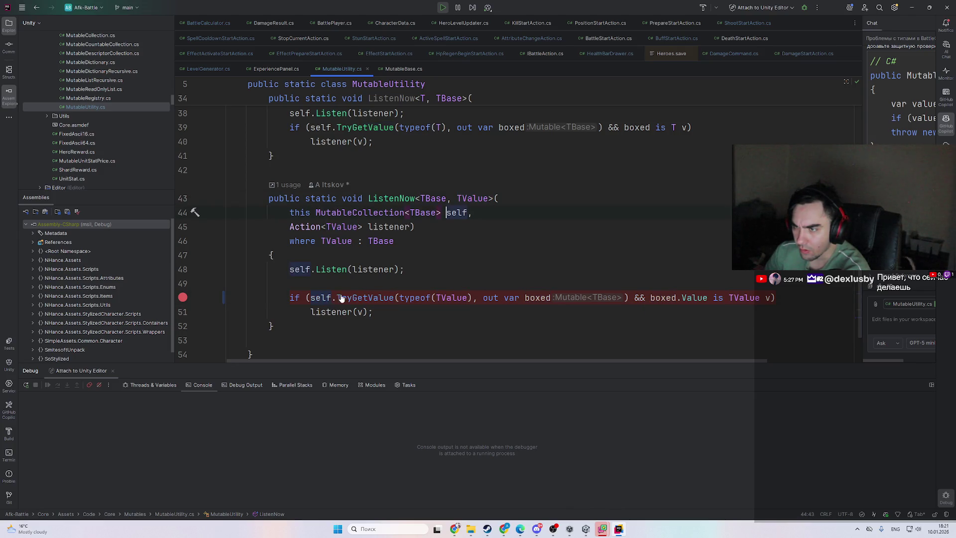
click(420, 198)
scroll(491, 263, up, 1)
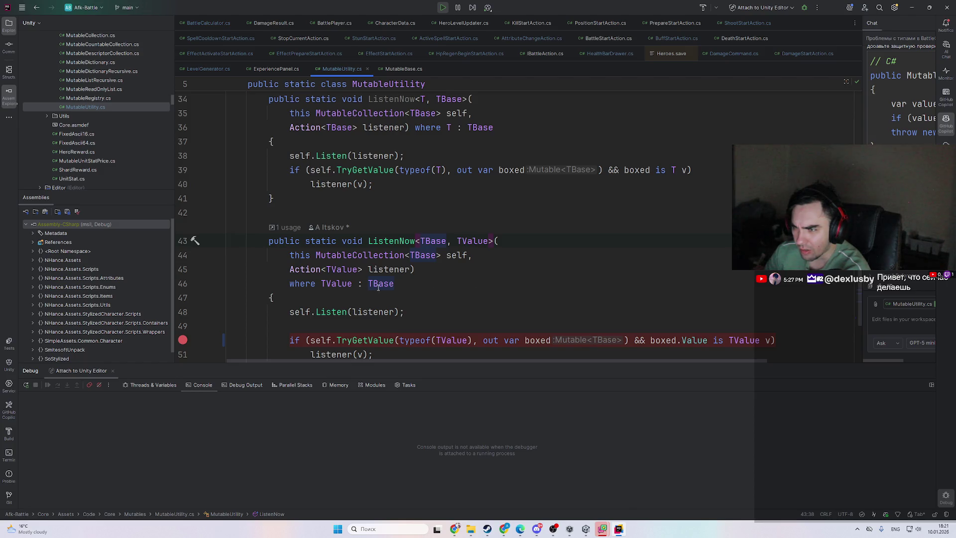
scroll(460, 335, up, 1)
scroll(456, 308, down, 2)
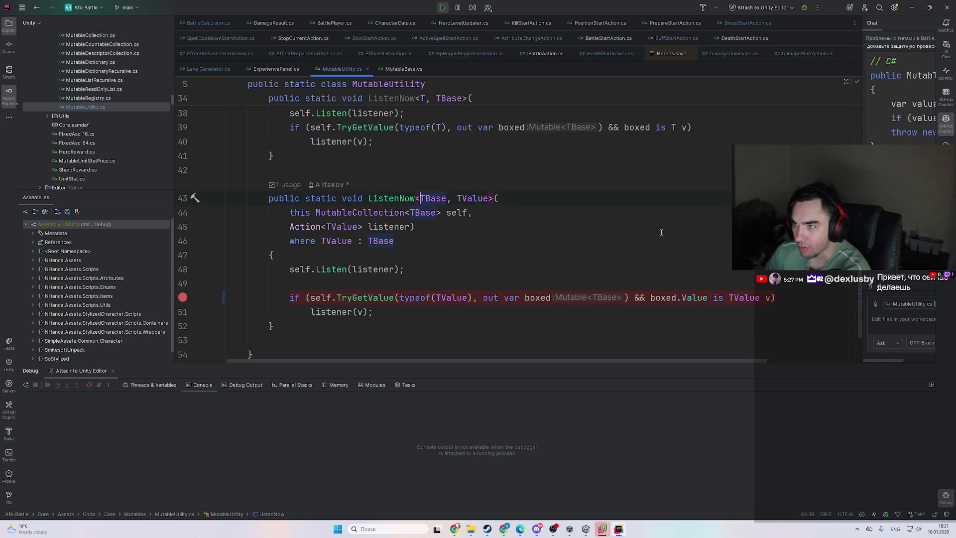
key(Down)
key(Down)
scroll(651, 243, up, 2)
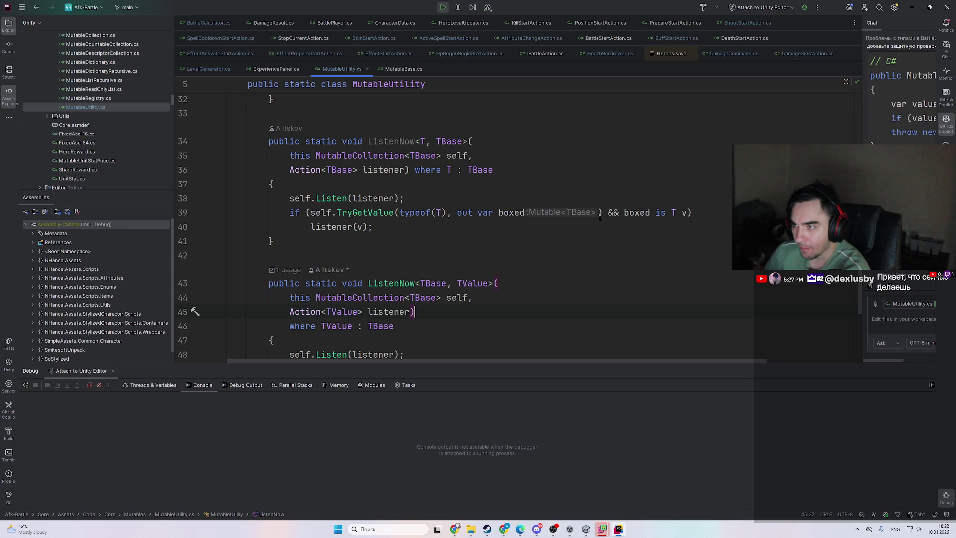
- Change line 39 to test boxed.Value via the Value completion
click(646, 213)
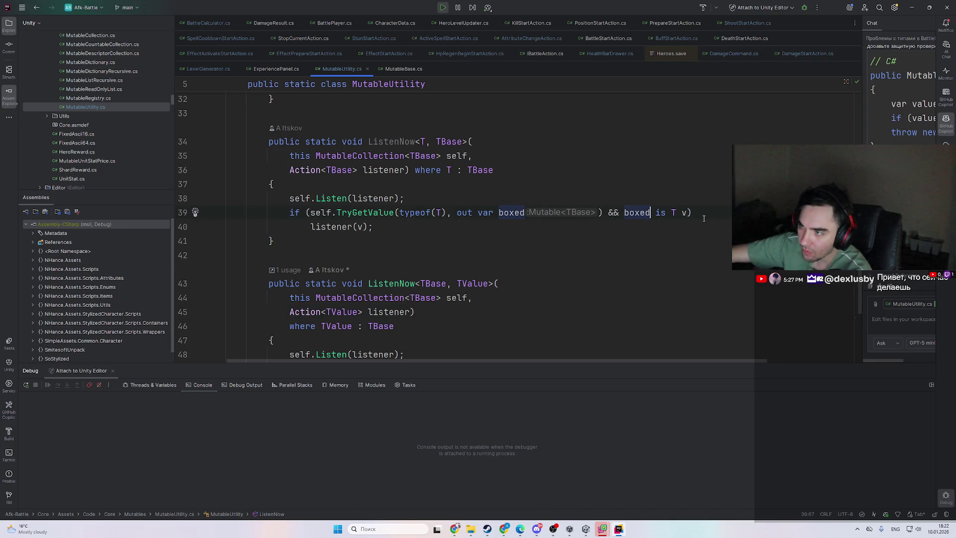
text(.V)
key(Return)
key(ctrl+shift+Left)
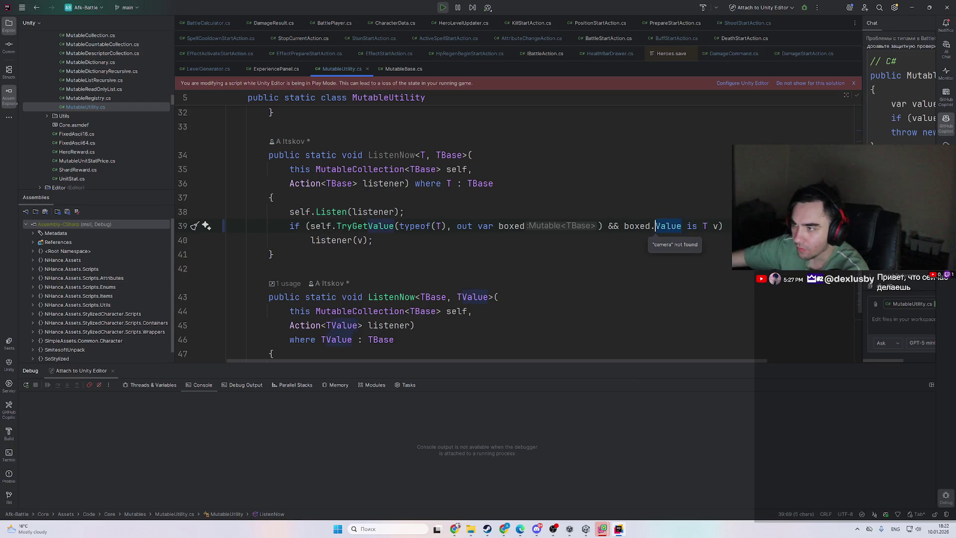
click(299, 254)
double_click(382, 169)
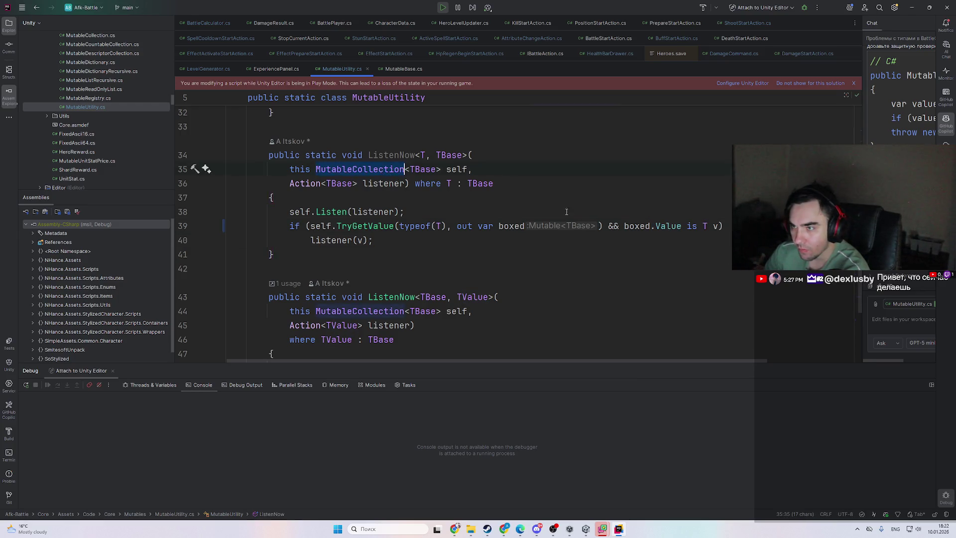
scroll(604, 246, up, 4)
scroll(604, 299, up, 1)
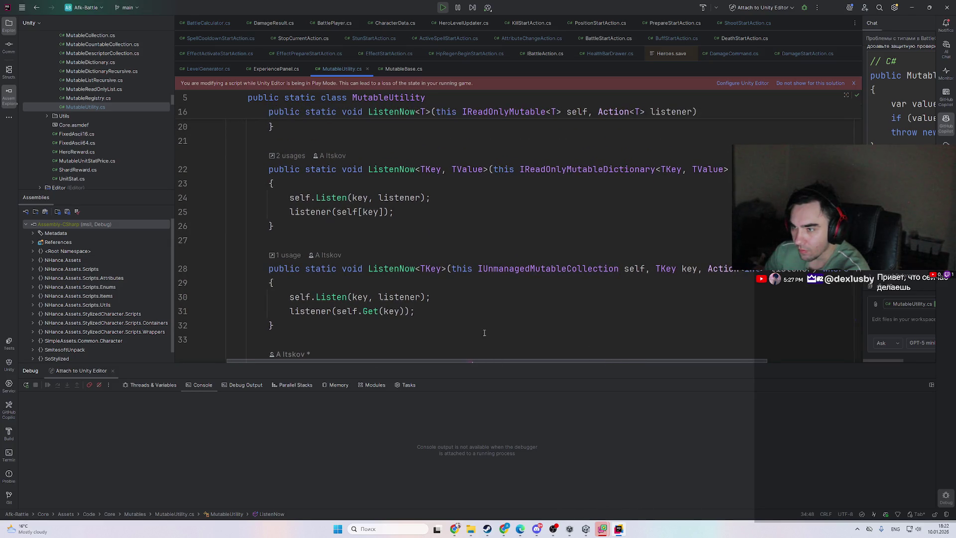
scroll(395, 312, up, 3)
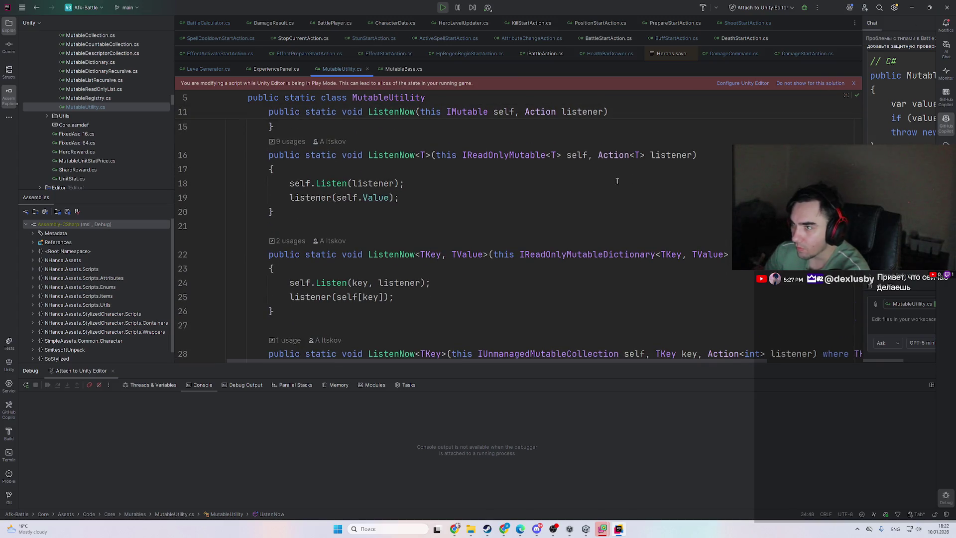
- Open Search Everywhere including non-solution items and begin a startfrom query
key(alt+Tab)
key(alt+Tab)
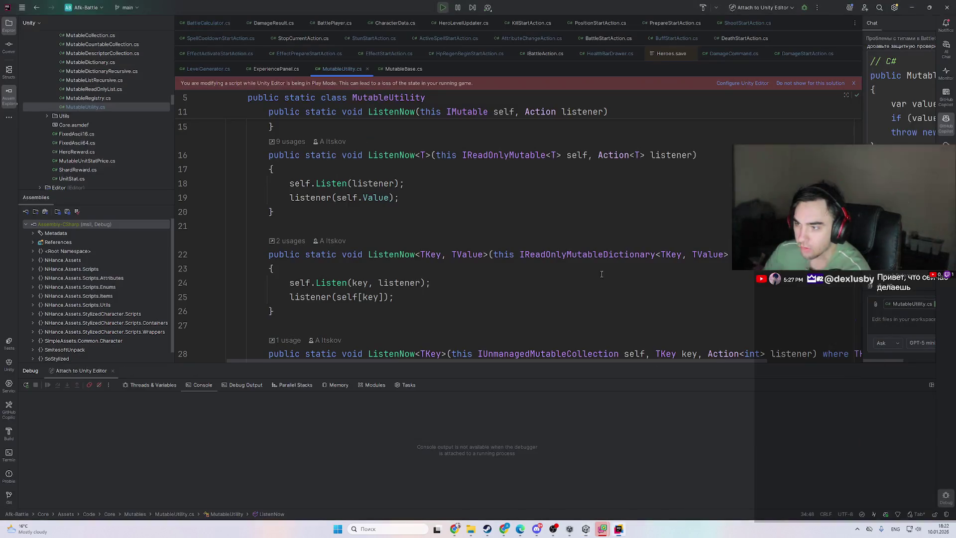
key(ctrl+t)
text(panelstasrtfron)
key(ctrl+t)
- Correct the search query and open StartFromLevel in LevelGenerator
text(m)
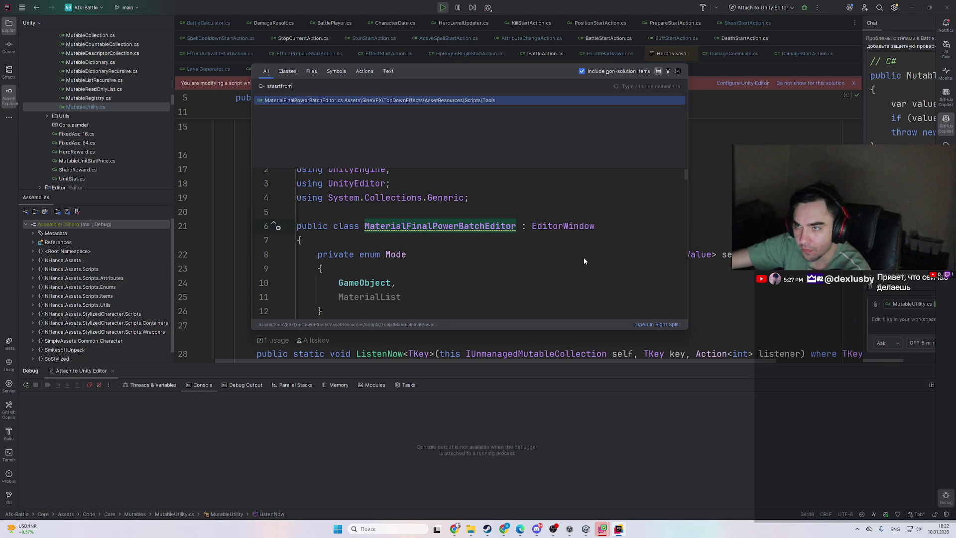
key(BackSpace)
key(BackSpace)
key(BackSpace)
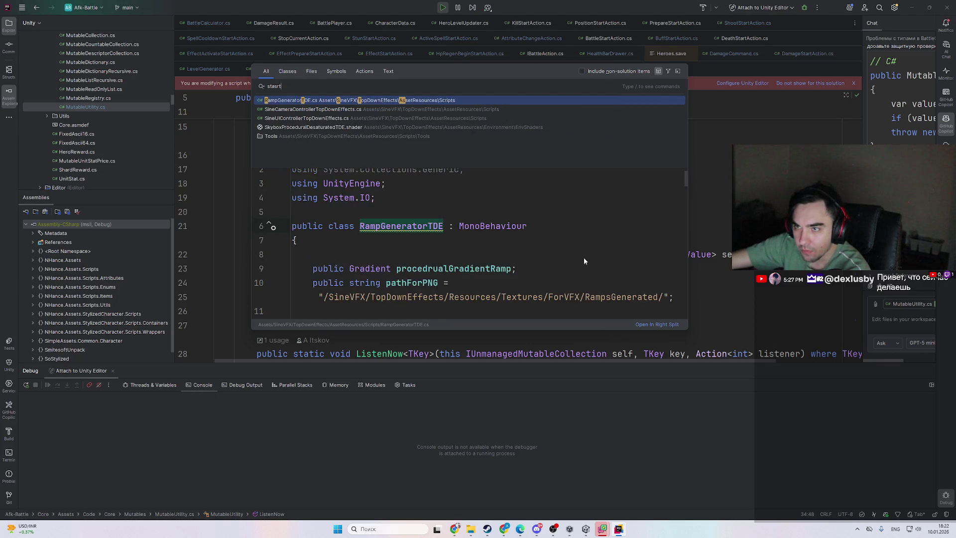
text(s)
key(BackSpace)
text(rtfro)
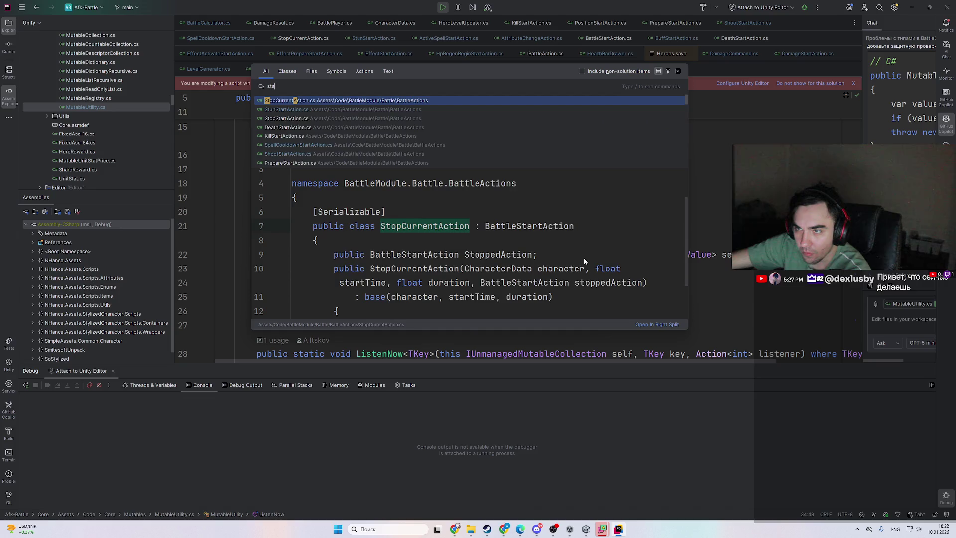
key(Return)
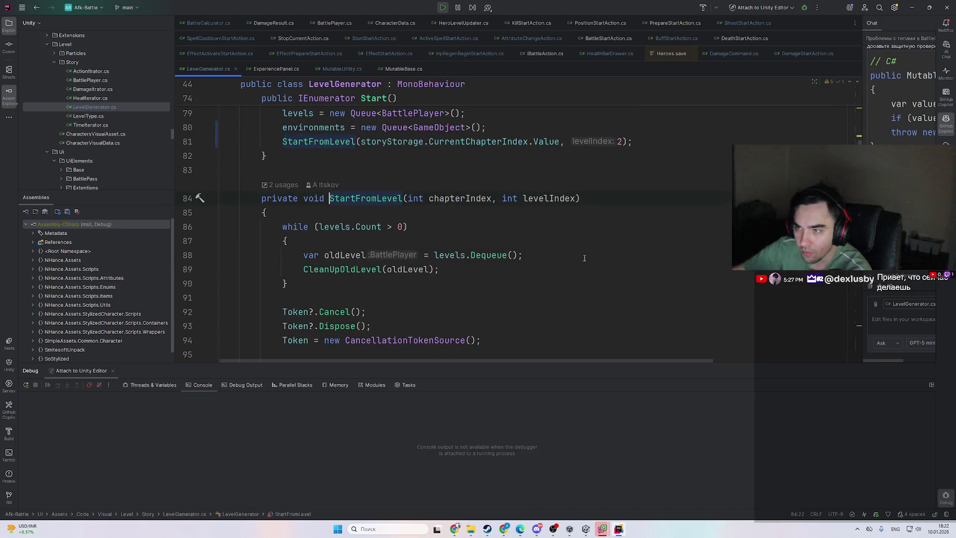
- Change the StartFromLevel call in Start to use level index 0 instead of 2
ctrl+click(375, 198)
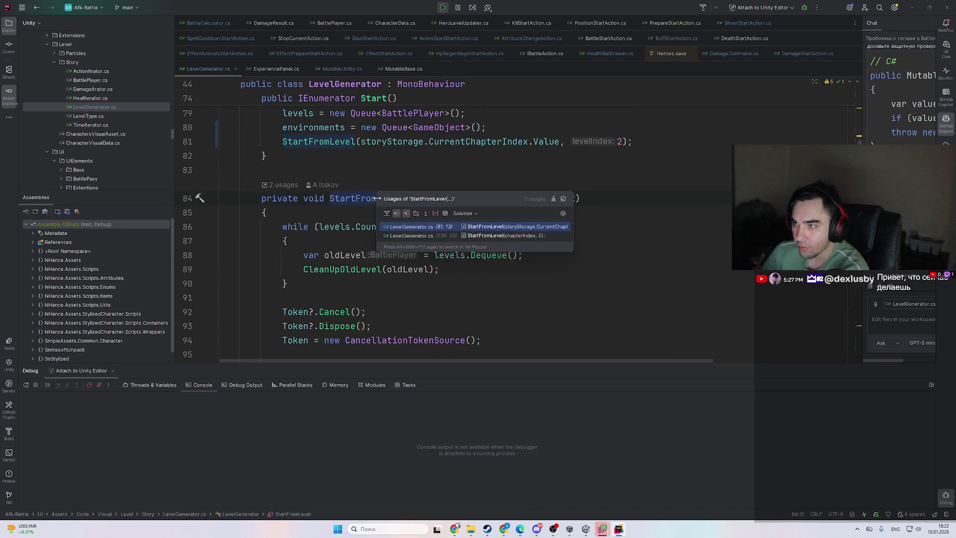
click(491, 228)
scroll(493, 229, up, 1)
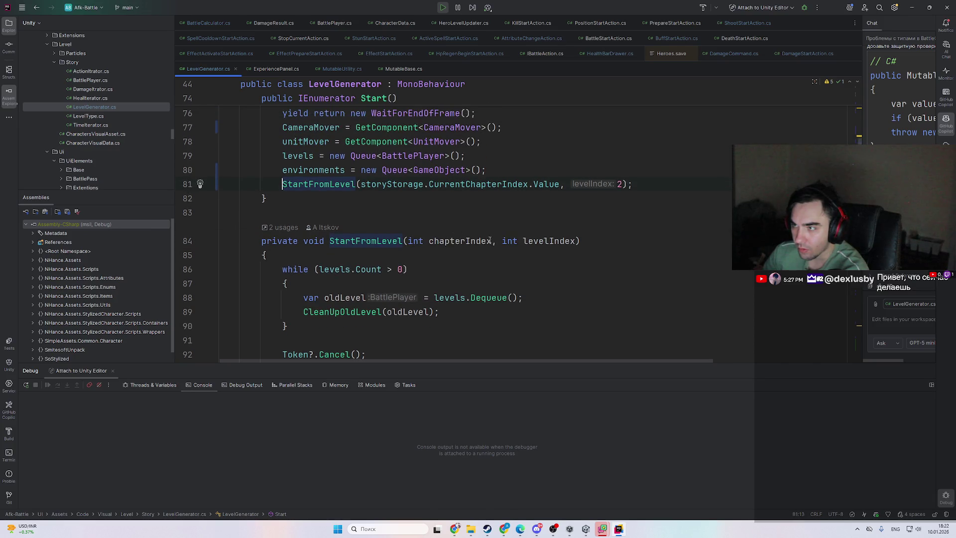
click(617, 189)
key(Delete)
text(0)
key(Down)
key(alt+Tab)
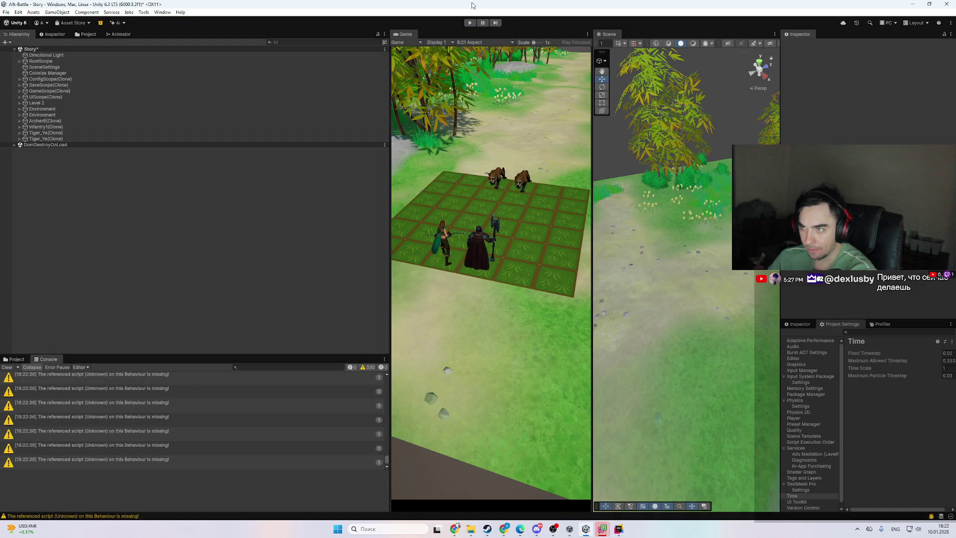
- Run the game, advance to the next level, watch the battle, then stop Play mode
click(470, 23)
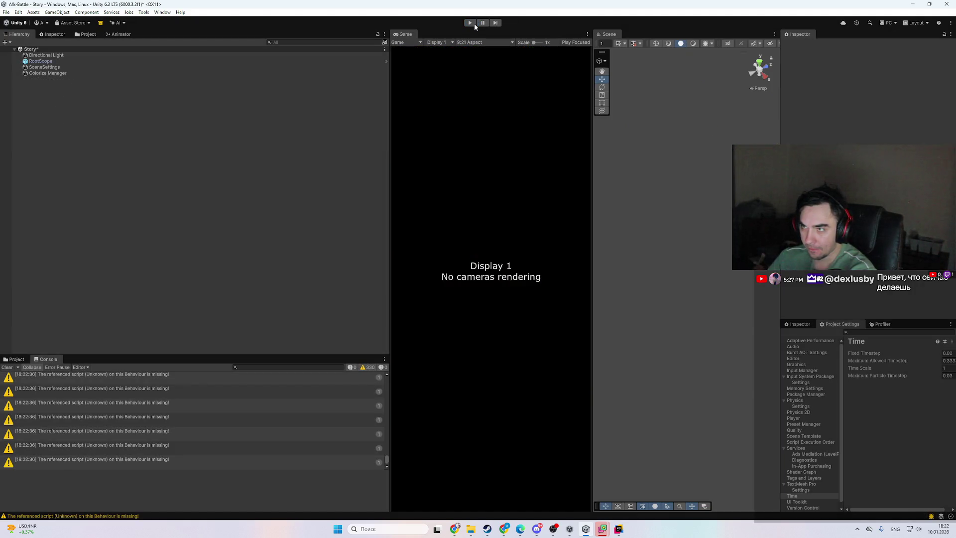
click(491, 56)
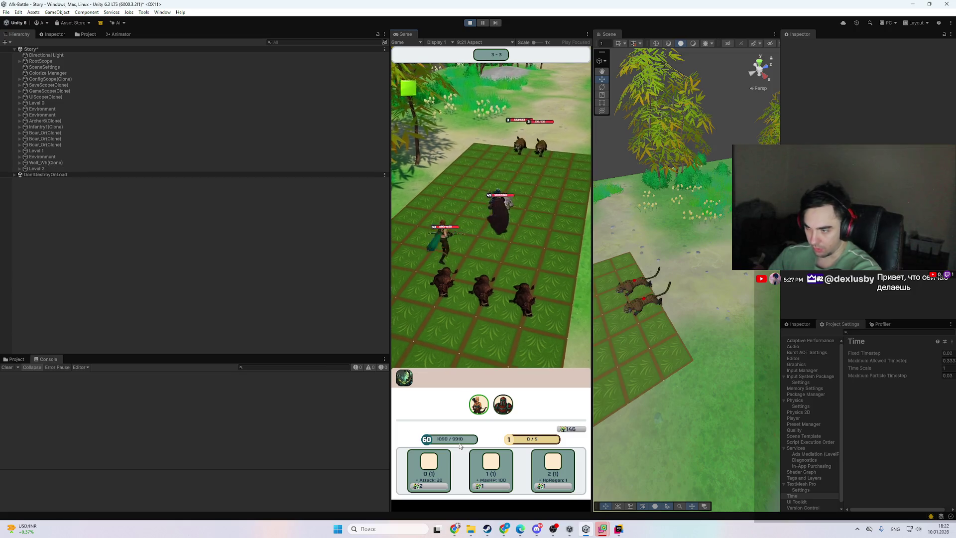
click(469, 22)
- Cycle through taskbar windows to the browser and the Afk Battle spreadsheet tab
click(455, 530)
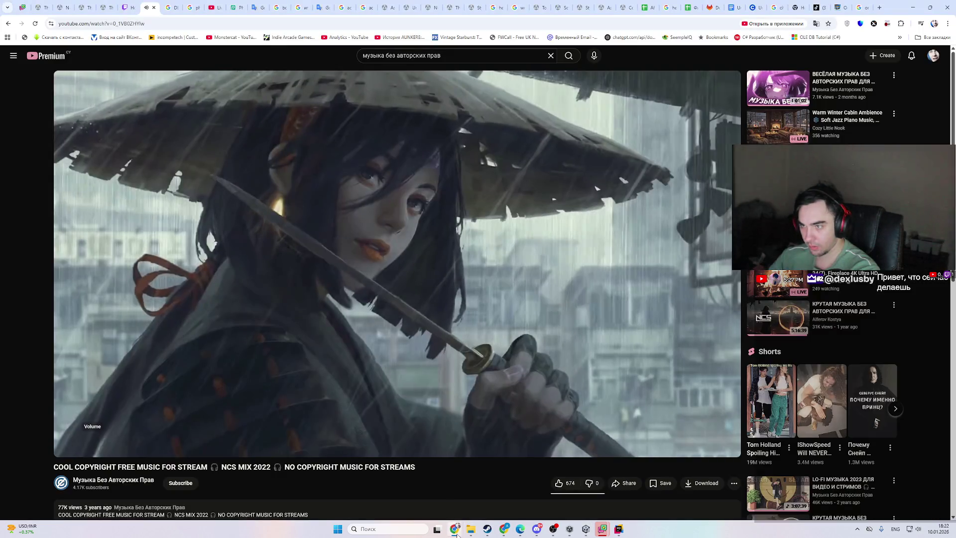
mouse_move(470, 528)
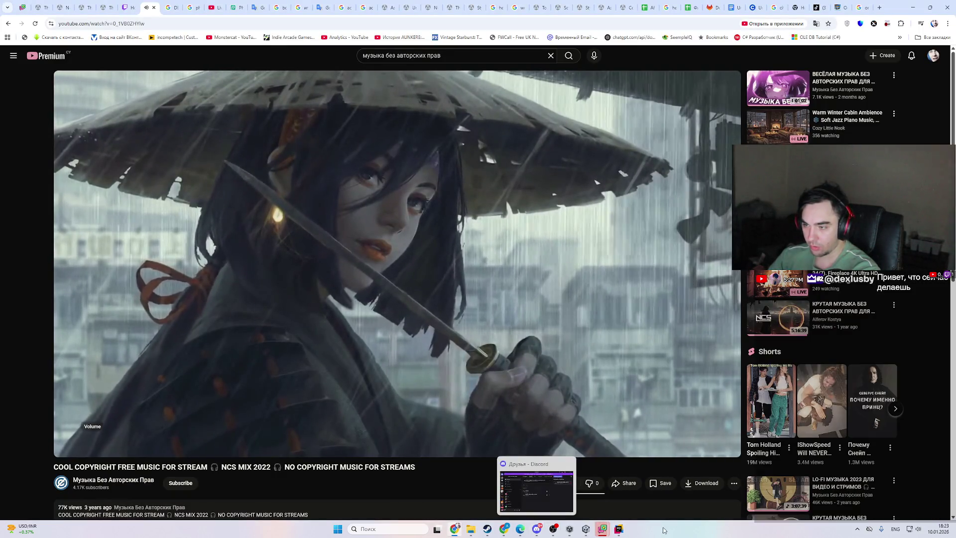
click(586, 530)
click(585, 530)
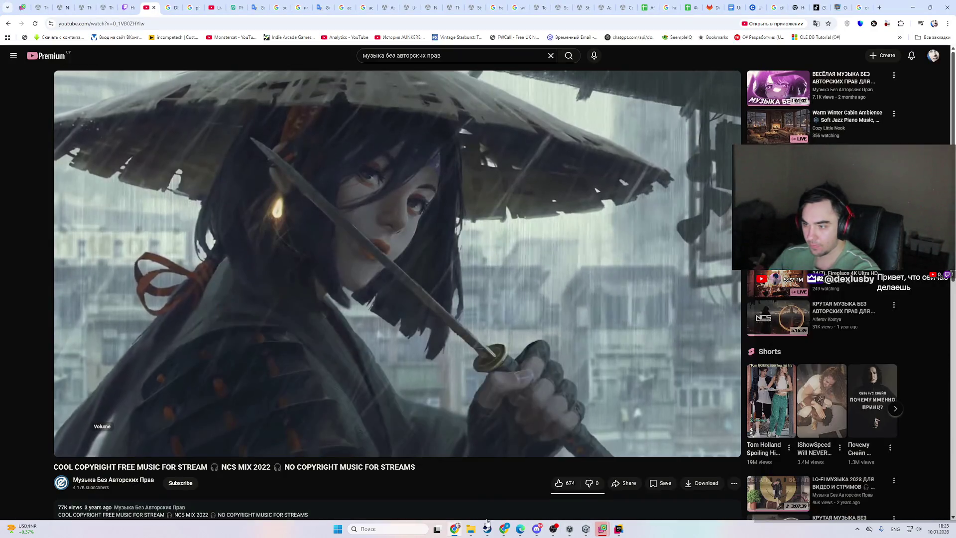
click(500, 528)
click(500, 529)
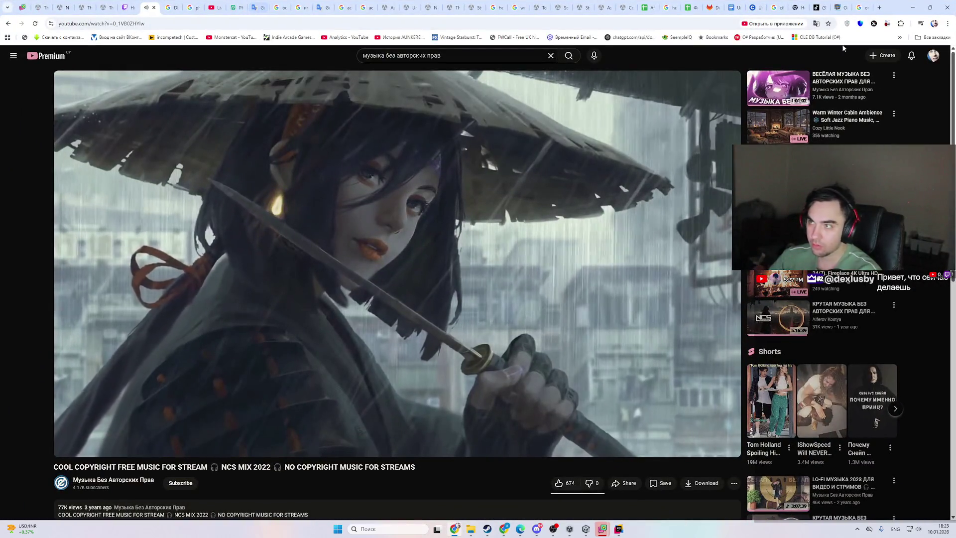
click(708, 8)
click(658, 5)
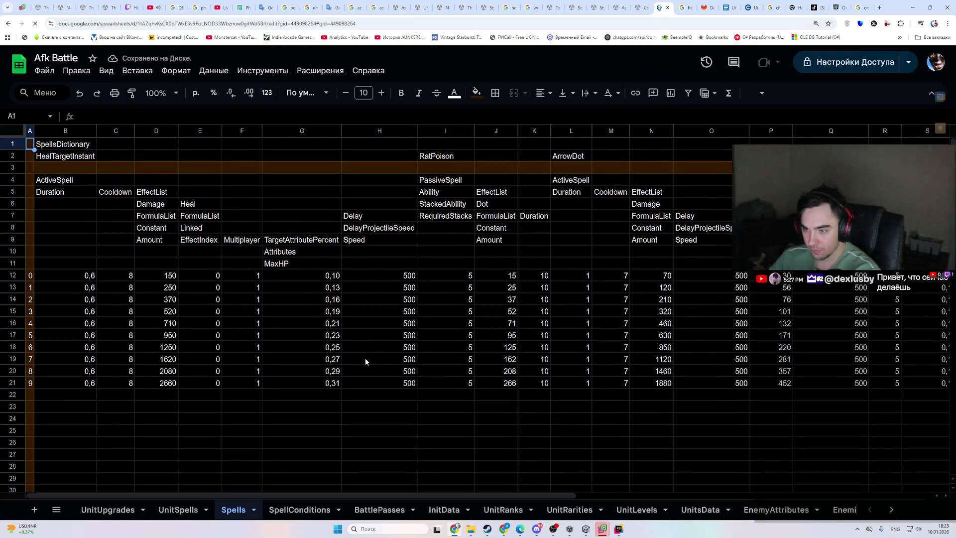
- Scroll through the spell values on the Spells sheet, briefly checking SpellConditions
drag(285, 497, 622, 476)
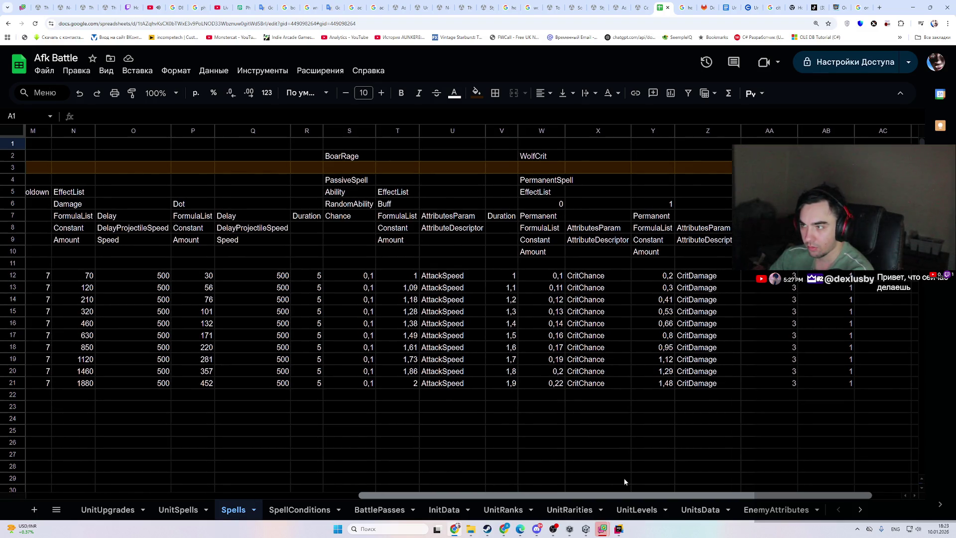
scroll(602, 480, left, 1)
scroll(625, 480, right, 1)
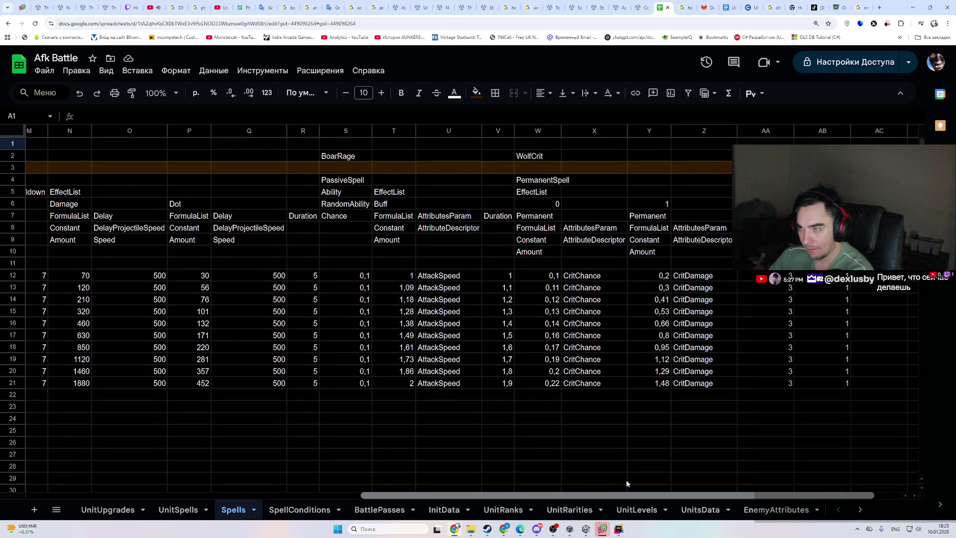
scroll(626, 479, left, 3)
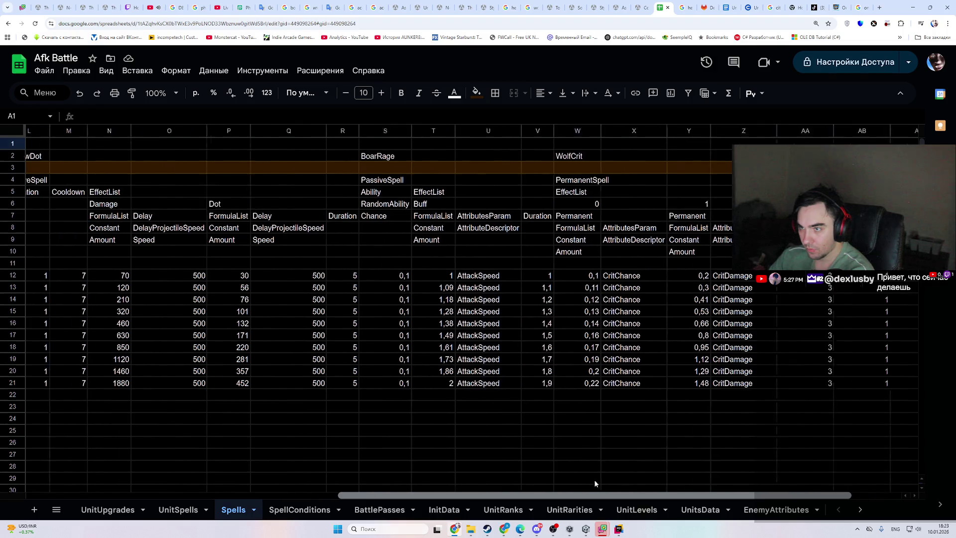
scroll(581, 479, left, 10)
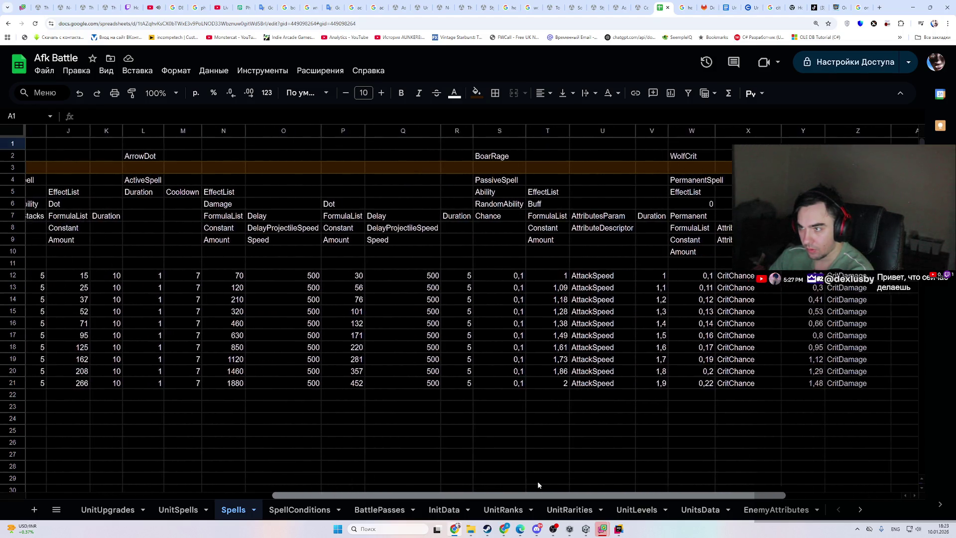
click(310, 511)
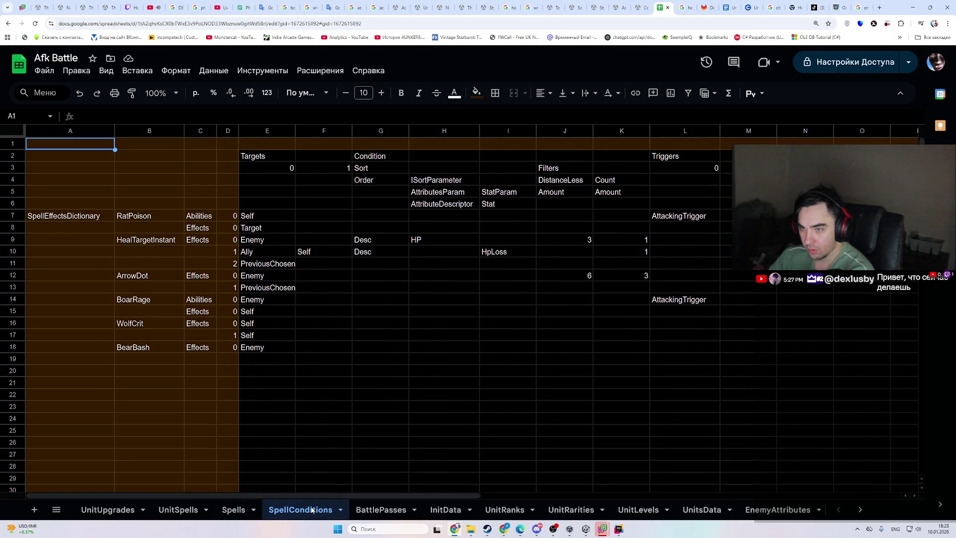
click(233, 509)
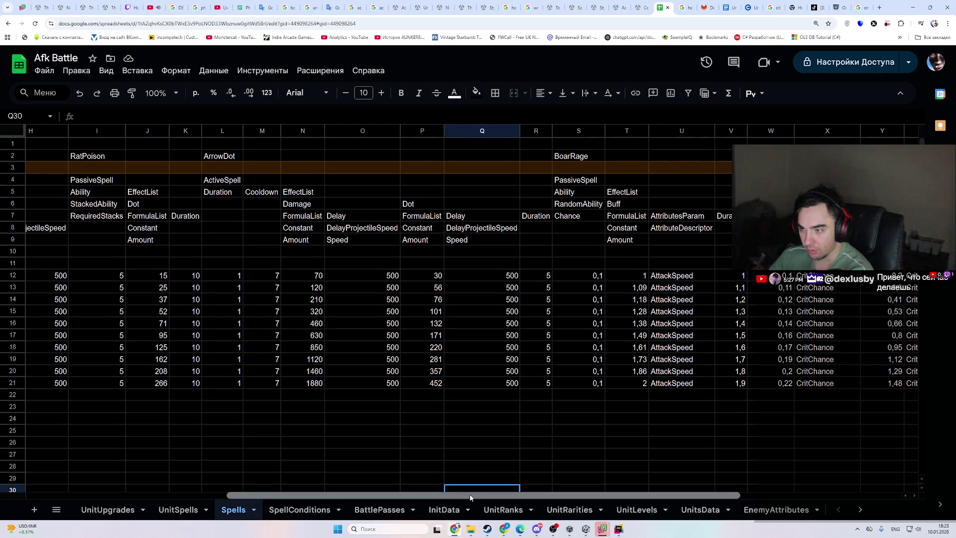
drag(470, 497, 629, 496)
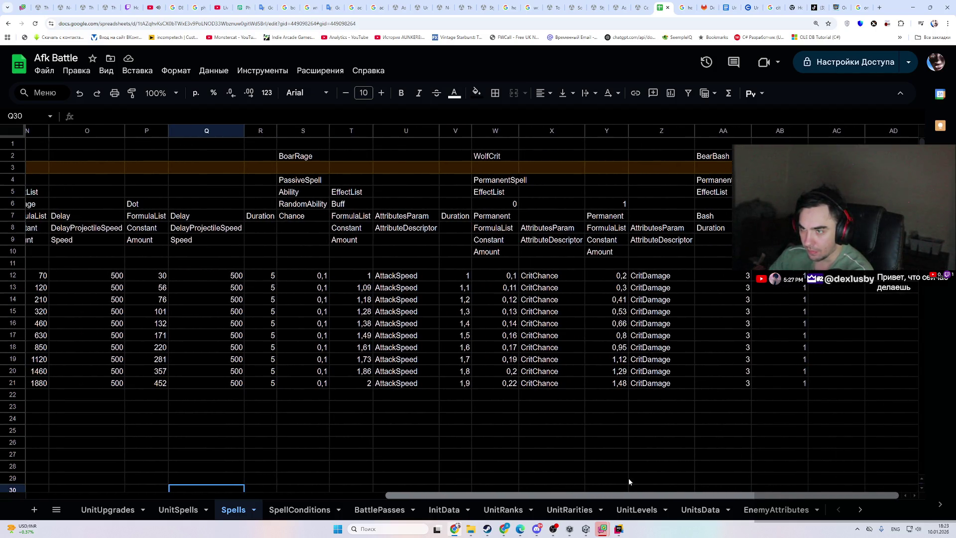
scroll(628, 477, left, 1)
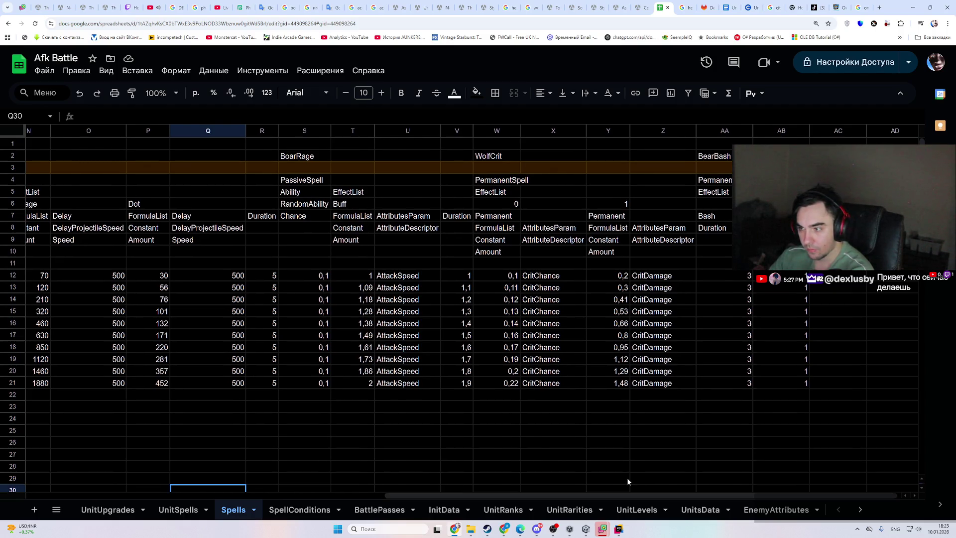
- Bring the spreadsheet back and open the UnitSpells sheet mapping units to spells
click(617, 529)
click(616, 531)
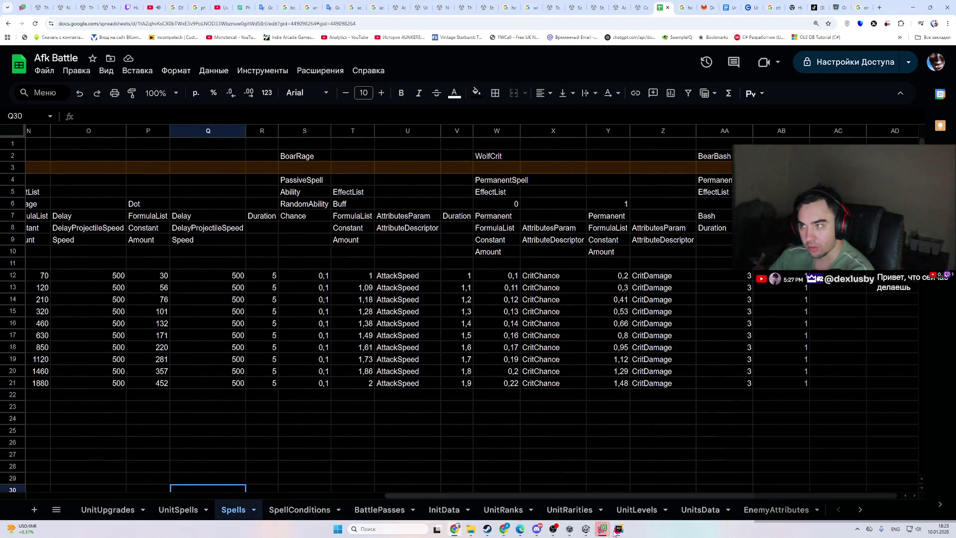
click(180, 510)
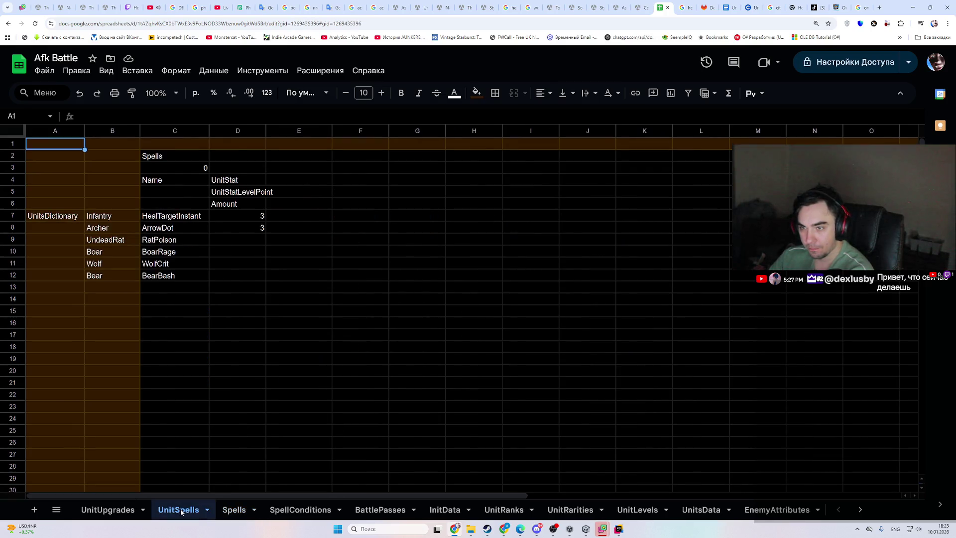
- Copy BearBash from C12 into C10 on UnitSpells, then undo that paste
click(162, 277)
double_click(165, 282)
double_click(164, 274)
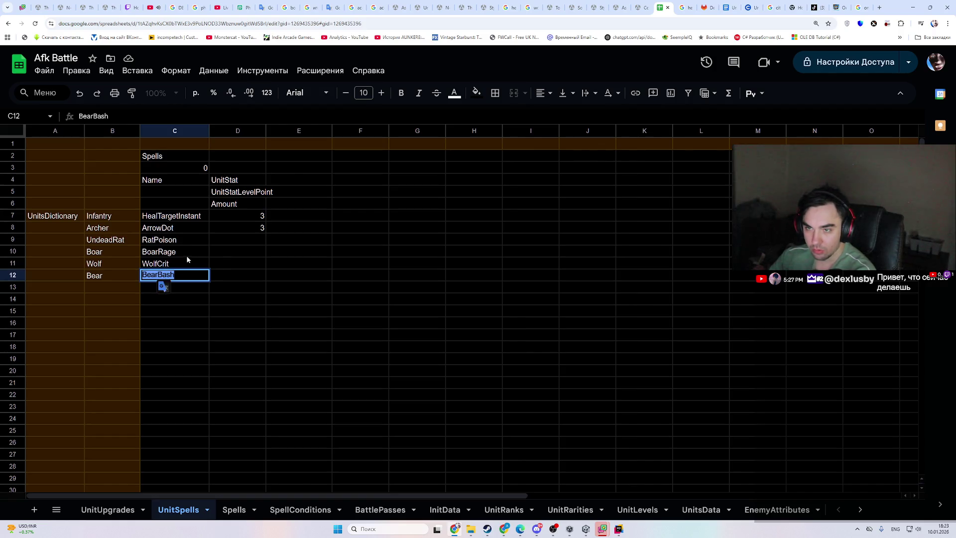
key(ctrl+c)
click(158, 251)
key(ctrl+v)
click(253, 289)
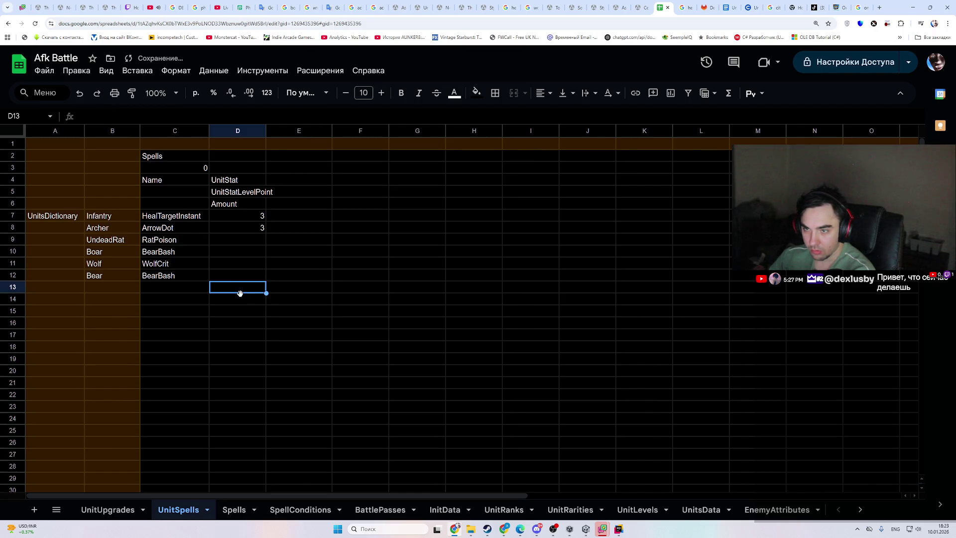
key(ctrl+z)
- Swap the spells, putting BoarRage in C12 and BearBash in C10
double_click(185, 253)
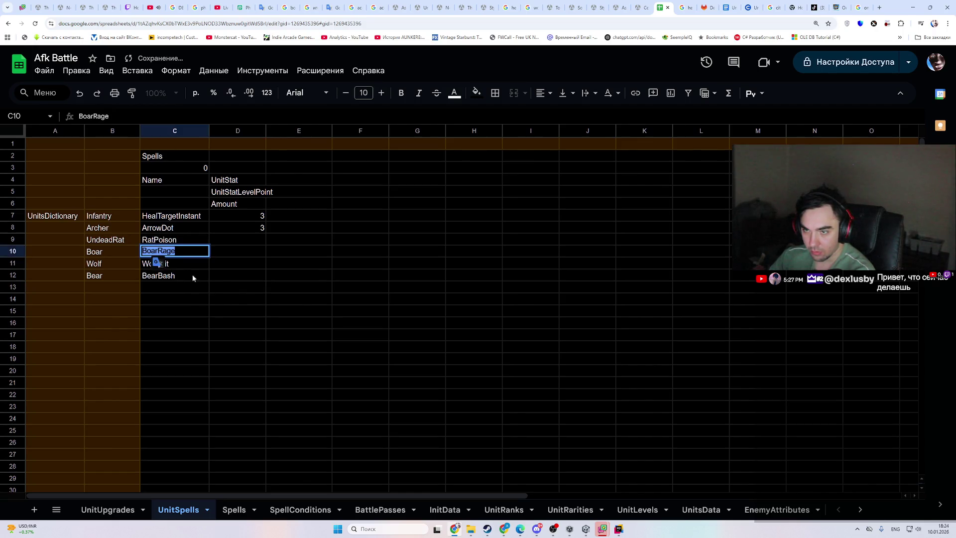
click(175, 278)
key(Right)
click(177, 277)
double_click(177, 276)
key(ctrl+v)
drag(177, 278, 107, 277)
key(BackSpace)
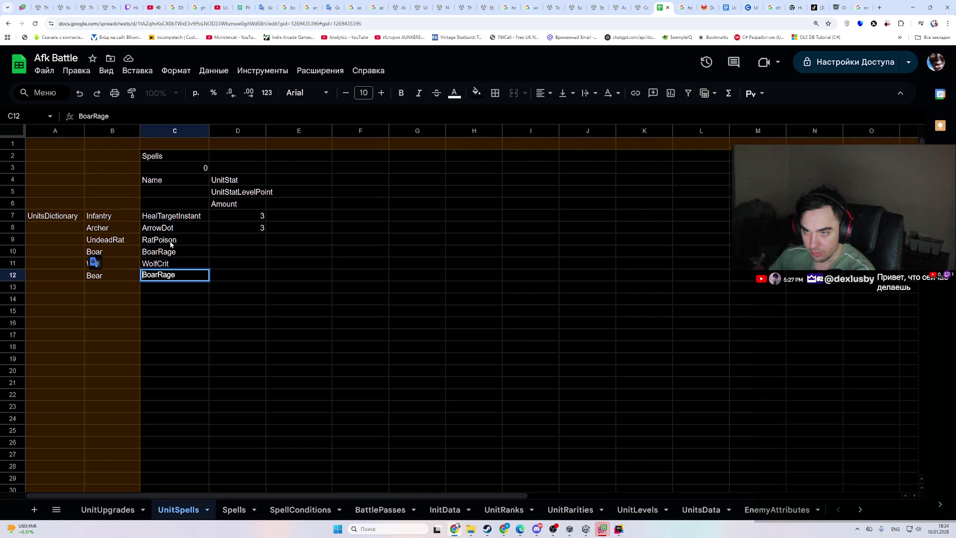
double_click(160, 244)
click(160, 250)
key(ctrl+v)
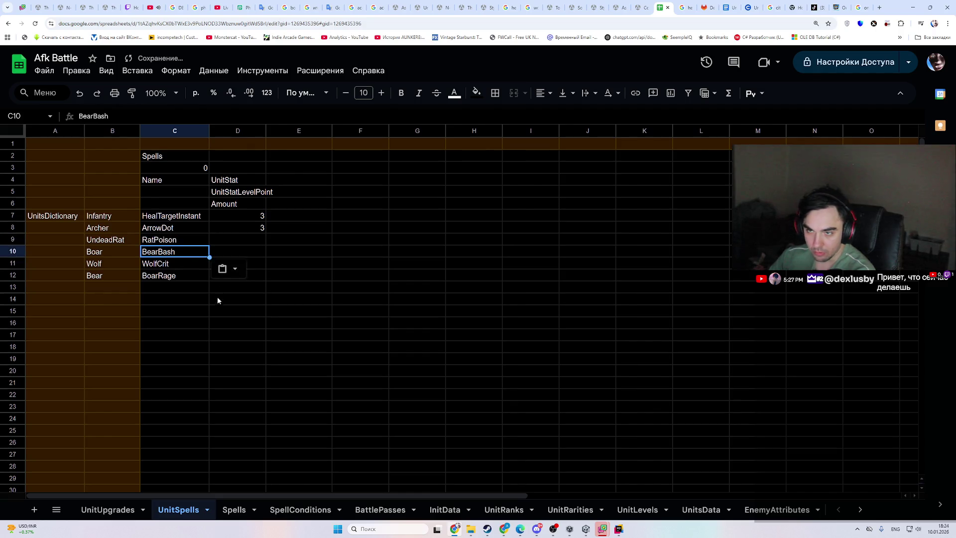
click(217, 301)
- Undo the swap so C12 holds BearBash again
key(alt+Tab)
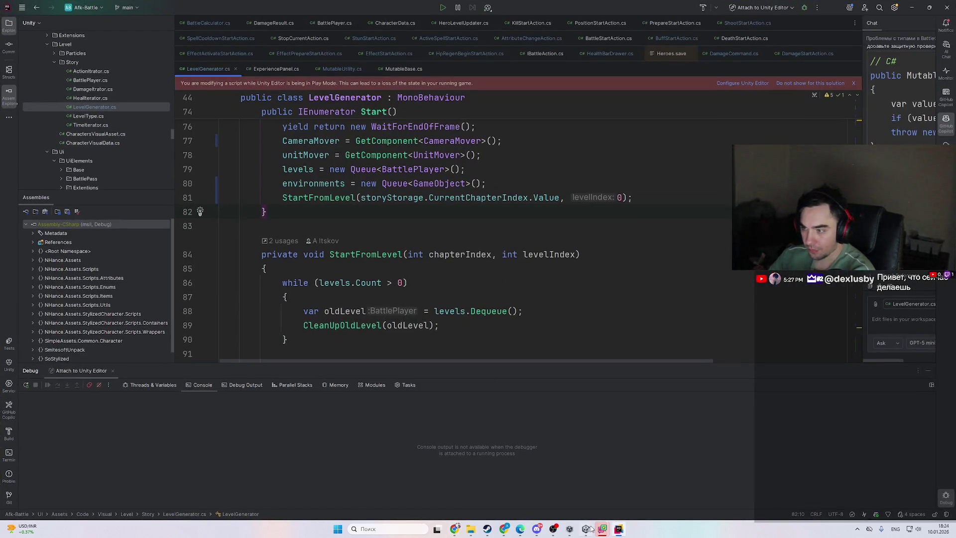
key(alt+Tab)
key(Up)
key(Up)
key(Up)
key(Left)
key(ctrl+z)
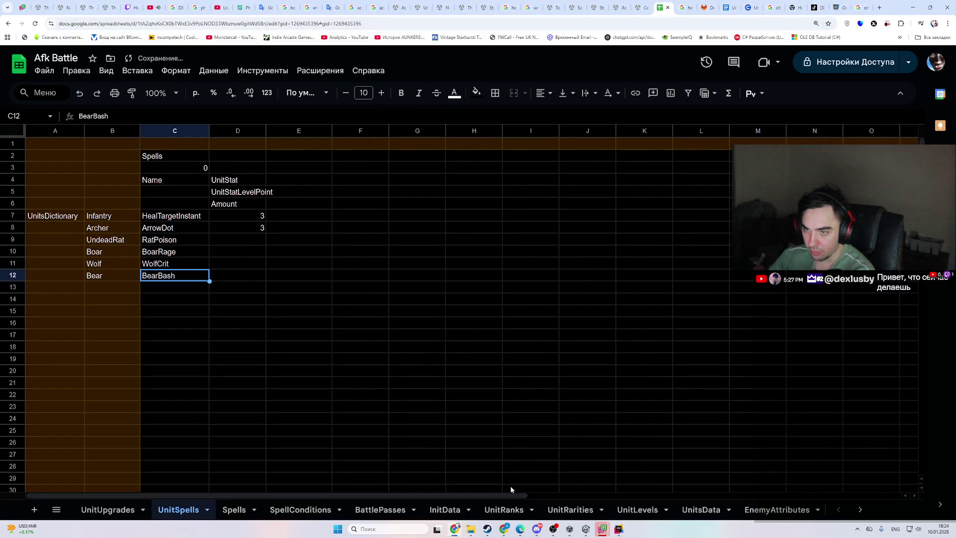
click(577, 422)
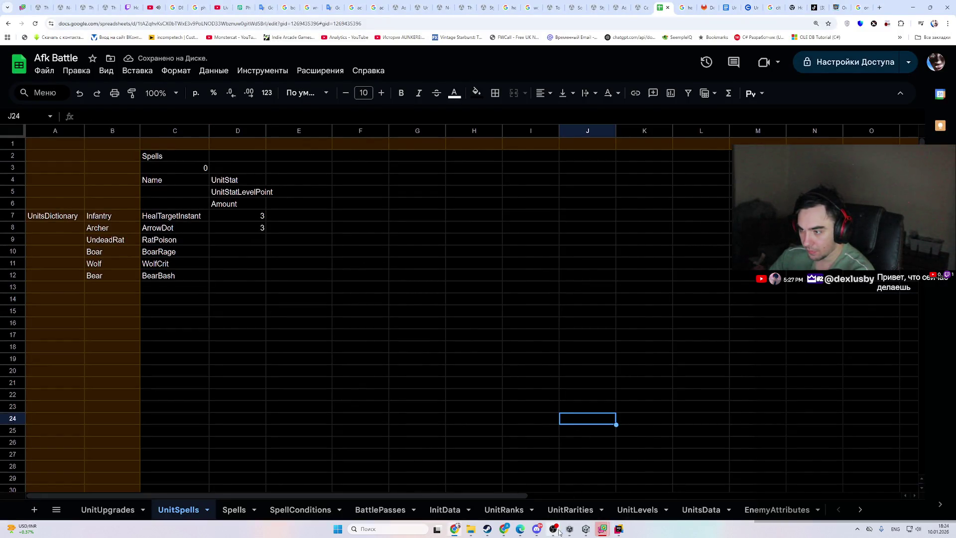
- Delete Story.save from the Afk battle save folder and close the folder
mouse_move(471, 529)
click(468, 497)
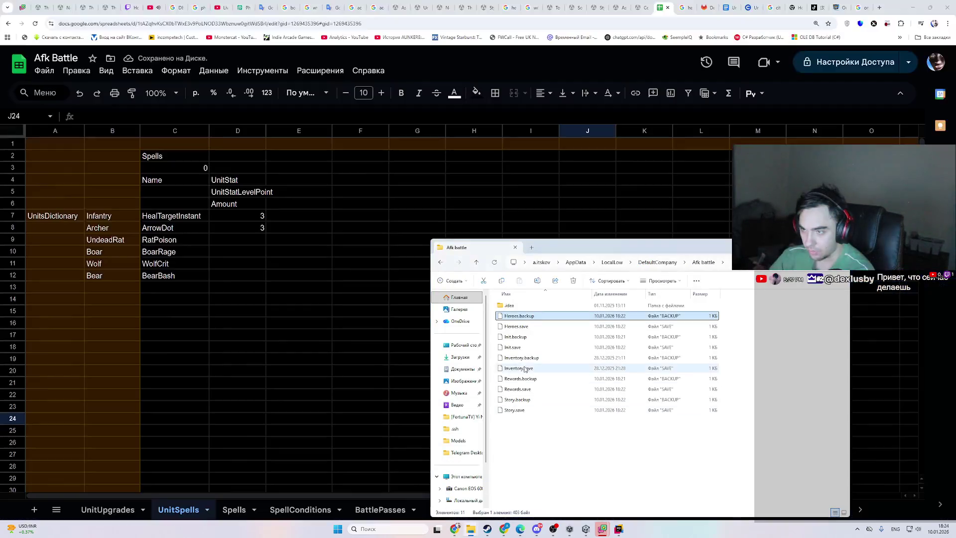
click(567, 410)
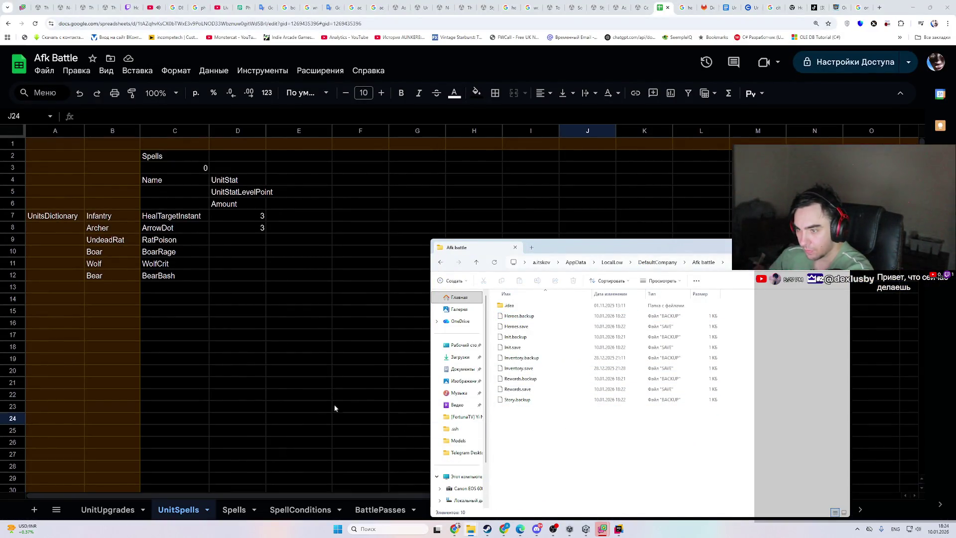
click(318, 396)
click(649, 514)
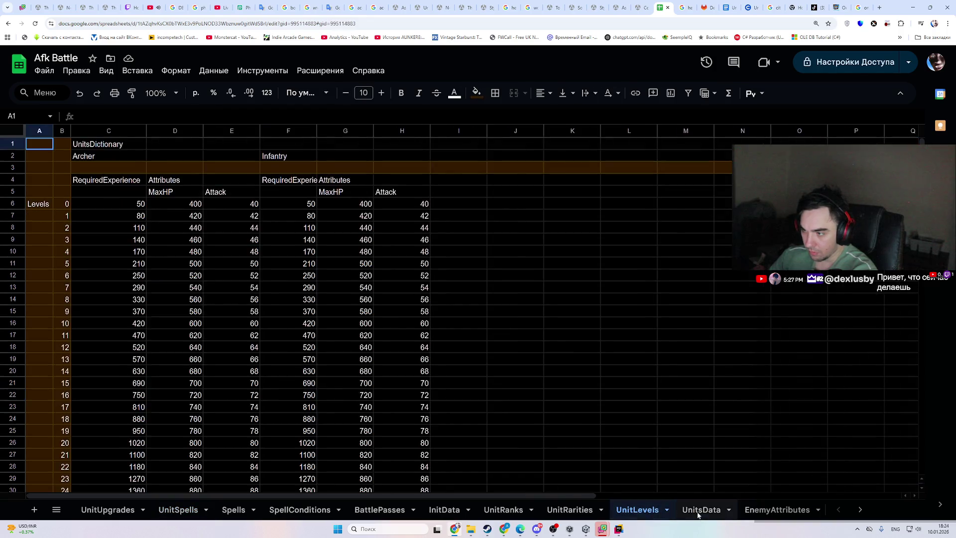
- On the Enemies sheet, copy Bear from E26 over the Boar cells E7, G7 and I7
key(ctrl+shift+Page_Down)
key(ctrl+shift+Page_Down)
key(ctrl+shift+Page_Down)
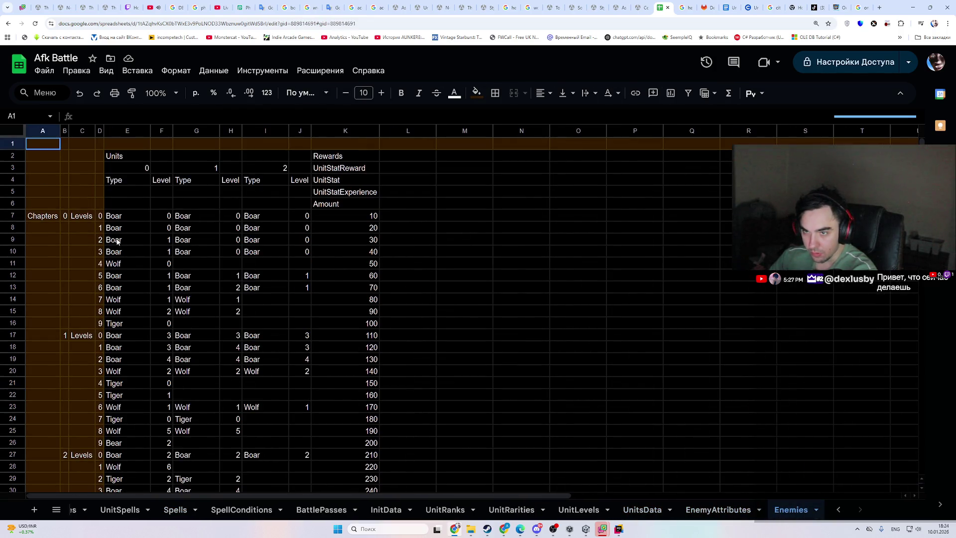
click(128, 264)
click(124, 289)
key(Up)
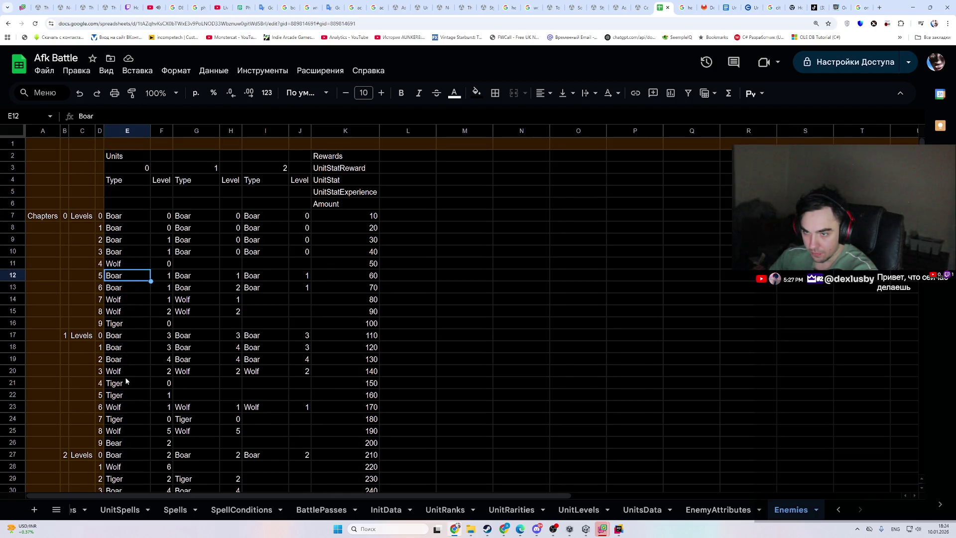
click(127, 443)
key(ctrl+c)
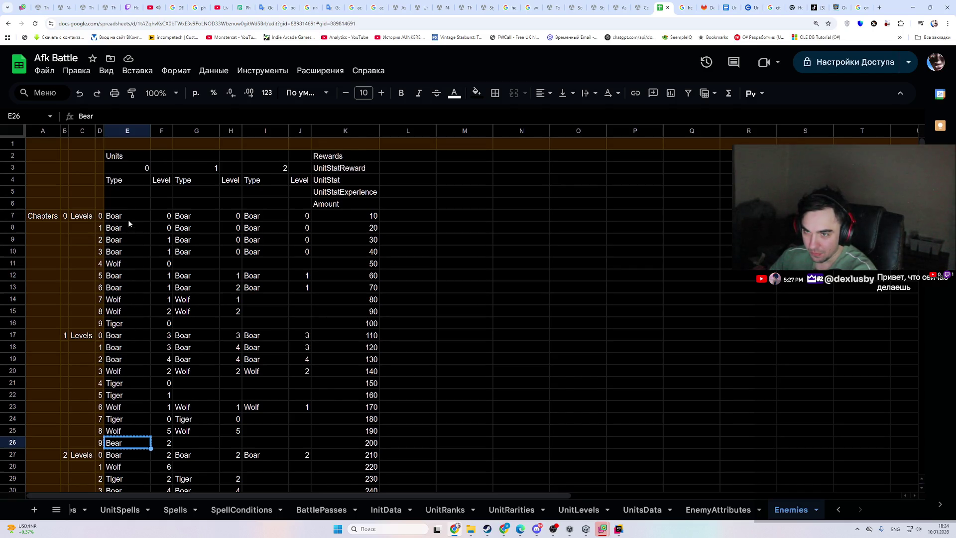
click(128, 218)
key(ctrl+v)
click(189, 218)
key(ctrl+v)
click(261, 218)
key(ctrl+v)
click(397, 277)
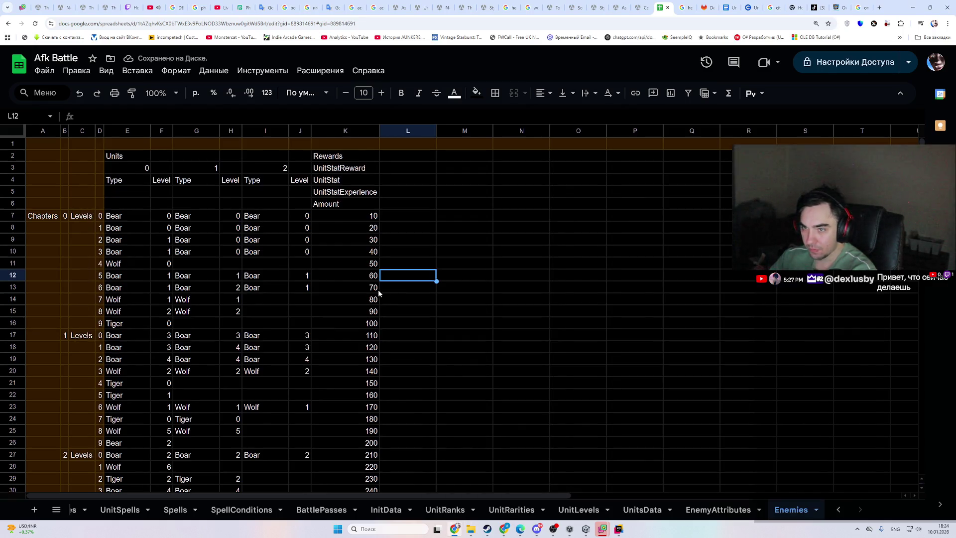
- Bring Unity forward, then launch Fork from system search
click(618, 529)
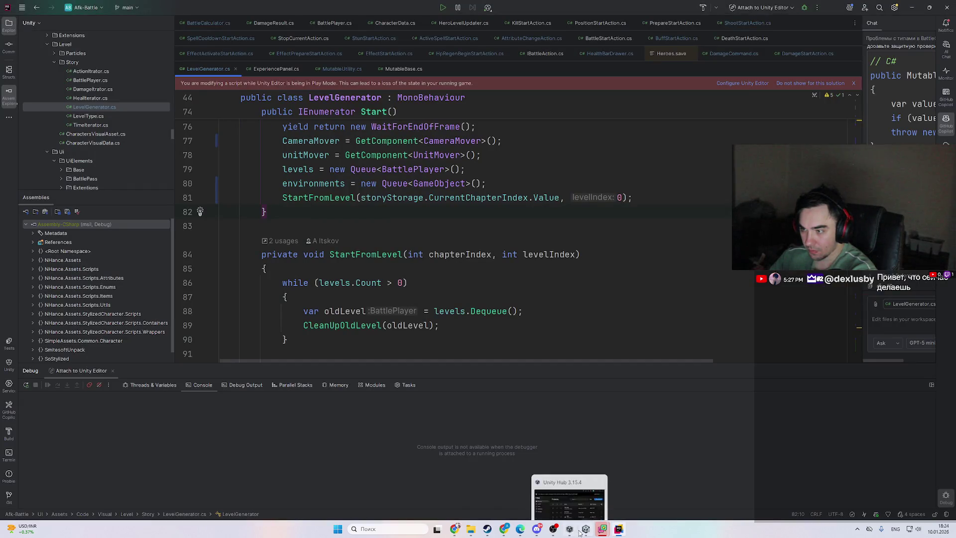
click(585, 528)
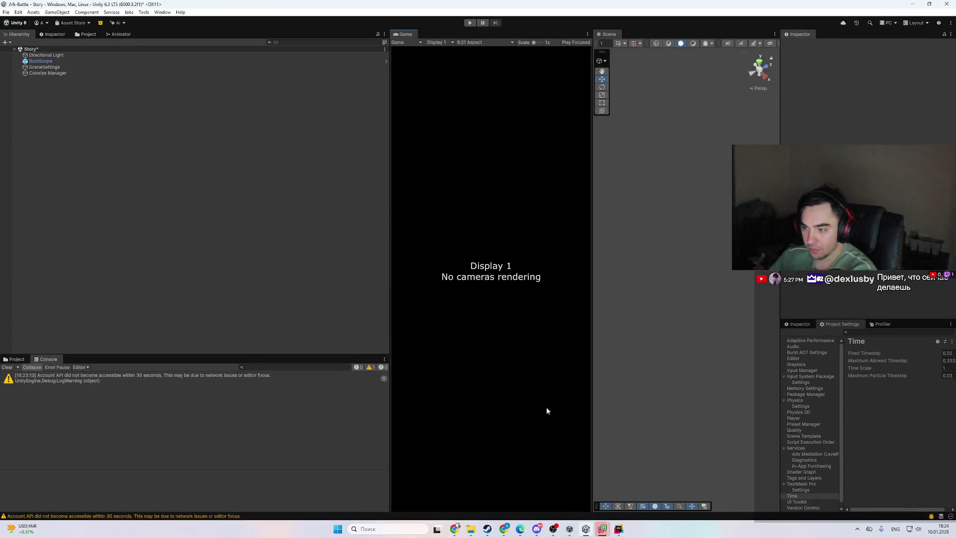
key(super)
text(fork)
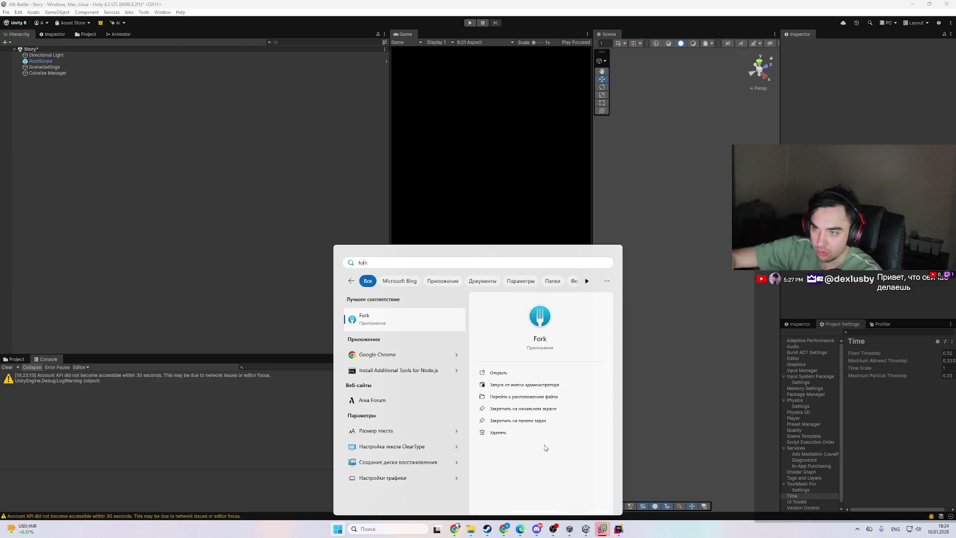
key(Return)
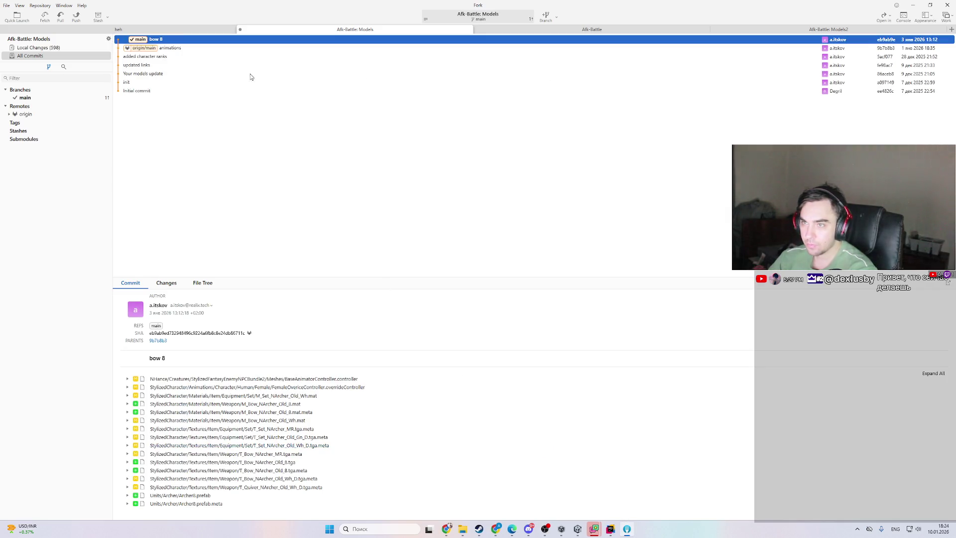
- Review Local Changes diffs for the changed human material files, such as M_HU_Eye_Gn.mat
click(78, 48)
click(278, 148)
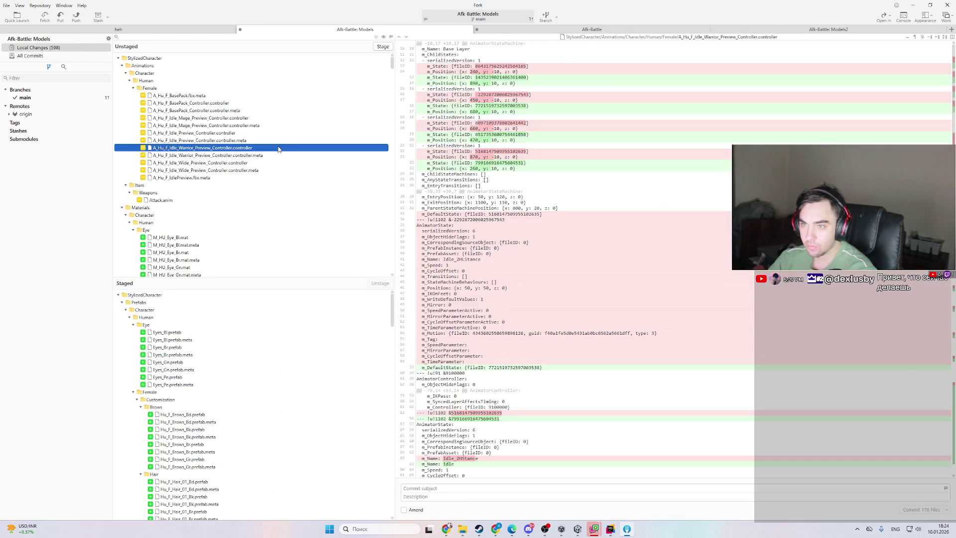
click(275, 155)
click(219, 267)
scroll(217, 243, down, 3)
scroll(215, 240, down, 3)
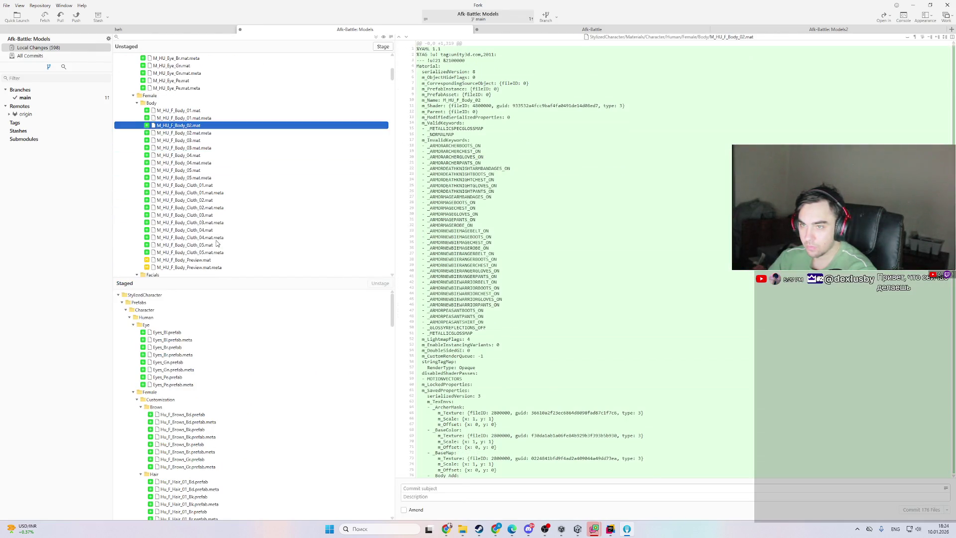
click(219, 237)
scroll(222, 234, down, 8)
click(228, 222)
scroll(229, 209, down, 6)
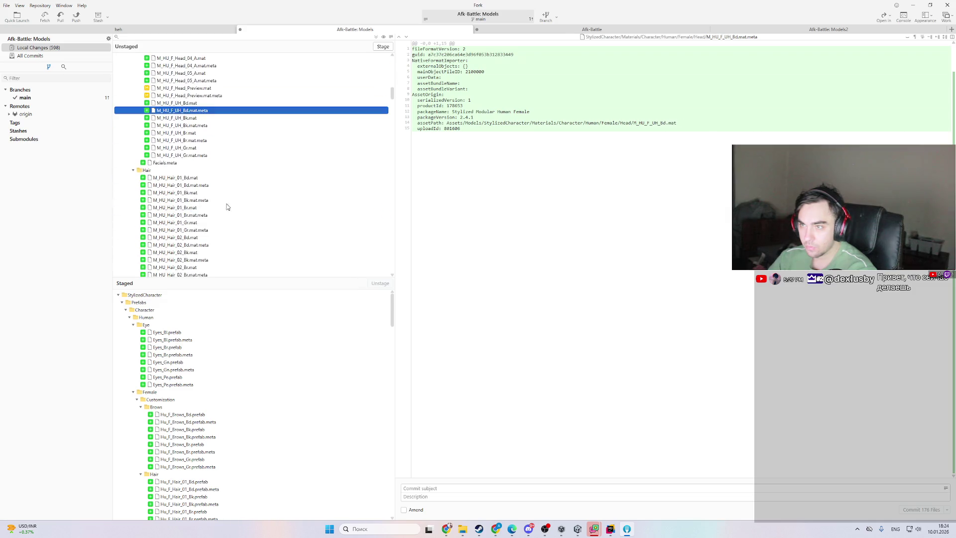
click(219, 260)
- Stage all 426 changed files and check the M_HU_F_Head_04_A.mat diff
click(383, 47)
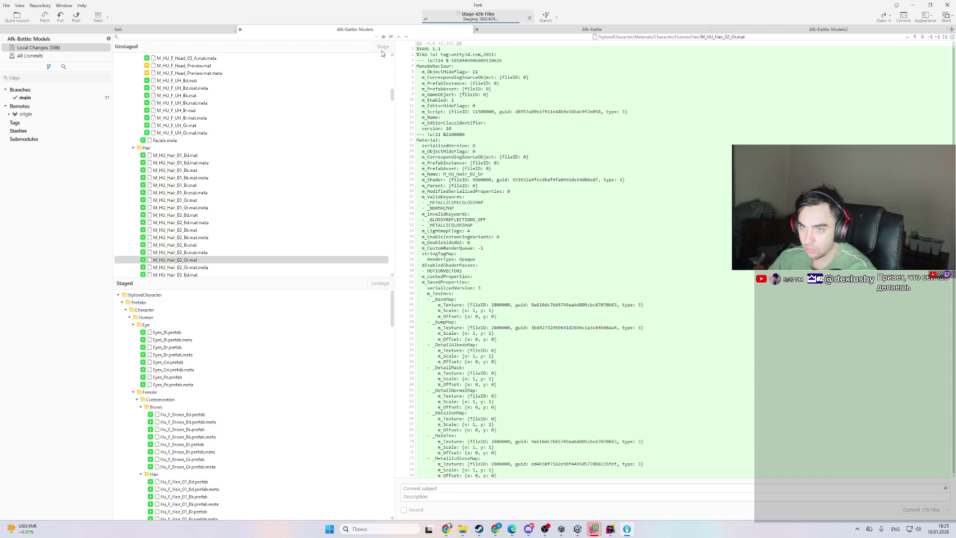
scroll(343, 384, down, 5)
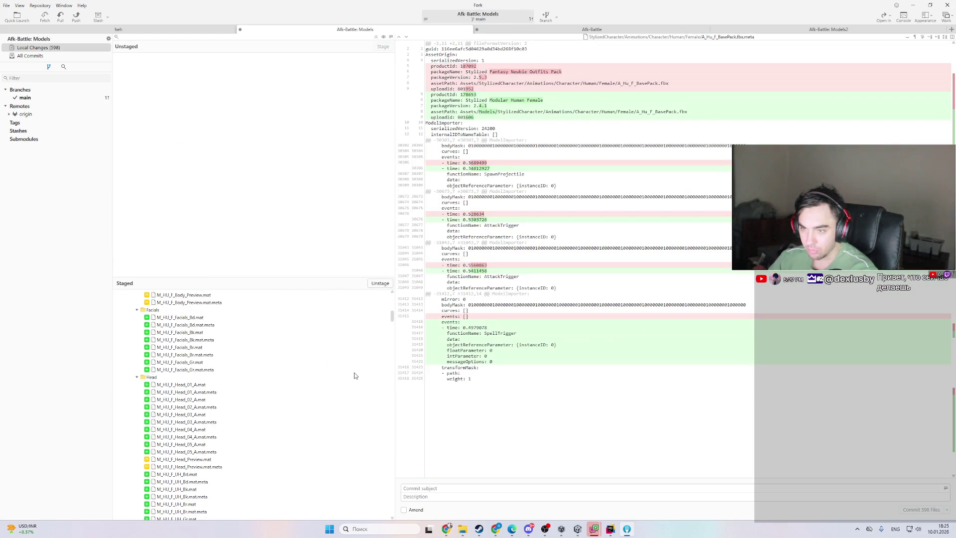
click(234, 429)
scroll(239, 425, down, 6)
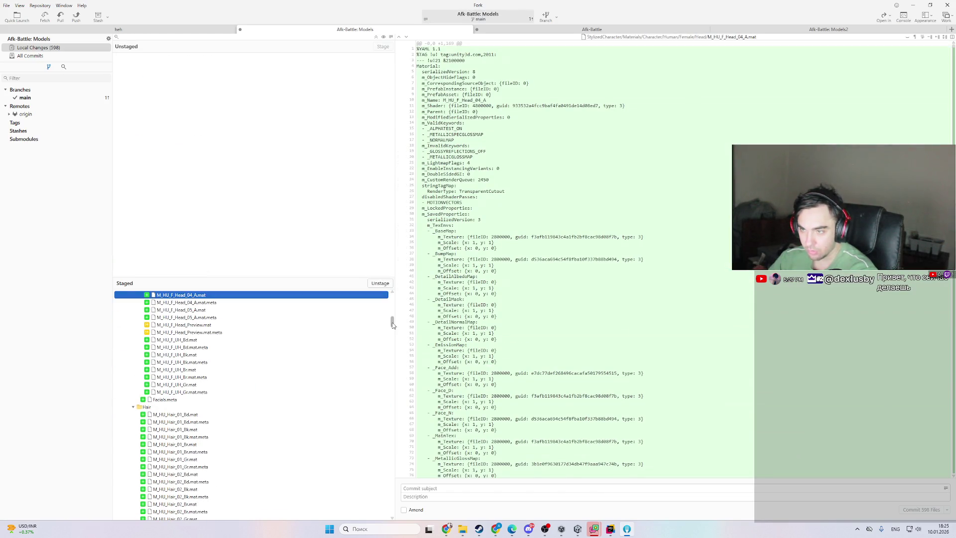
scroll(388, 448, up, 20)
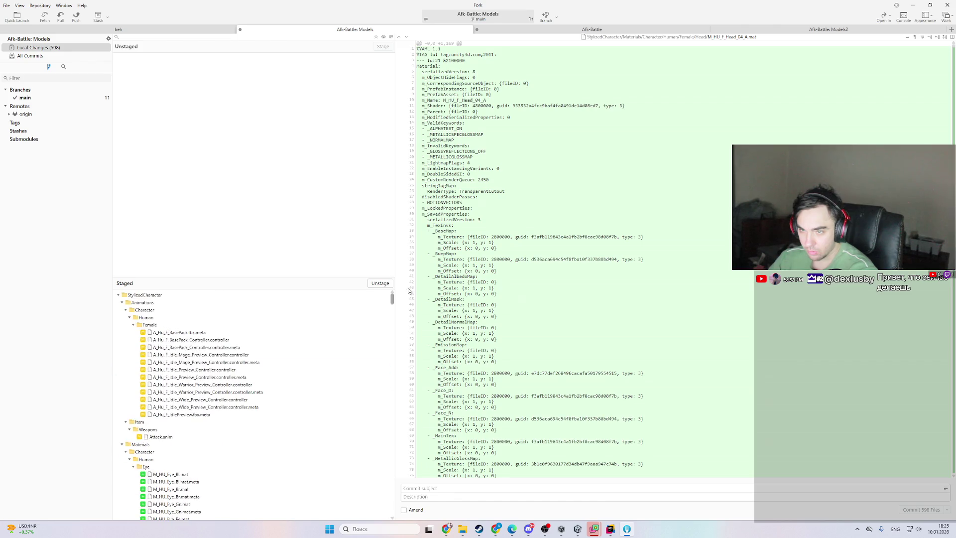
- Collapse the staged Animations, Materials, Meshes, Prefabs, Scenes, Scripts and Tools folders to review files
click(122, 302)
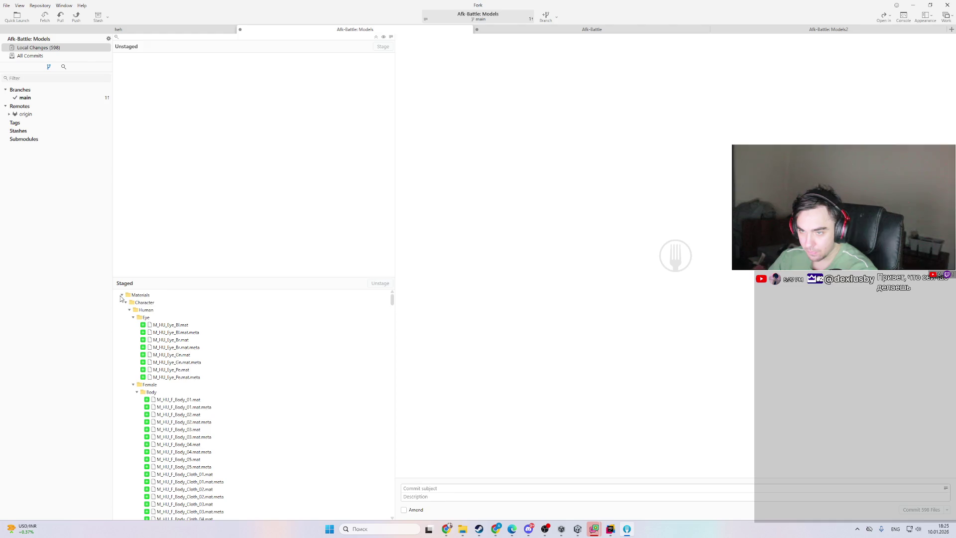
click(122, 295)
click(122, 303)
click(122, 310)
click(122, 317)
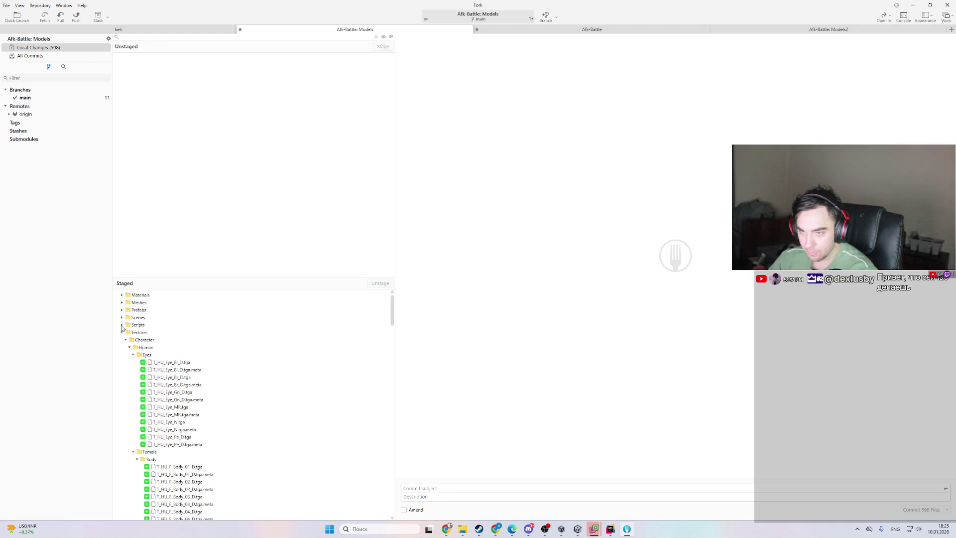
click(122, 325)
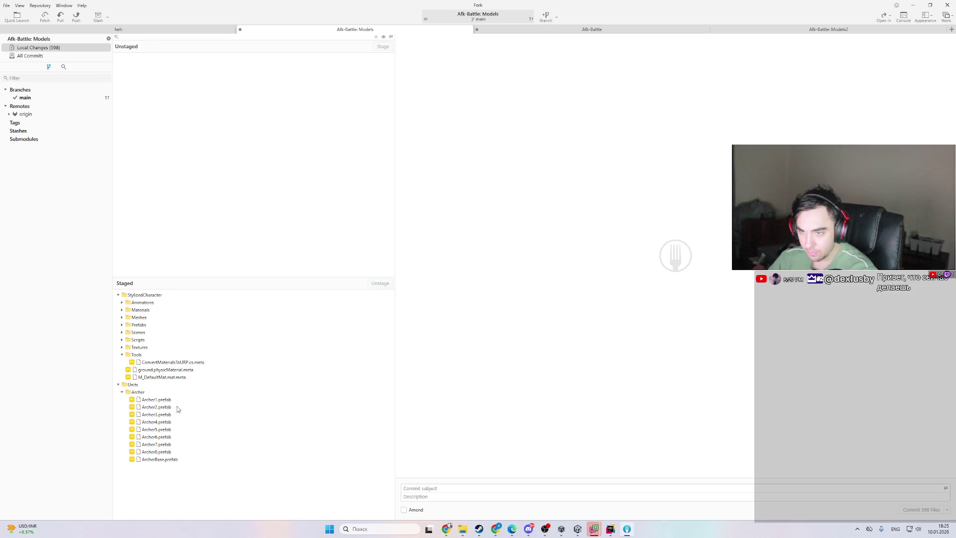
click(122, 354)
click(158, 362)
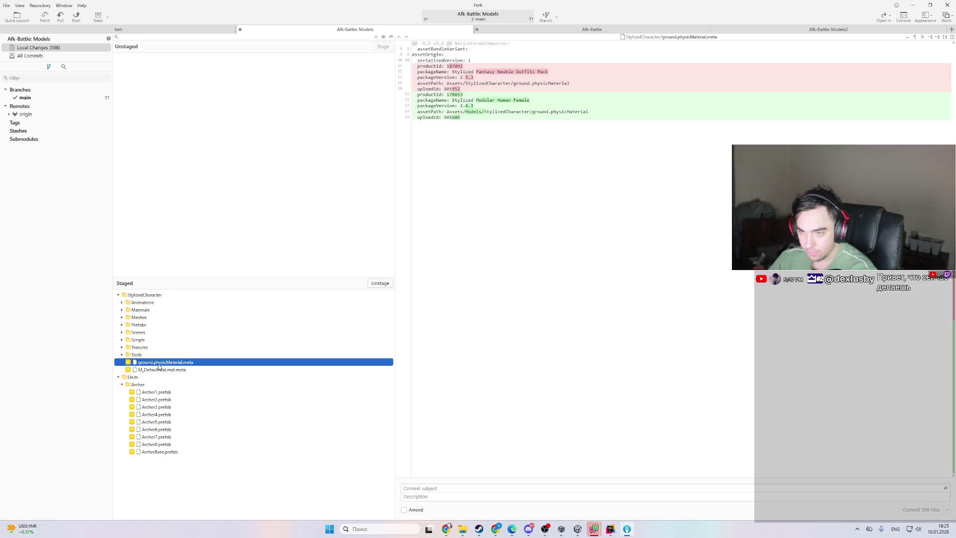
click(122, 354)
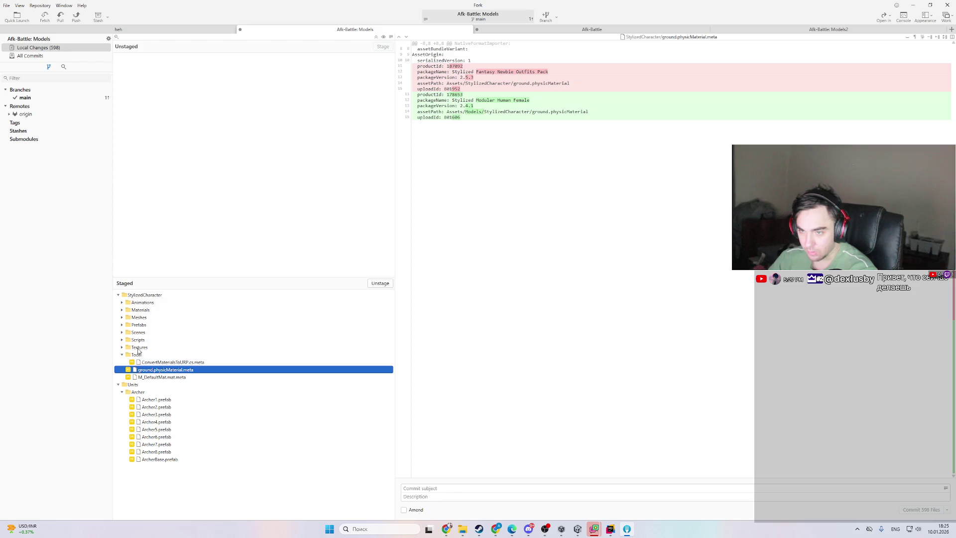
click(122, 354)
click(577, 529)
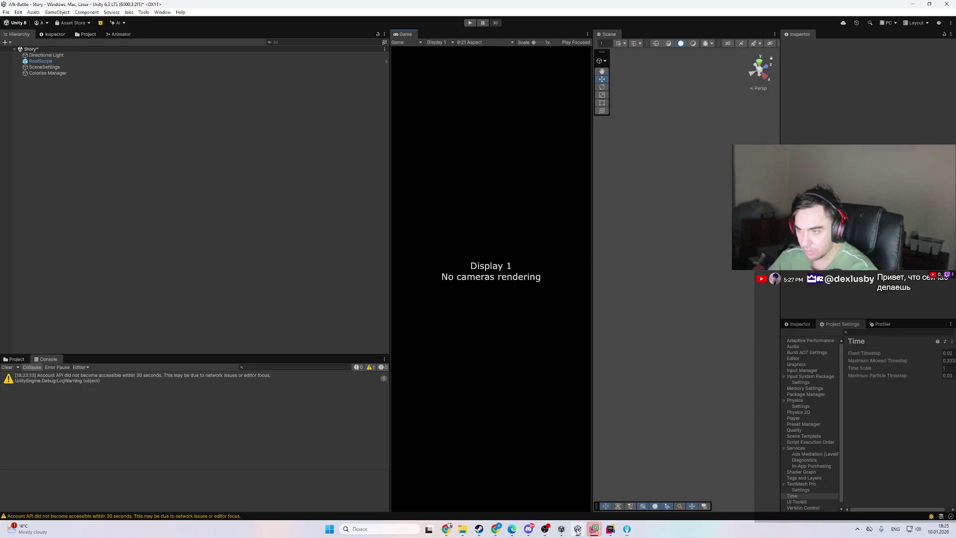
- In Package Manager's My Assets, view the Stylized Modular Human Female package
click(163, 12)
mouse_move(199, 154)
click(309, 155)
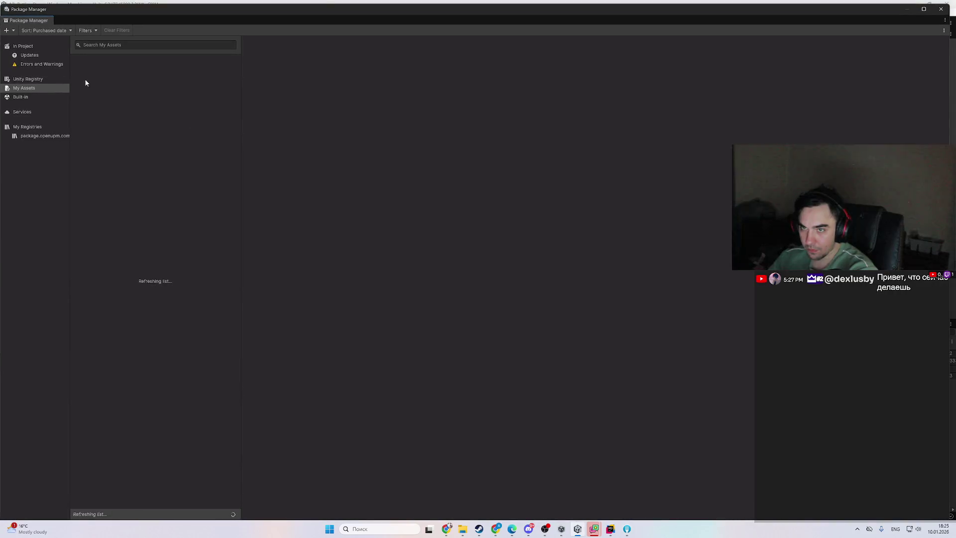
click(42, 80)
click(45, 89)
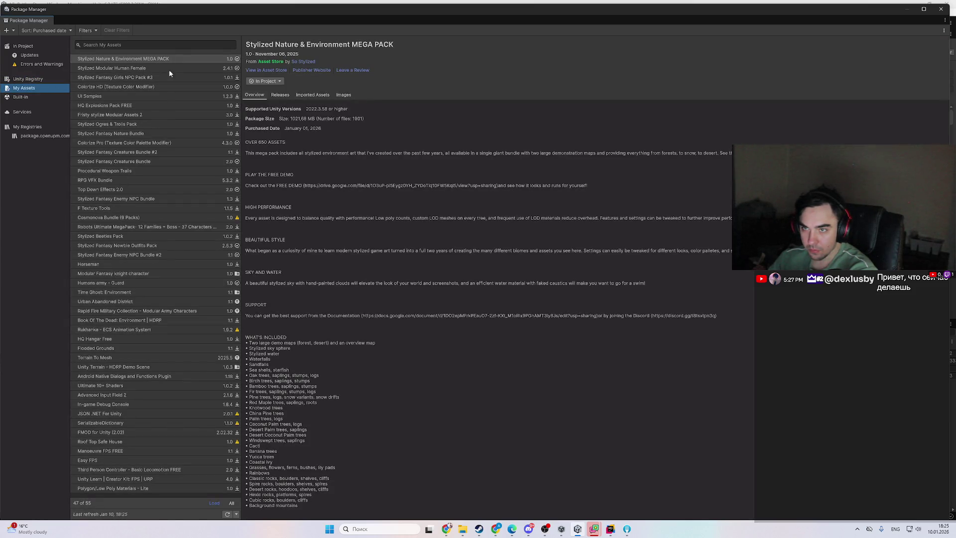
click(156, 70)
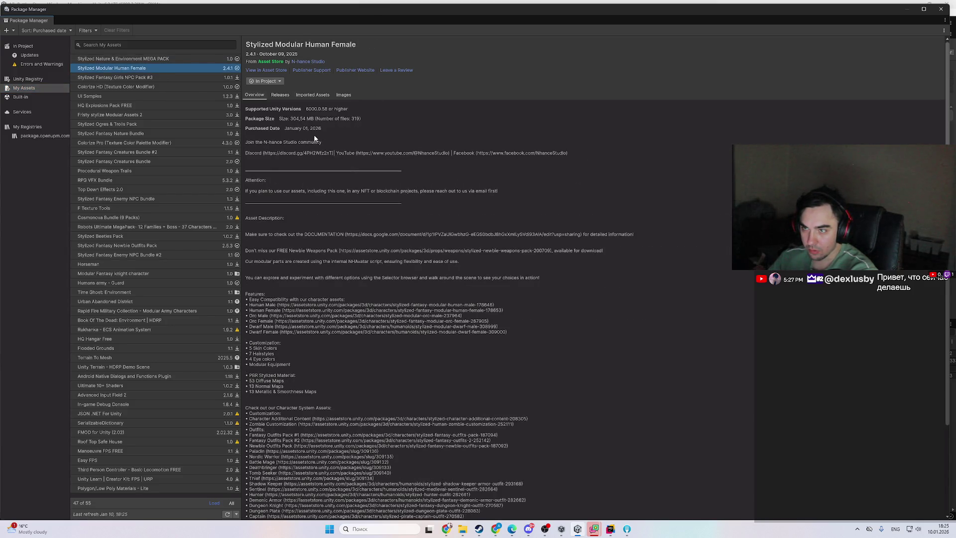
- Close Package Manager and bring up the GitLab models repository page
click(940, 9)
click(447, 529)
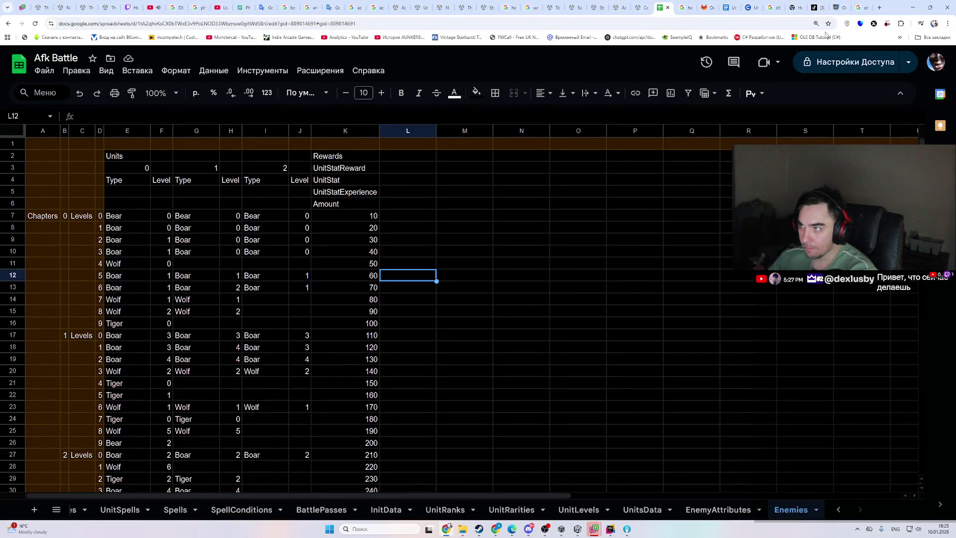
click(705, 7)
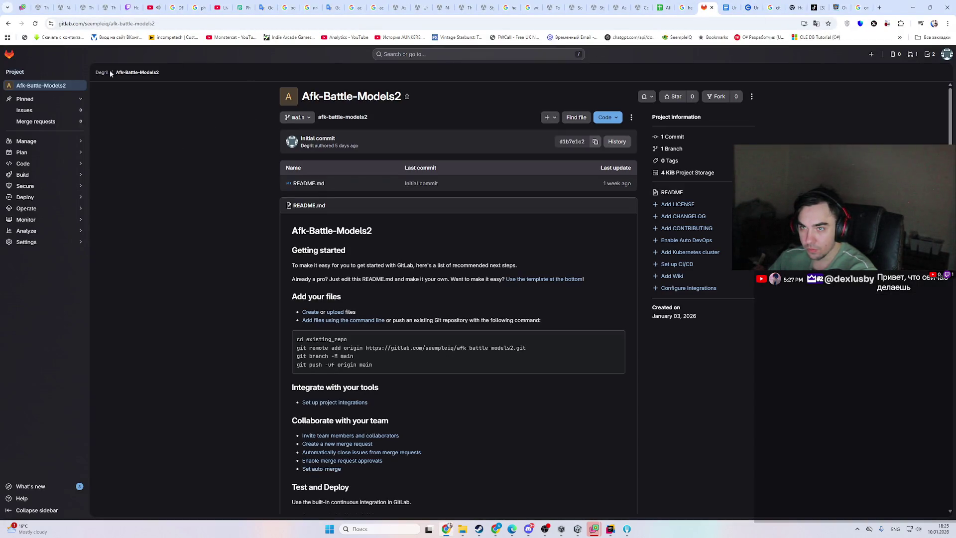
- Browse the profile's groups and projects, then view Afk-Battle-Models' project storage usage
click(44, 85)
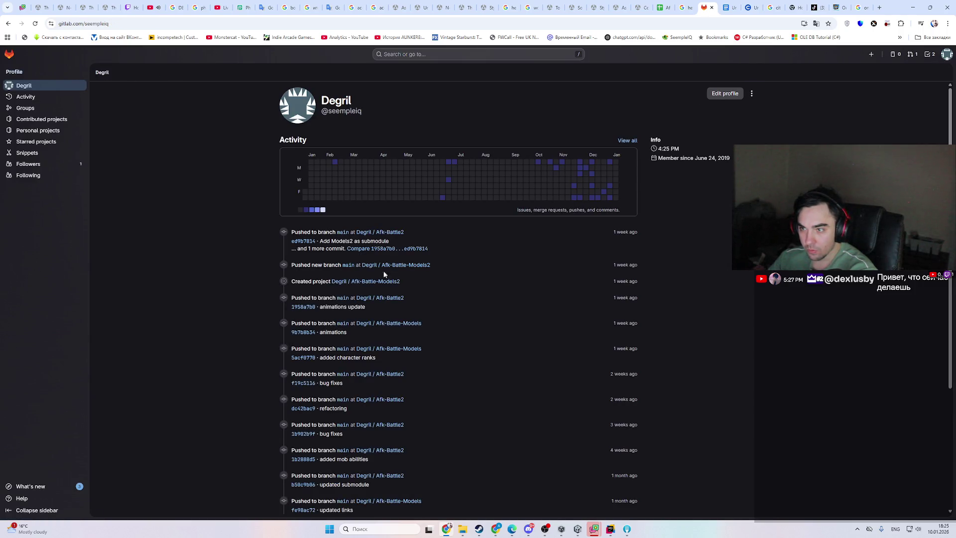
click(47, 109)
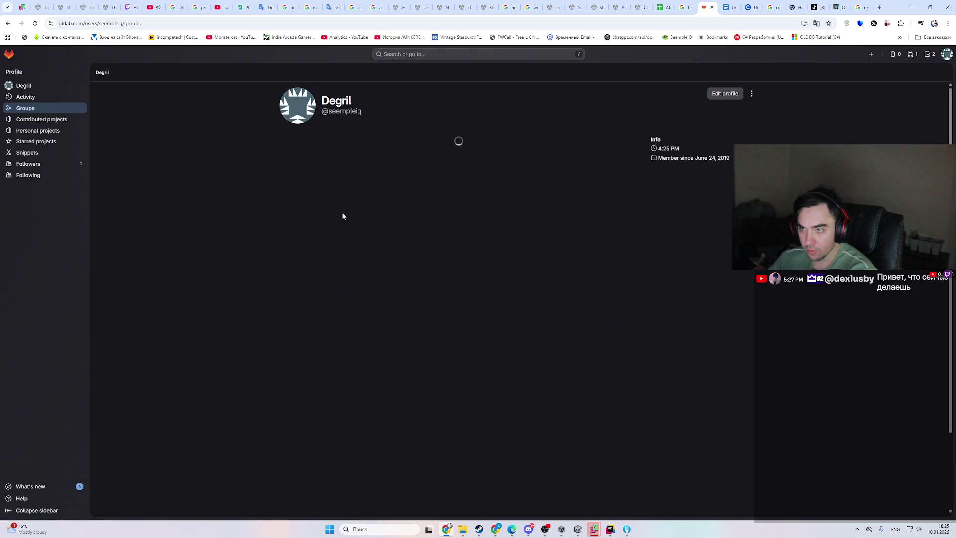
click(42, 122)
click(48, 132)
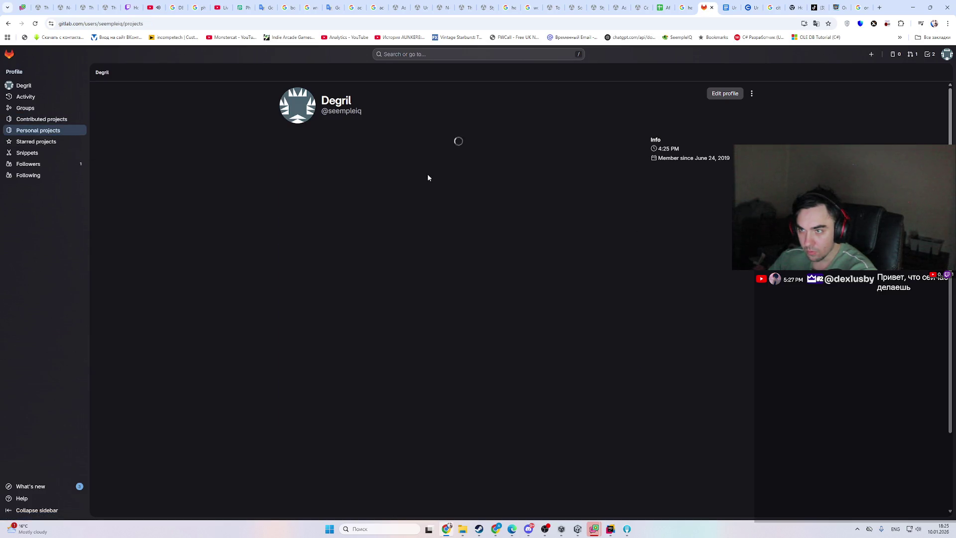
click(329, 199)
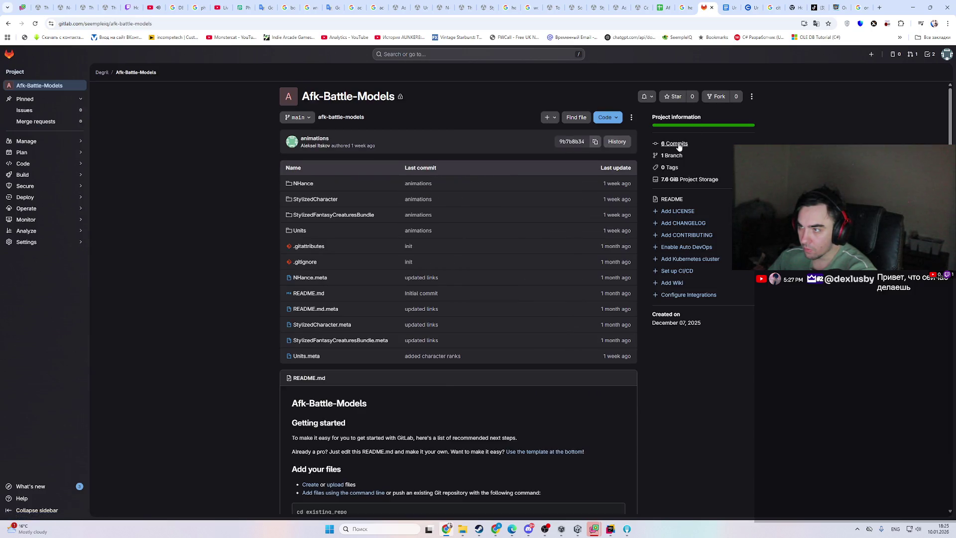
click(691, 181)
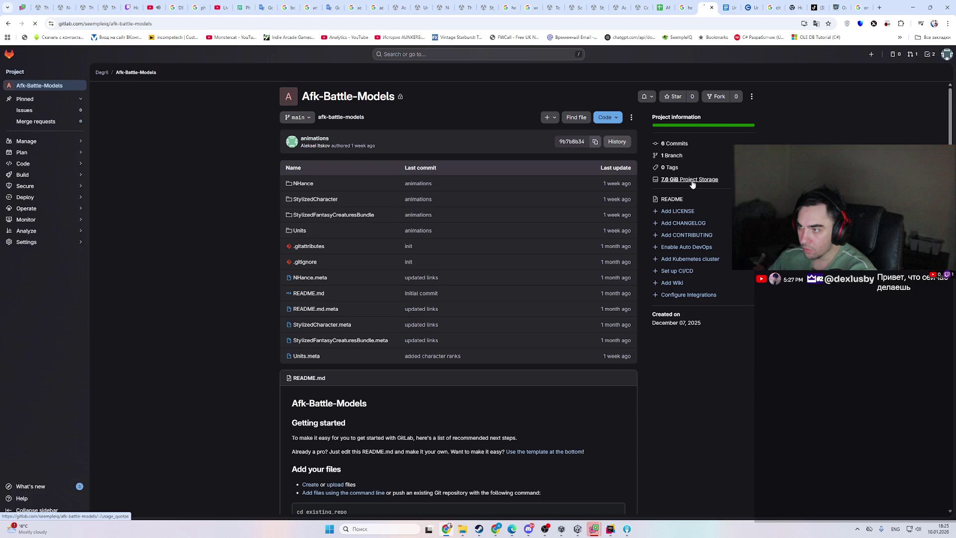
click(913, 8)
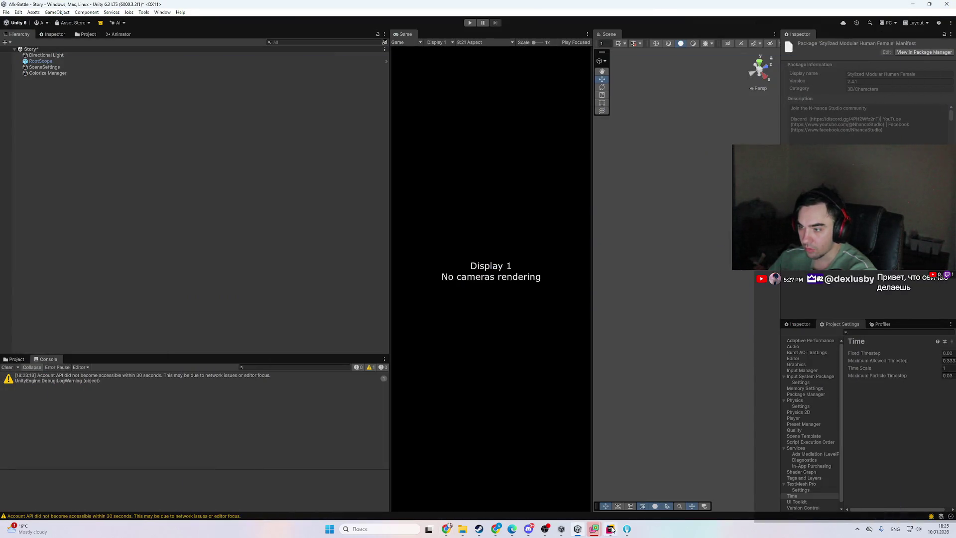
- Commit and push the 598 staged Models files as 'female human'
click(627, 529)
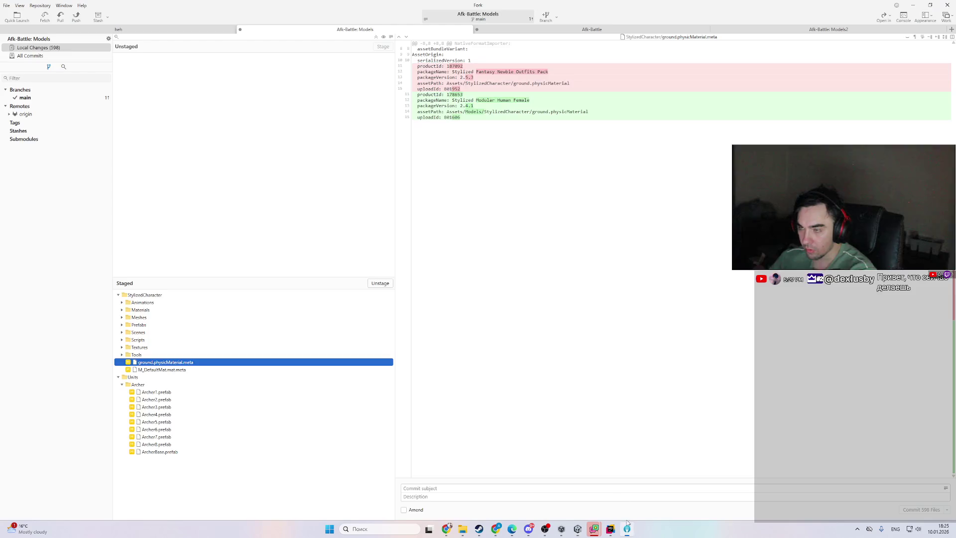
click(478, 488)
text(female hu)
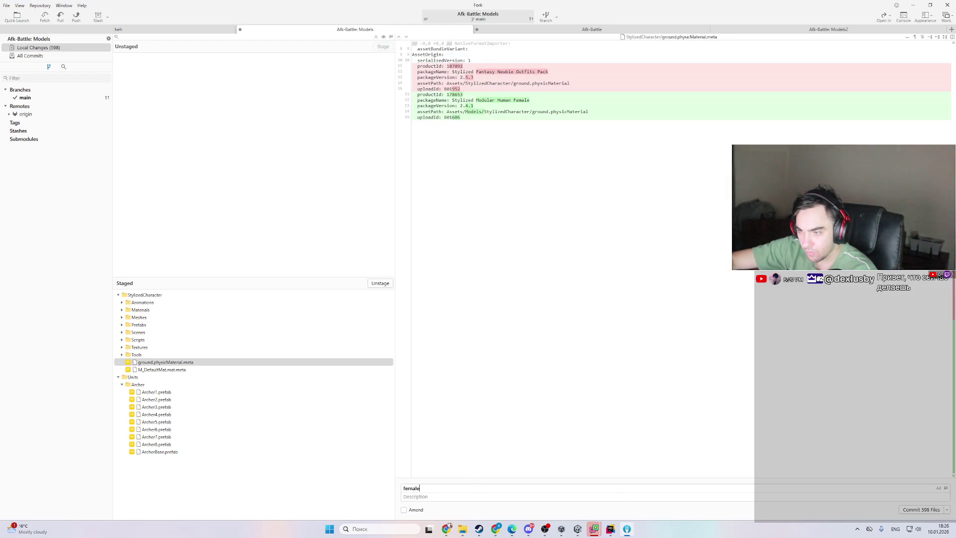
text(man)
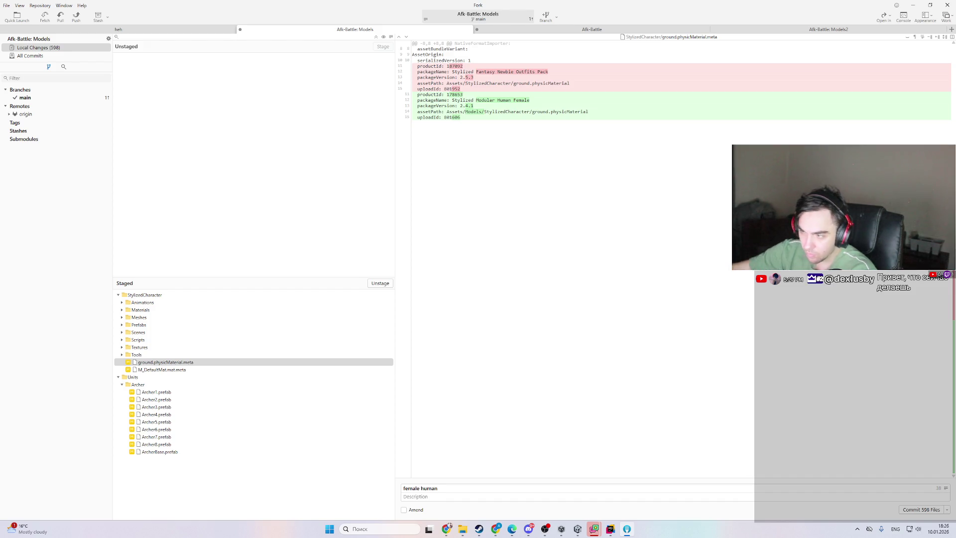
click(880, 511)
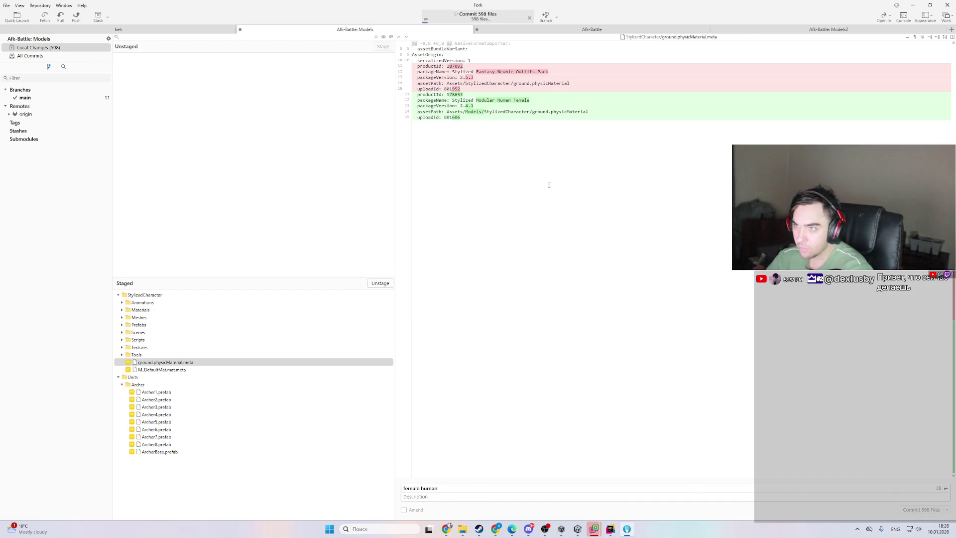
- Stage all 3908 local changes in Afk-Battle: Models2
click(826, 29)
click(105, 49)
click(380, 47)
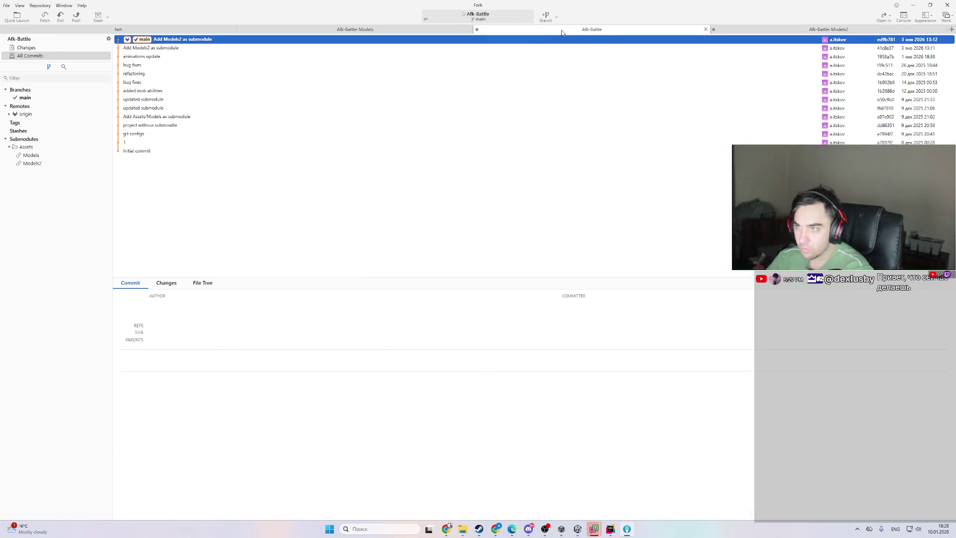
- Cycle through the Afk-Battle, Models2 and Models tabs and the activity log to check progress
click(559, 30)
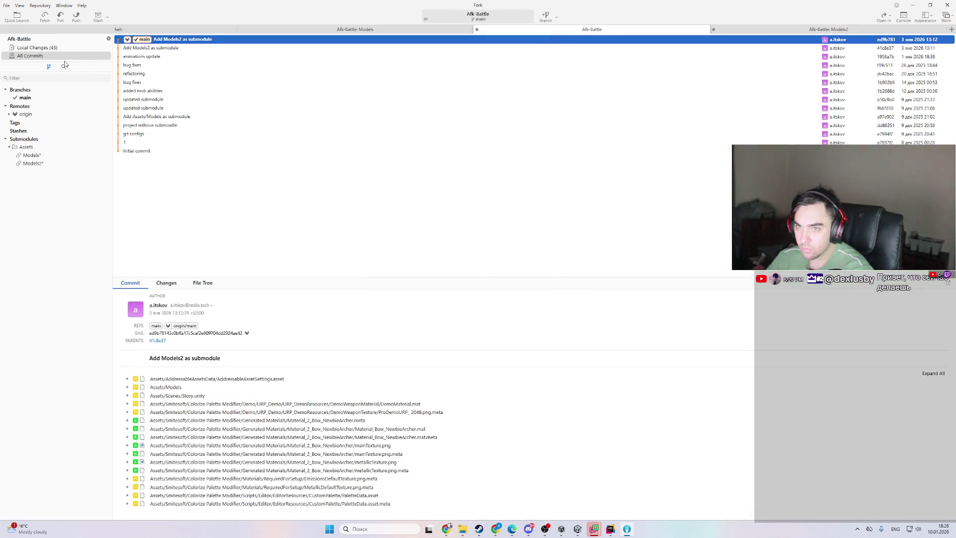
click(76, 48)
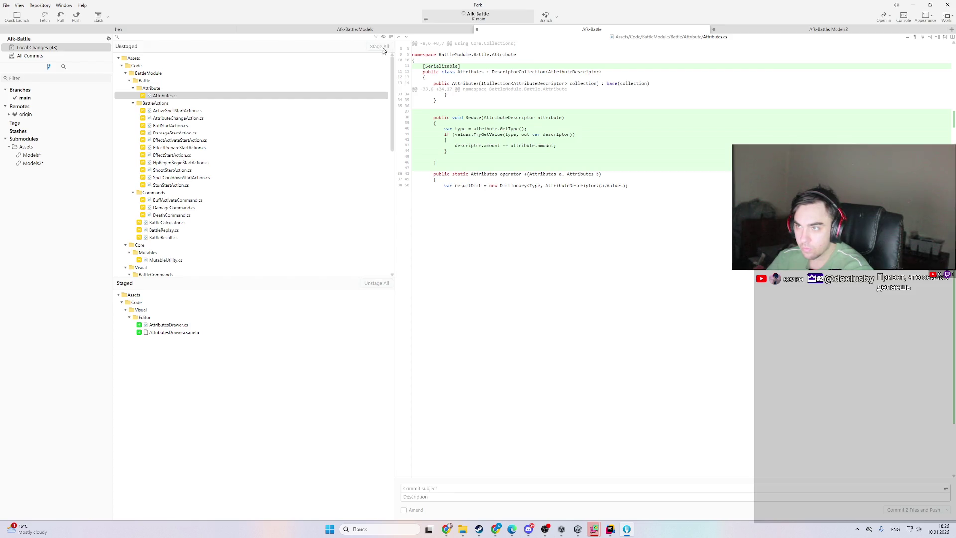
click(825, 32)
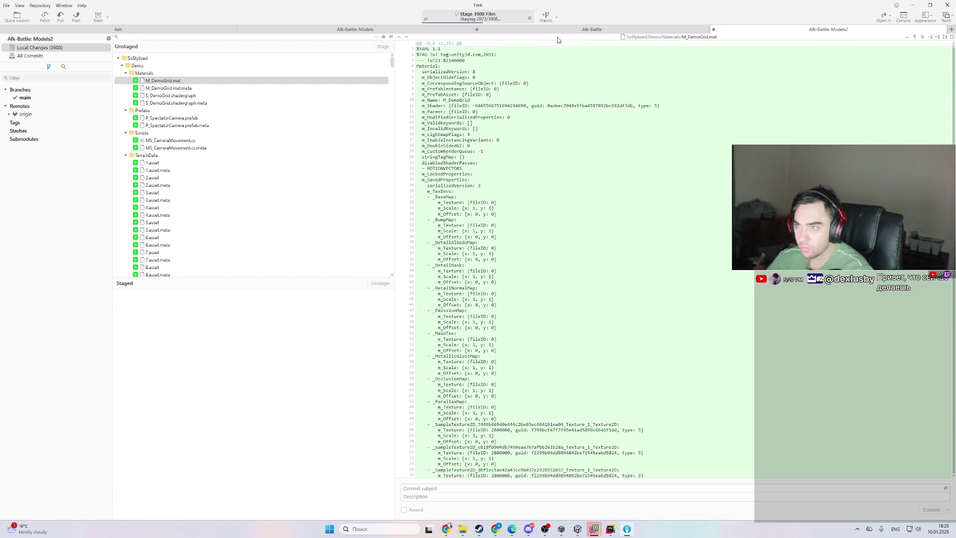
click(567, 31)
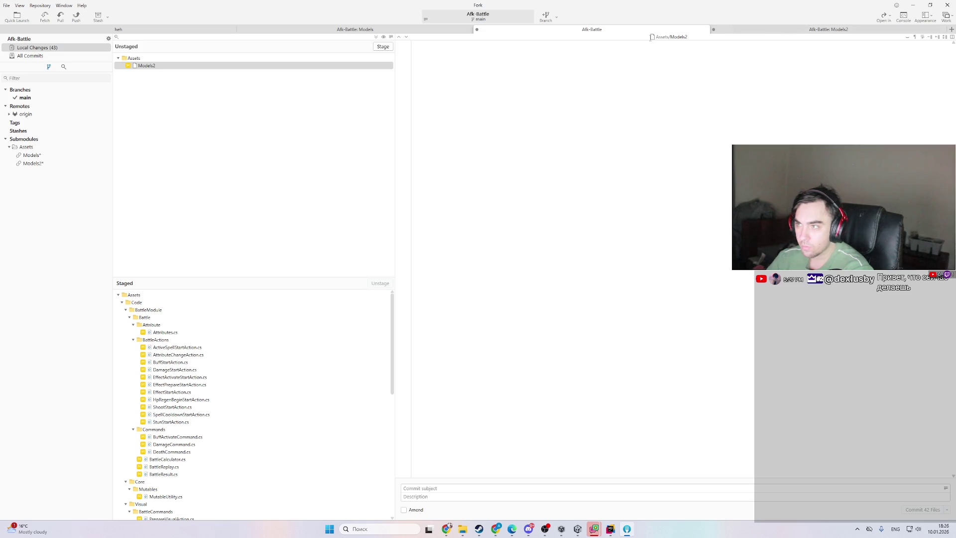
click(750, 33)
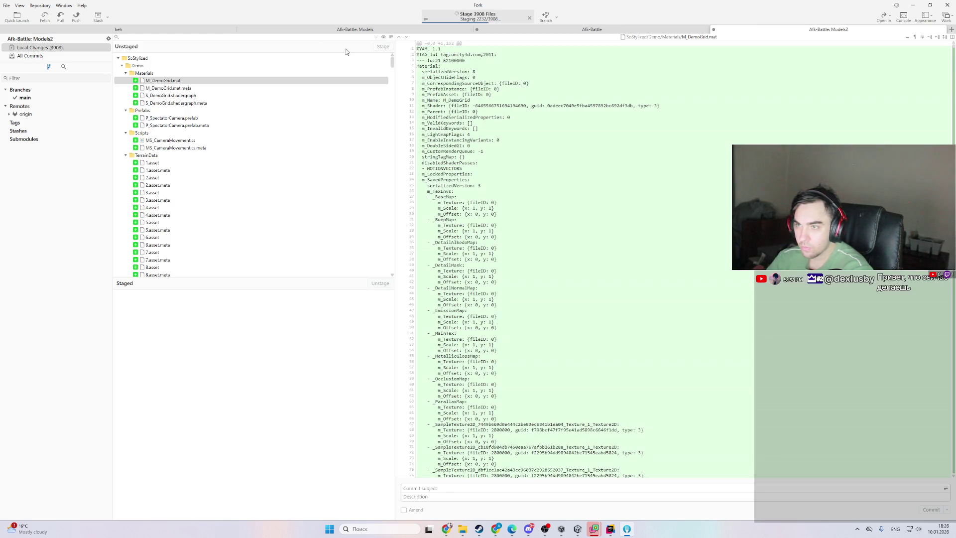
click(392, 32)
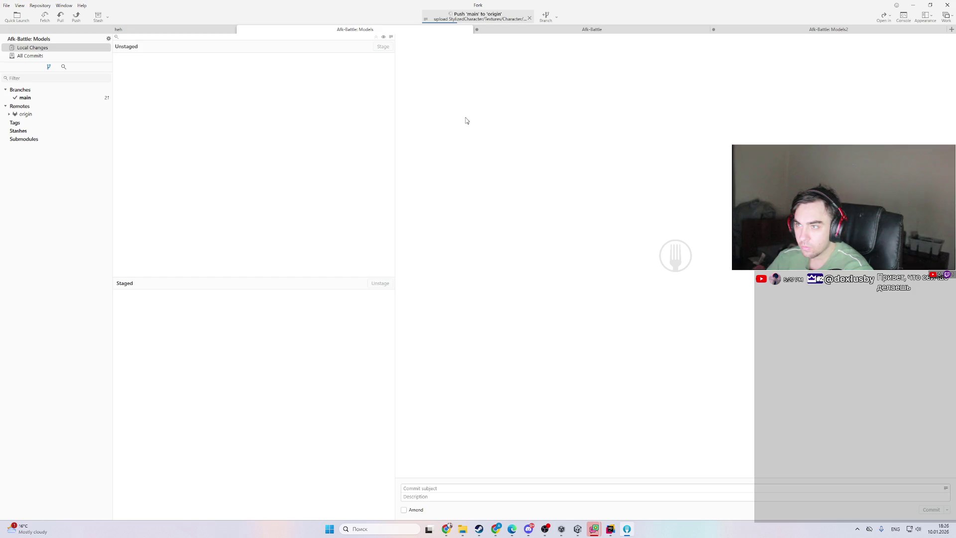
click(830, 31)
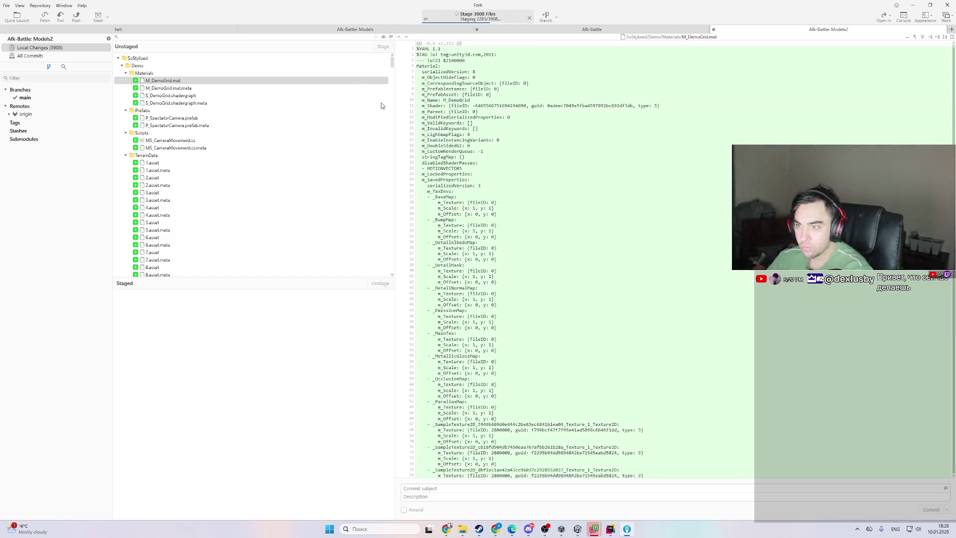
click(425, 22)
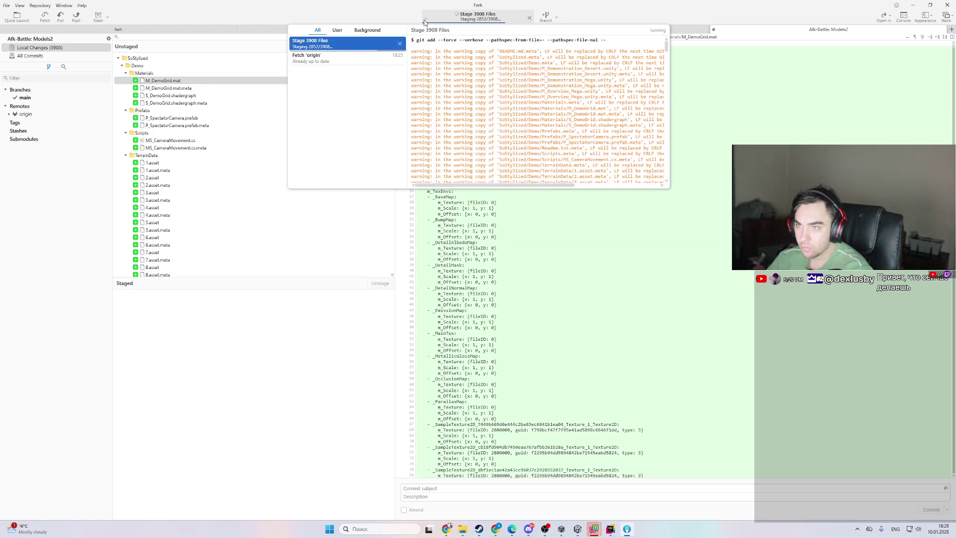
click(426, 22)
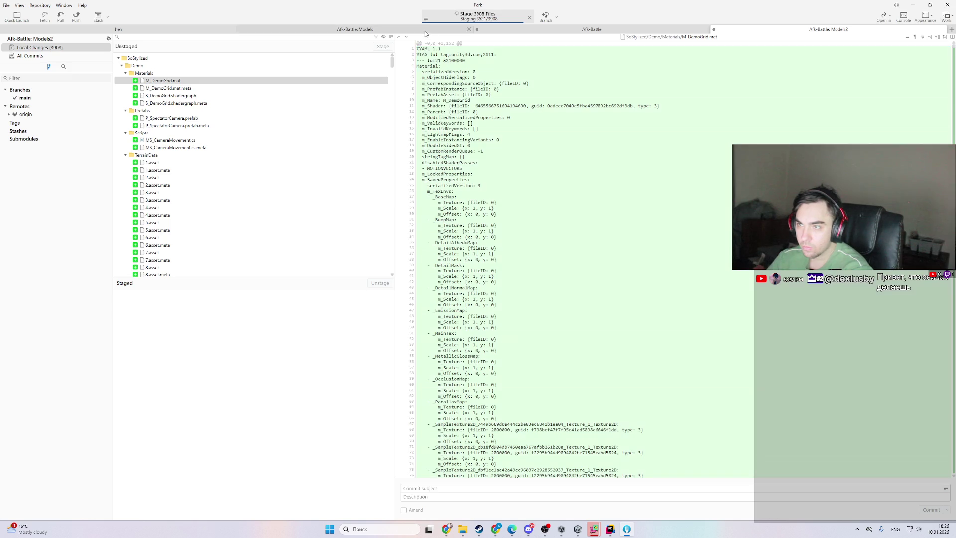
click(425, 30)
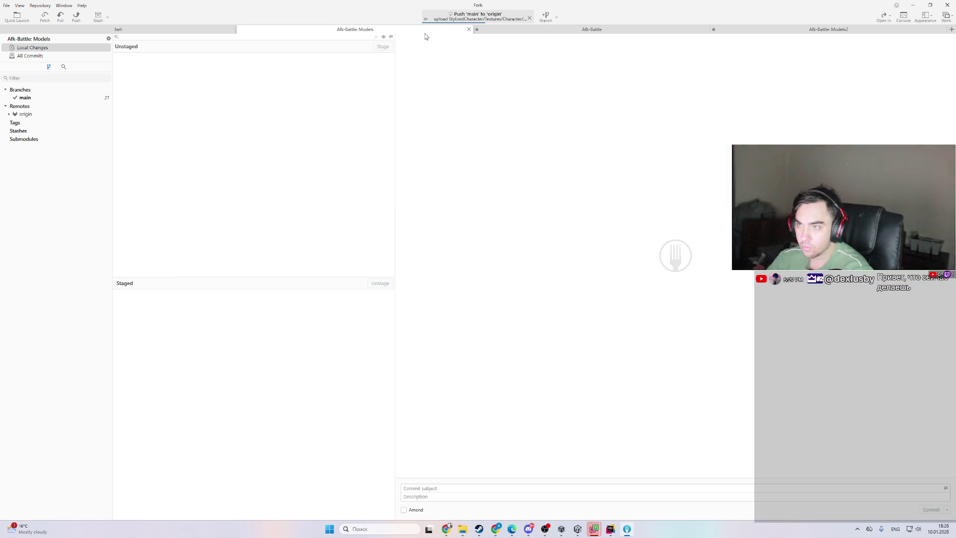
- Push the Models main branch to origin and follow the activity log until it fails
click(83, 56)
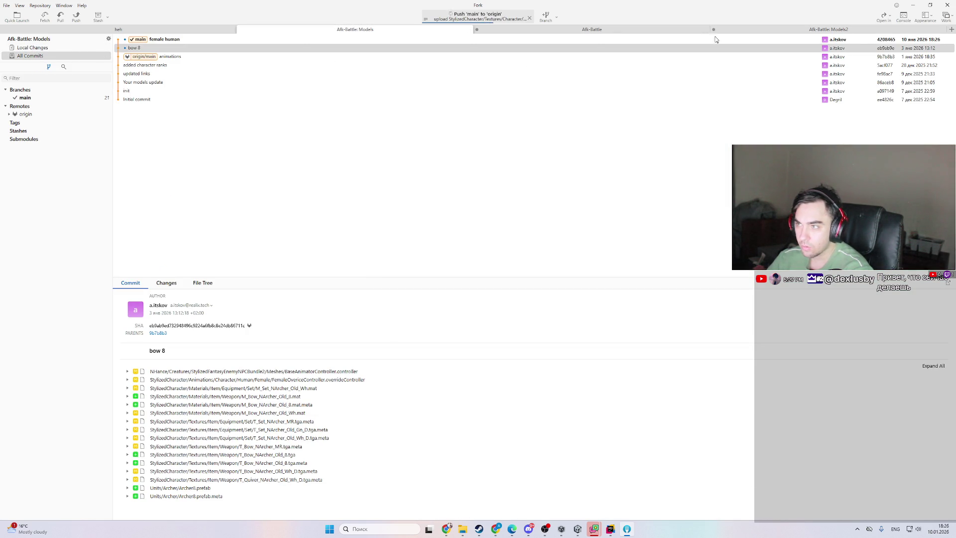
click(77, 22)
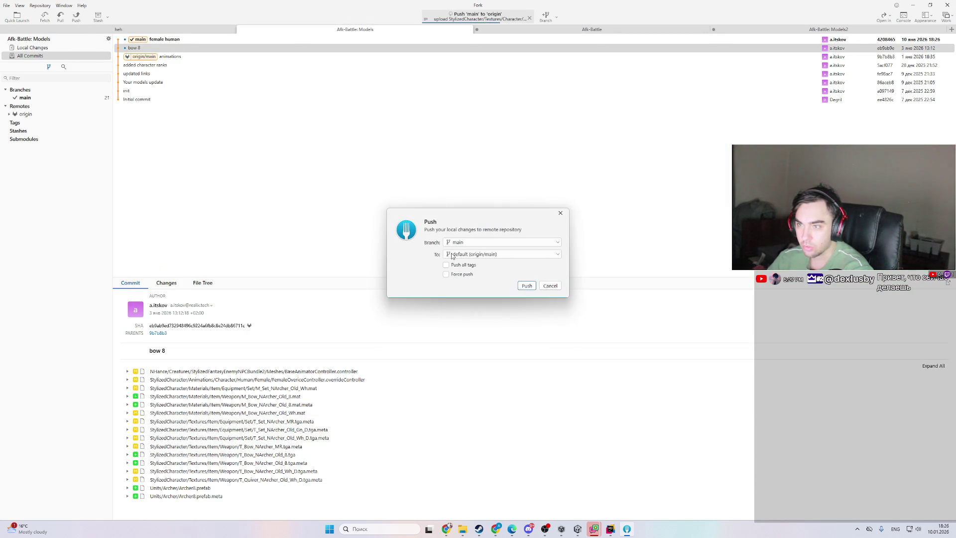
click(522, 285)
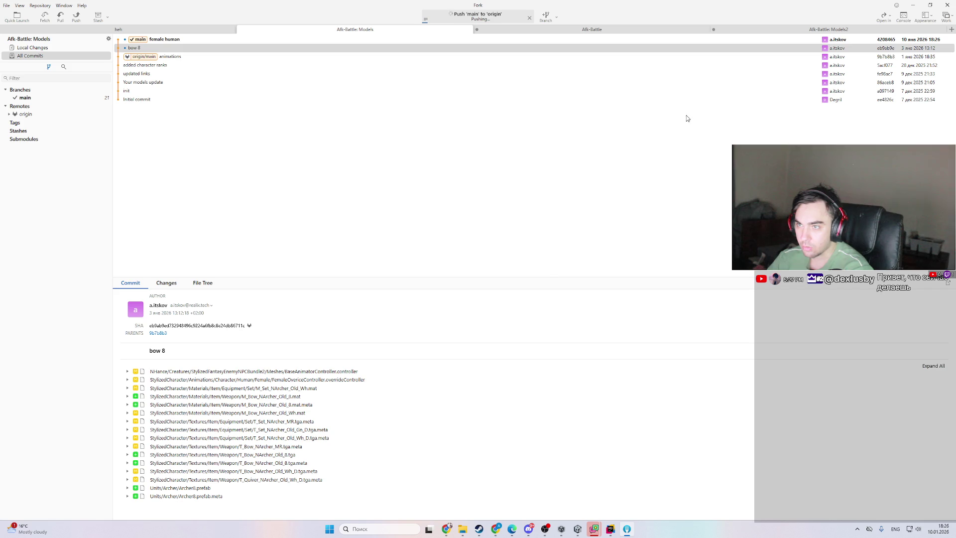
click(810, 30)
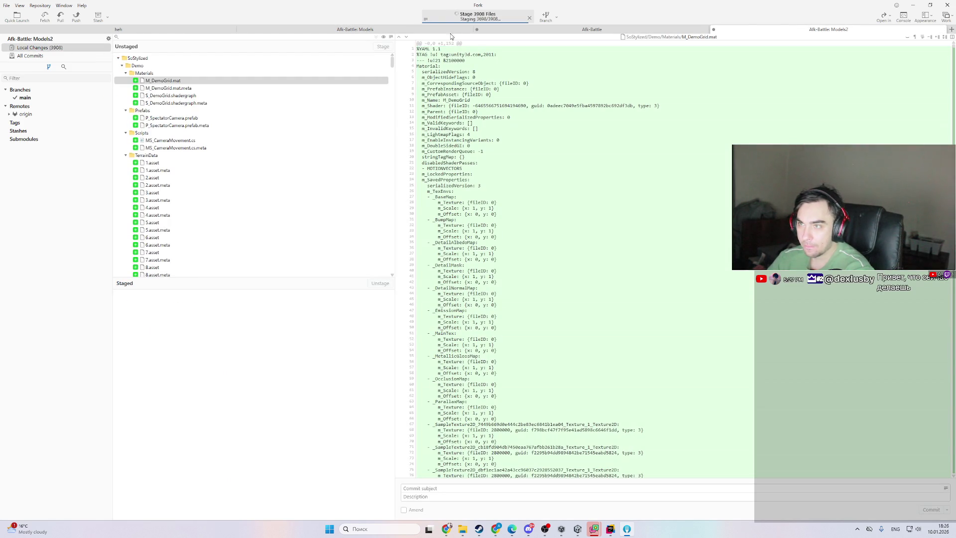
click(443, 30)
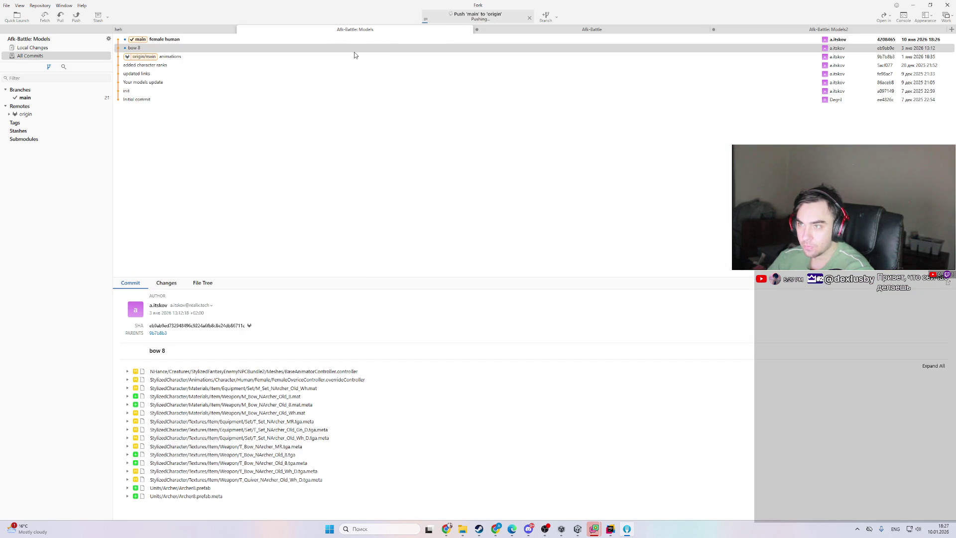
click(425, 19)
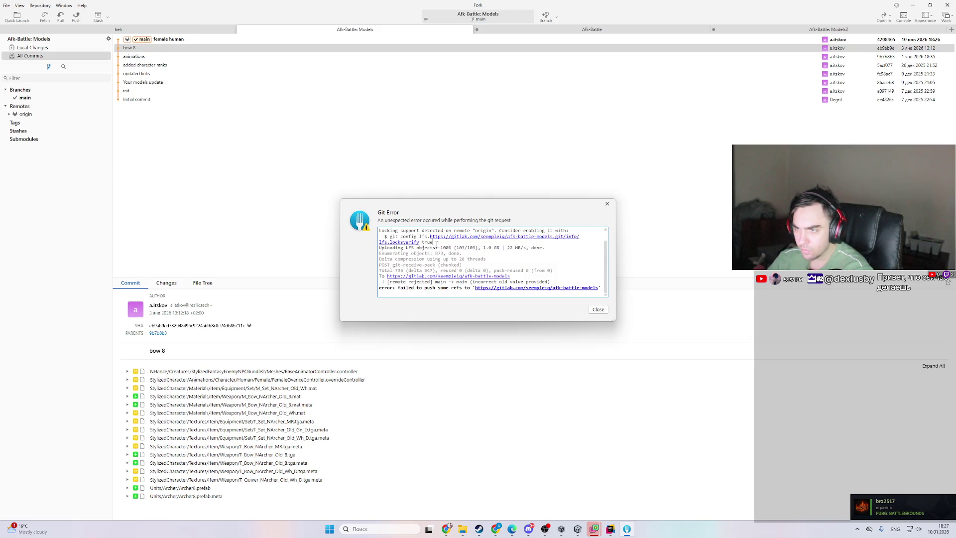
- Copy the suggested 'git config lfs.locksverify true' command from the Git Error, then close it
drag(432, 242, 390, 236)
key(ctrl+c)
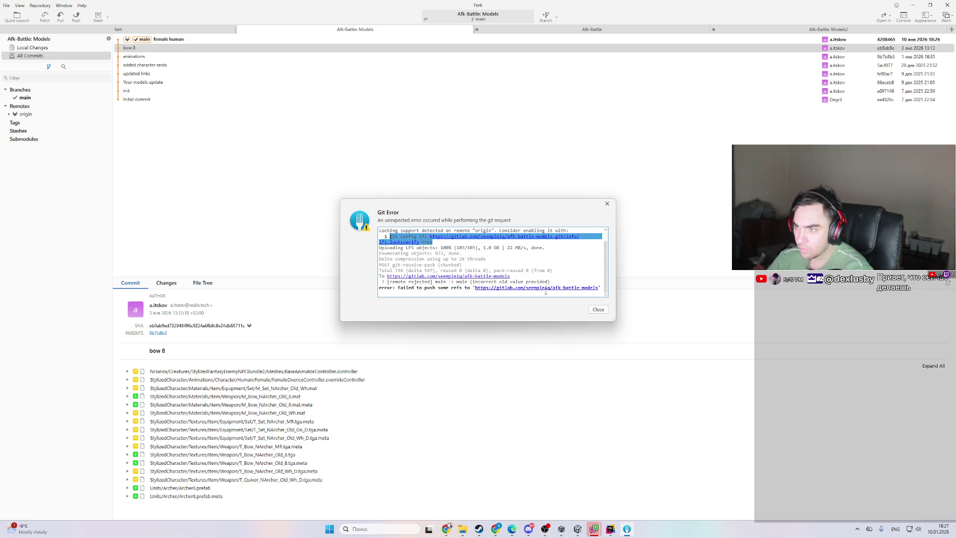
click(547, 254)
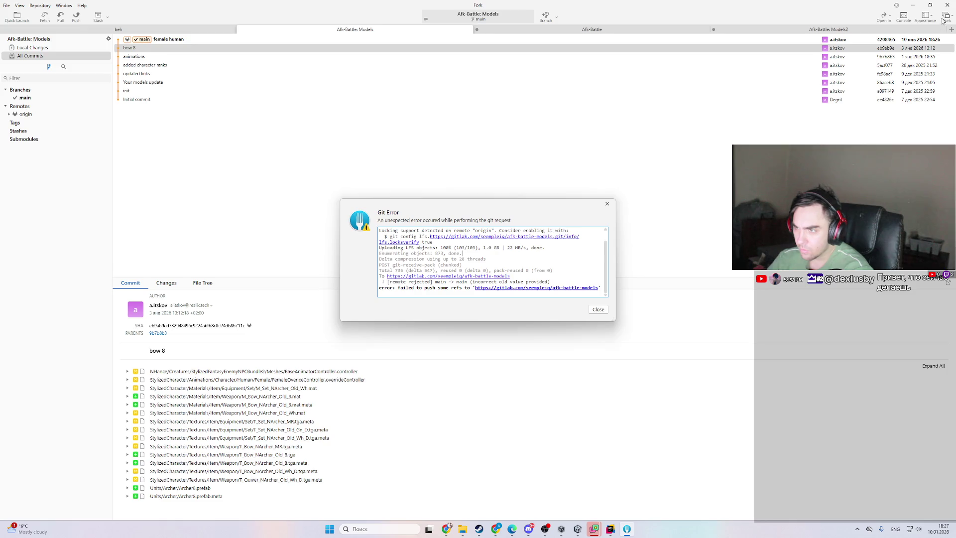
click(601, 310)
click(903, 16)
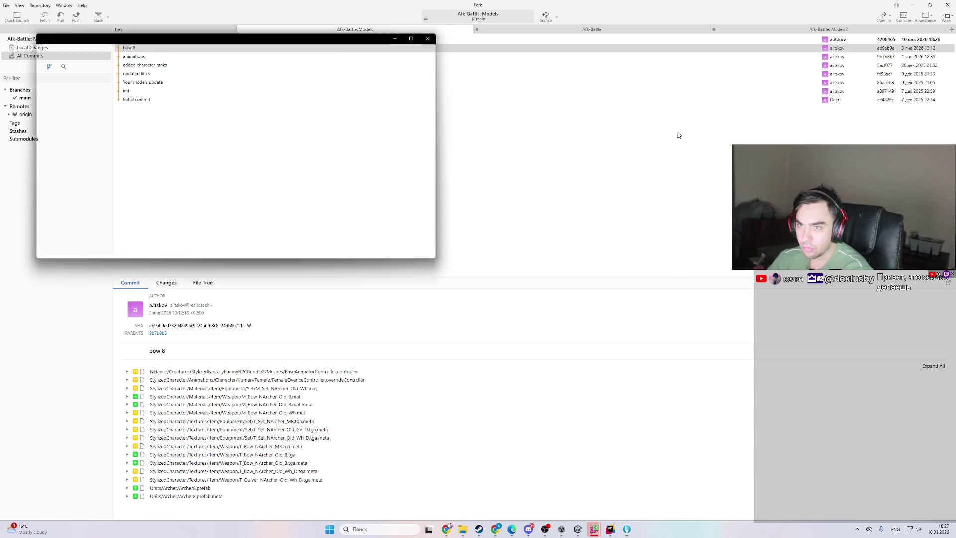
- Run 'git config lfs.locksverify true' in the terminal
key(ctrl+v)
key(Return)
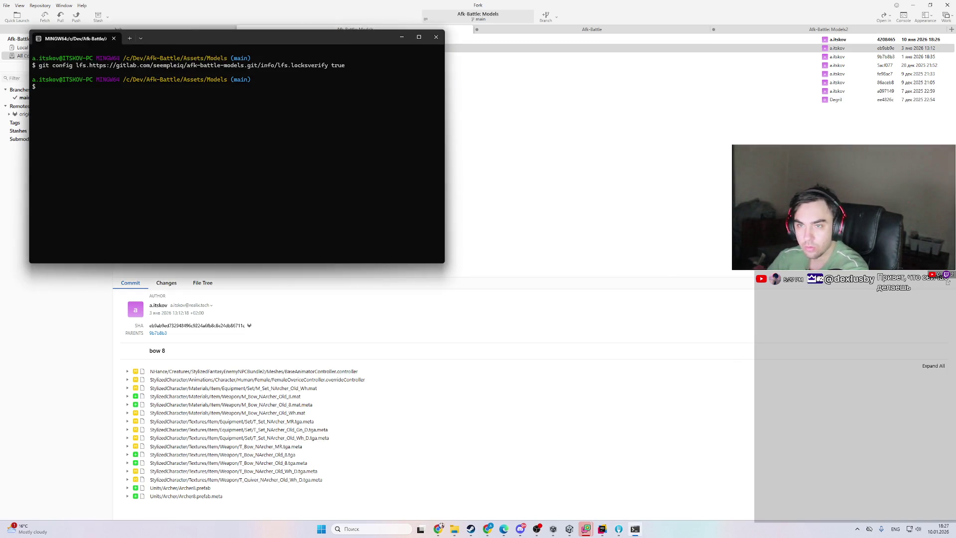
click(657, 91)
- Commit the 3908 staged Models2 files with the message 'environment'
click(809, 31)
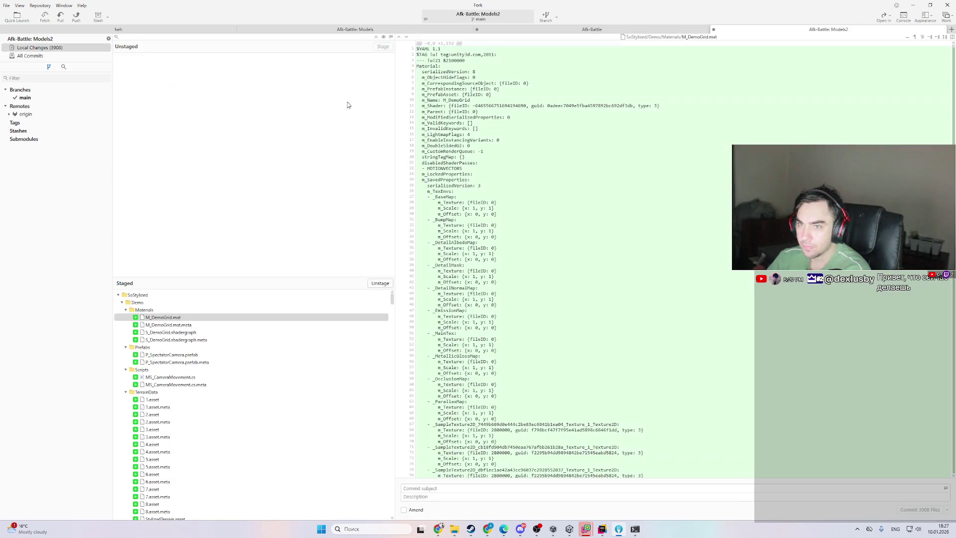
click(423, 488)
text(env)
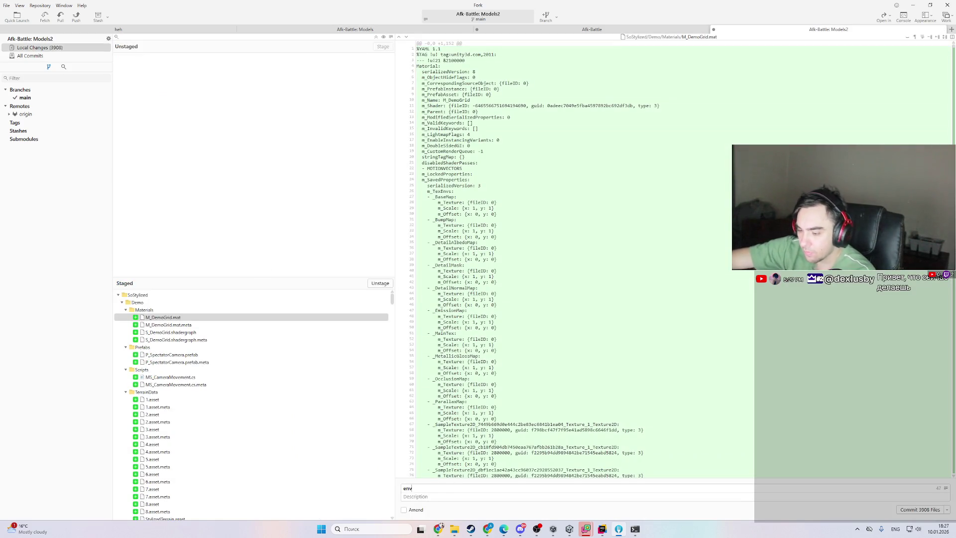
text(ironment)
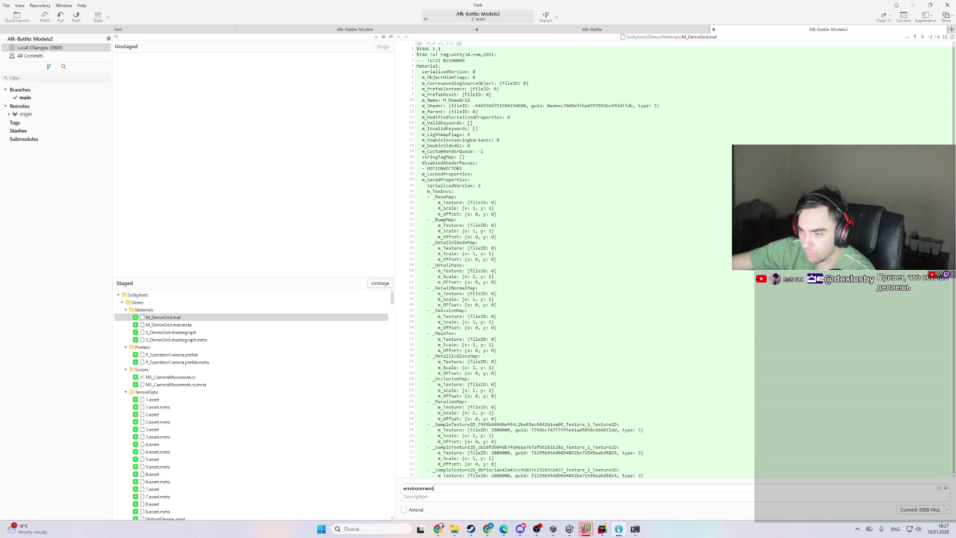
key(ctrl+Return)
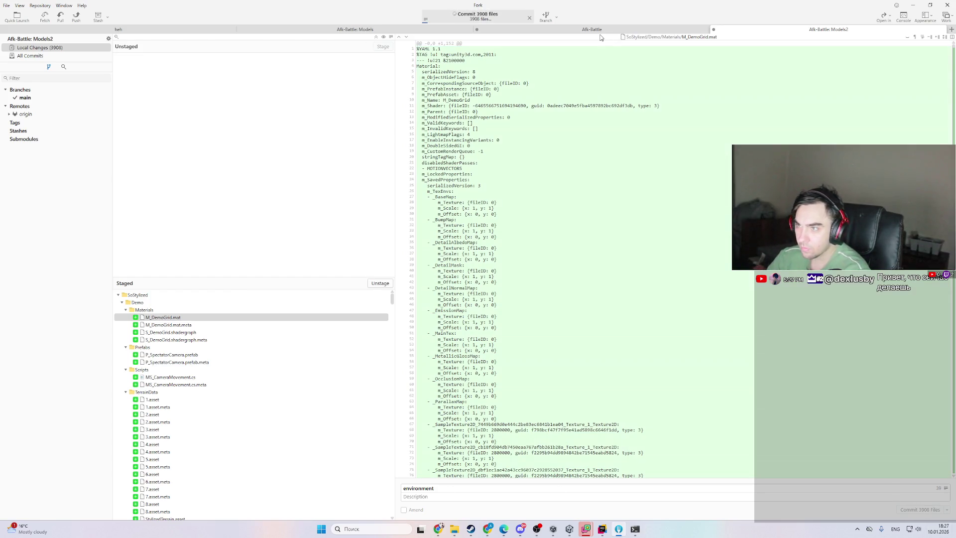
click(599, 34)
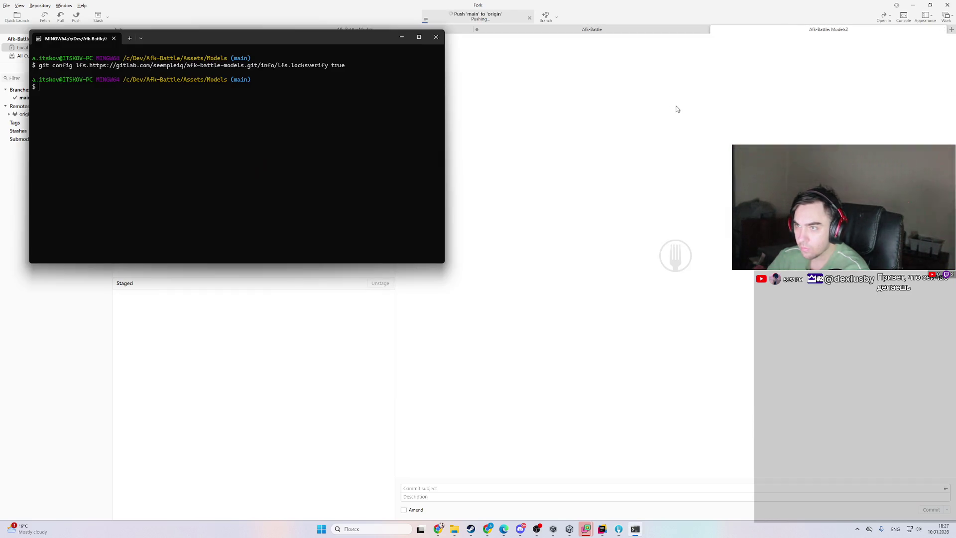
key(alt+Tab)
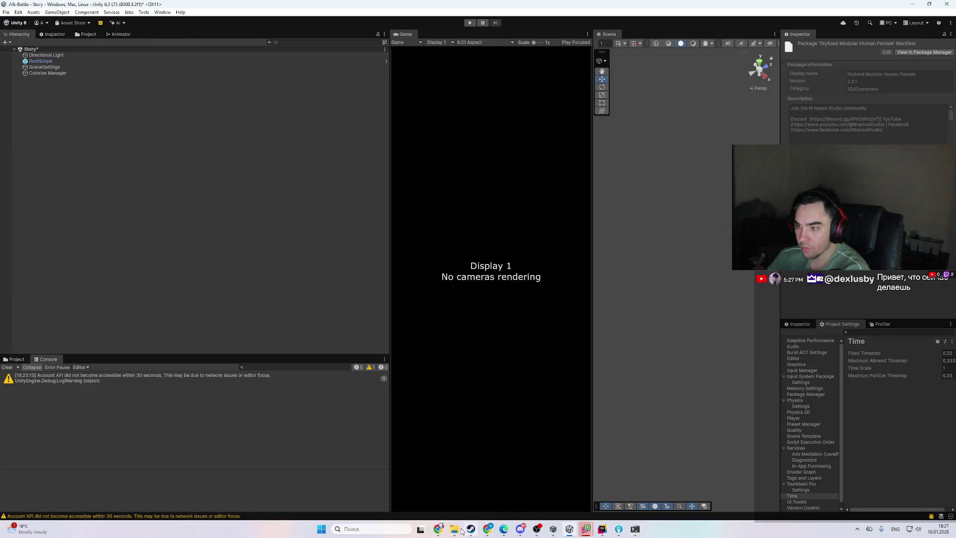
- Refresh the Afk-Battle-Models storage usage figures on GitLab's Usage quotas page
click(439, 529)
key(F5)
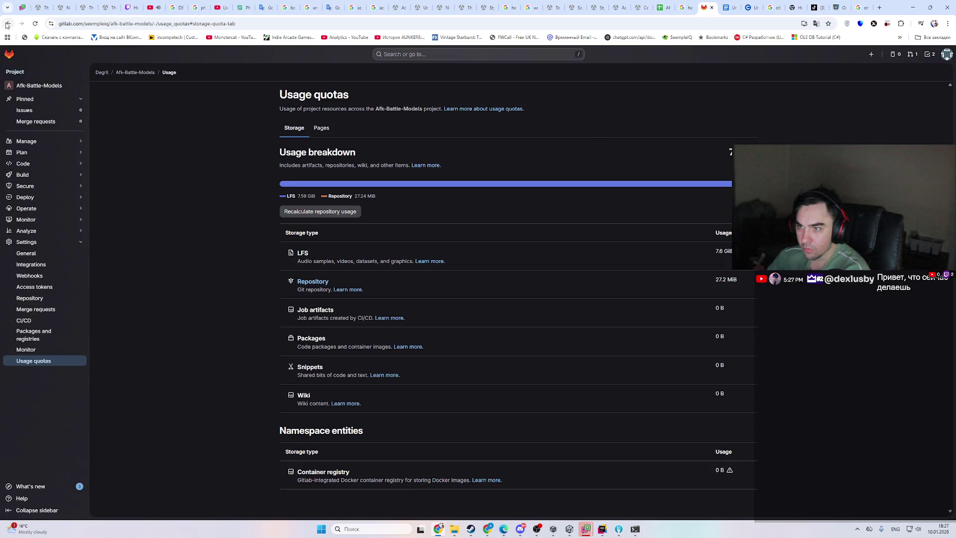
click(8, 24)
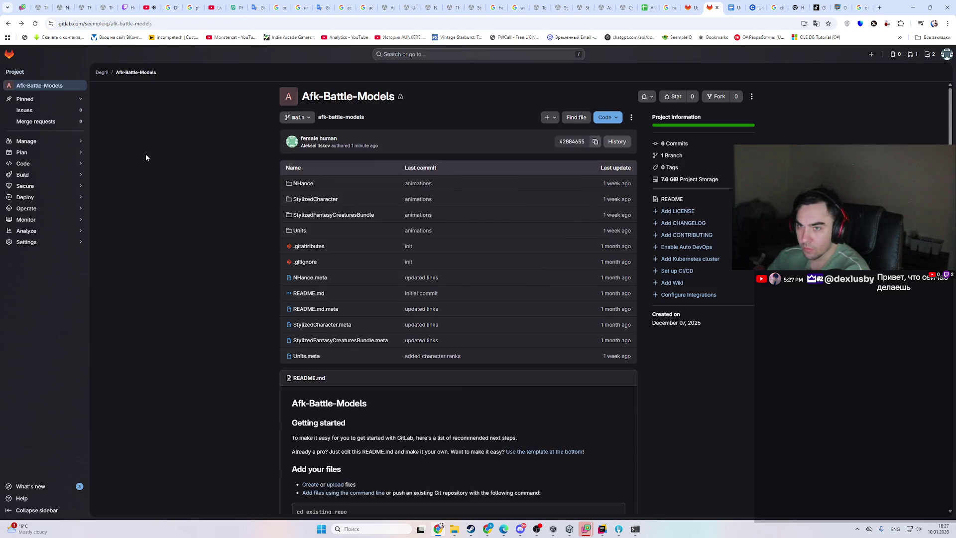
- Open Afk-Battle-Models2 from the profile activity feed; it still shows only its initial README commit
click(102, 72)
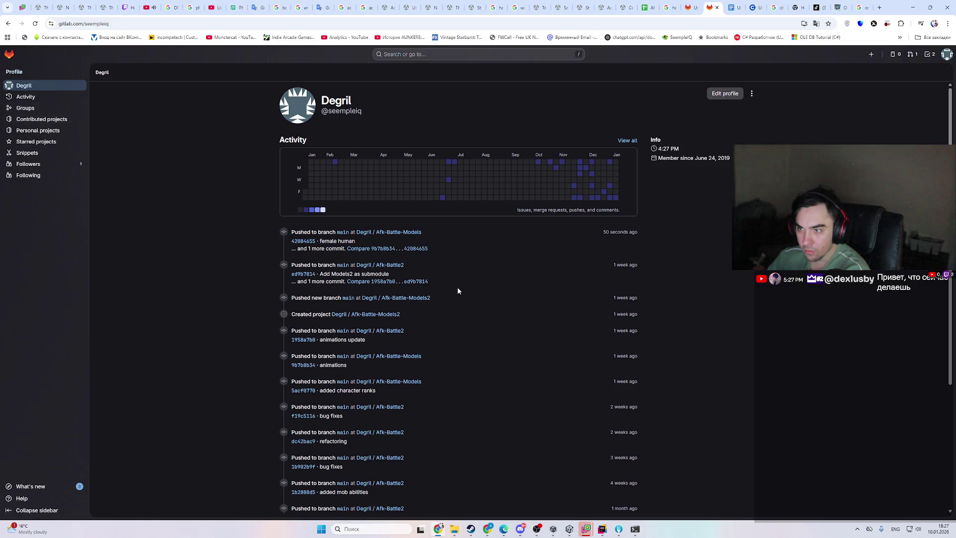
click(412, 298)
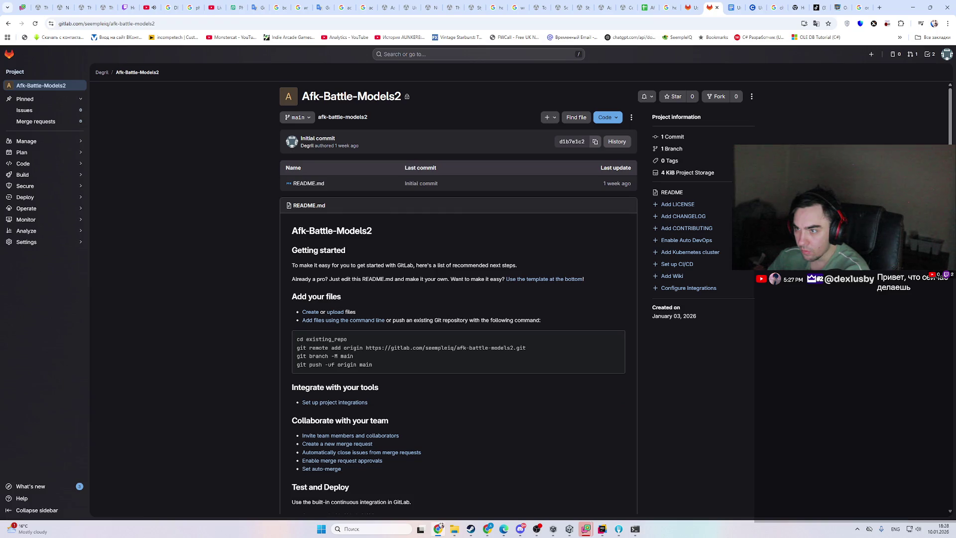
key(alt+Tab)
key(alt+Tab)
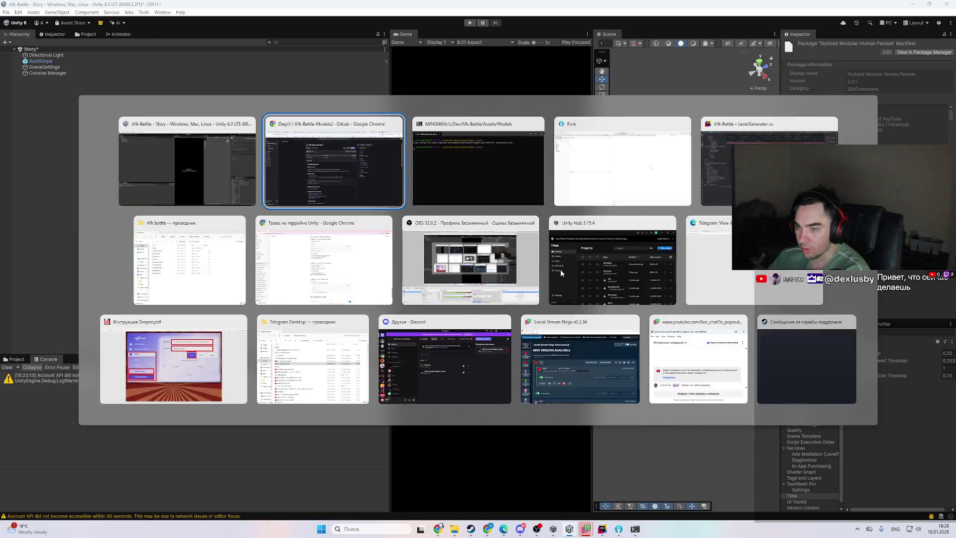
- In the Afk-Battle repository, review the staged changes and enter 'environment' as the commit subject
click(618, 529)
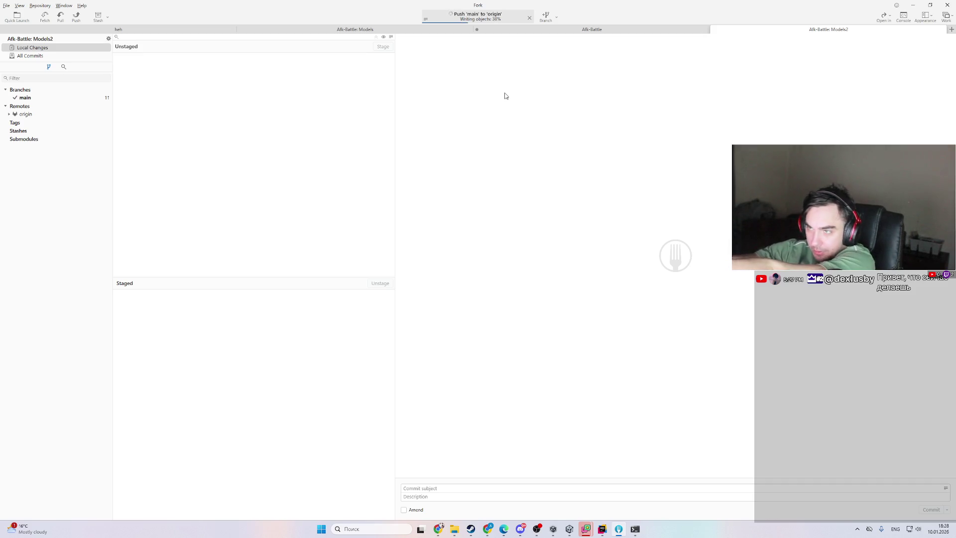
click(591, 29)
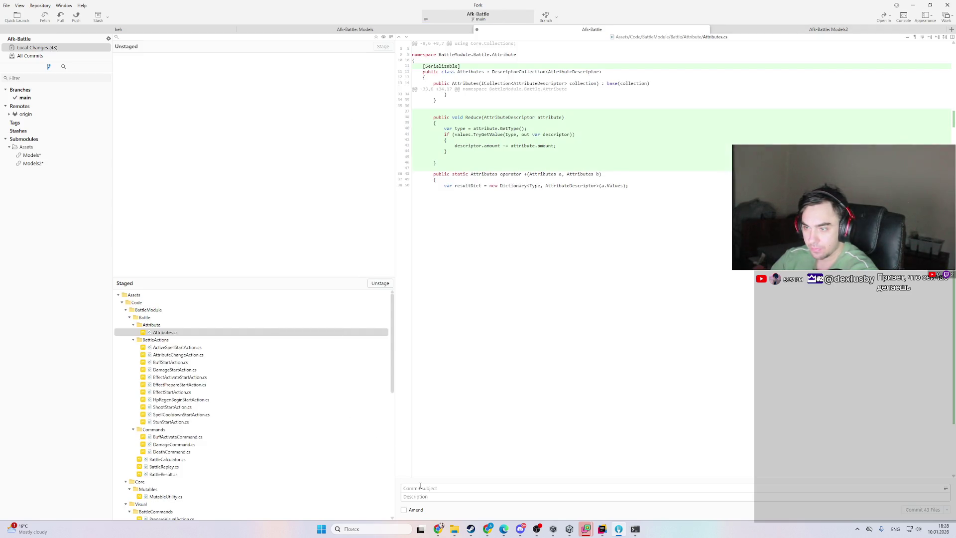
click(209, 377)
click(445, 486)
text(environ,enm)
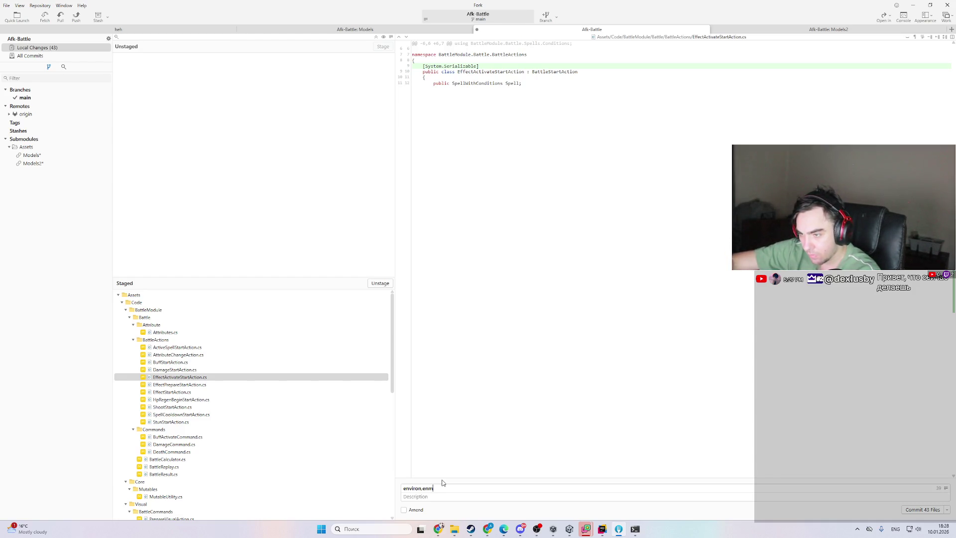
key(BackSpace)
key(BackSpace)
key(BackSpace)
key(BackSpace)
text(ment)
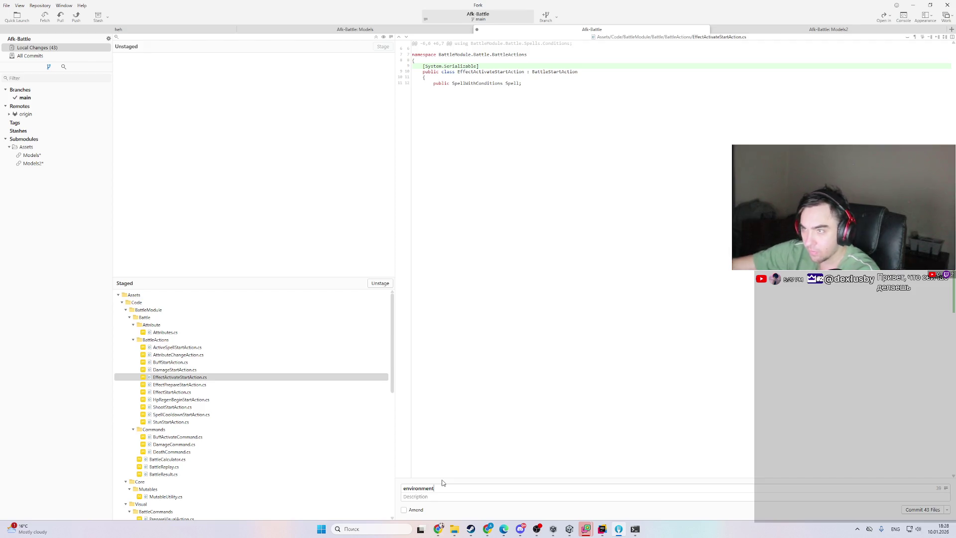
- Commit the 43 staged files as 'environment' and show All Commits history
click(832, 30)
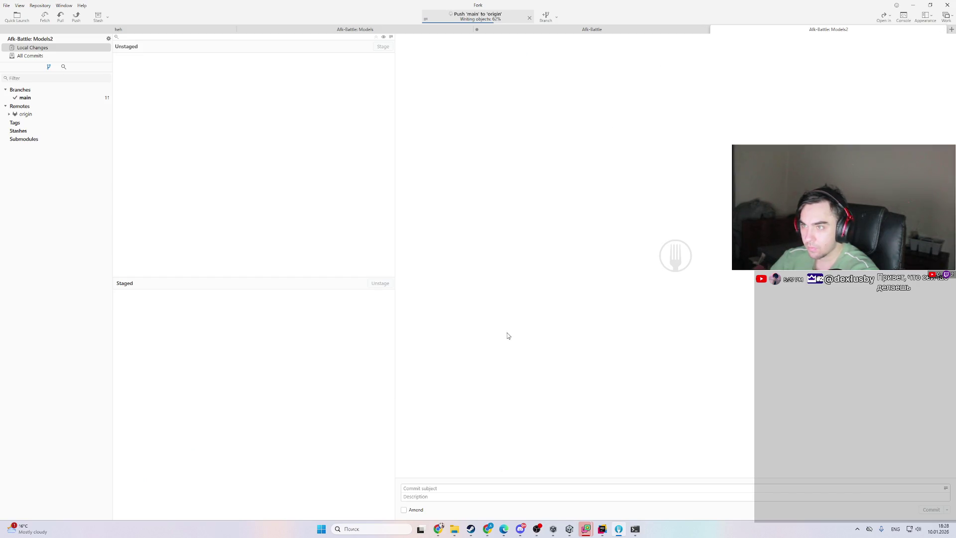
click(423, 19)
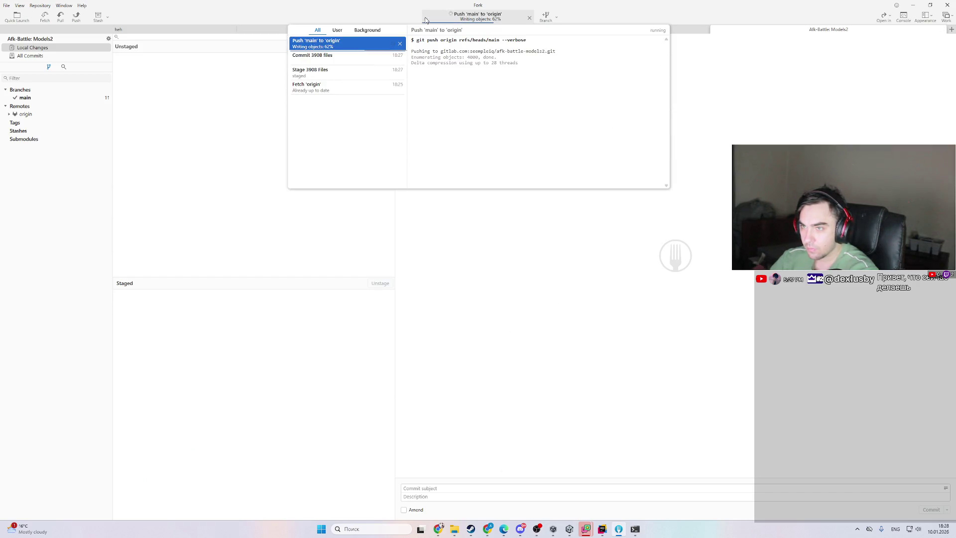
click(547, 28)
click(547, 29)
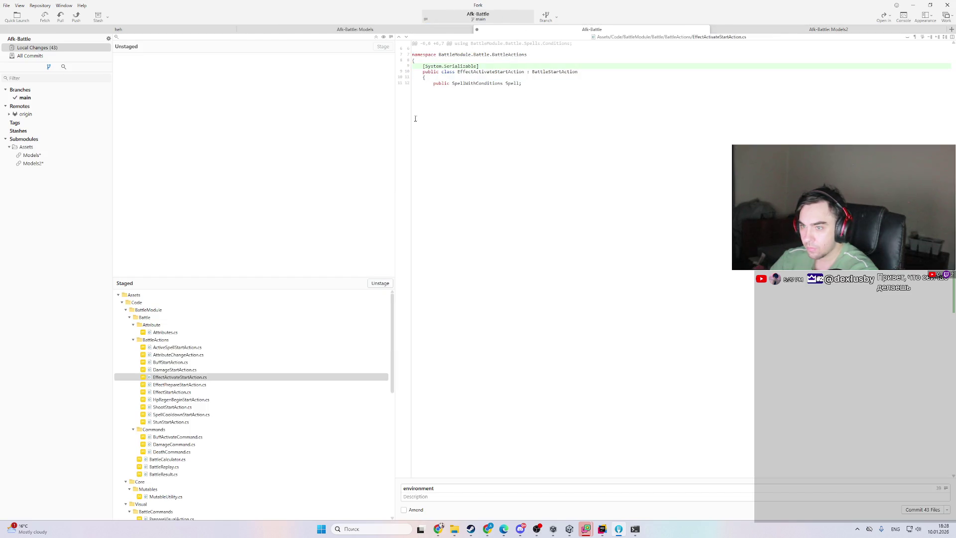
click(909, 513)
click(81, 58)
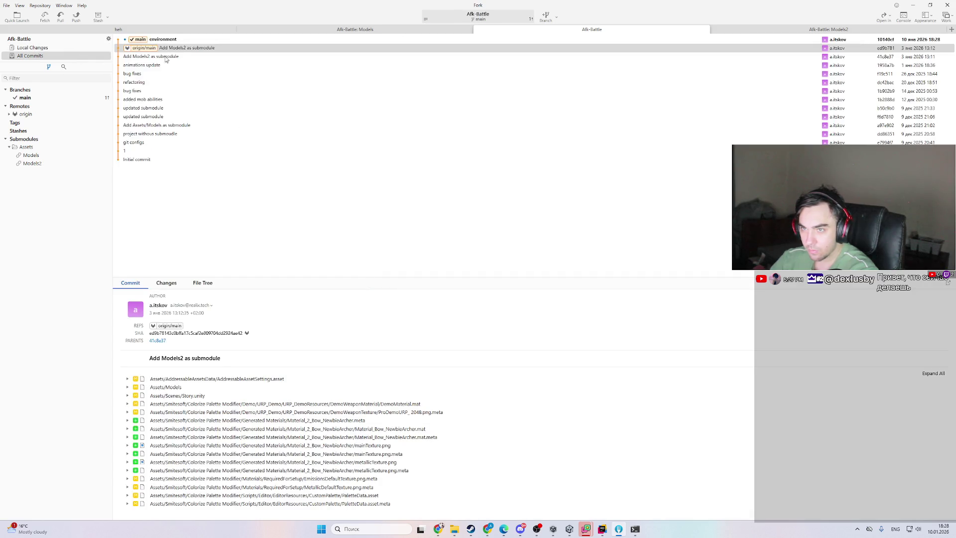
- Inspect the environment commit's files, including the Models2 submodule change details
click(804, 30)
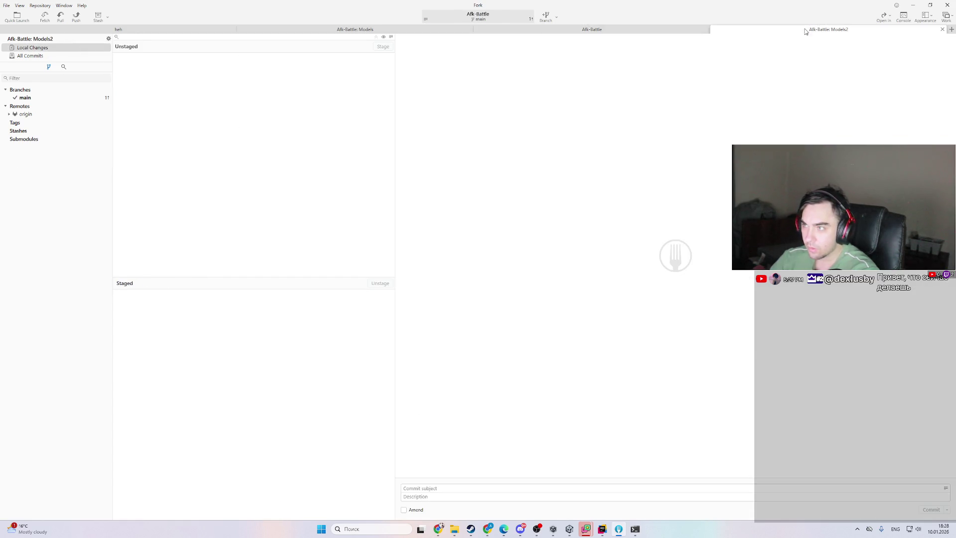
click(543, 33)
click(48, 57)
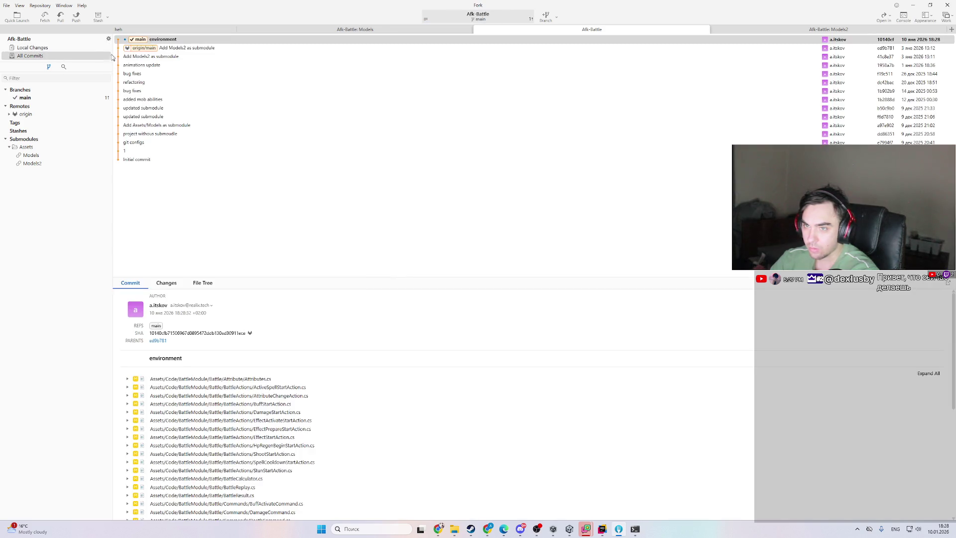
click(73, 48)
click(66, 58)
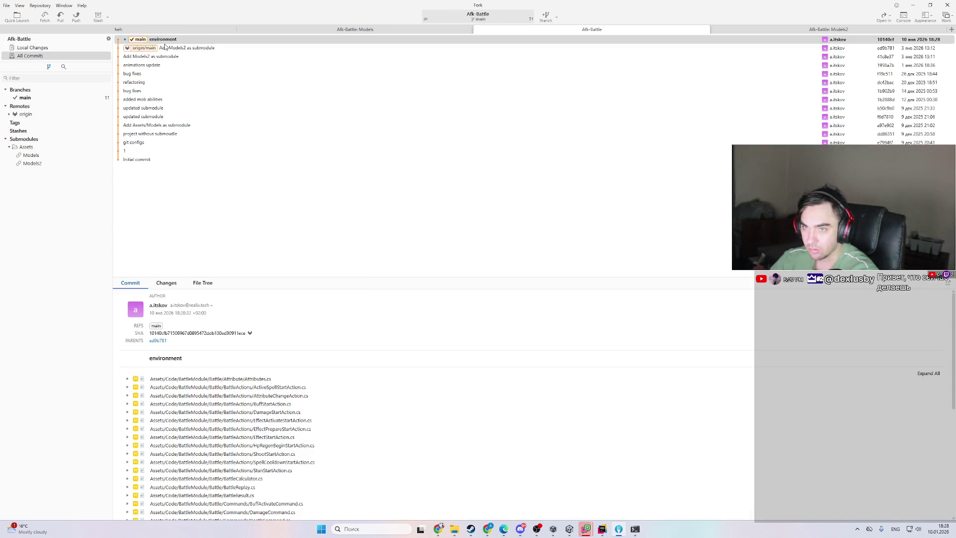
scroll(378, 485, down, 5)
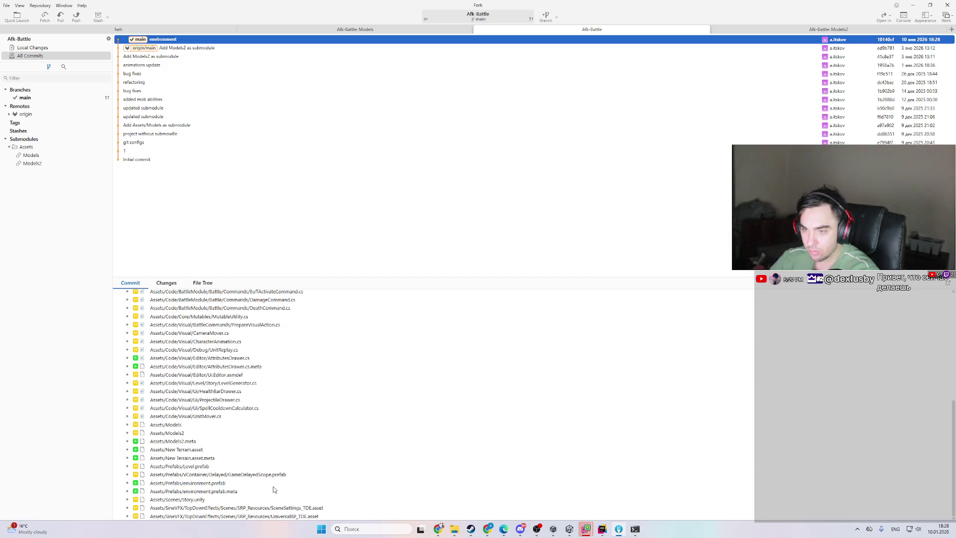
click(189, 433)
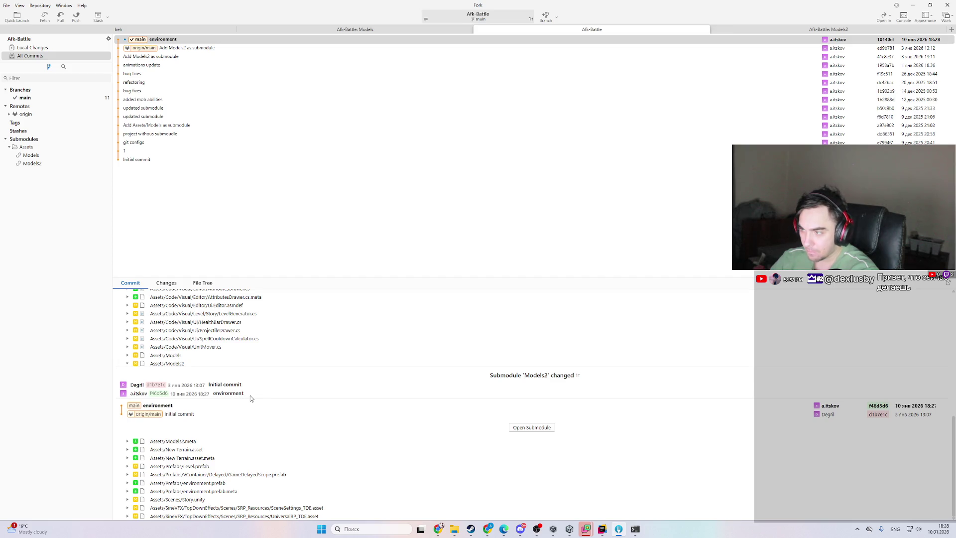
- Monitor the Models2 push progress while reviewing the Afk-Battle commit history
click(827, 30)
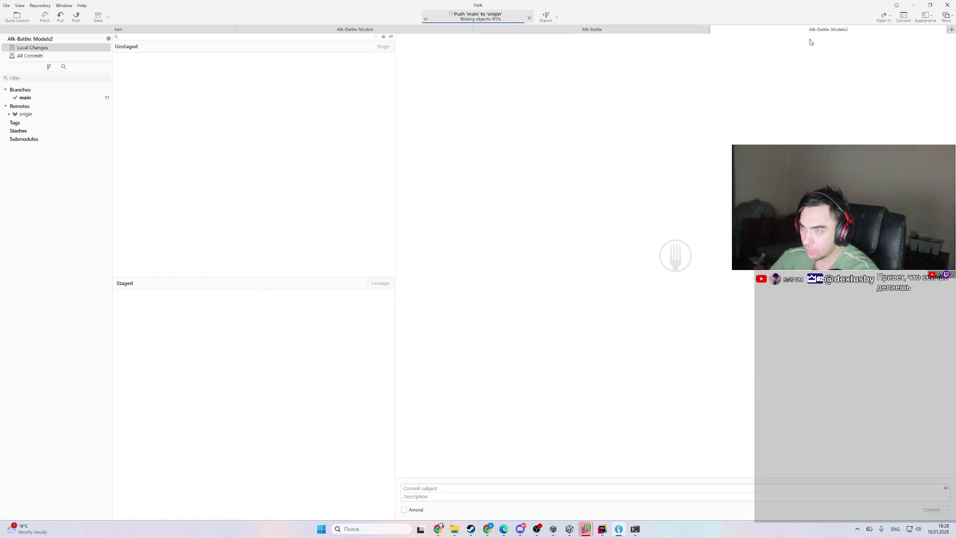
click(625, 30)
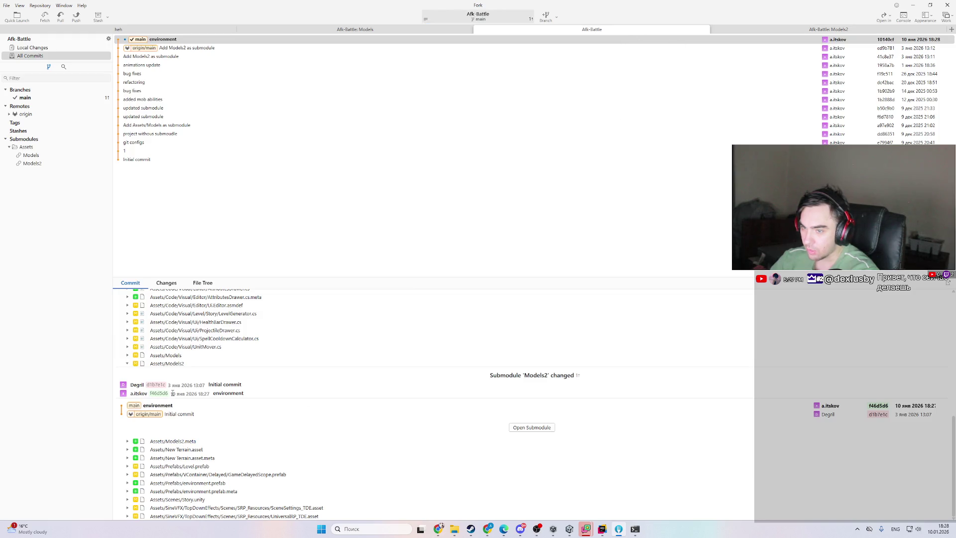
click(826, 29)
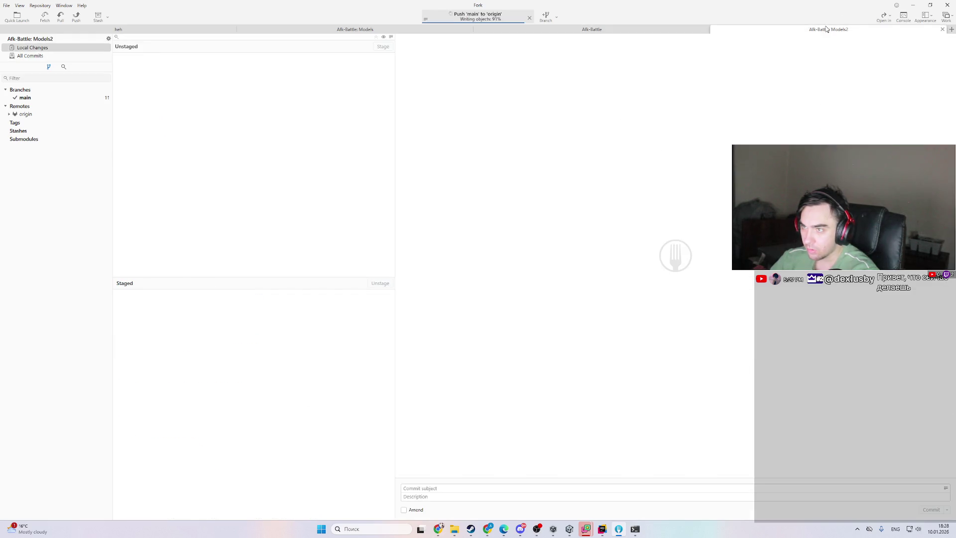
click(637, 29)
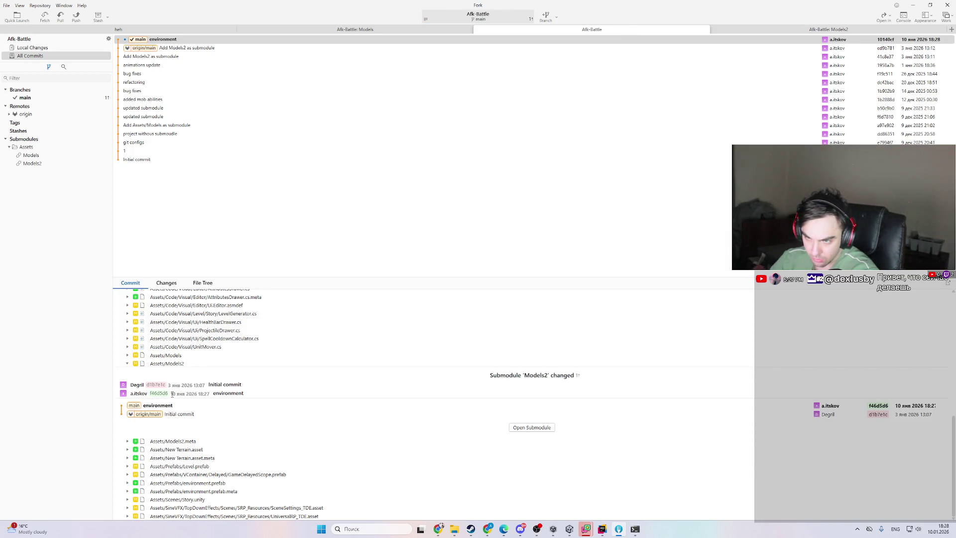
click(799, 31)
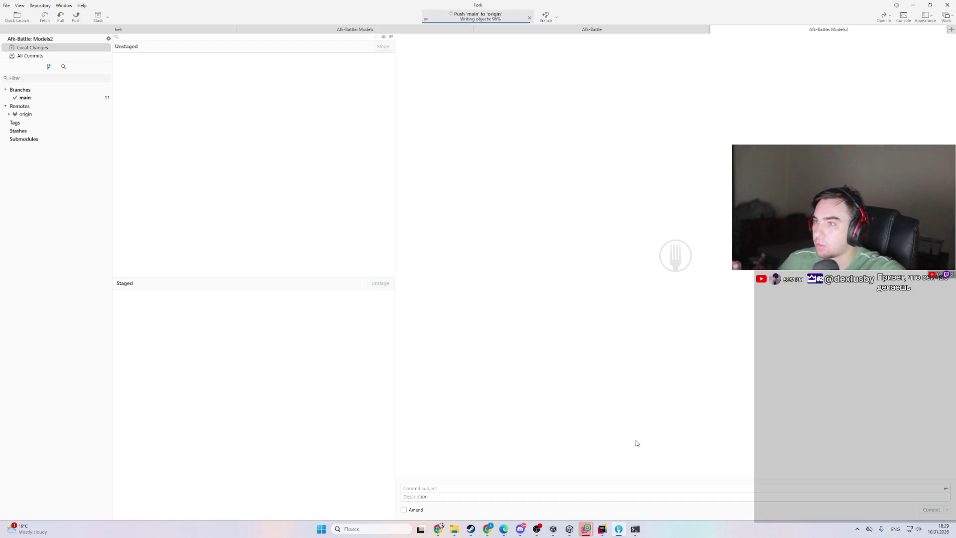
click(593, 31)
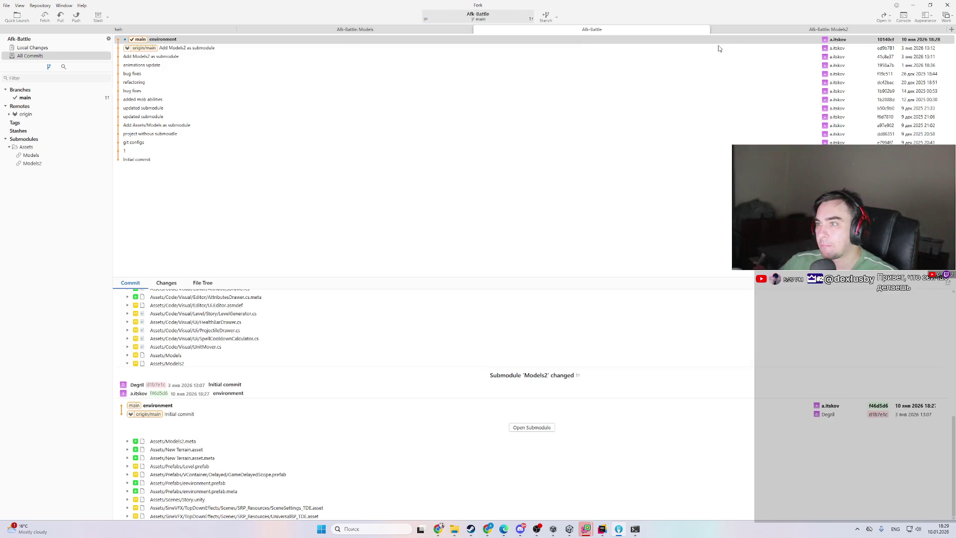
click(790, 29)
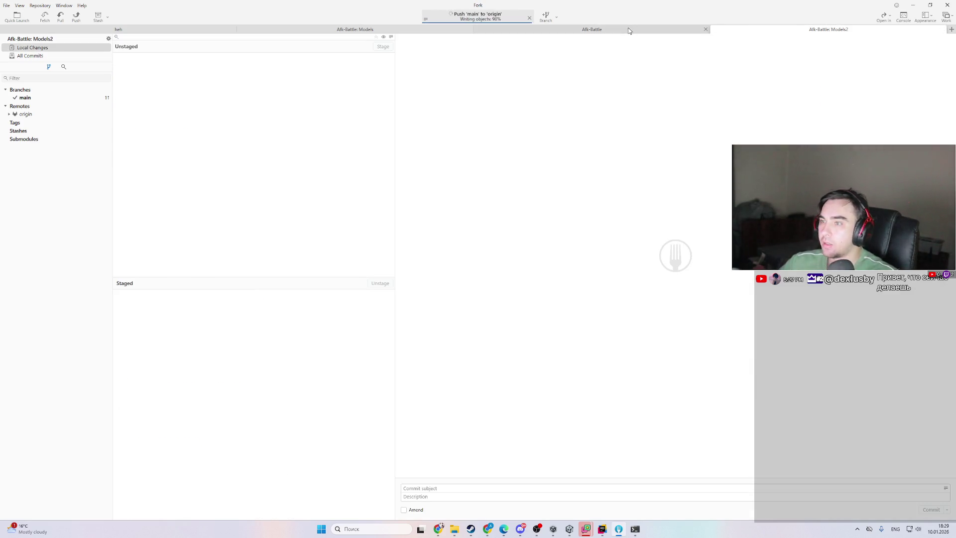
click(628, 30)
click(48, 49)
click(44, 56)
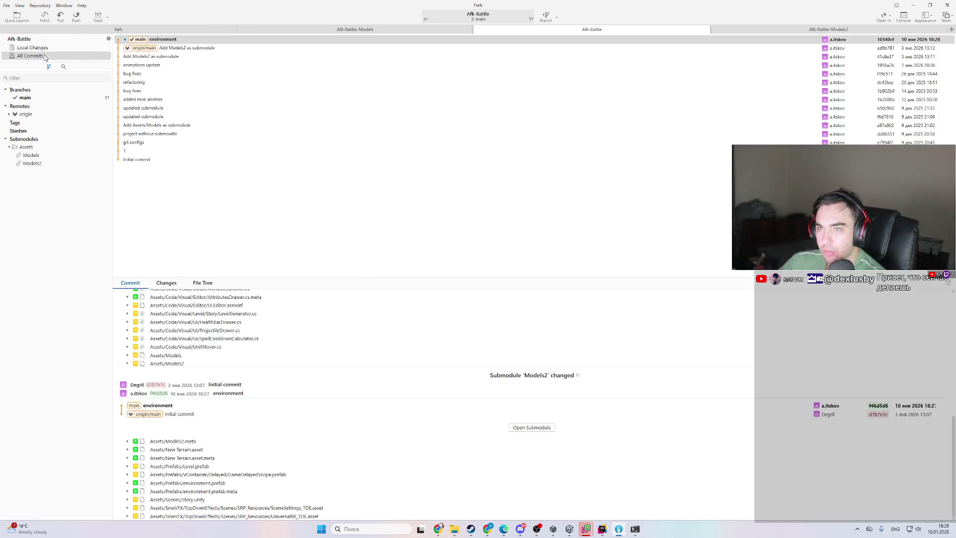
click(796, 30)
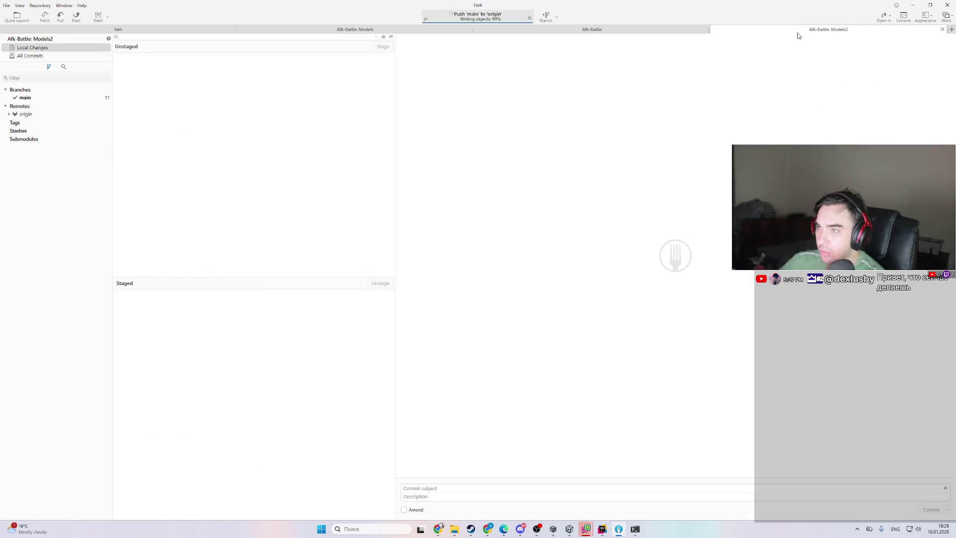
click(54, 58)
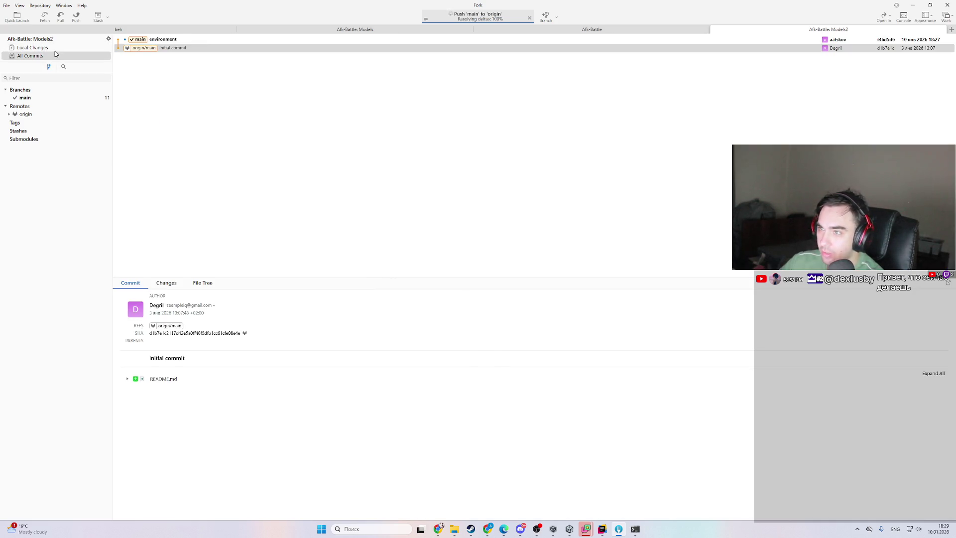
click(618, 31)
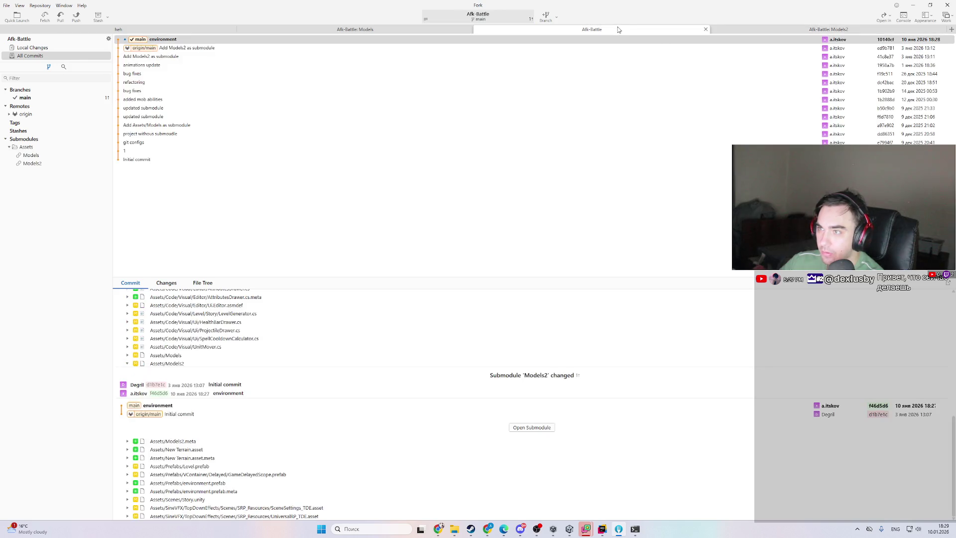
click(134, 52)
click(105, 52)
click(92, 56)
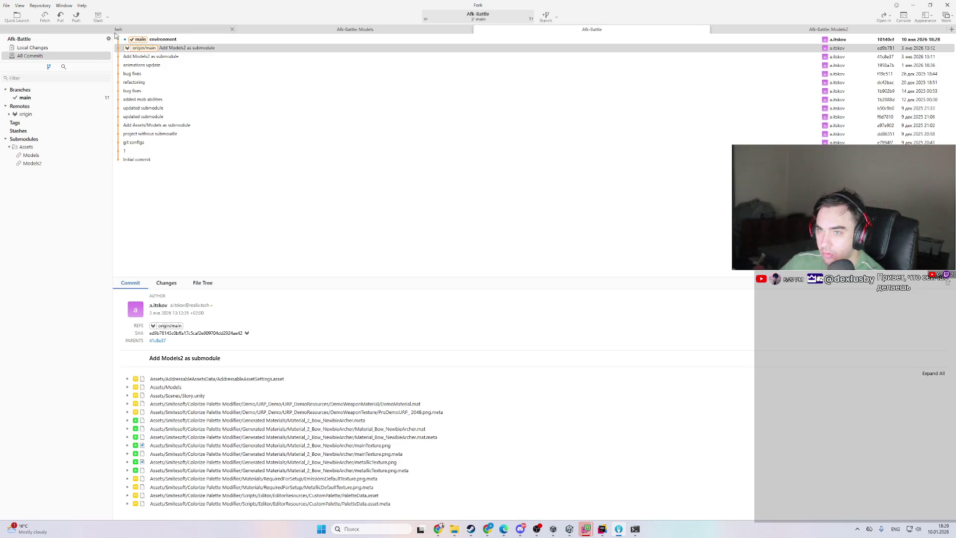
- Push Afk-Battle's main branch to origin
click(75, 16)
click(526, 286)
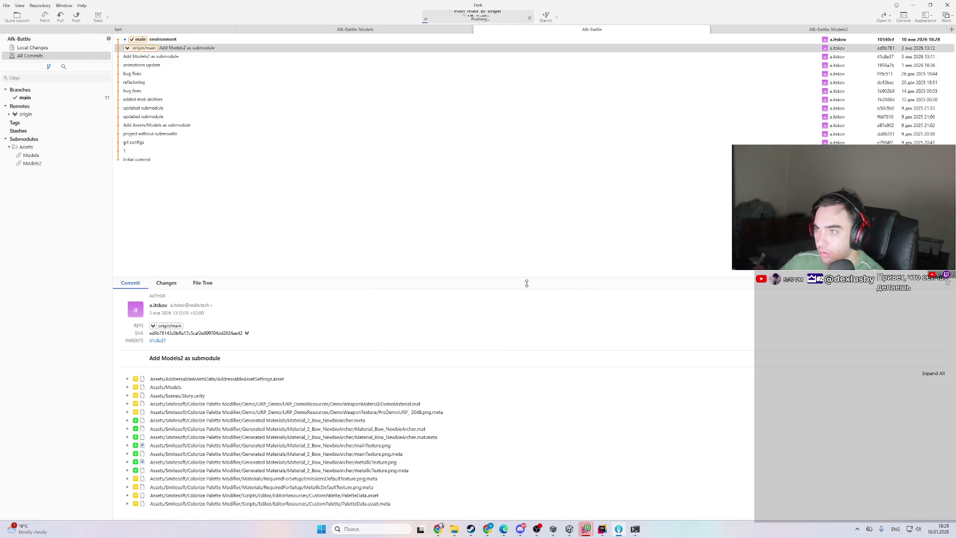
click(45, 48)
click(49, 56)
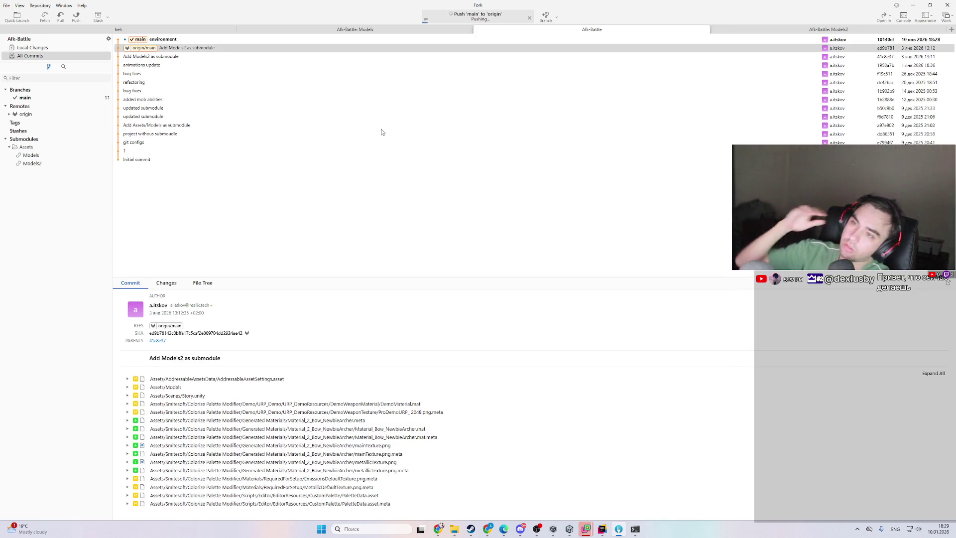
mouse_move(607, 534)
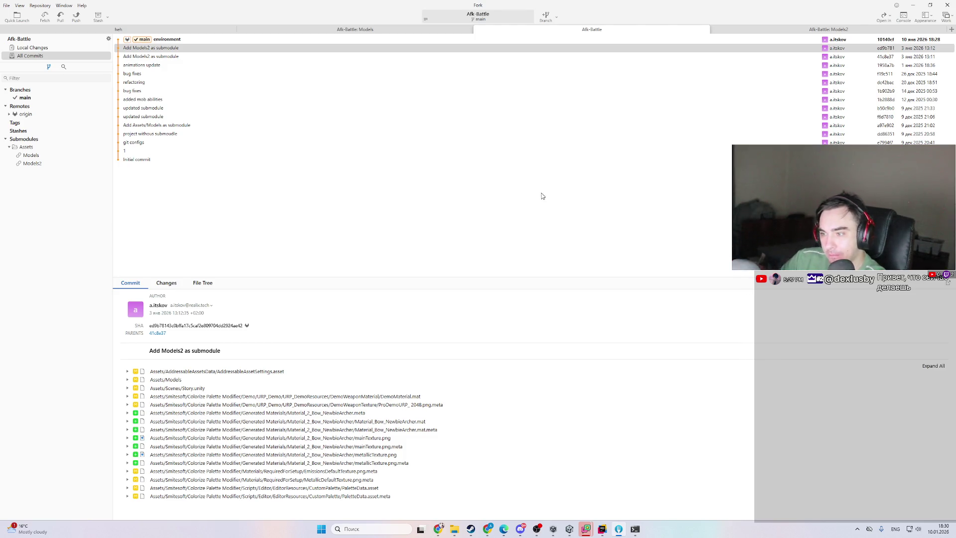
click(600, 529)
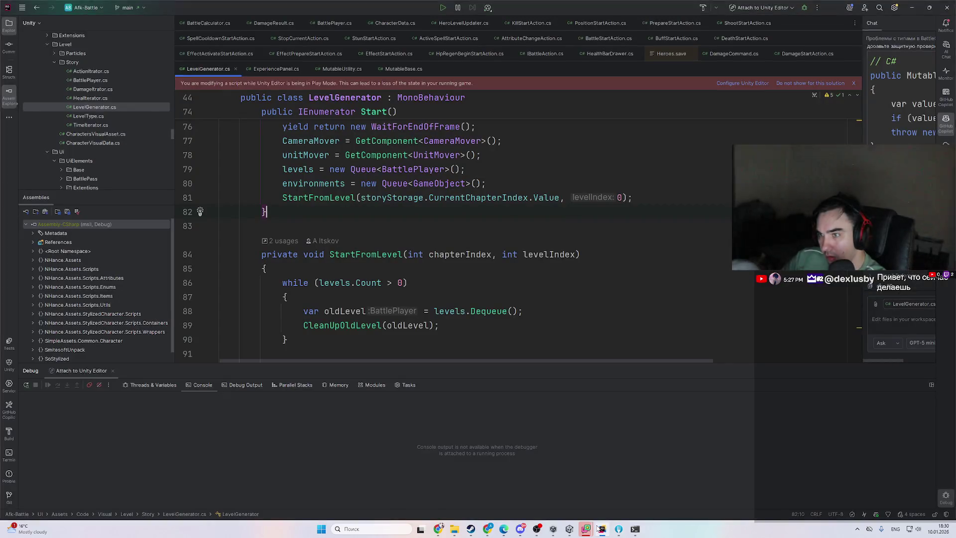
click(600, 529)
click(569, 530)
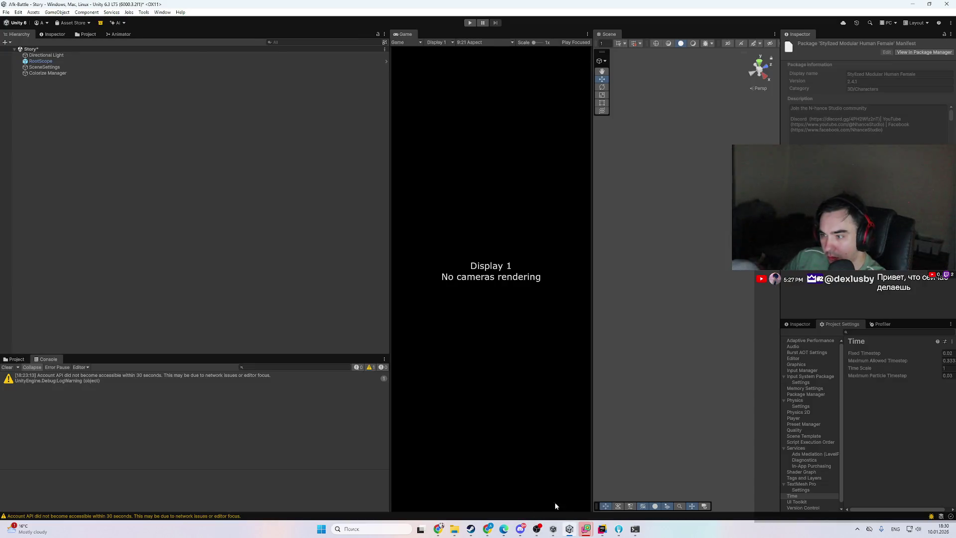
click(443, 531)
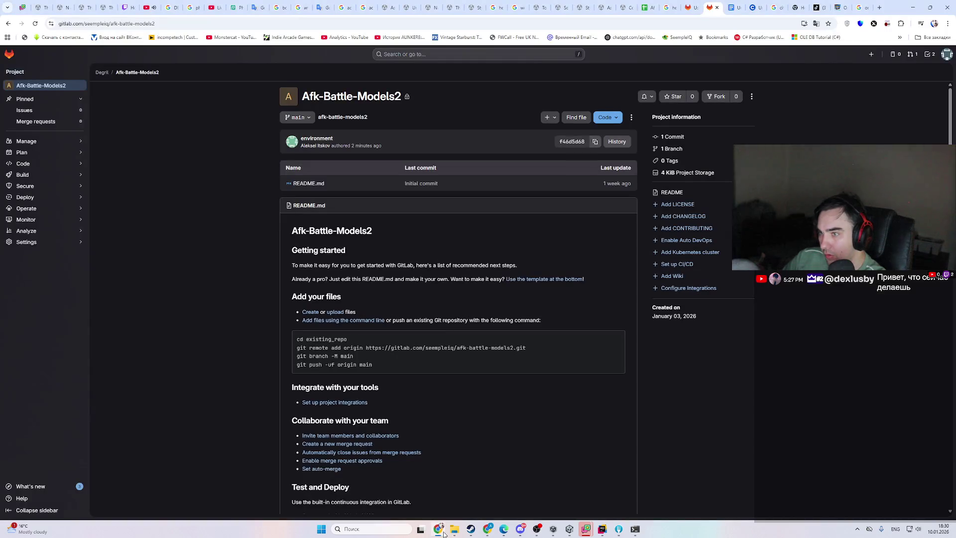
key(F5)
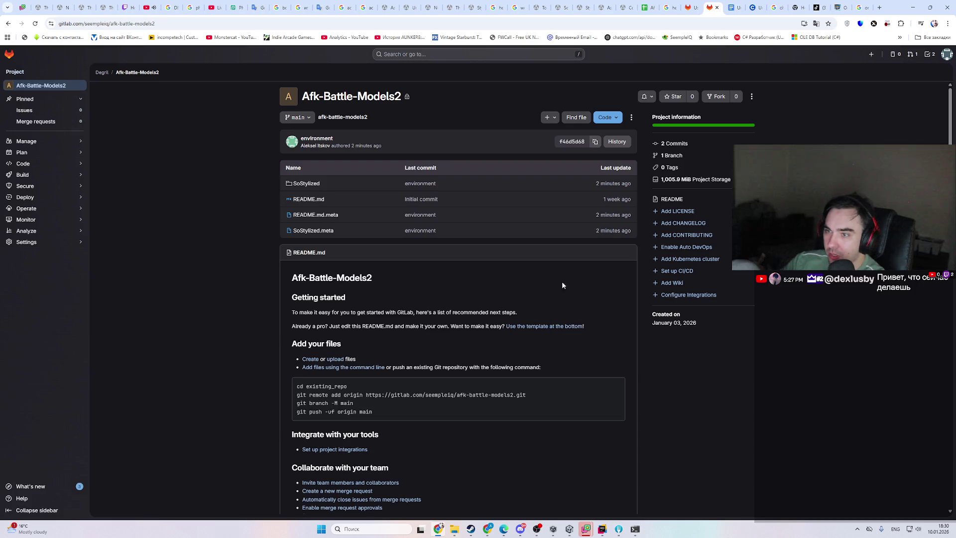
scroll(437, 318, down, 1)
scroll(438, 320, up, 2)
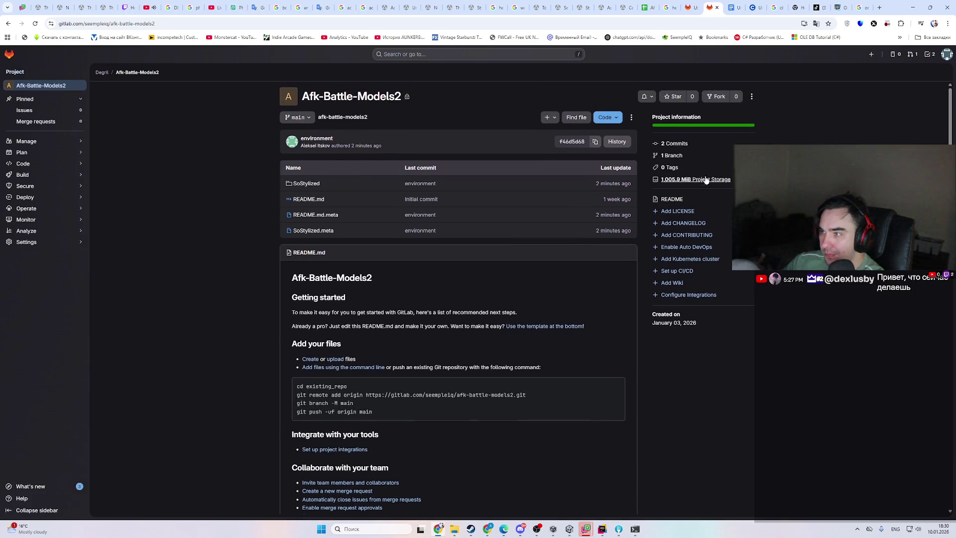
click(691, 8)
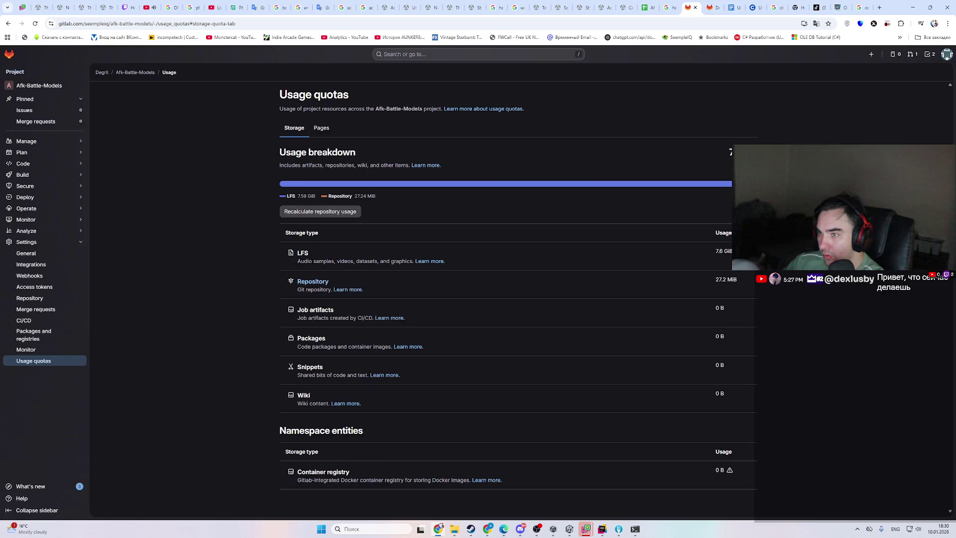
key(alt+Tab)
key(alt+Tab)
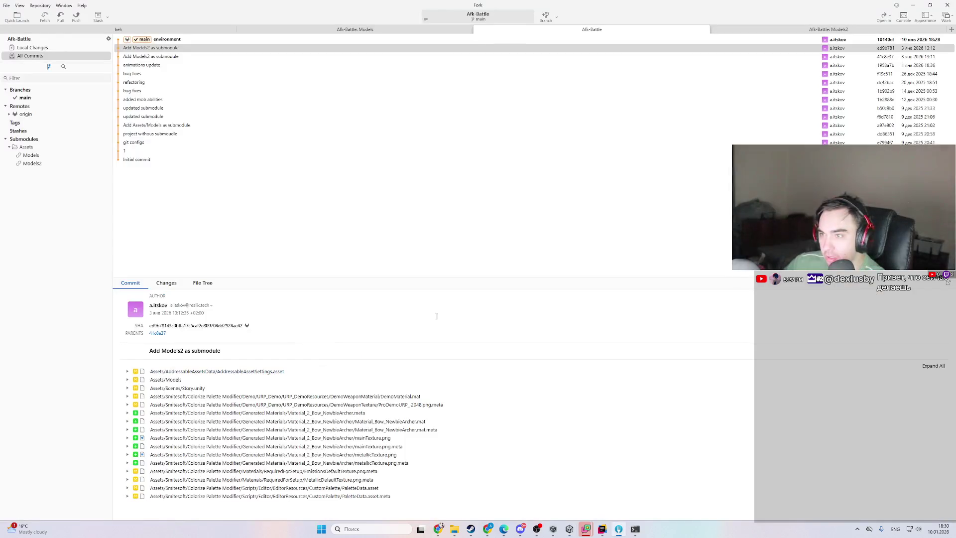
click(374, 31)
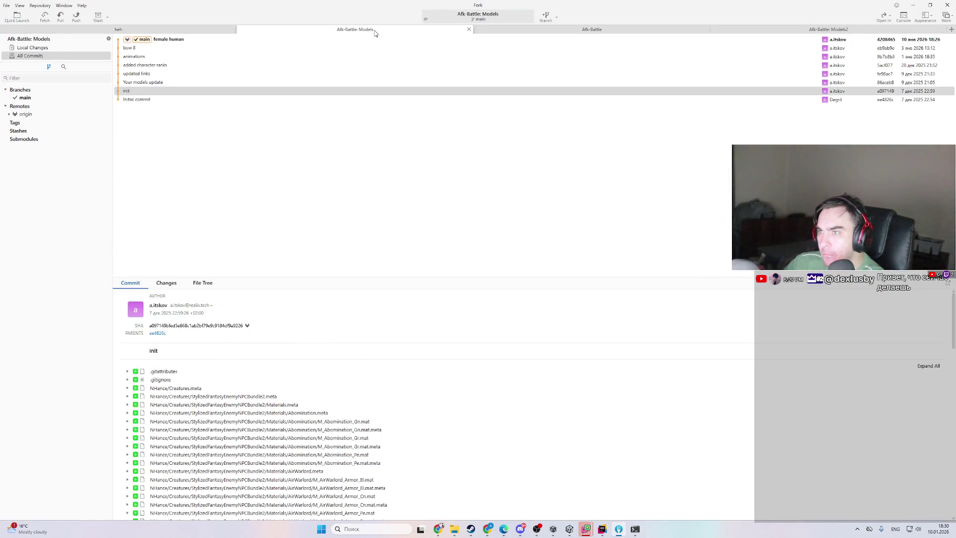
click(618, 31)
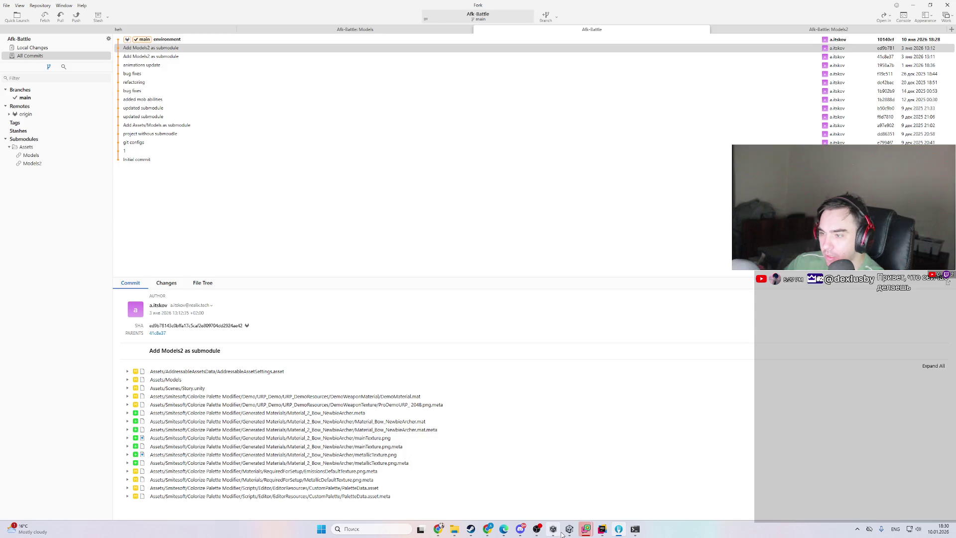
click(553, 528)
- Run Tools > Sheets > Download All CSV to regenerate configs, then play and stop the game
click(145, 12)
mouse_move(156, 32)
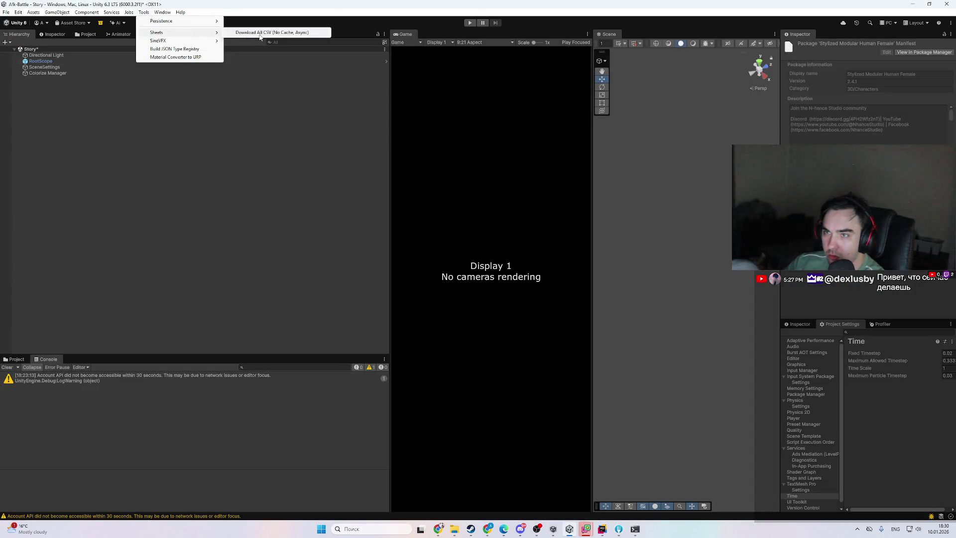
click(256, 34)
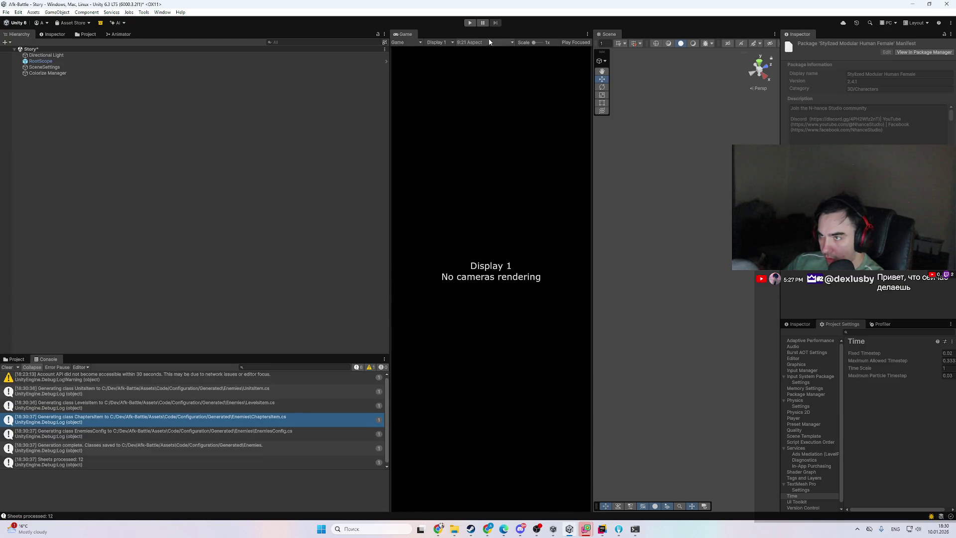
click(470, 24)
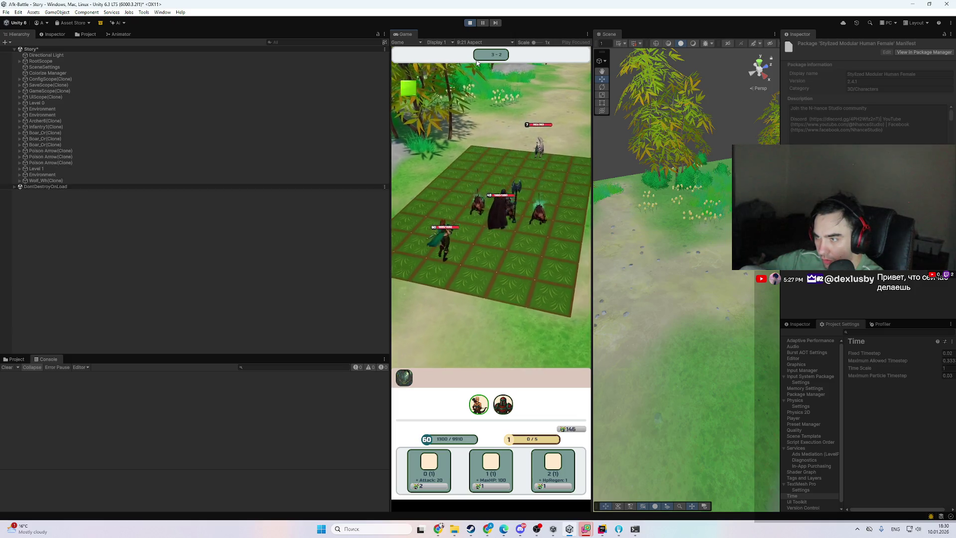
click(470, 23)
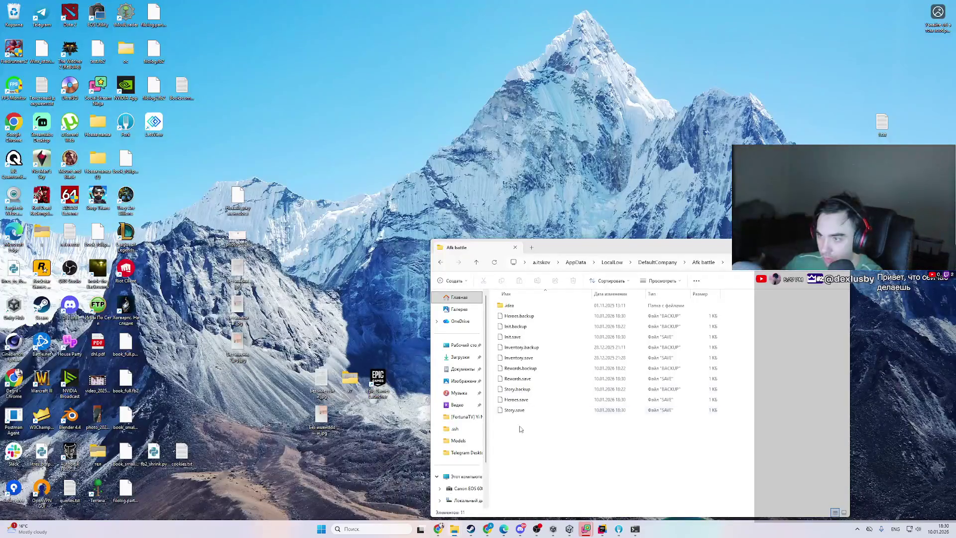
- Delete Story.save and Story.backup from the Afk battle save folder, then play the game again
click(492, 483)
click(516, 409)
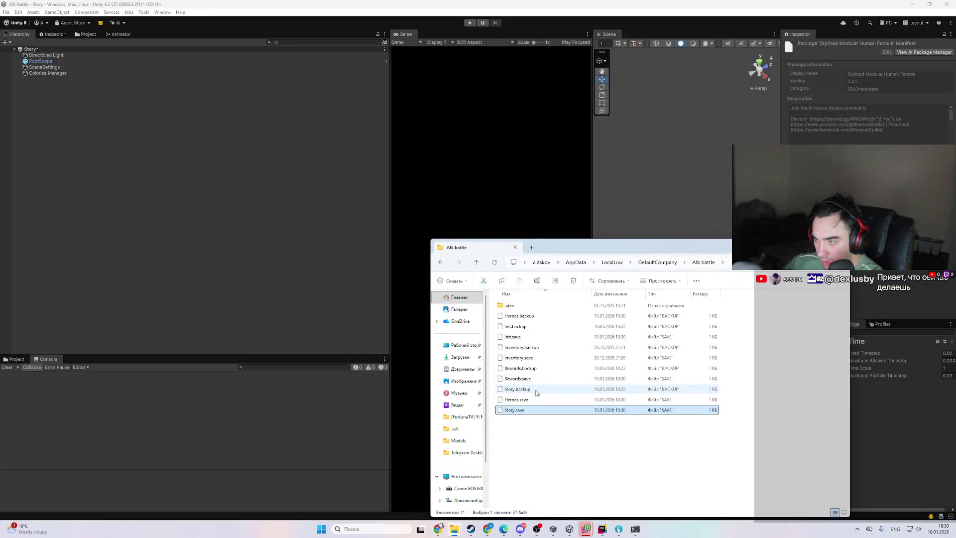
ctrl+click(536, 391)
key(Delete)
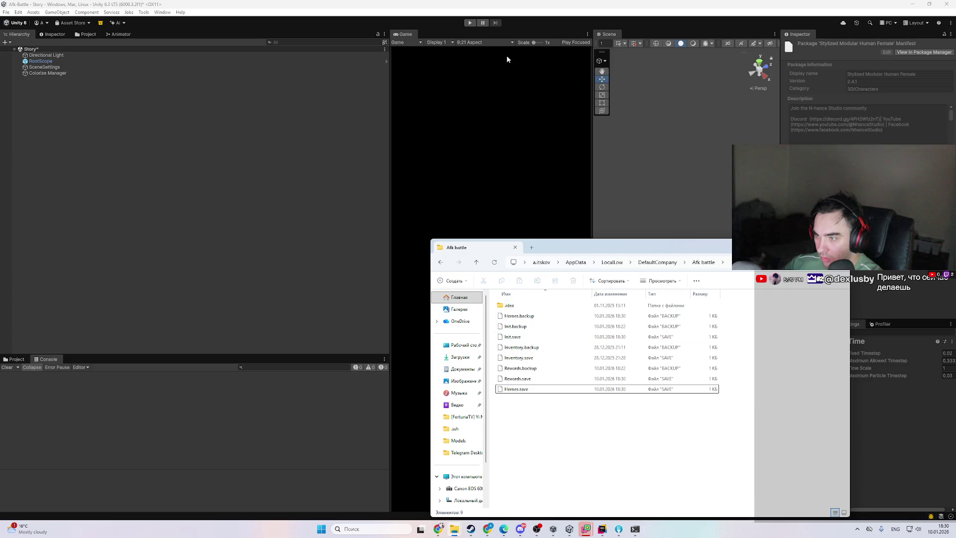
click(470, 22)
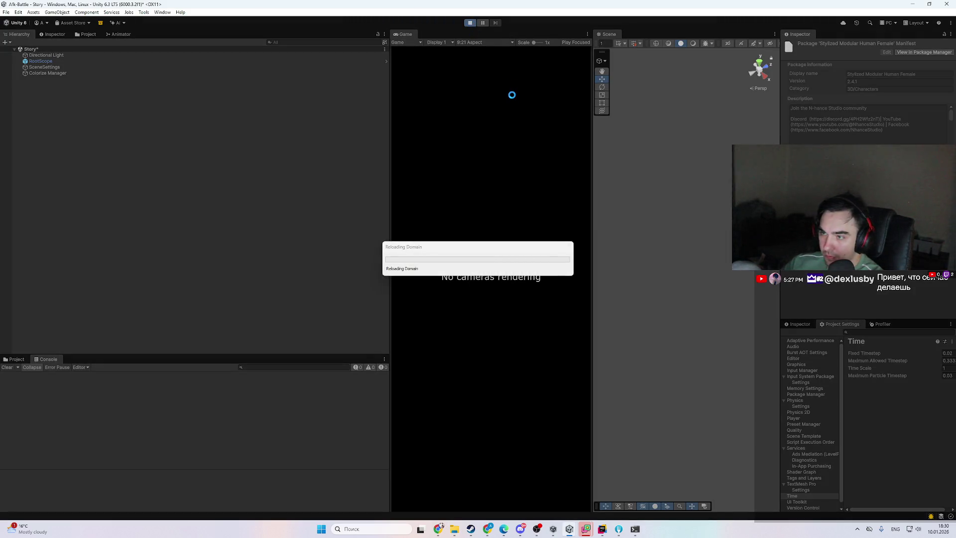
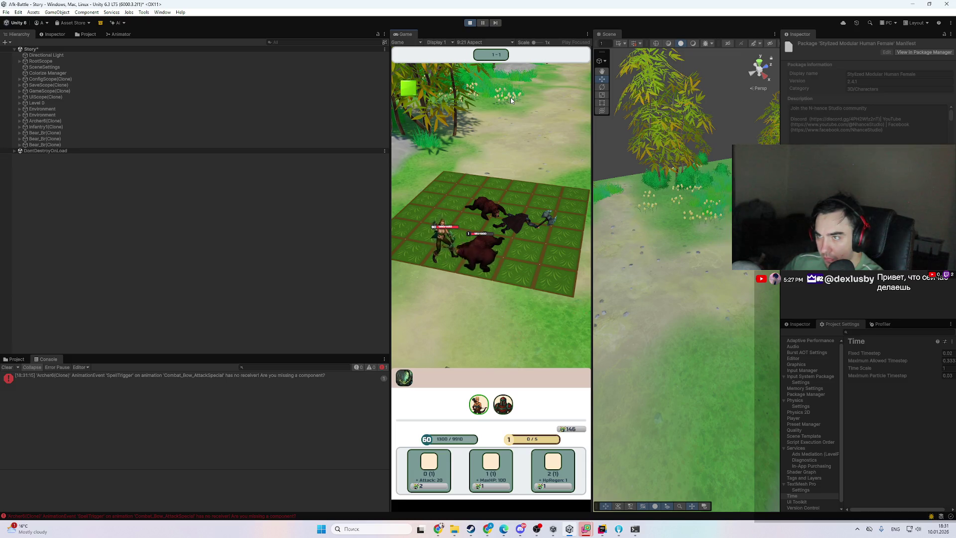
- Stop the Unity play test and bring up the Afk Battle spreadsheet in Chrome
click(469, 23)
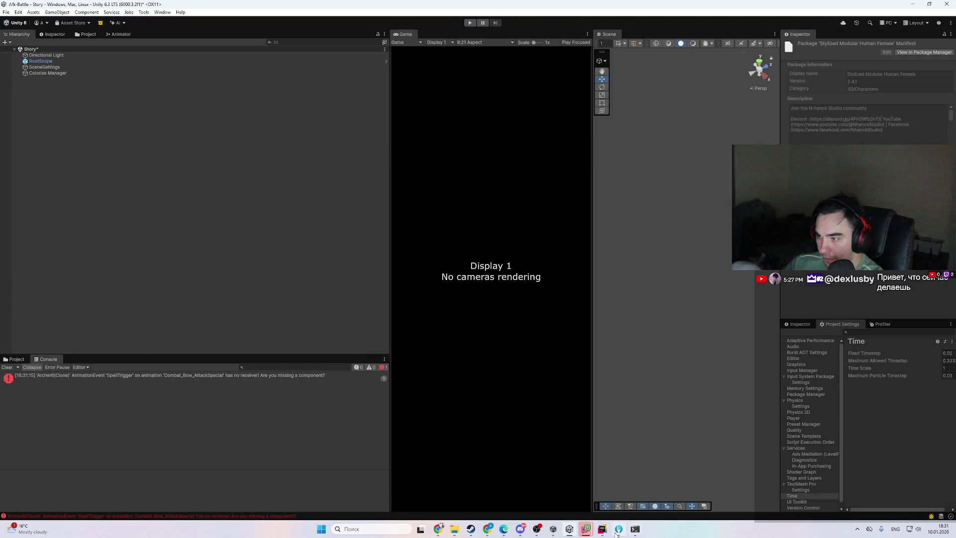
click(603, 530)
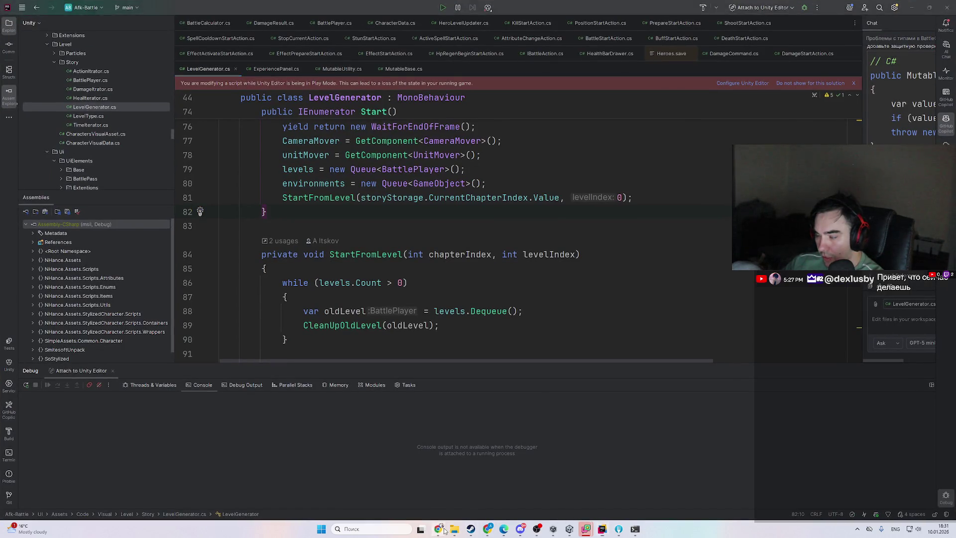
click(442, 530)
click(647, 7)
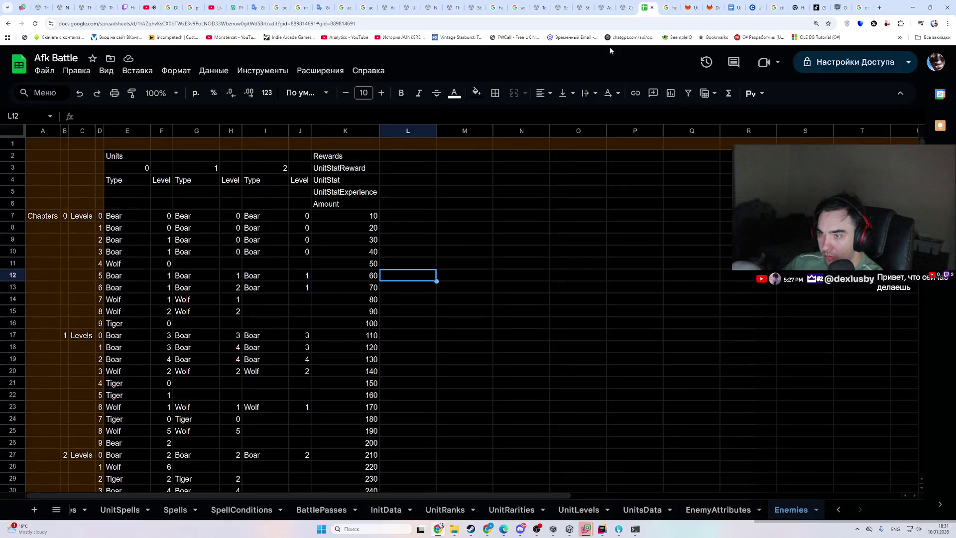
- Review the Spells, SpellConditions and UnitSpells sheets, selecting BearBash in C12 and Bash in AA7
click(175, 509)
click(221, 512)
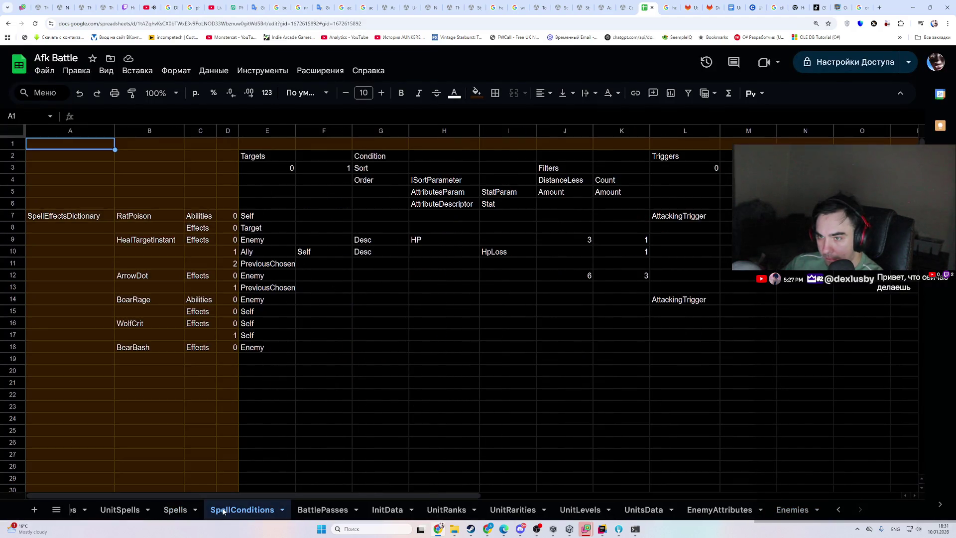
click(162, 508)
click(119, 508)
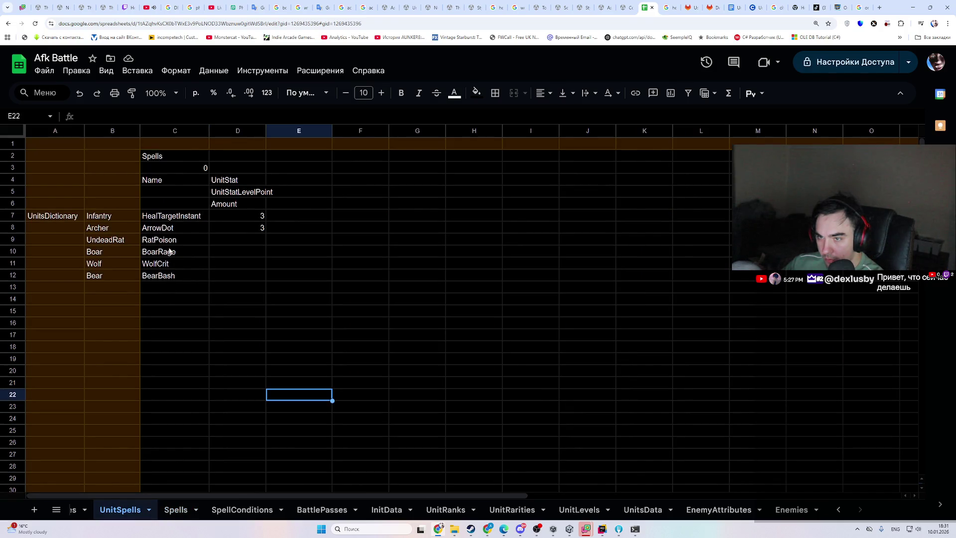
click(182, 508)
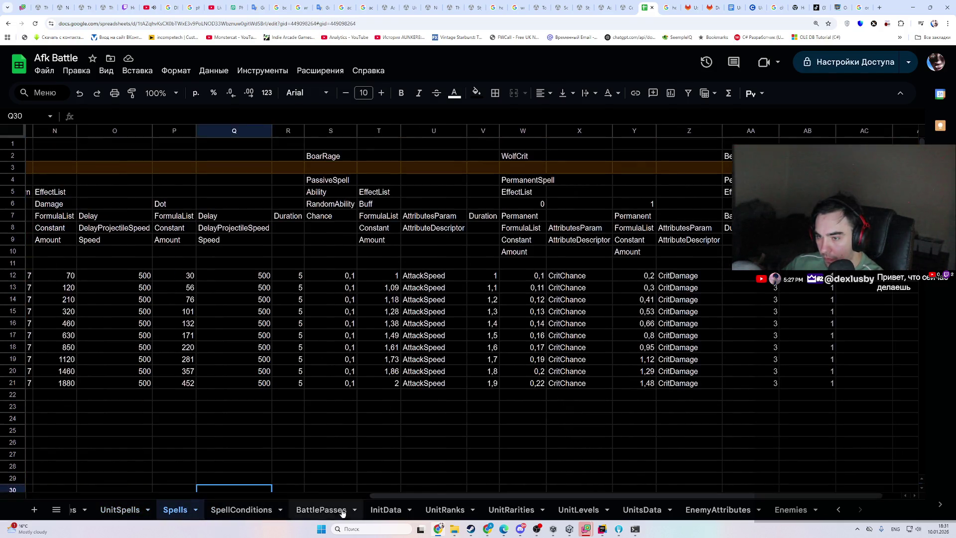
mouse_move(551, 532)
click(119, 509)
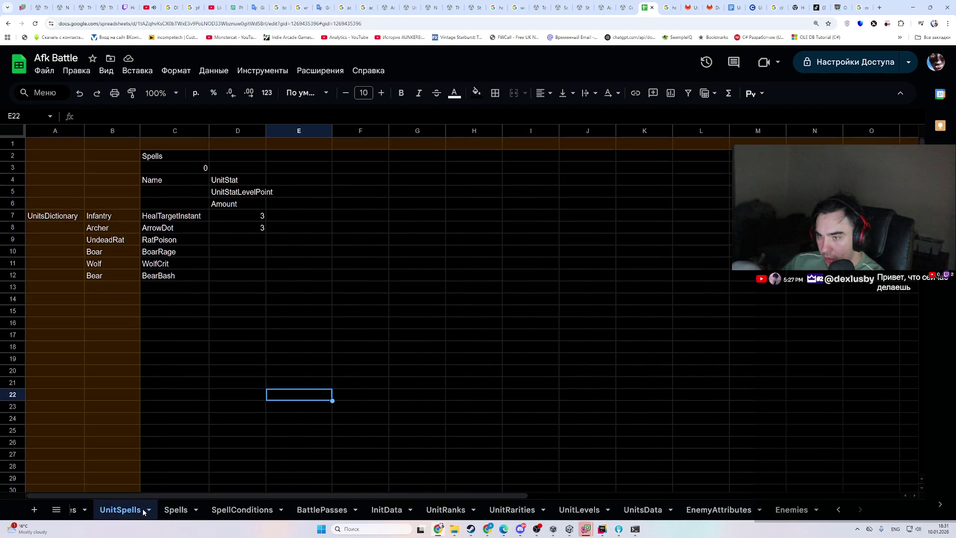
click(174, 275)
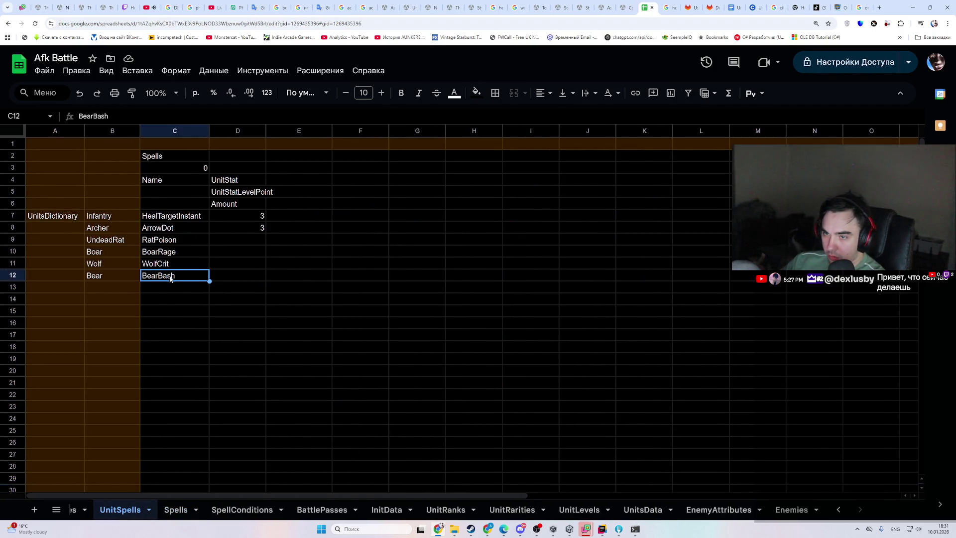
click(184, 517)
click(208, 513)
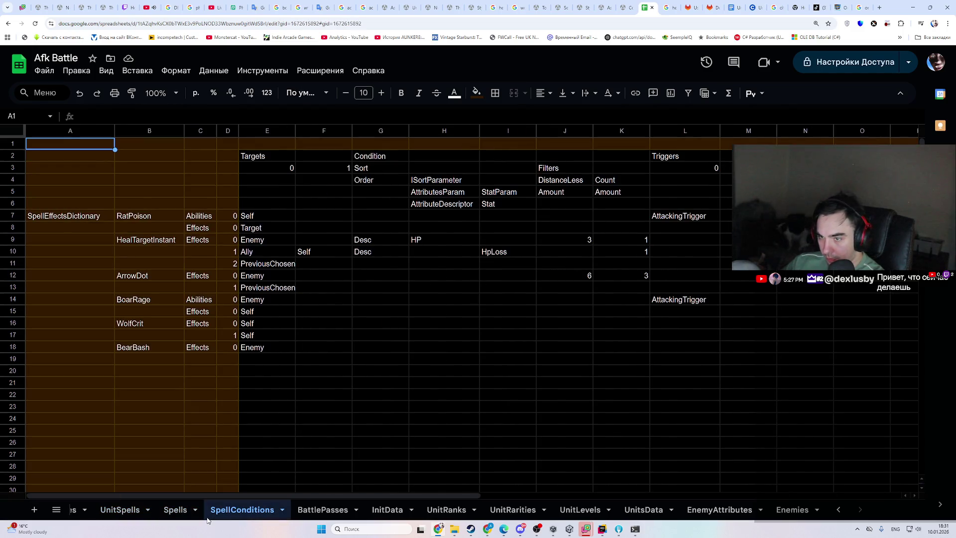
click(177, 510)
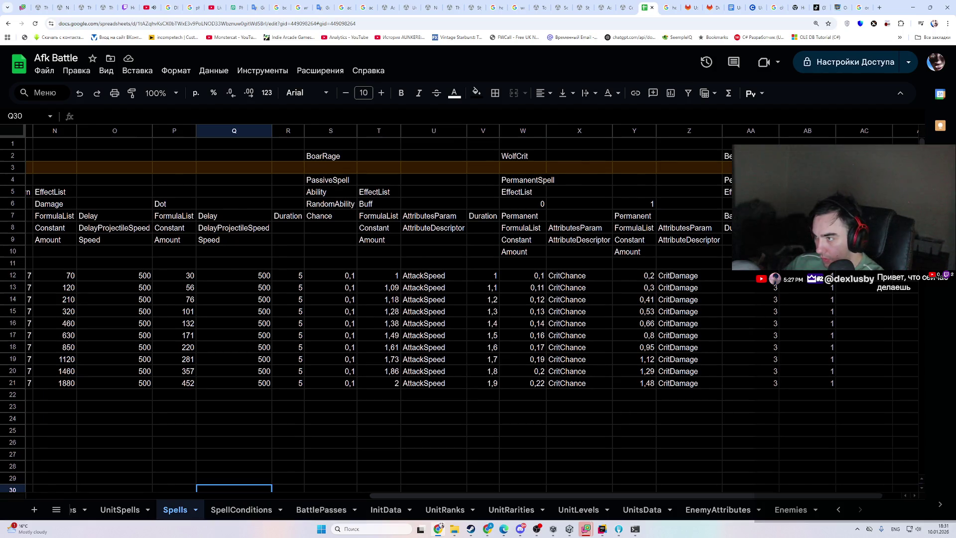
click(727, 215)
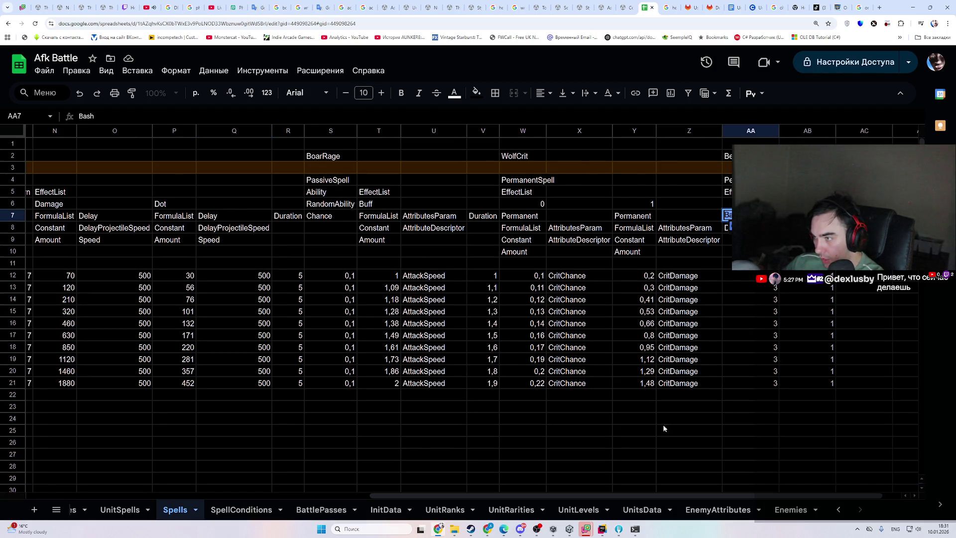
- Search the whole Rider project for 'Bash'
click(600, 529)
key(ctrl+shift+f)
text(Bash)
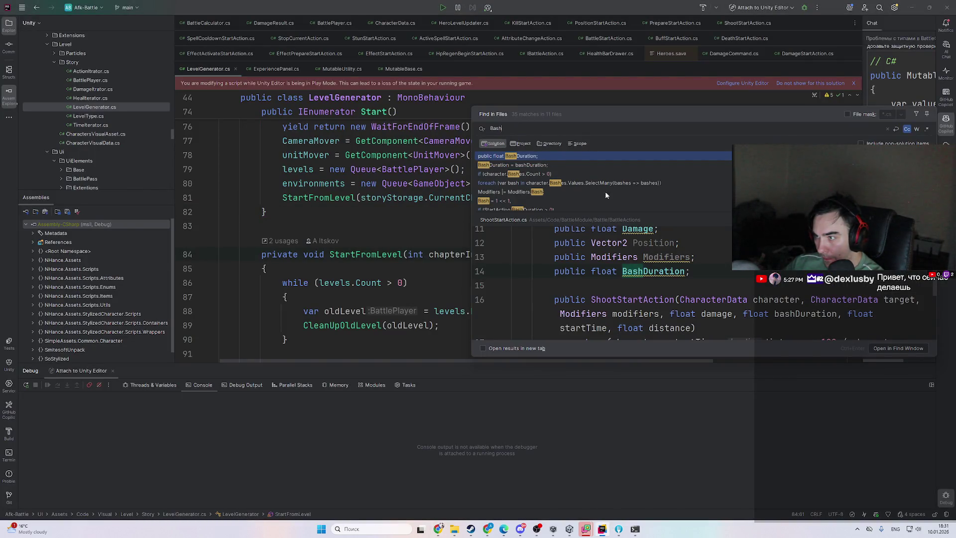
- Open the BashDuration declaration in ShootStartAction from the search results and inspect it
scroll(656, 275, up, 1)
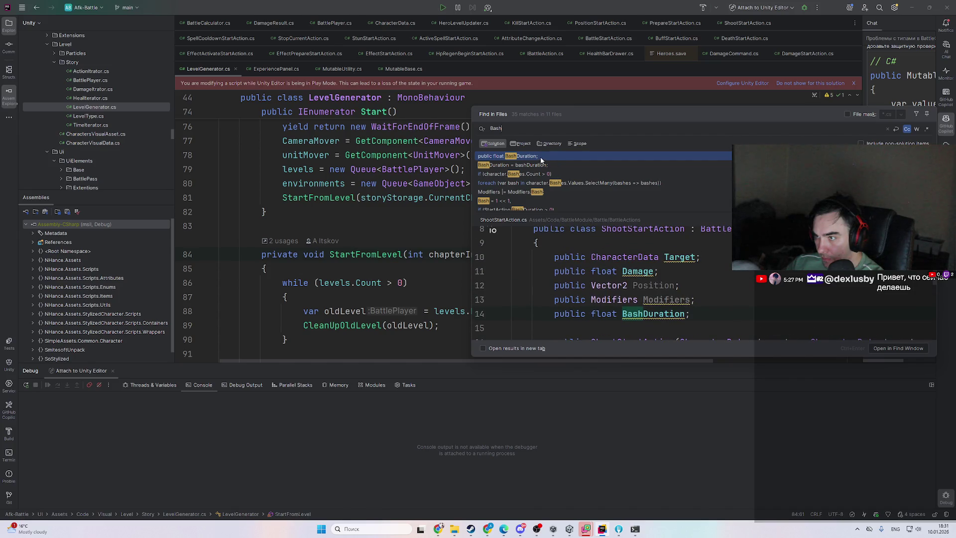
double_click(540, 159)
scroll(379, 261, down, 2)
scroll(379, 260, up, 3)
scroll(348, 256, down, 3)
scroll(318, 253, up, 2)
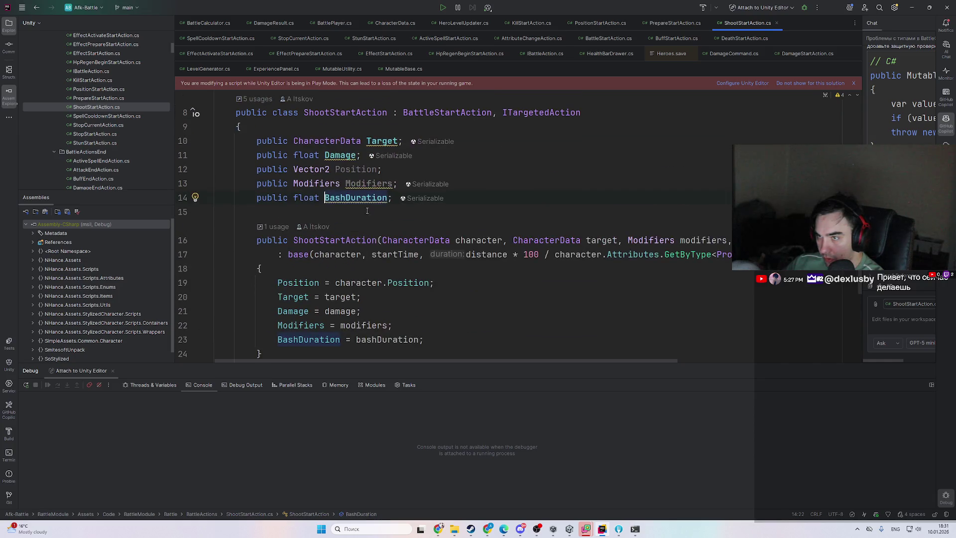
click(340, 198)
scroll(317, 191, up, 2)
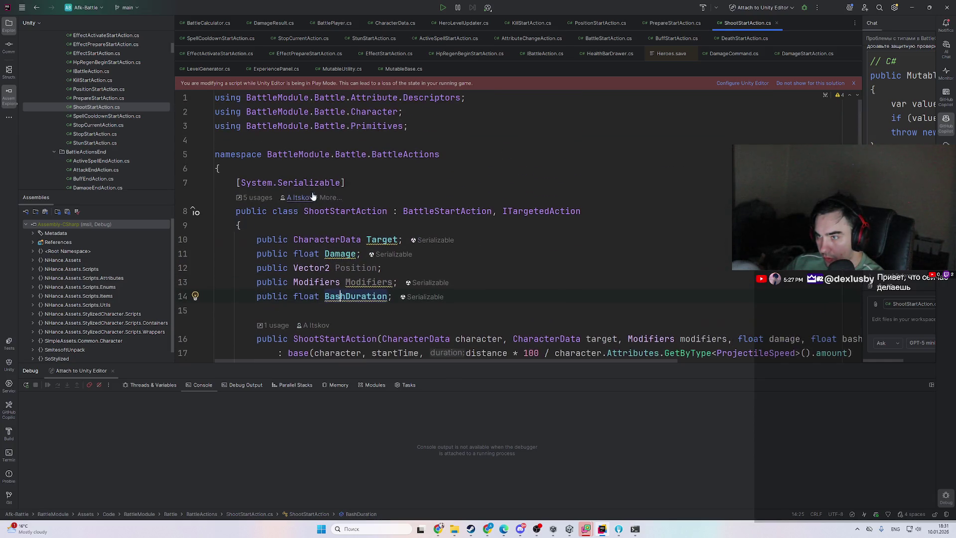
- Search for 'attacker' by class name and open AttackEndAction
key(ctrl+t)
text(attacker)
key(Down)
key(Return)
scroll(444, 267, down, 5)
scroll(445, 267, up, 3)
scroll(473, 254, down, 3)
- Find 'Bash' in AttackEndAction, breakpoint the stun line 34, and attach to Unity Editor
key(ctrl+f)
text(Bash)
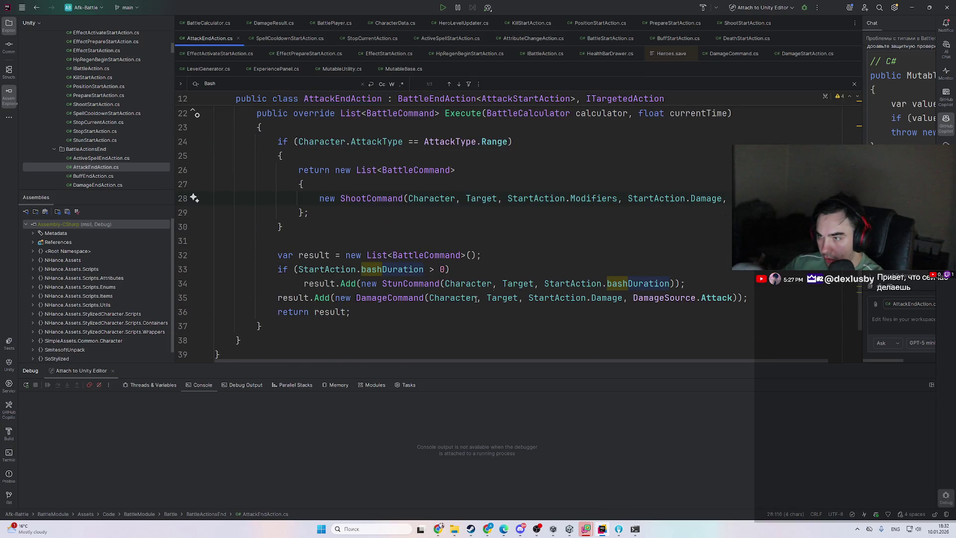
click(371, 284)
key(ctrl+F8)
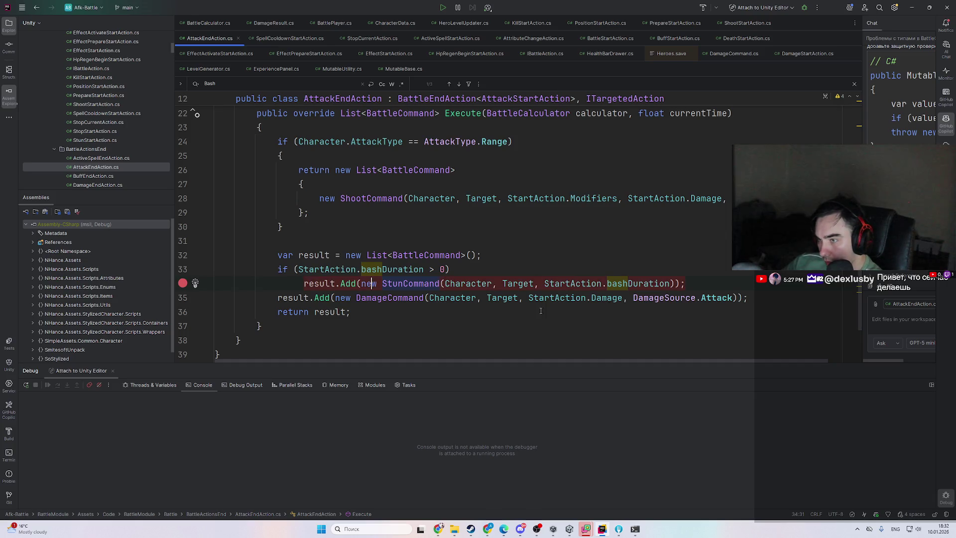
key(shift+F9)
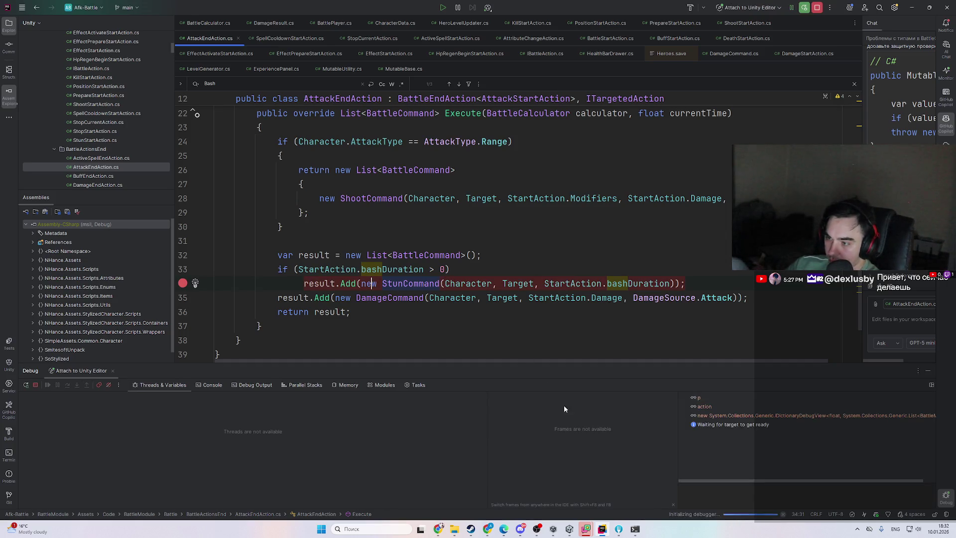
- Switch from Rider back to the Afk Battle spreadsheet
click(602, 530)
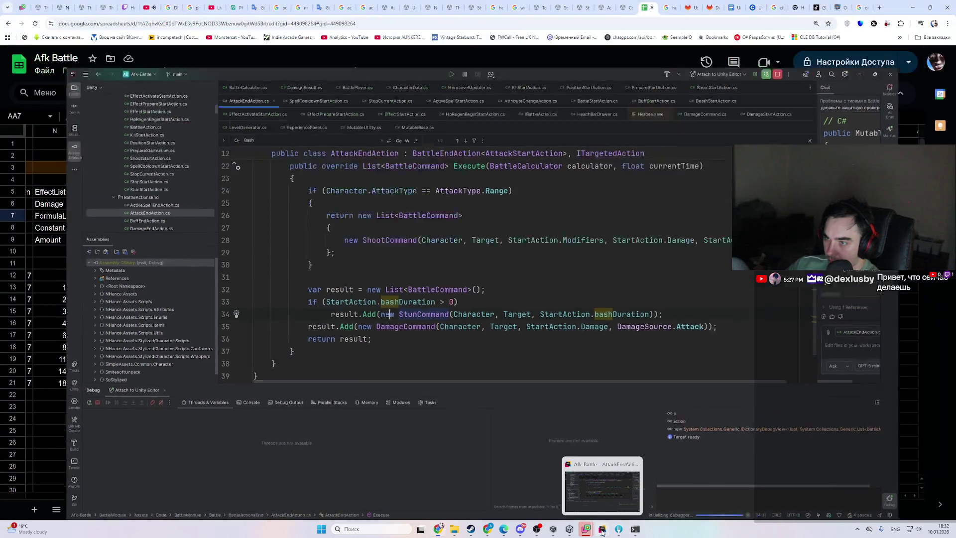
click(602, 531)
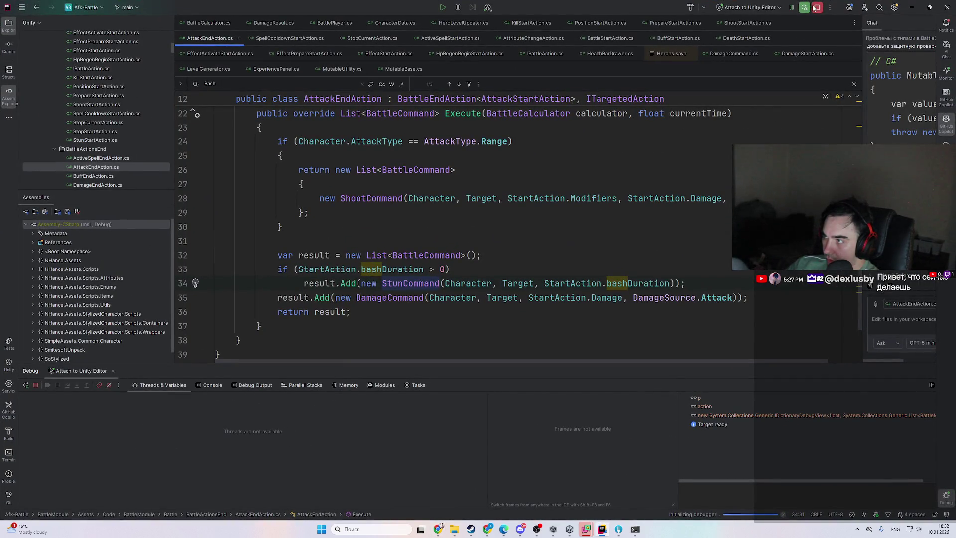
scroll(498, 249, up, 3)
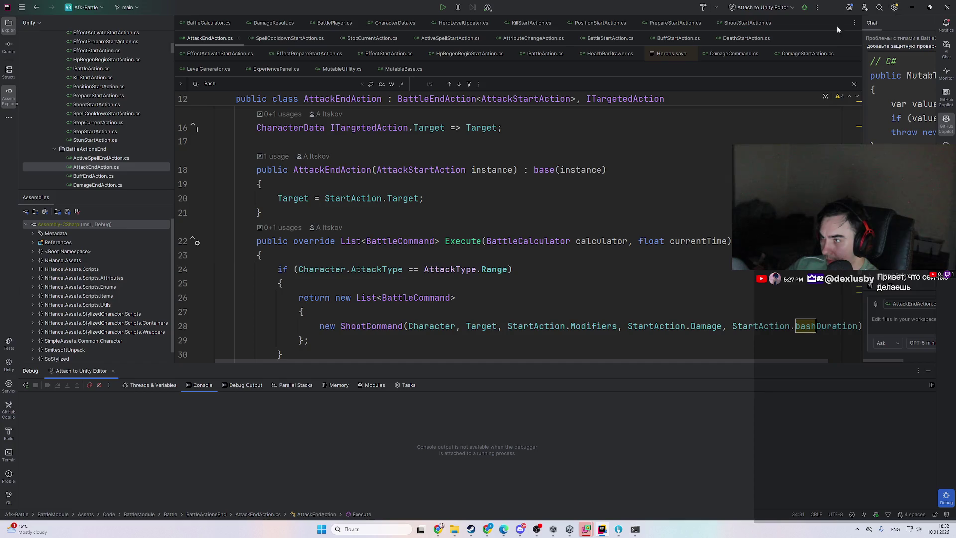
scroll(498, 224, up, 3)
key(alt+Tab)
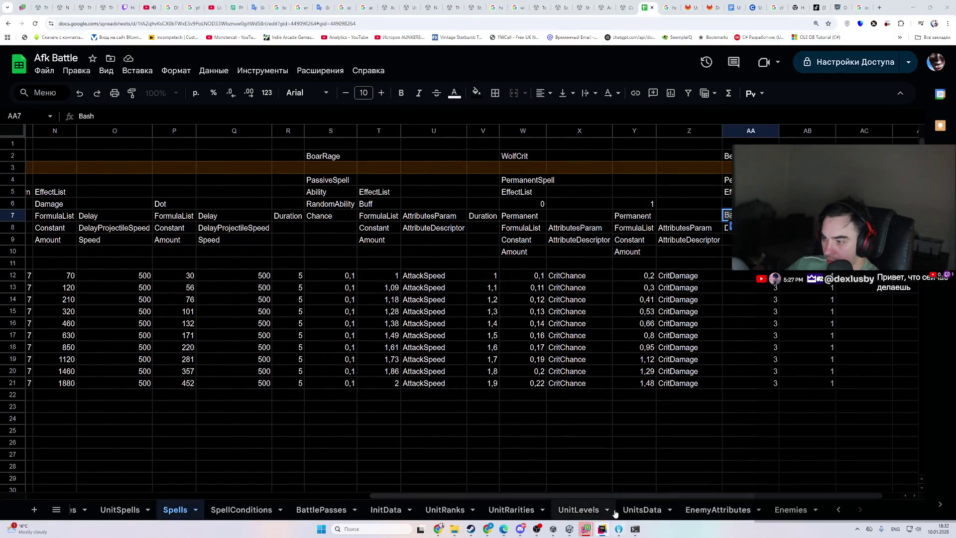
- Return to the Unity editor and start a new play-mode test
click(569, 529)
click(470, 23)
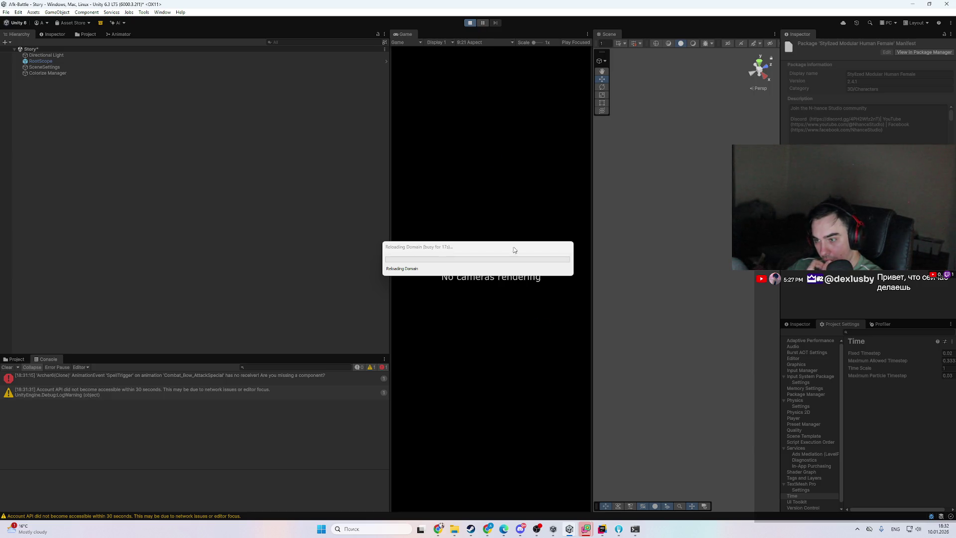
- Open the live stream chat window, then hide it again
click(601, 531)
click(601, 530)
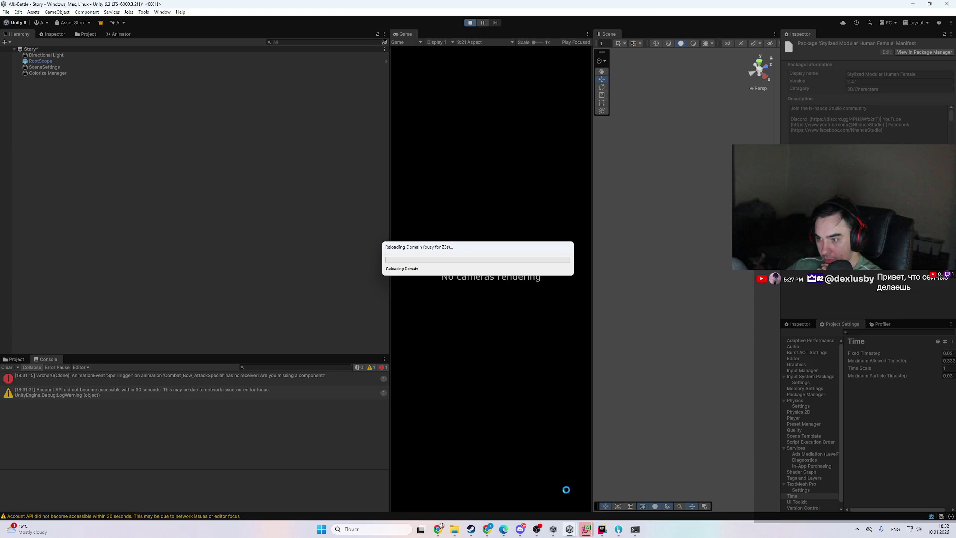
mouse_move(585, 529)
click(531, 459)
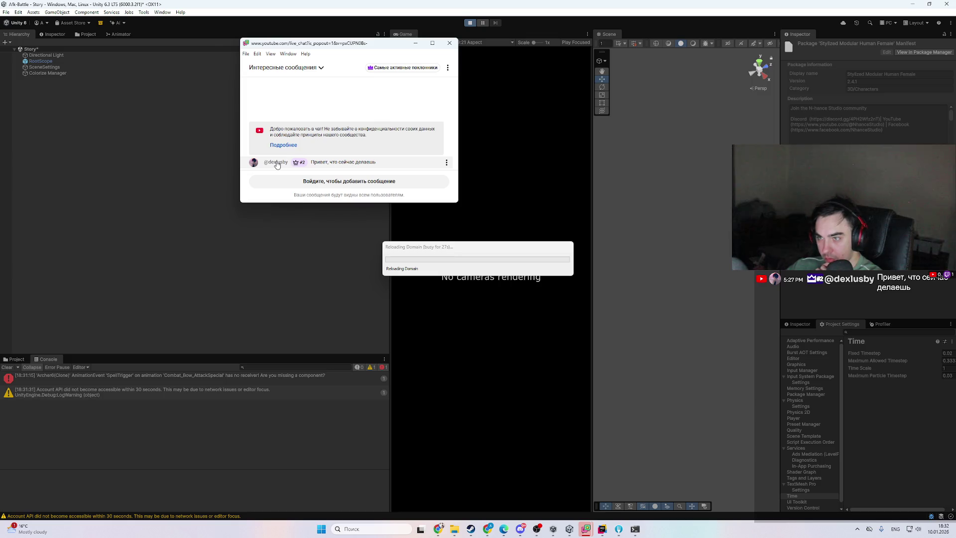
click(416, 44)
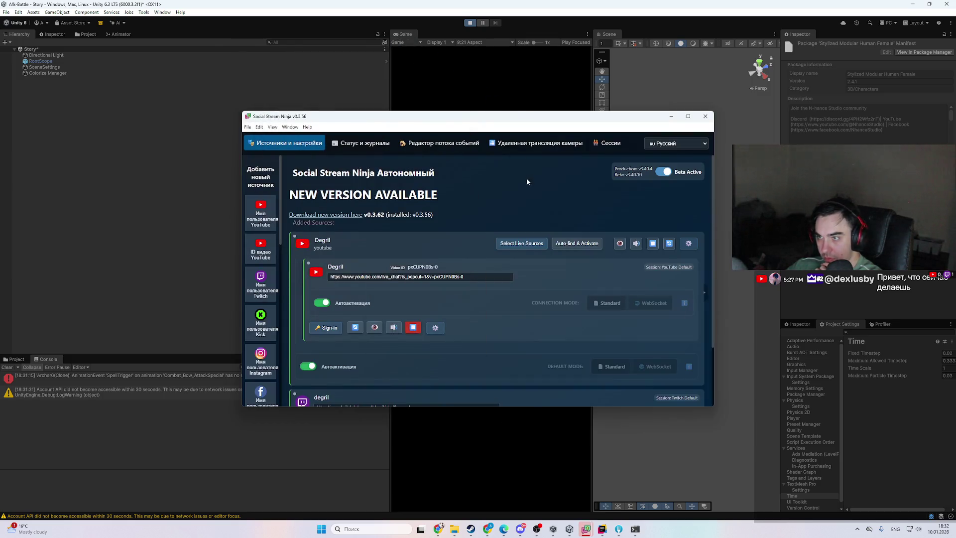
click(669, 119)
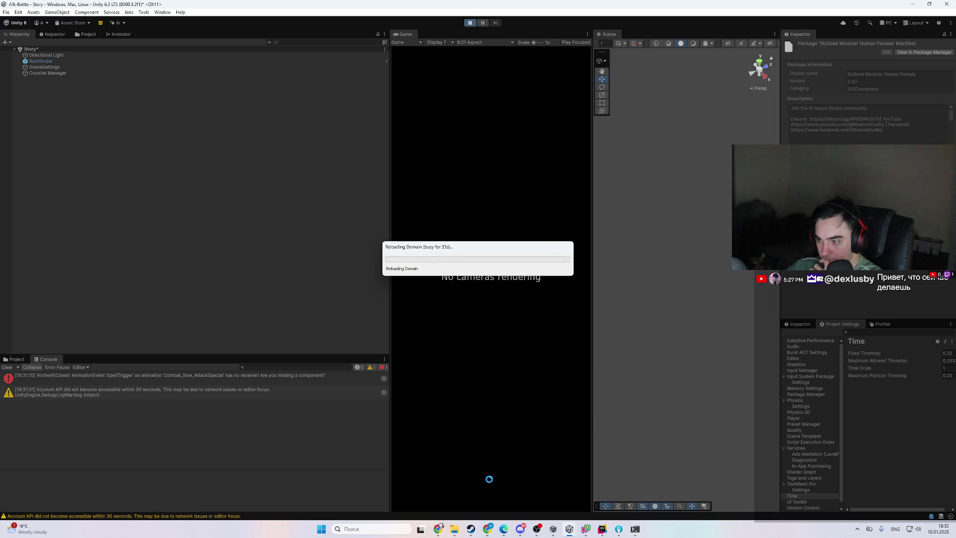
- Cycle browser windows until the Telegram Deeper Connect Help page is in front
click(488, 530)
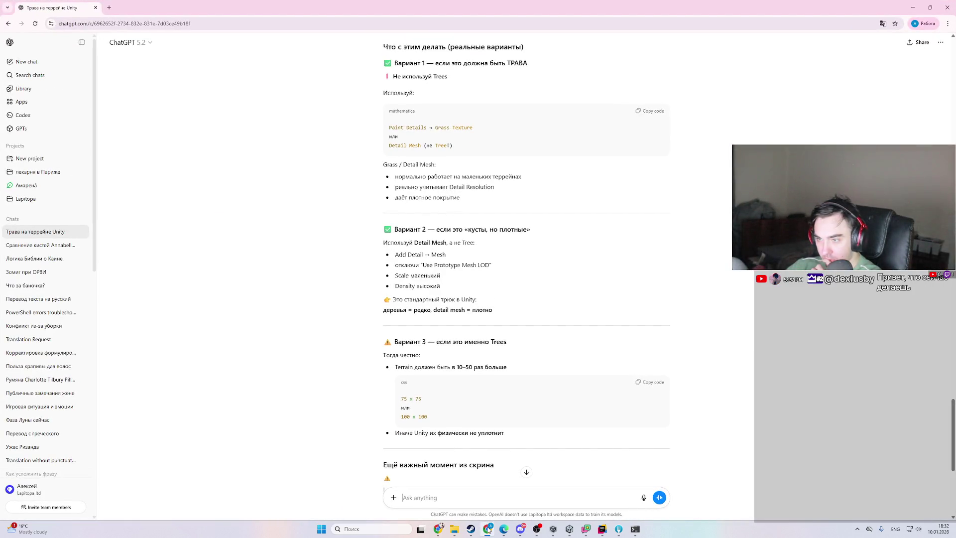
click(487, 529)
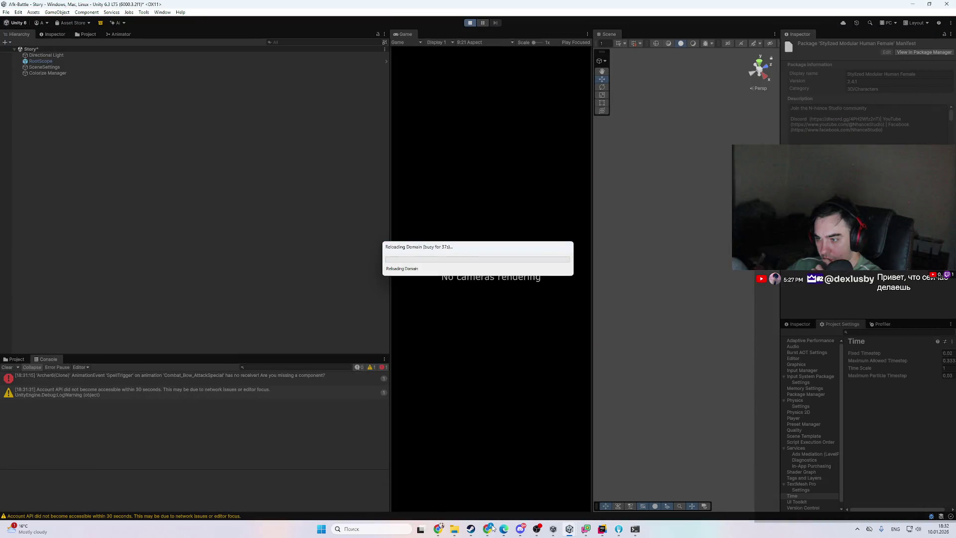
click(487, 530)
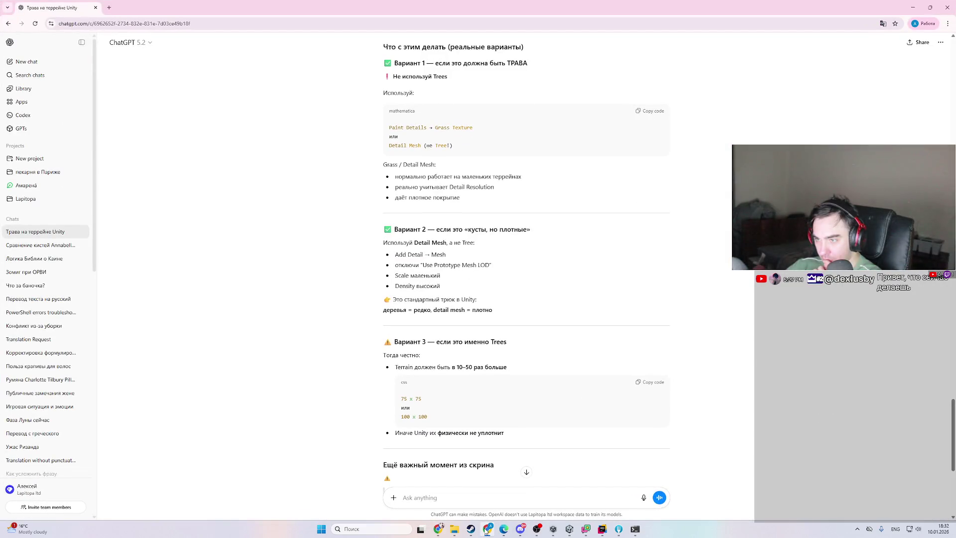
click(487, 531)
click(504, 531)
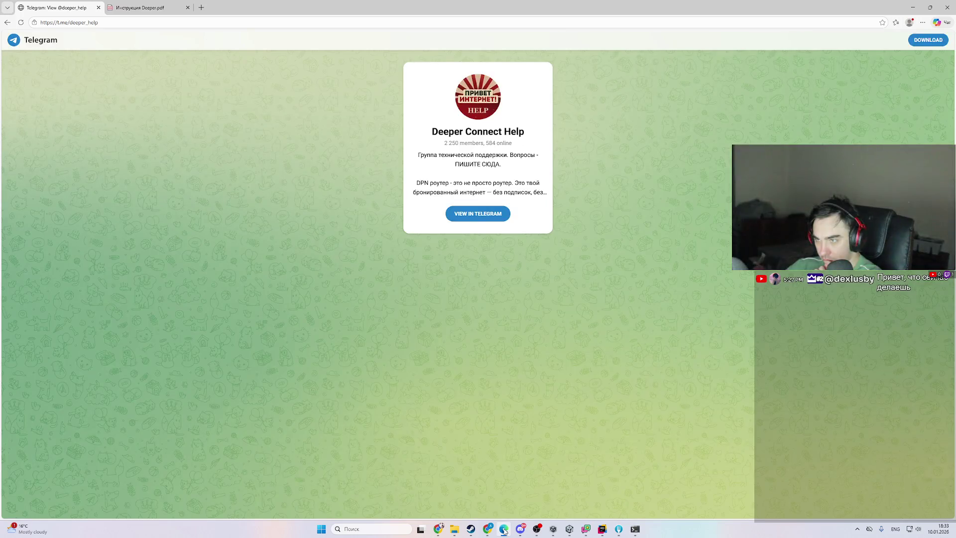
- Close the browser window with the Telegram Deeper Connect Help page to reveal Unity
click(946, 8)
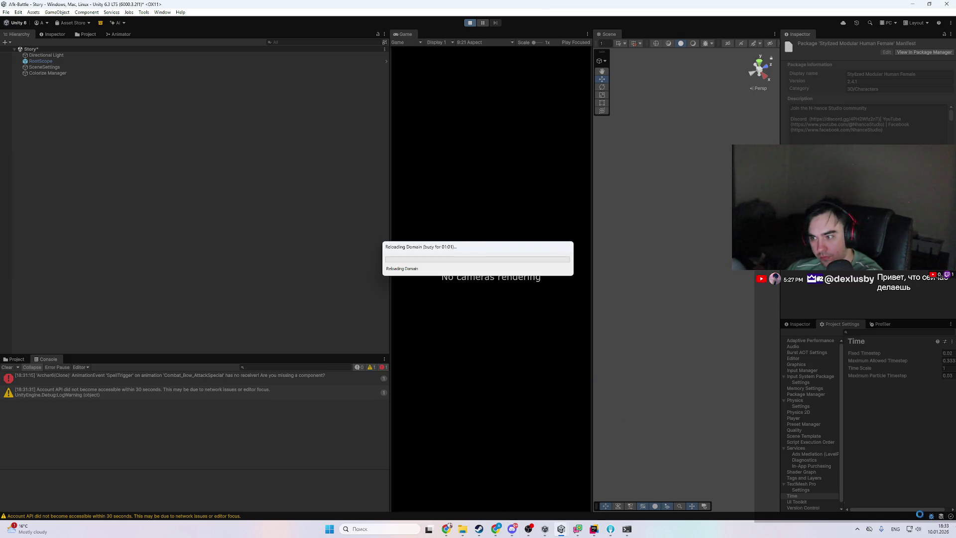
- Check the hidden system tray icons repeatedly while Unity keeps reloading its domain
click(856, 529)
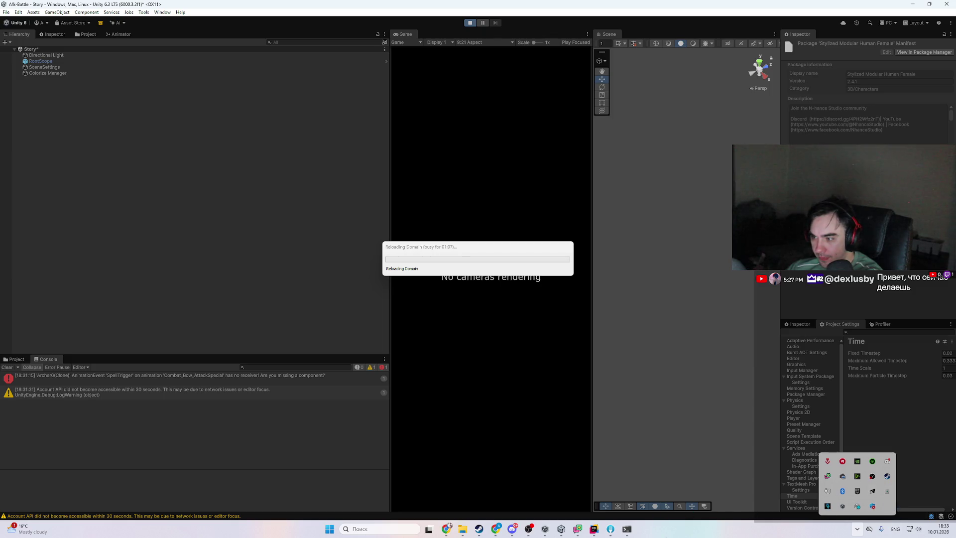
click(857, 529)
click(859, 529)
click(860, 531)
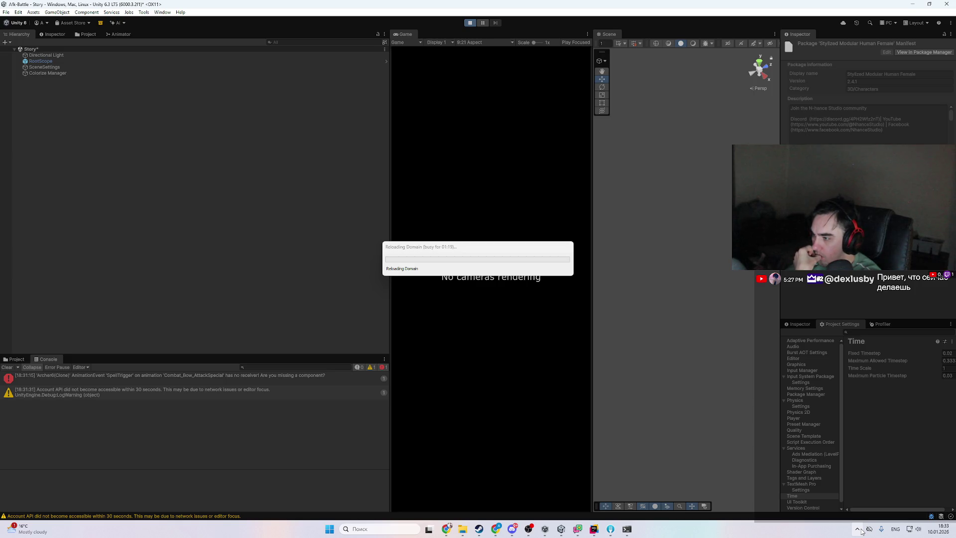
click(858, 529)
click(859, 529)
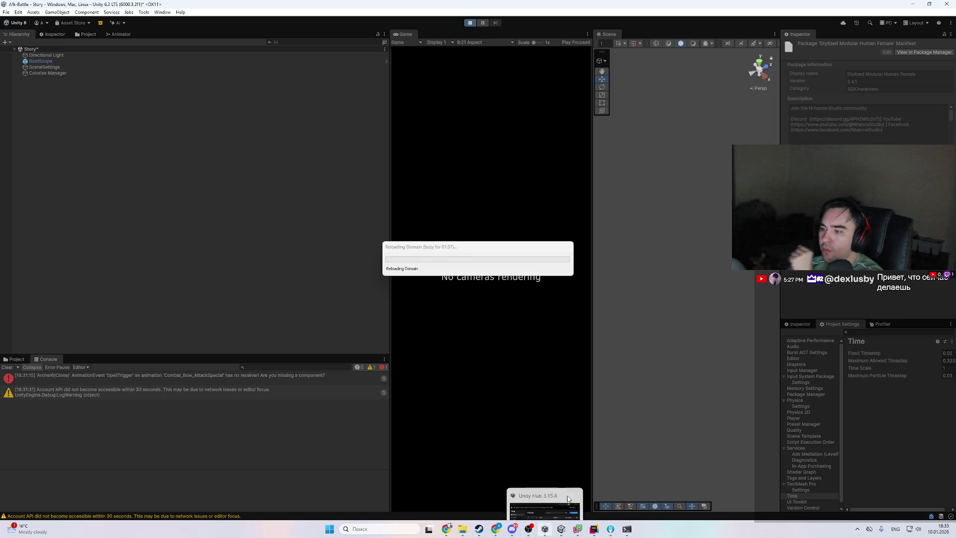
- Open Task Manager and select the Unity Editor process until the reload finishes
mouse_move(557, 534)
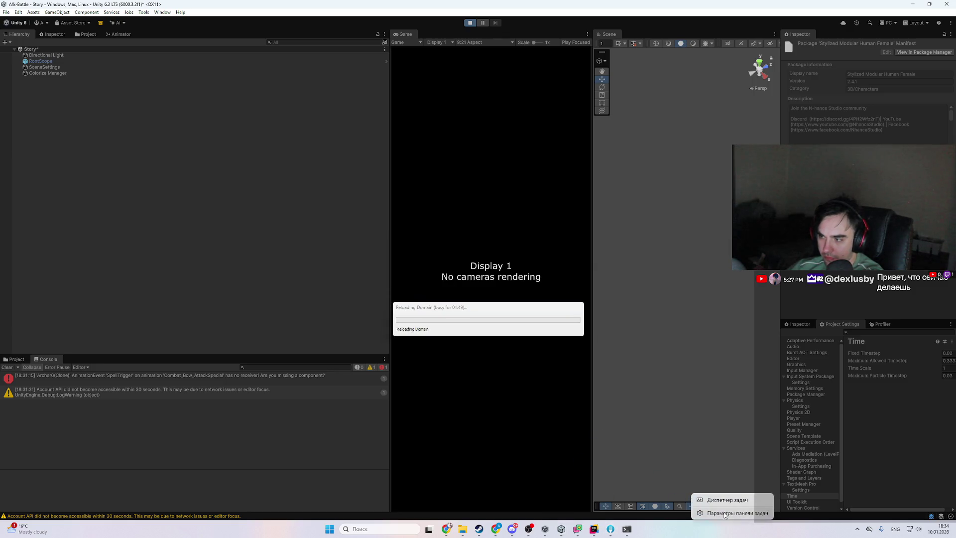
key(ctrl+shift+Escape)
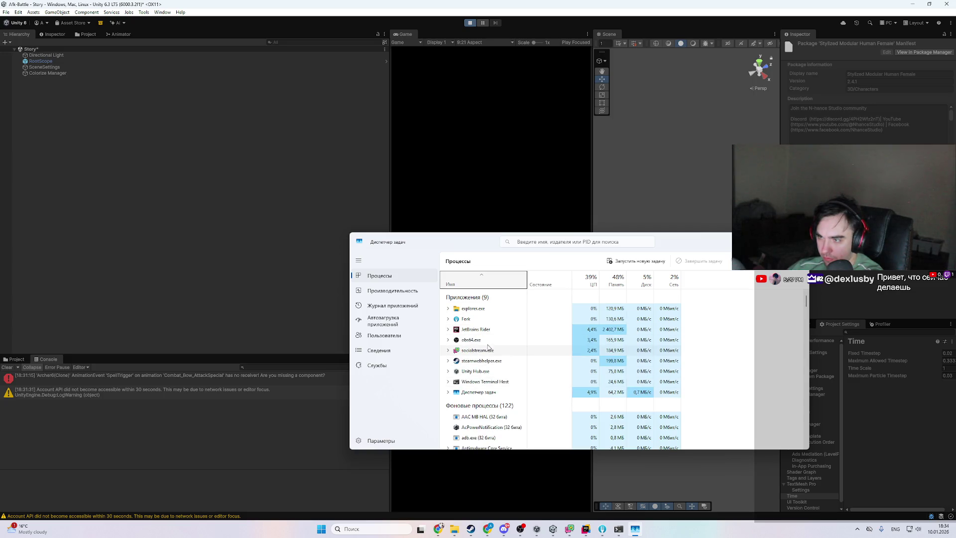
click(666, 381)
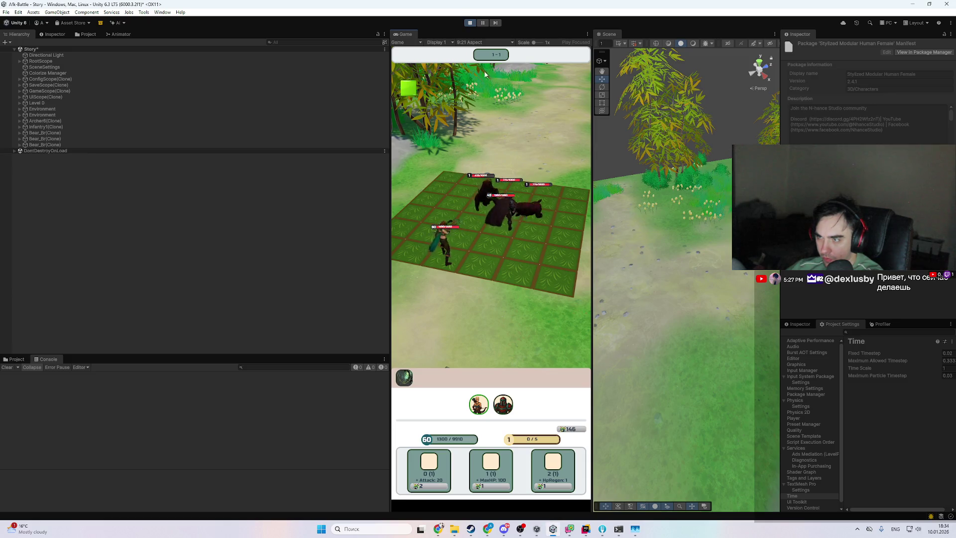
- Frame Bear_Br(Clone) from the Hierarchy and review its battle data in the Inspector
double_click(61, 133)
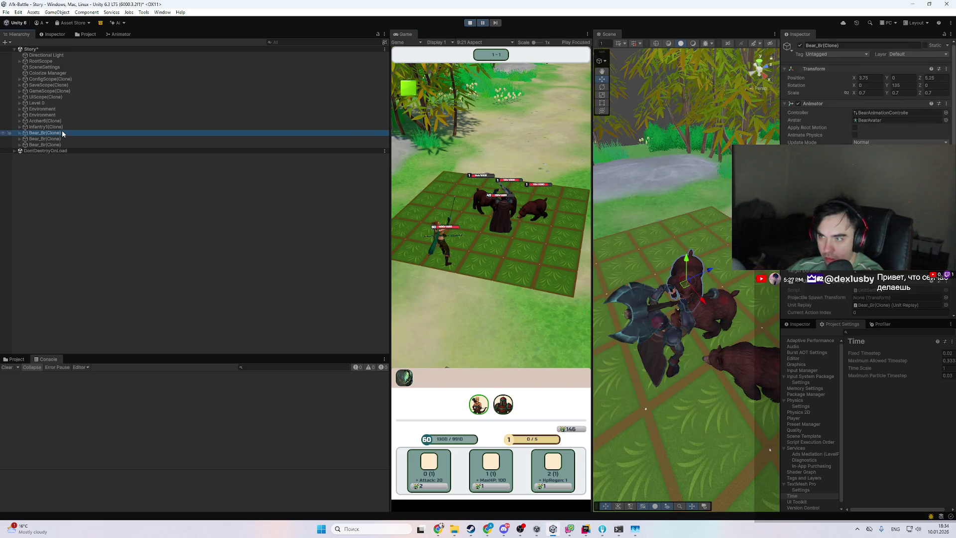
scroll(866, 180, down, 10)
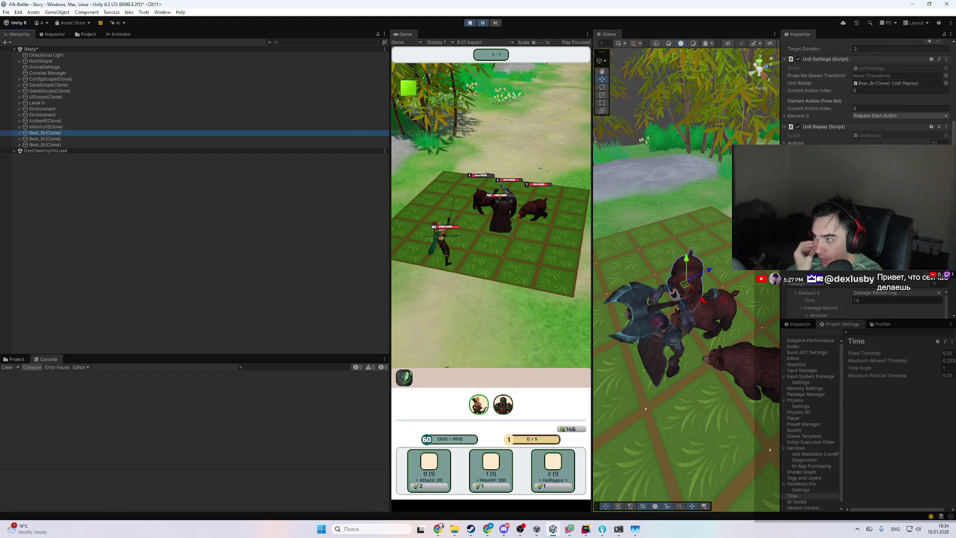
click(786, 283)
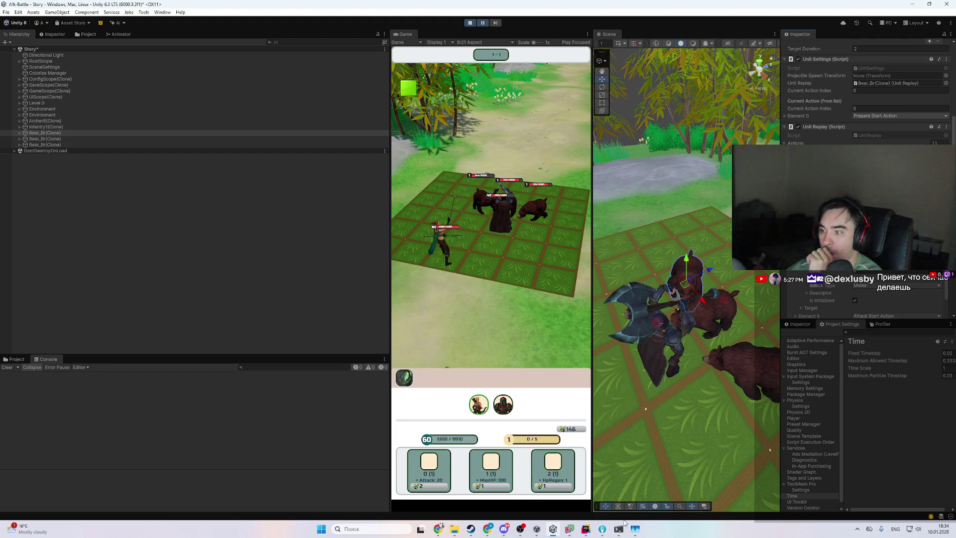
- In Rider, jump from bashDuration in AttackEndAction's stun command to its declaration
click(586, 531)
scroll(483, 269, down, 6)
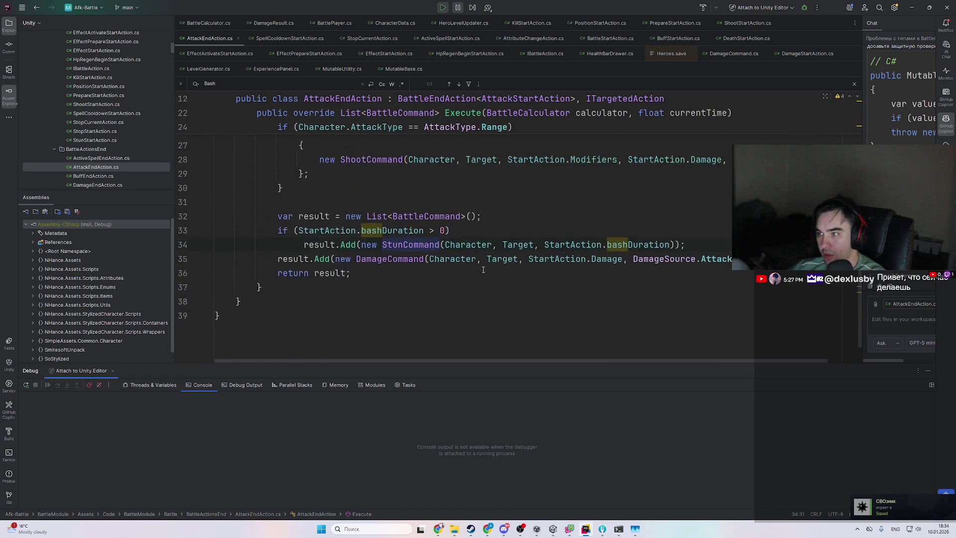
scroll(482, 269, up, 2)
click(654, 293)
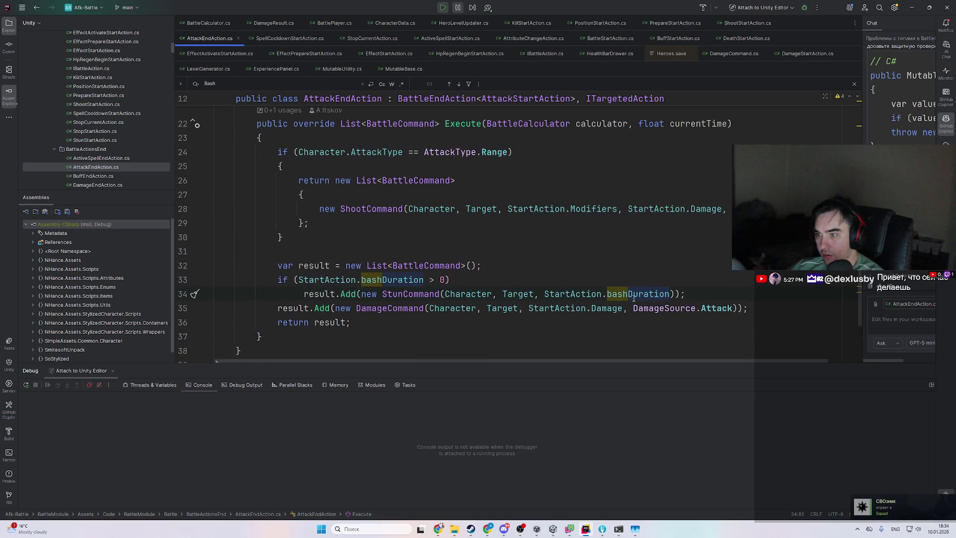
ctrl+click(633, 295)
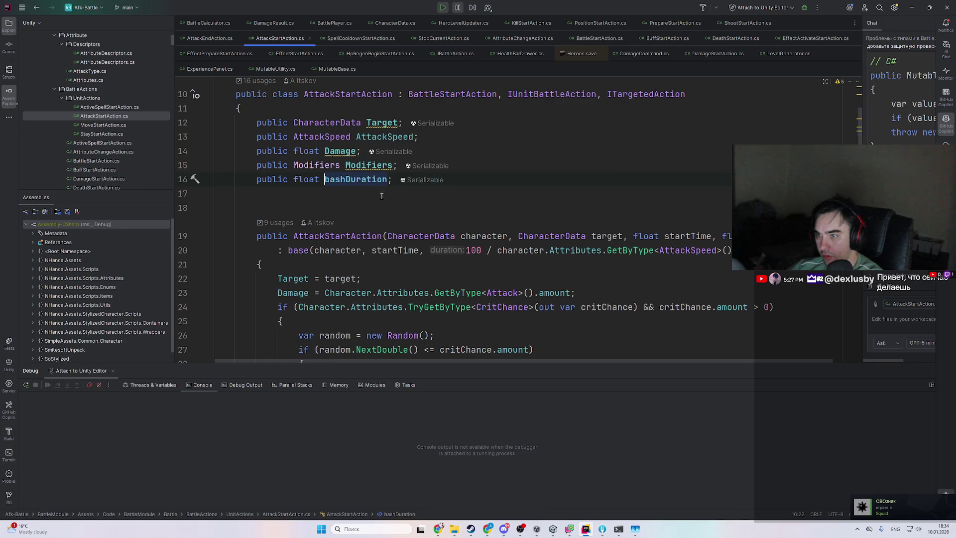
- List bashDuration usages and open the line 45 assignment in AttackStartAction
scroll(372, 186, down, 12)
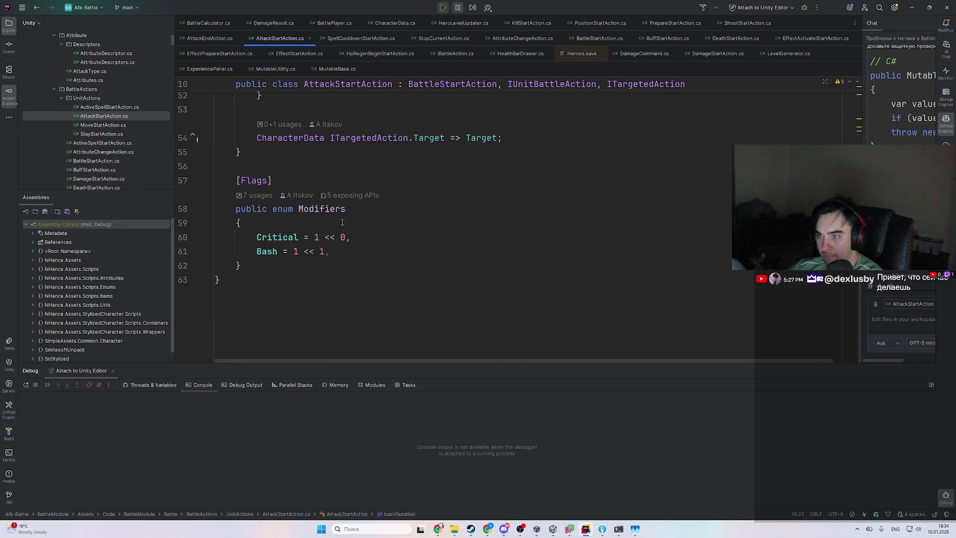
scroll(344, 223, up, 10)
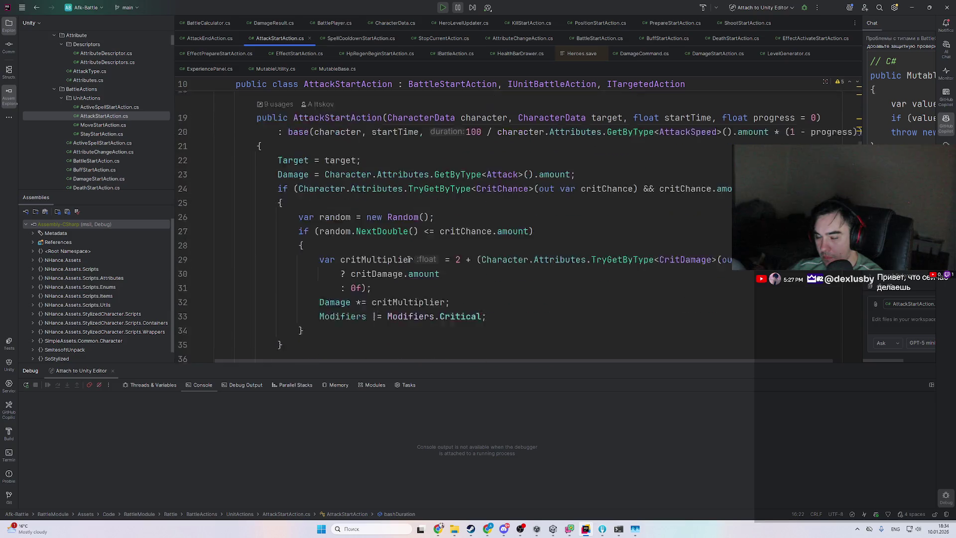
scroll(408, 260, up, 4)
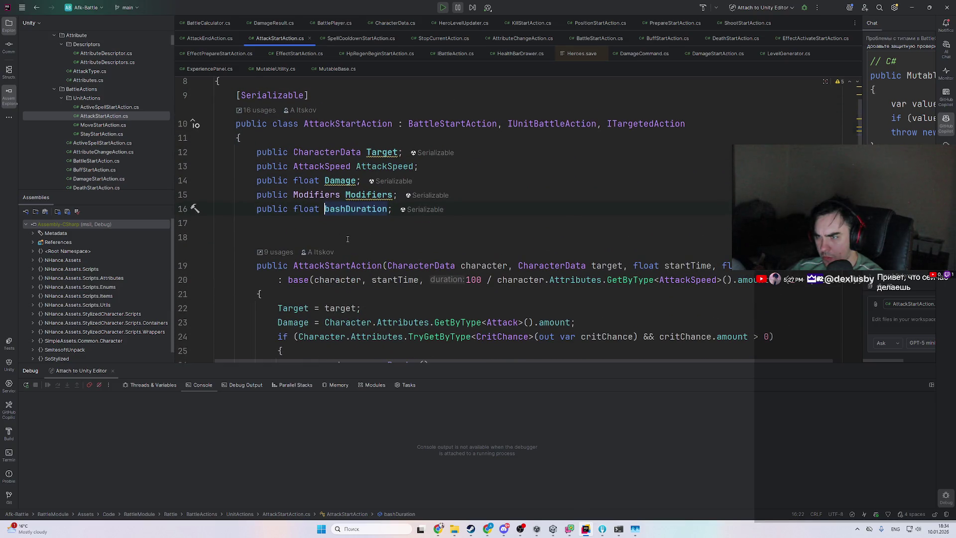
scroll(347, 238, down, 4)
scroll(383, 195, up, 6)
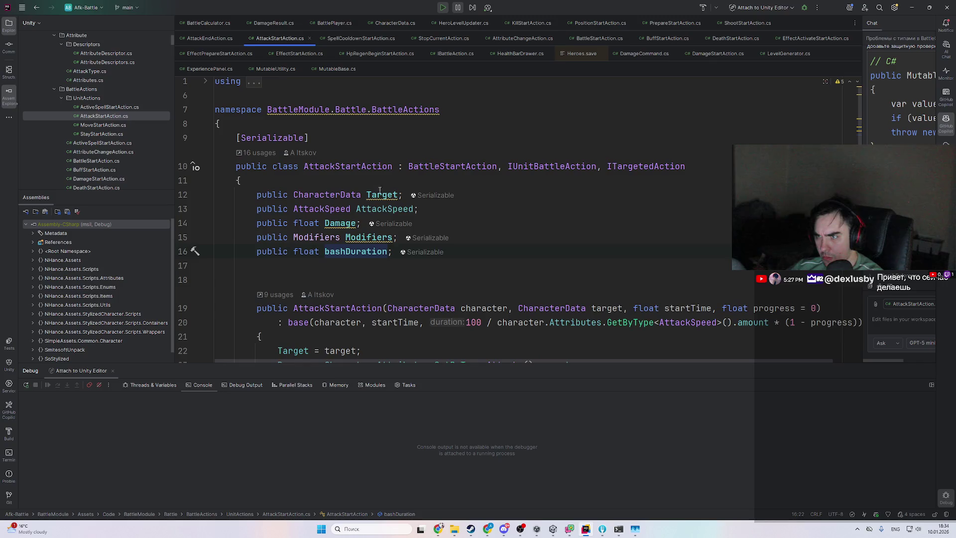
ctrl+click(350, 252)
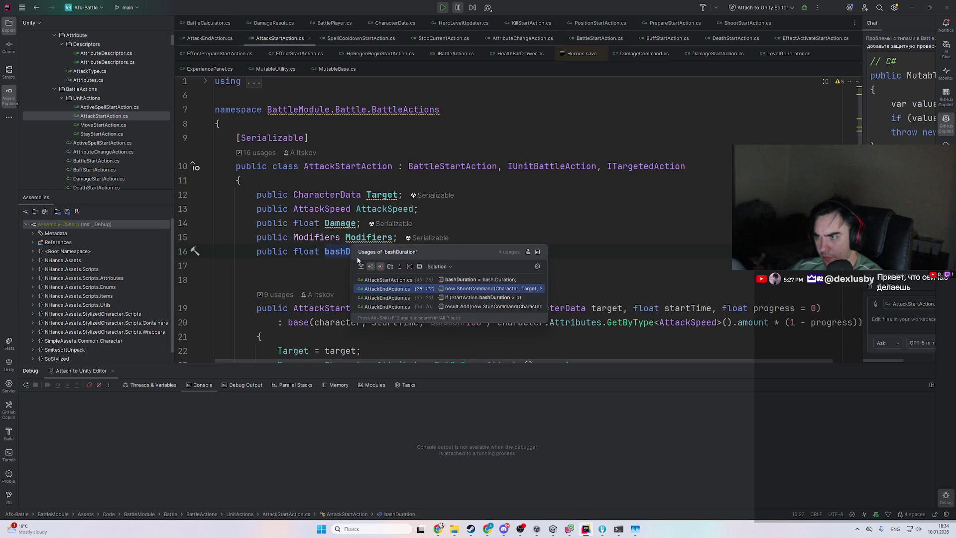
click(521, 283)
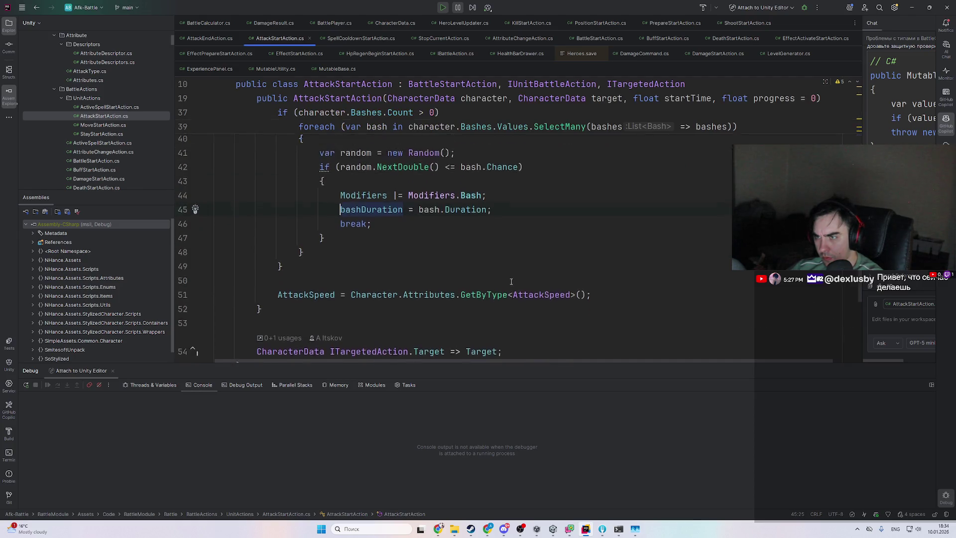
- Follow the bash variable to the Bashes SortedDictionary declaration in CharacterData.cs
click(422, 307)
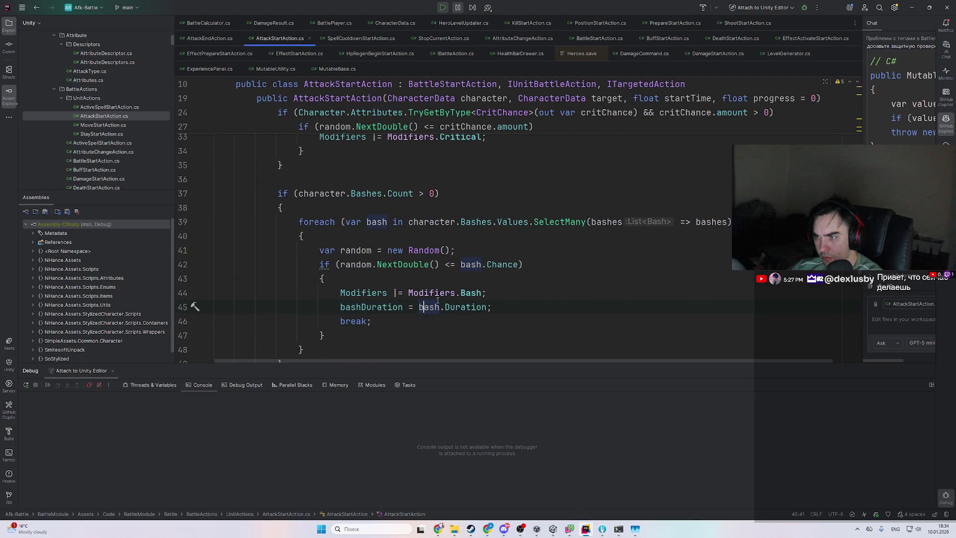
scroll(423, 299, up, 2)
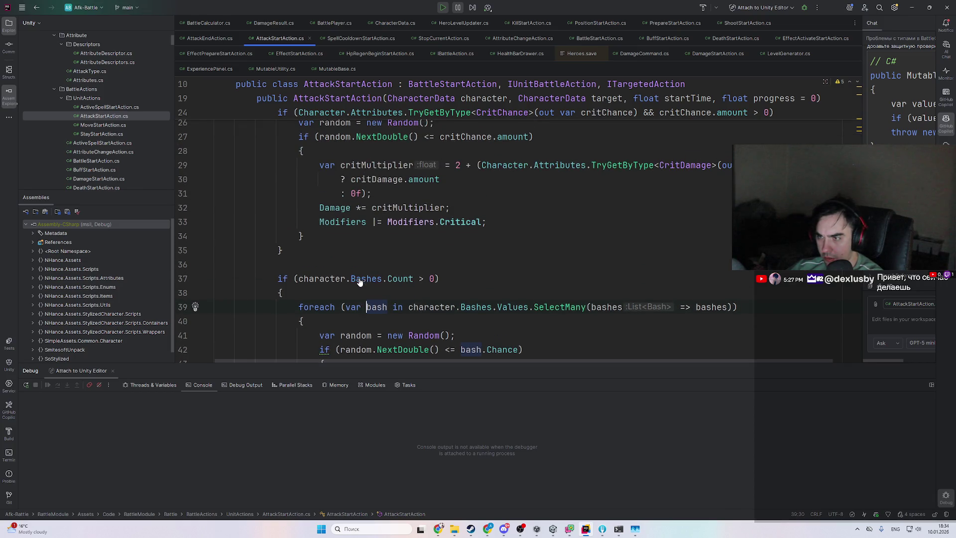
ctrl+click(366, 279)
scroll(530, 329, up, 3)
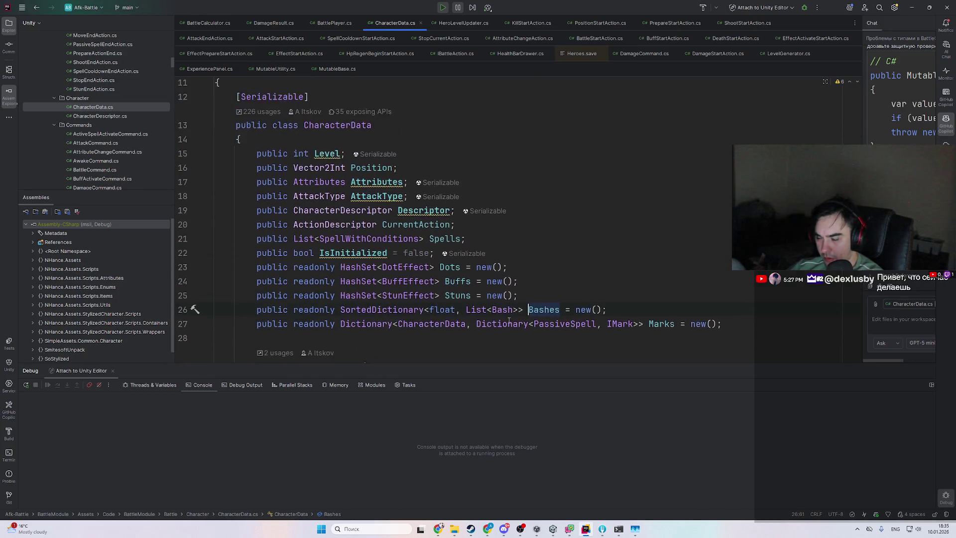
- List the usages of Bashes and open the one in Bash.cs
scroll(565, 323, down, 4)
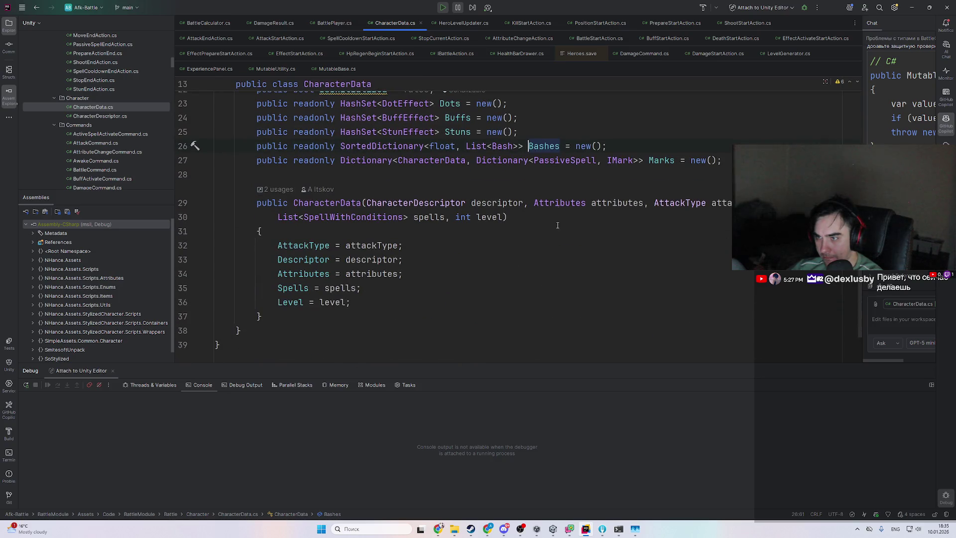
ctrl+click(548, 149)
scroll(410, 279, up, 1)
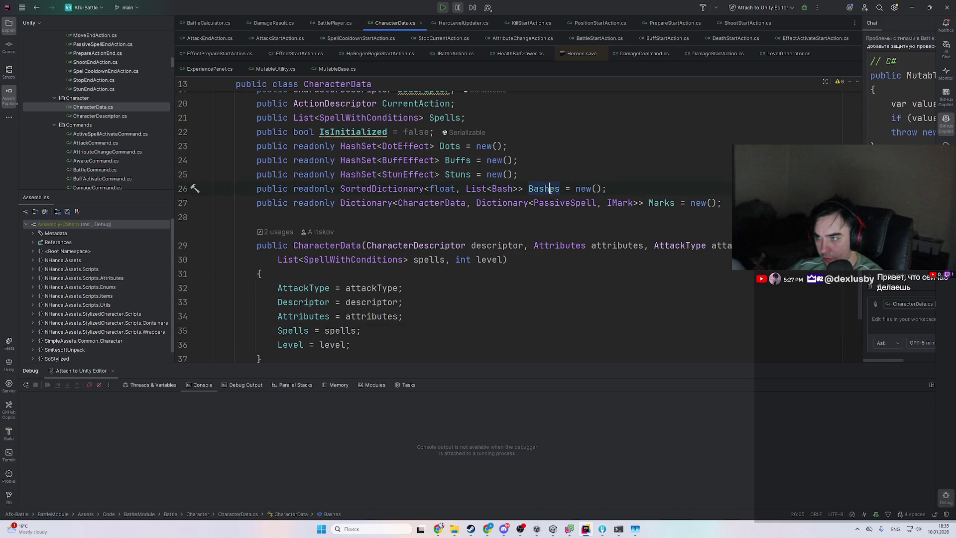
ctrl+click(549, 189)
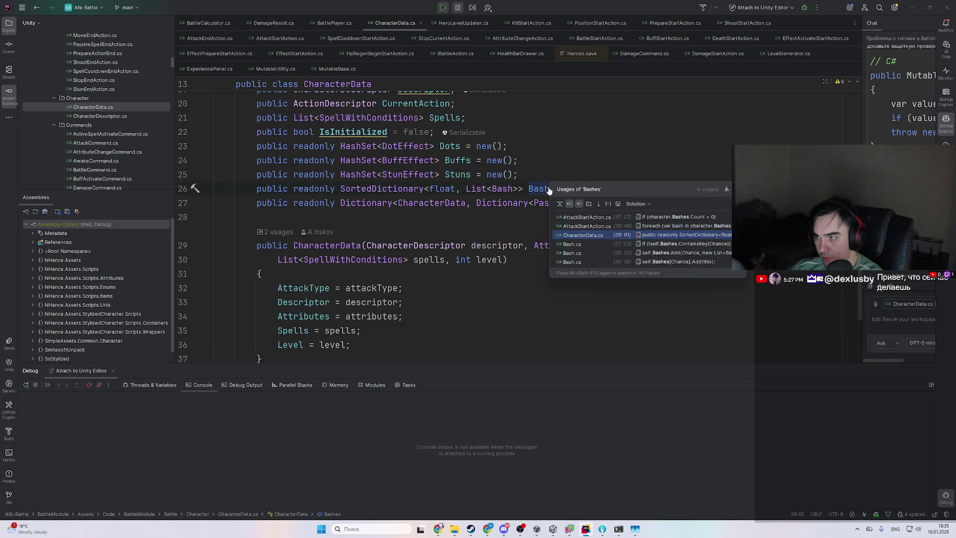
click(639, 253)
scroll(526, 247, up, 3)
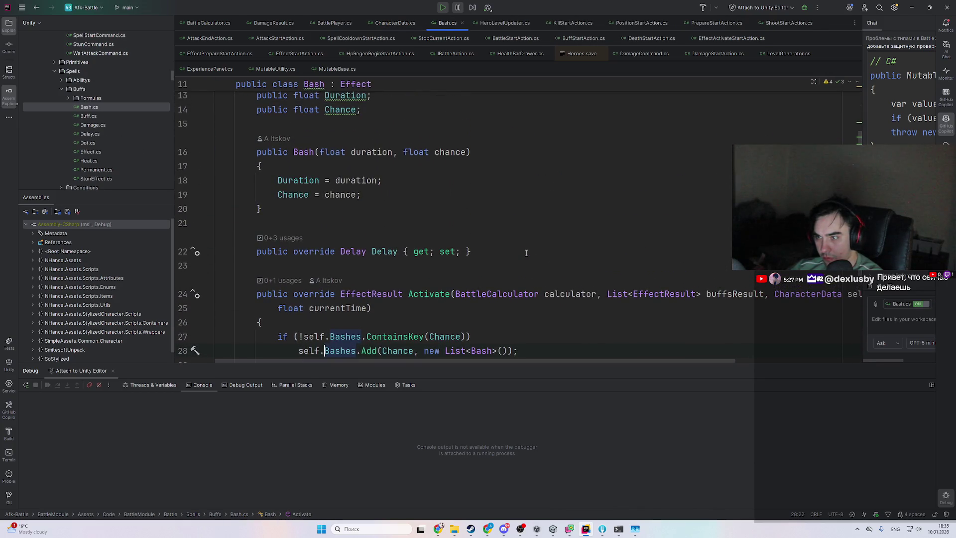
scroll(532, 240, down, 2)
scroll(518, 244, up, 8)
scroll(498, 247, down, 5)
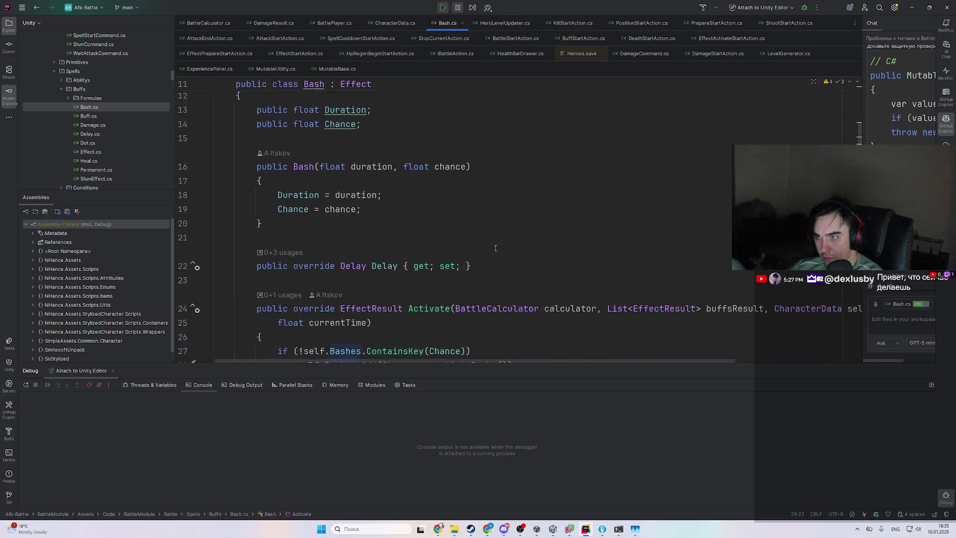
scroll(496, 247, down, 3)
scroll(495, 247, up, 2)
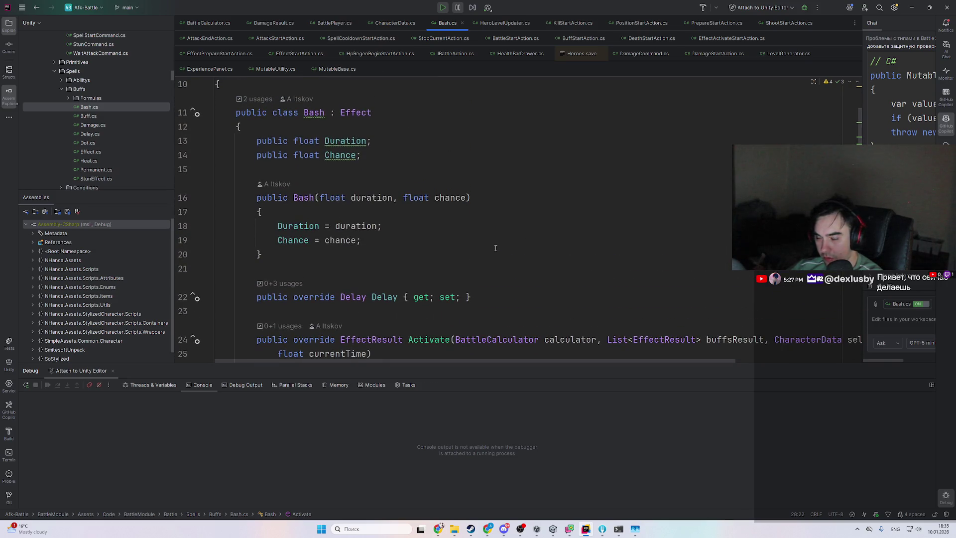
- Find Bash class usages, jump to line 28, and follow Activate to ExecuteBuff in BuffActivateCommand.cs
key(alt+Tab)
scroll(866, 100, up, 3)
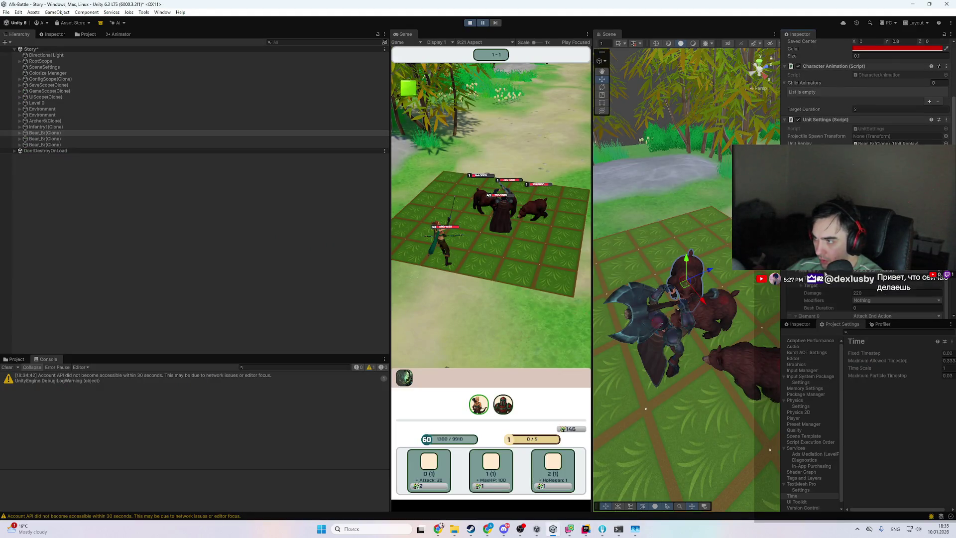
key(alt+Tab)
scroll(409, 237, down, 2)
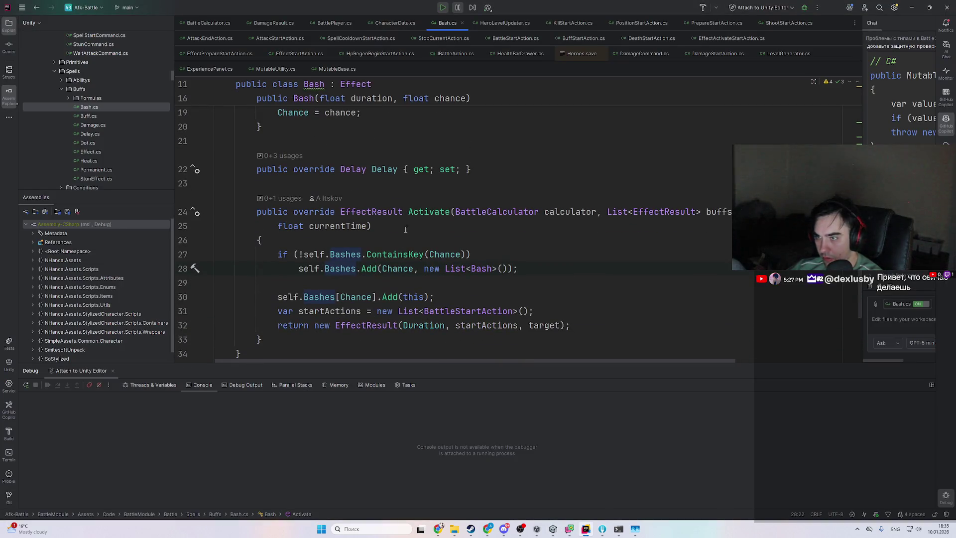
scroll(427, 213, up, 6)
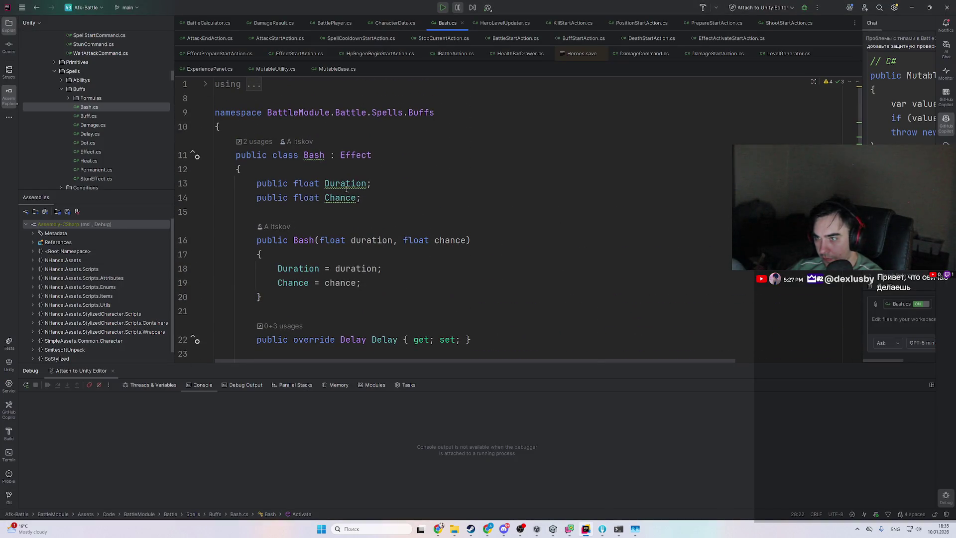
ctrl+click(315, 156)
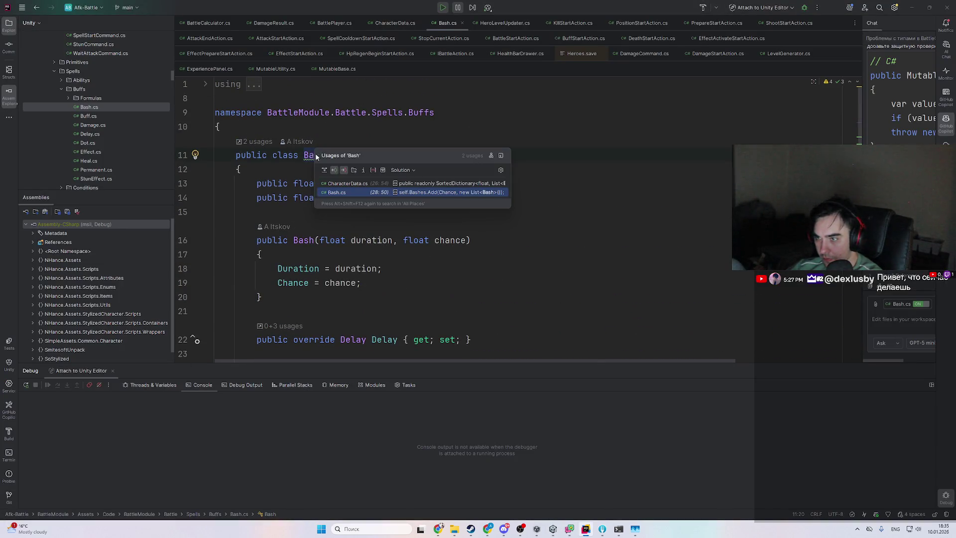
click(404, 193)
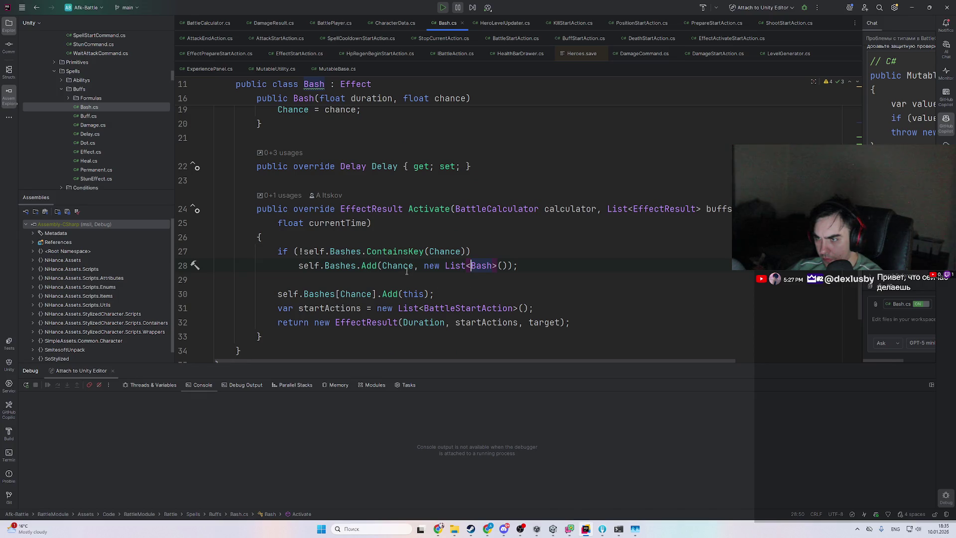
ctrl+click(427, 213)
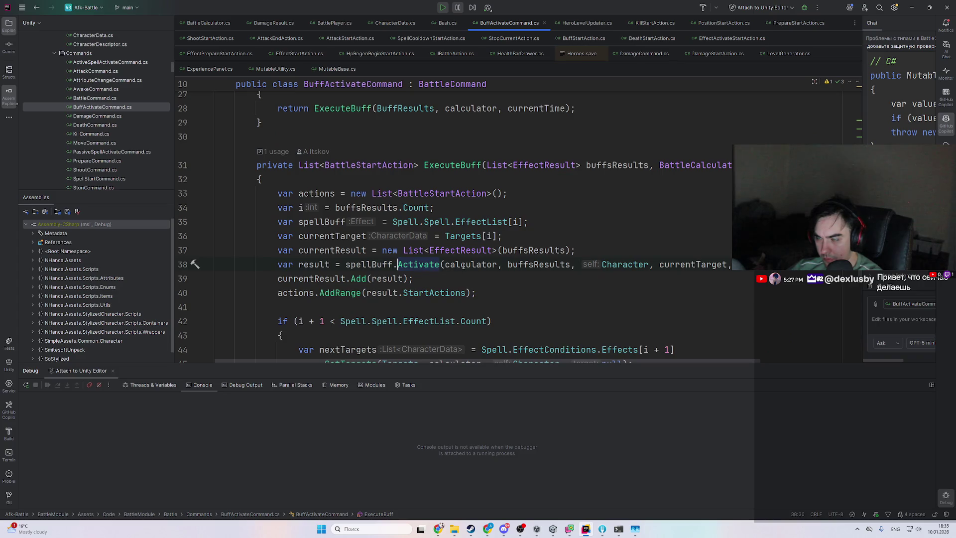
- Switch to the Unity Editor to check the Inspector
key(alt+Tab)
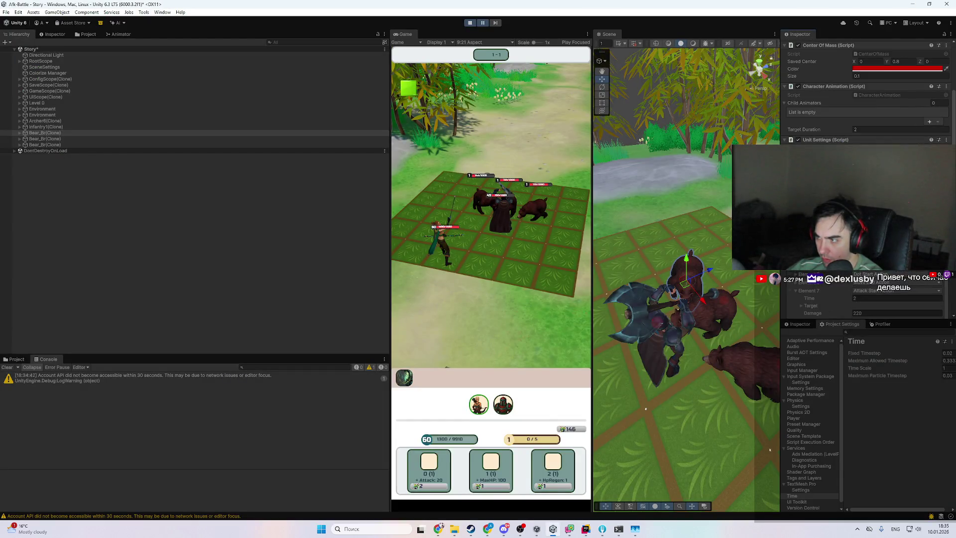
scroll(818, 286, up, 2)
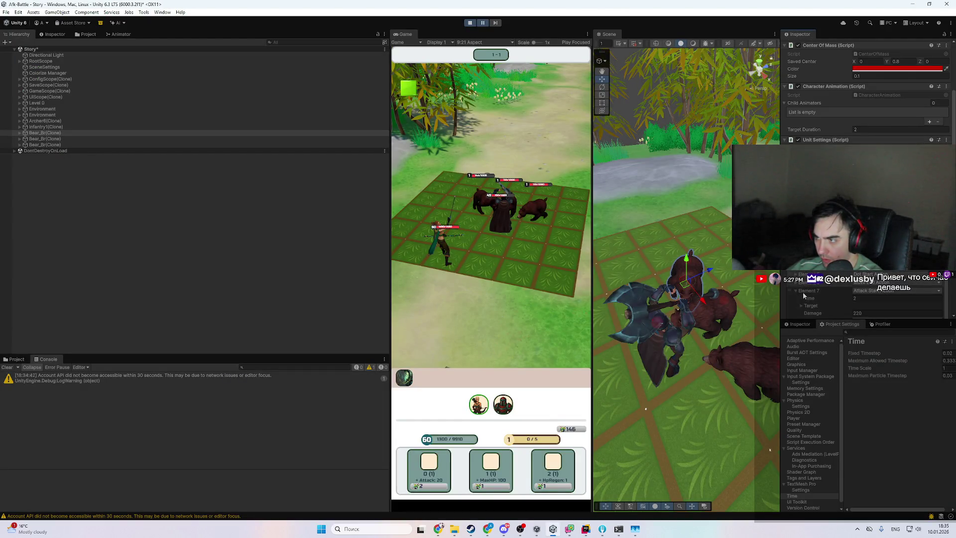
scroll(818, 287, down, 4)
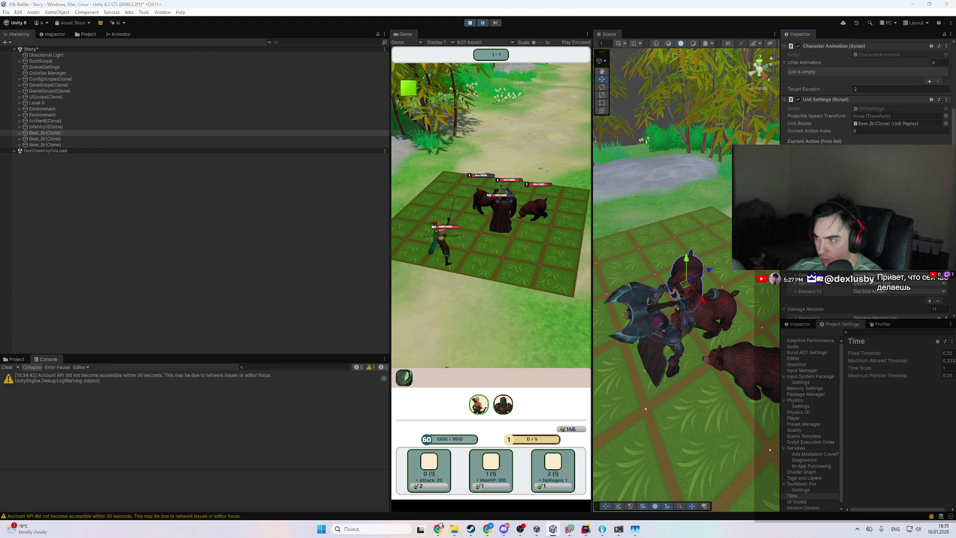
- Back in Rider, read BuffActivateCommand and follow its constructor to EffectPrepareEndAction.cs
key(alt+Tab)
scroll(502, 246, up, 5)
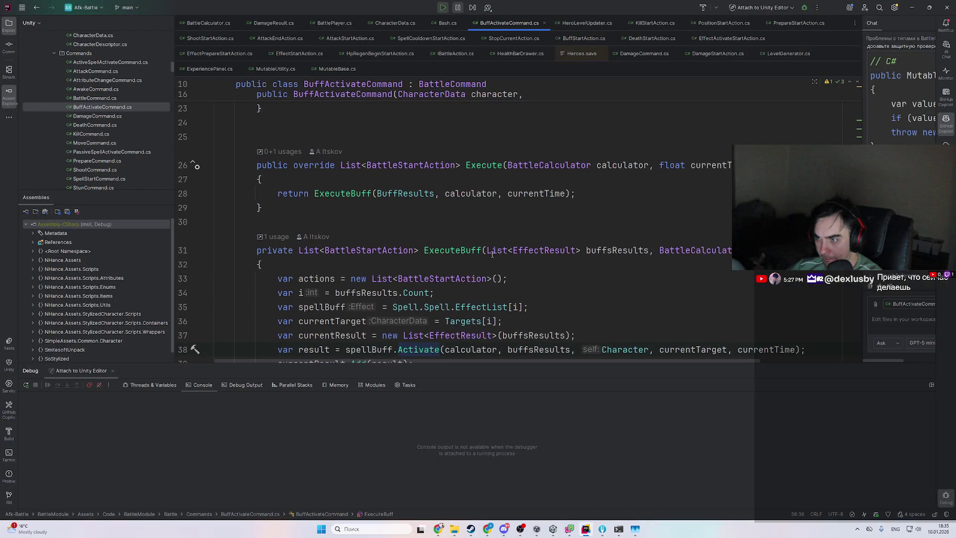
scroll(484, 260, down, 2)
scroll(468, 257, up, 3)
scroll(451, 252, down, 5)
scroll(446, 250, down, 5)
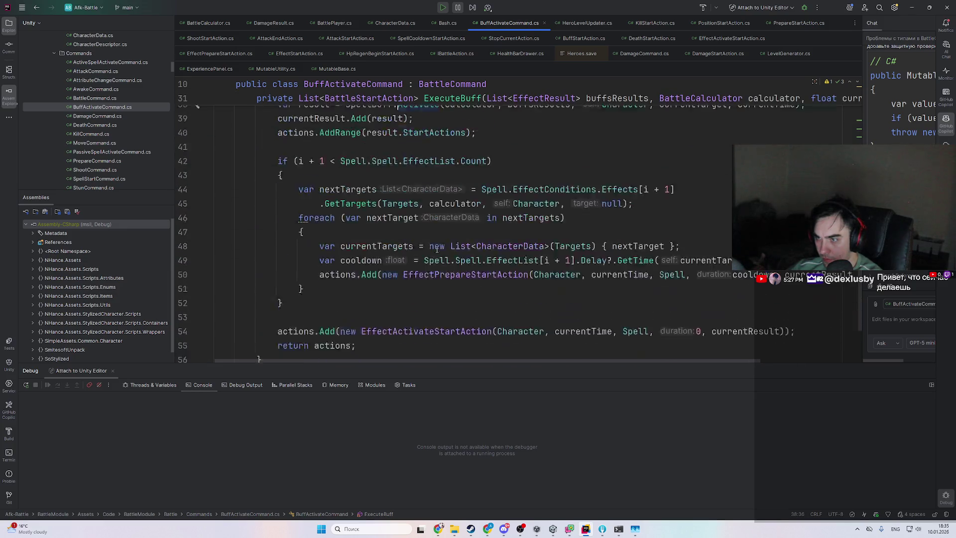
scroll(433, 244, up, 10)
scroll(431, 242, down, 3)
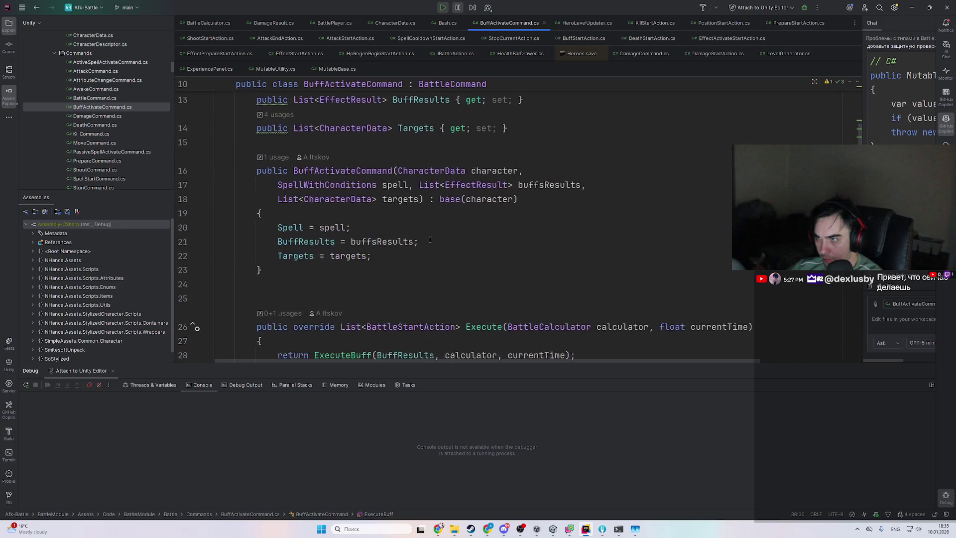
scroll(398, 219, up, 1)
ctrl+click(372, 202)
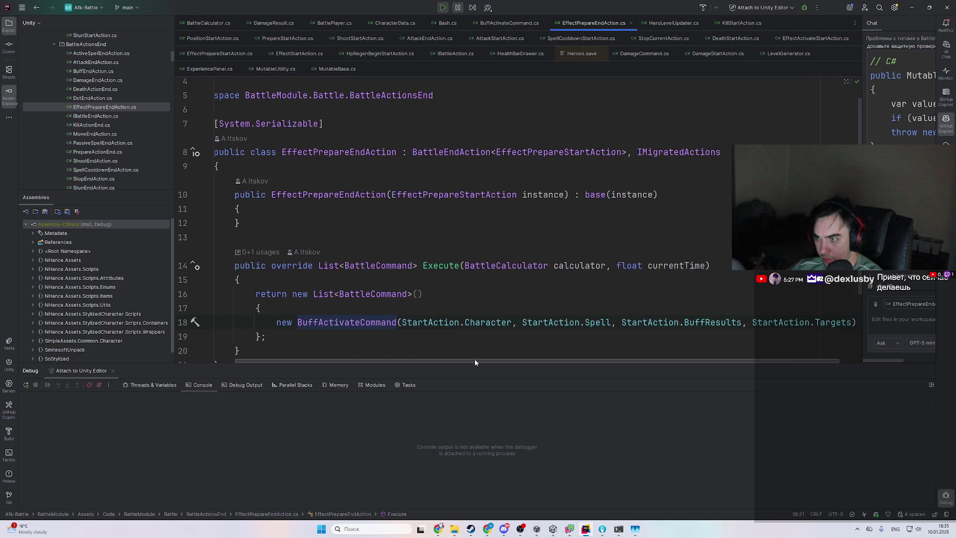
- Go to EffectPrepareStartAction and follow its usage into PassiveSpellActivateCommand
click(381, 153)
ctrl+click(546, 154)
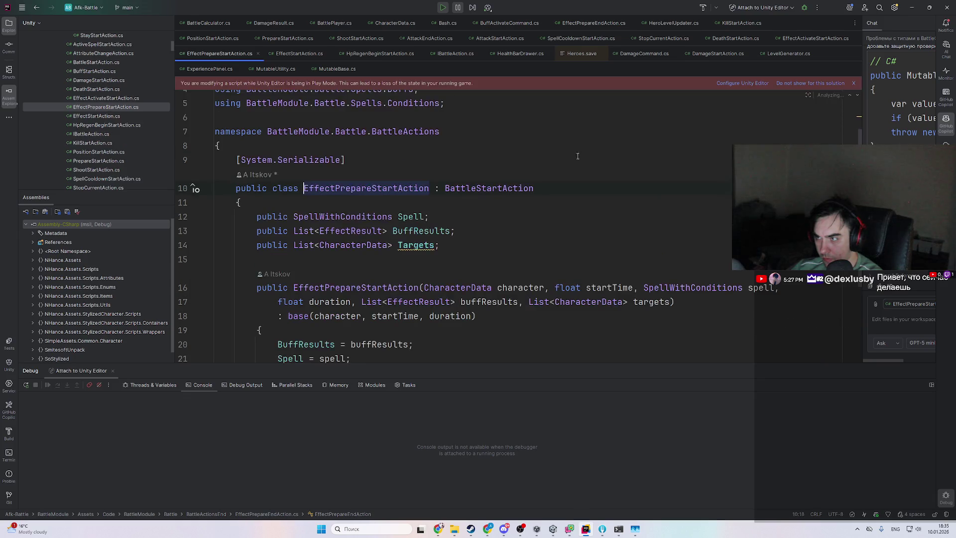
ctrl+click(367, 191)
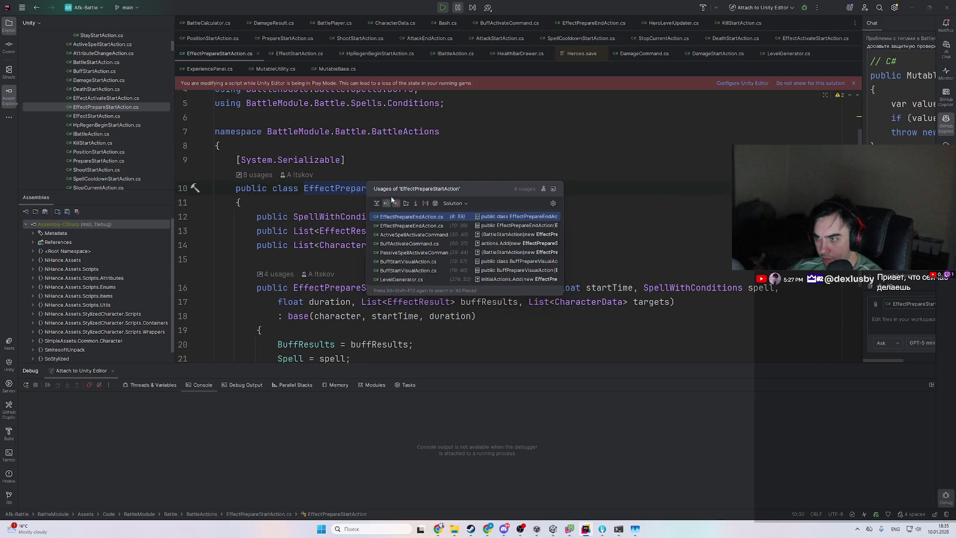
click(466, 251)
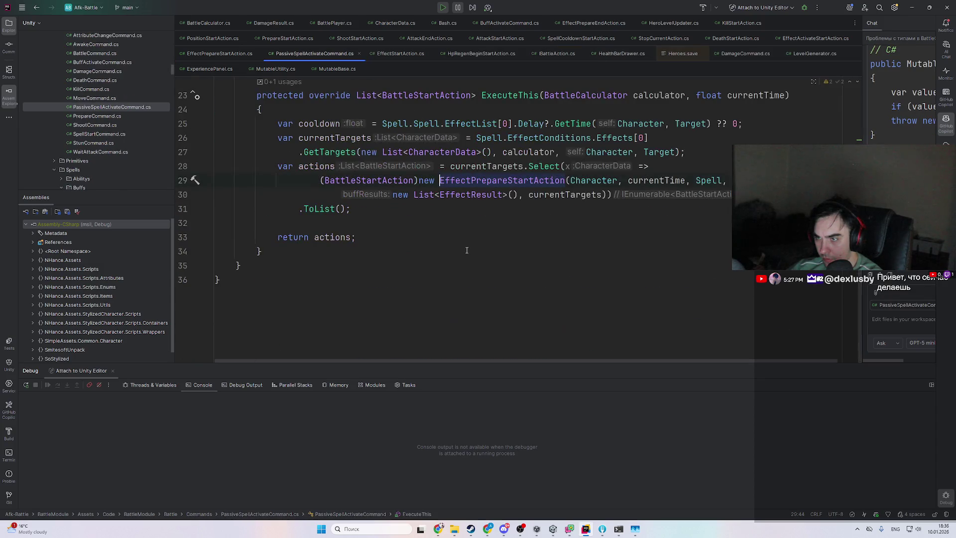
scroll(467, 250, up, 2)
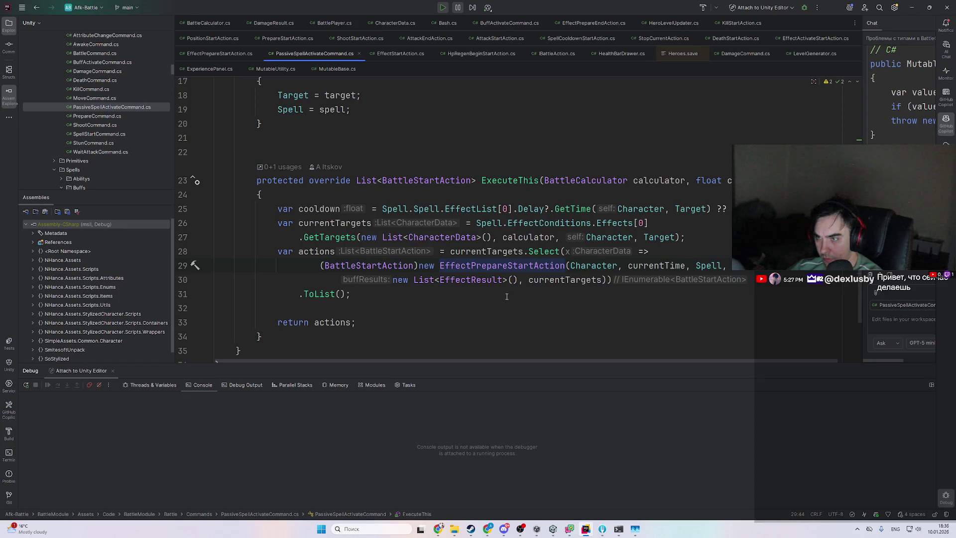
scroll(519, 197, up, 5)
- Trace PassiveSpellActivateCommand and PassiveSpellEndAction back to where BattleCalculator constructs PassiveSpellStartAction
ctrl+click(385, 219)
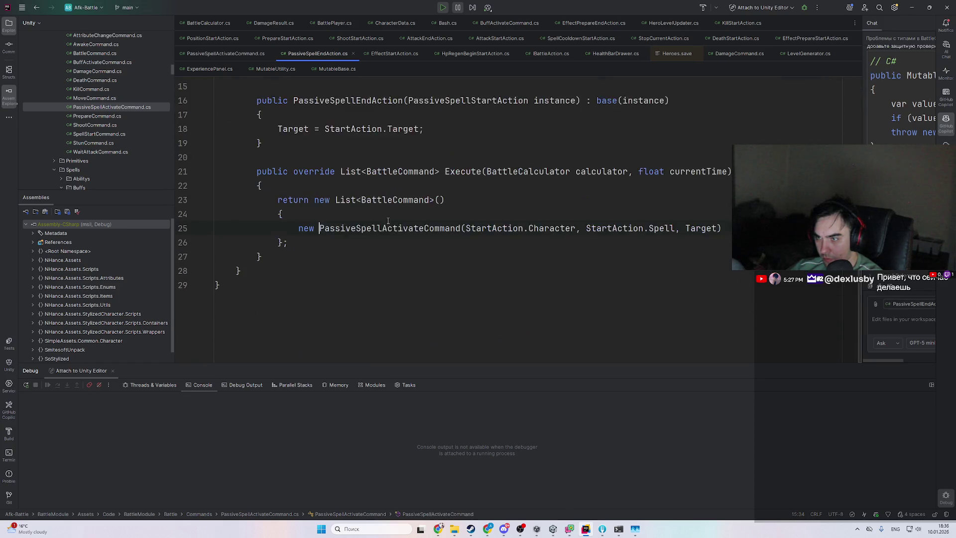
scroll(466, 260, up, 2)
click(378, 128)
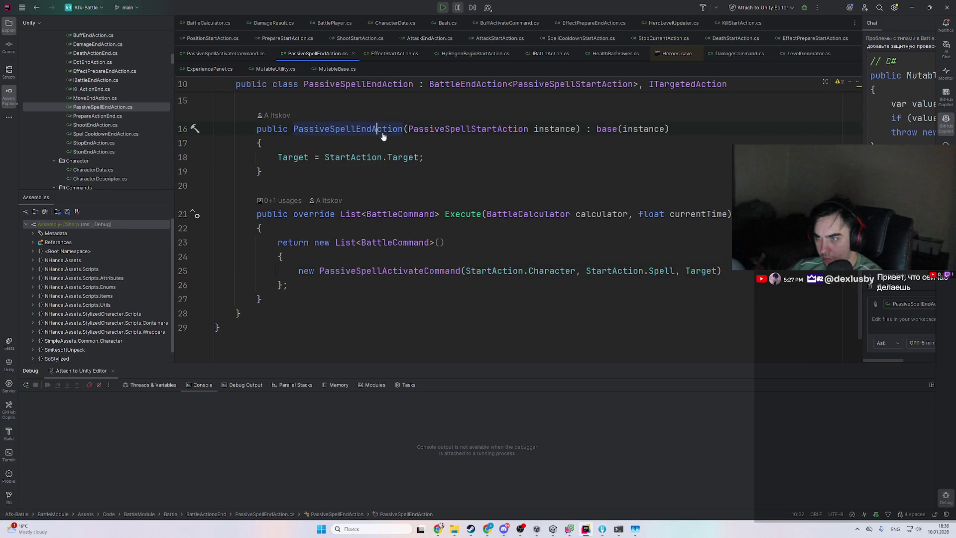
scroll(443, 192, up, 3)
ctrl+click(468, 213)
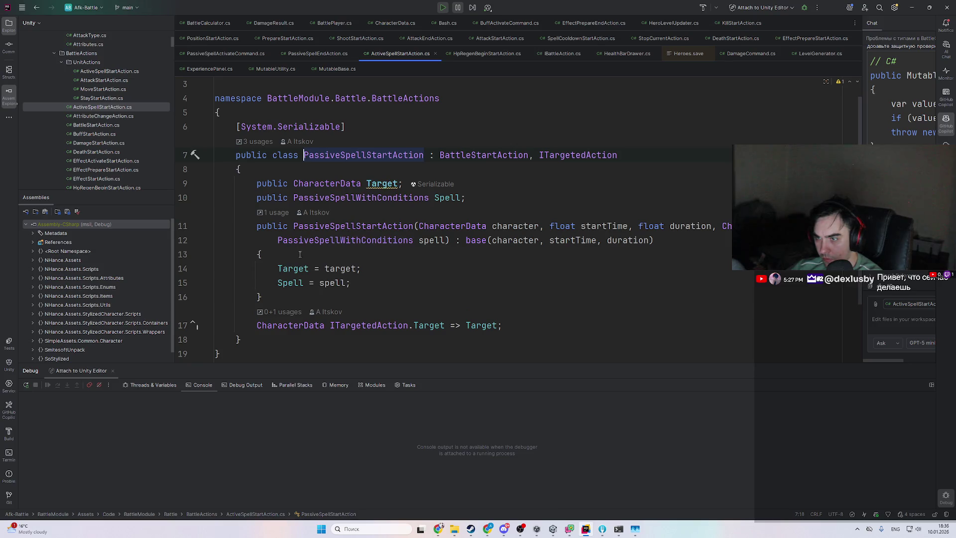
click(341, 228)
ctrl+click(365, 225)
scroll(444, 269, up, 5)
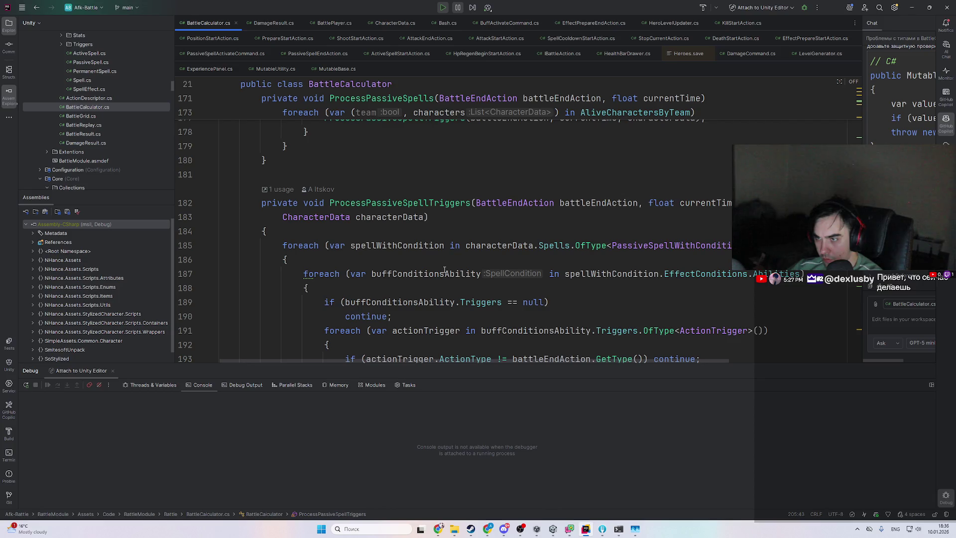
- Jump up to the callers of ProcessPassiveSpellTriggers and then ProcessPassiveSpells
scroll(444, 270, down, 5)
scroll(446, 260, up, 4)
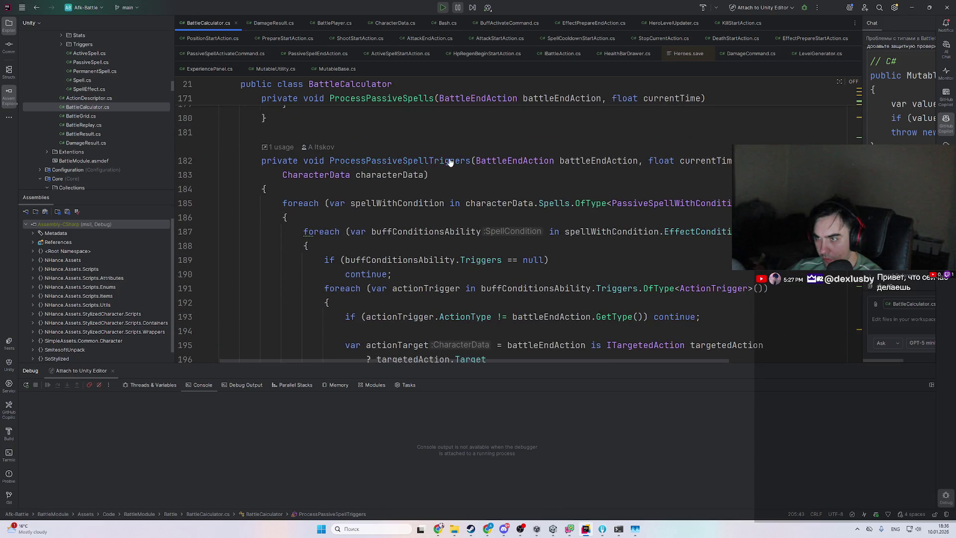
scroll(526, 278, down, 6)
scroll(527, 278, up, 5)
scroll(521, 277, up, 3)
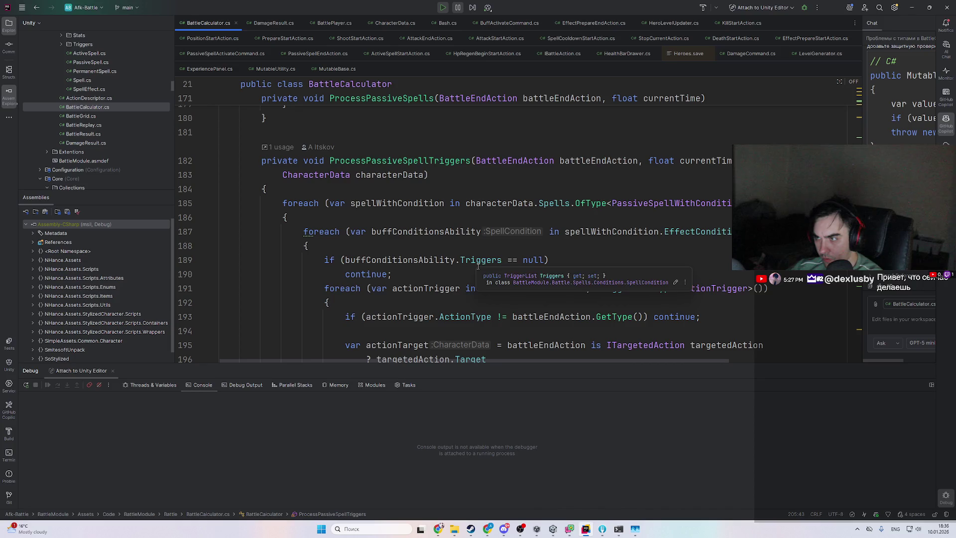
scroll(641, 249, down, 3)
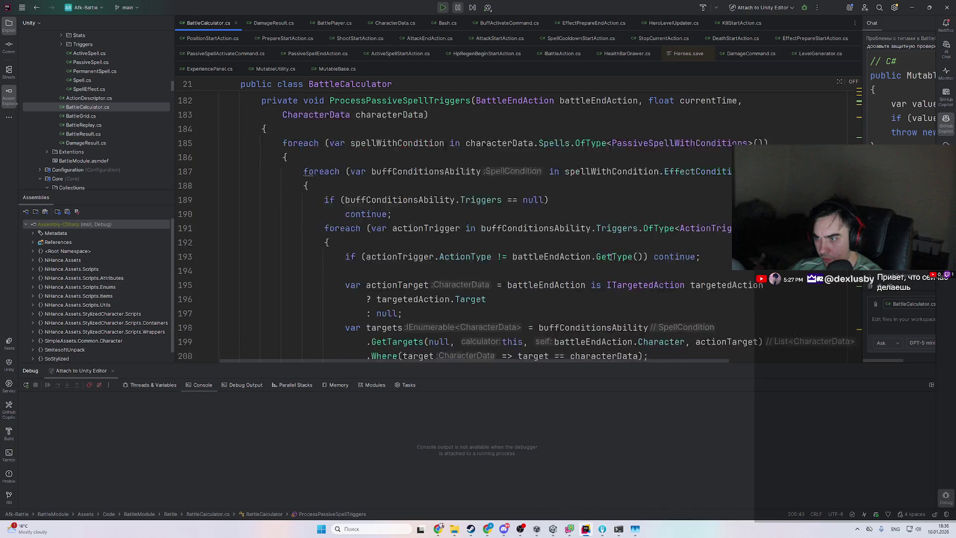
scroll(578, 255, up, 4)
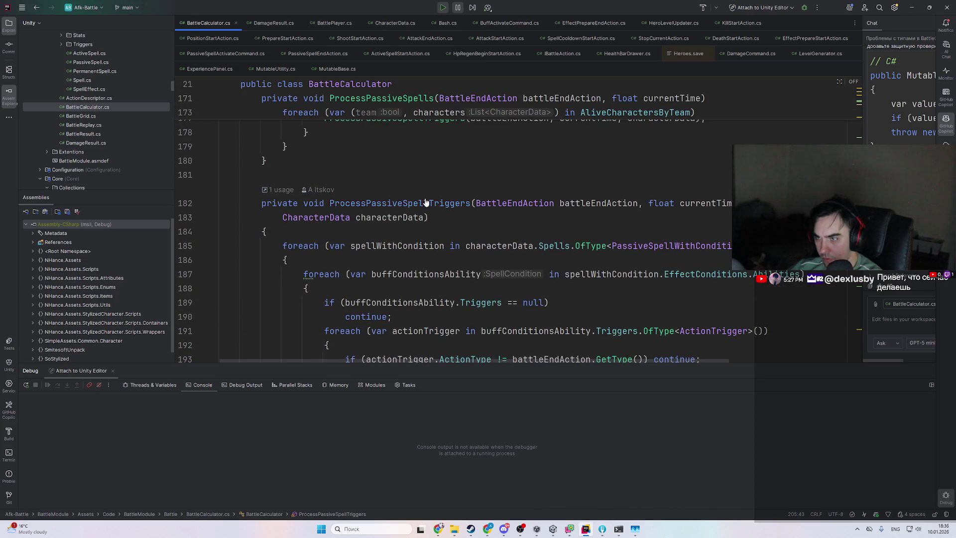
ctrl+click(425, 203)
scroll(438, 214, up, 1)
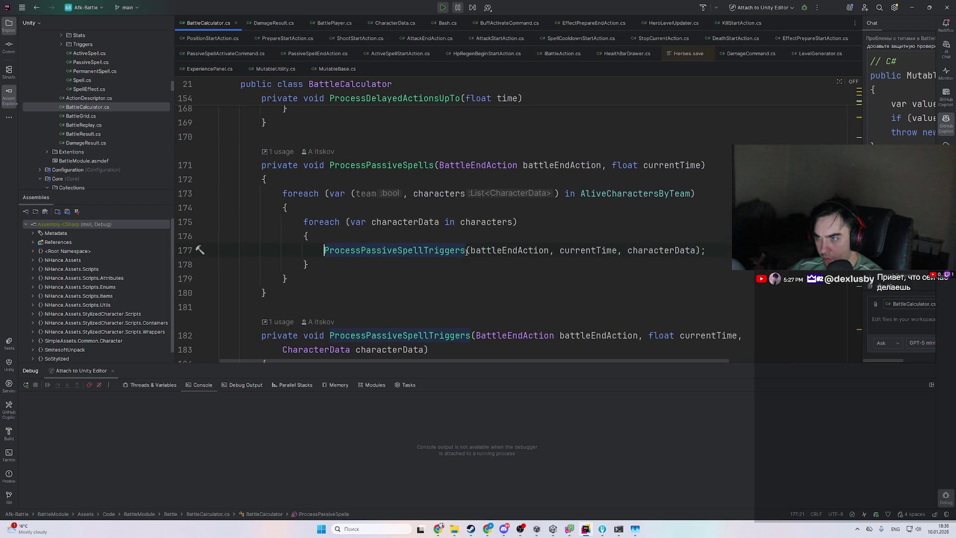
scroll(407, 166, up, 8)
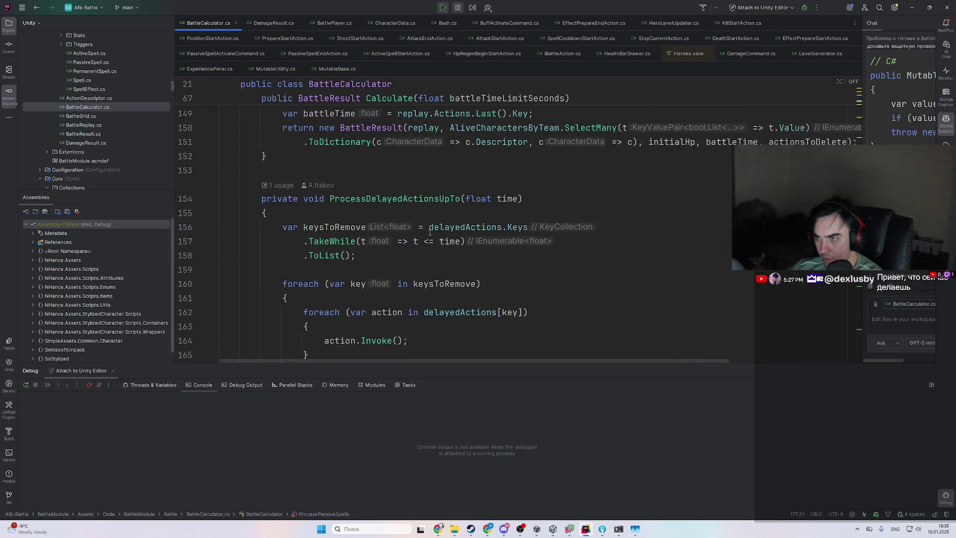
scroll(422, 244, down, 6)
scroll(422, 244, down, 7)
scroll(420, 174, up, 4)
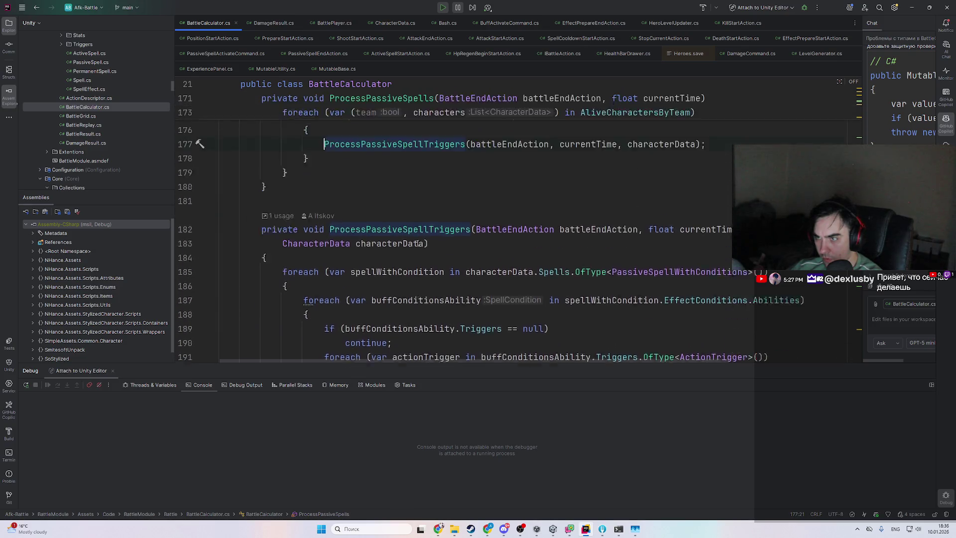
ctrl+click(417, 127)
- Go back down through ProcessPassiveSpells and ProcessPassiveSpellTriggers to the PassiveSpellStartAction constructor
scroll(497, 258, up, 5)
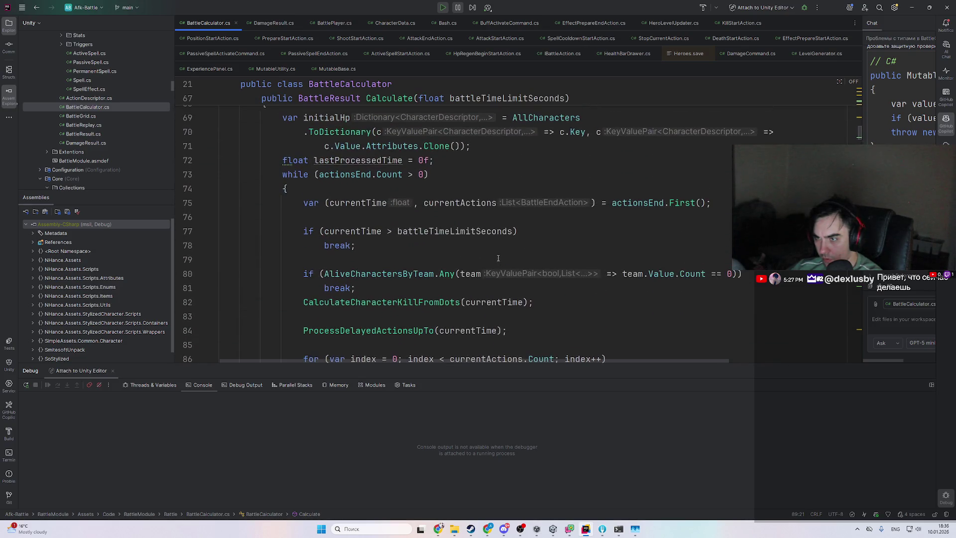
scroll(415, 327, up, 3)
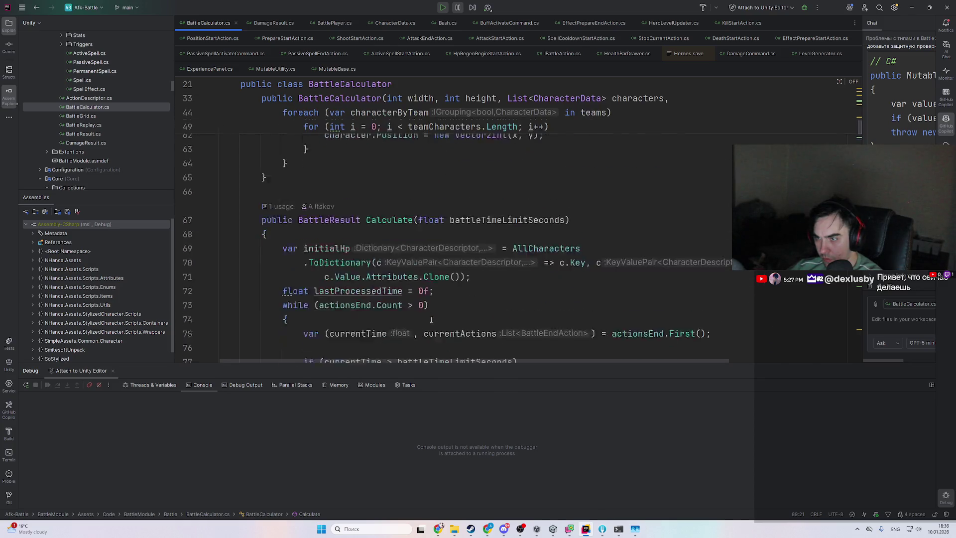
scroll(433, 314, down, 3)
scroll(442, 311, down, 5)
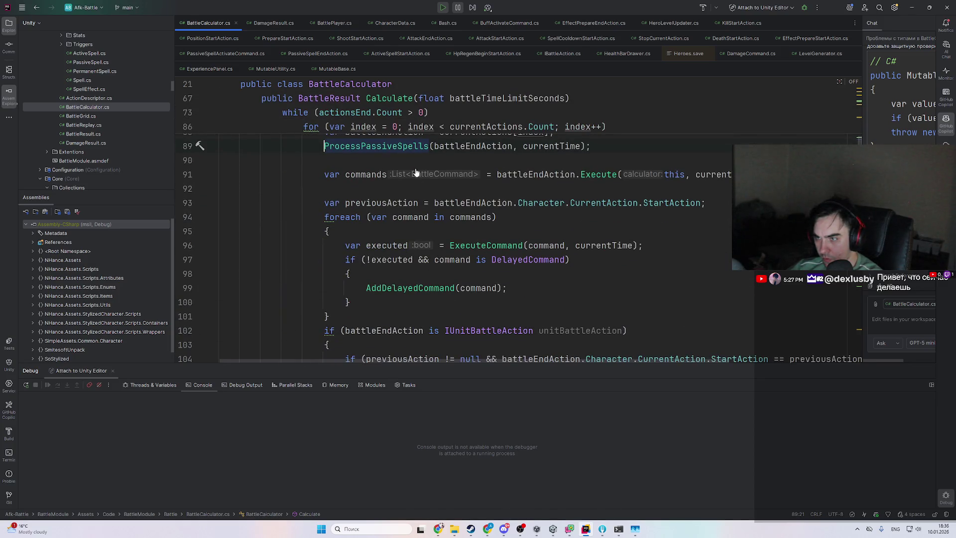
scroll(438, 271, up, 5)
ctrl+click(398, 354)
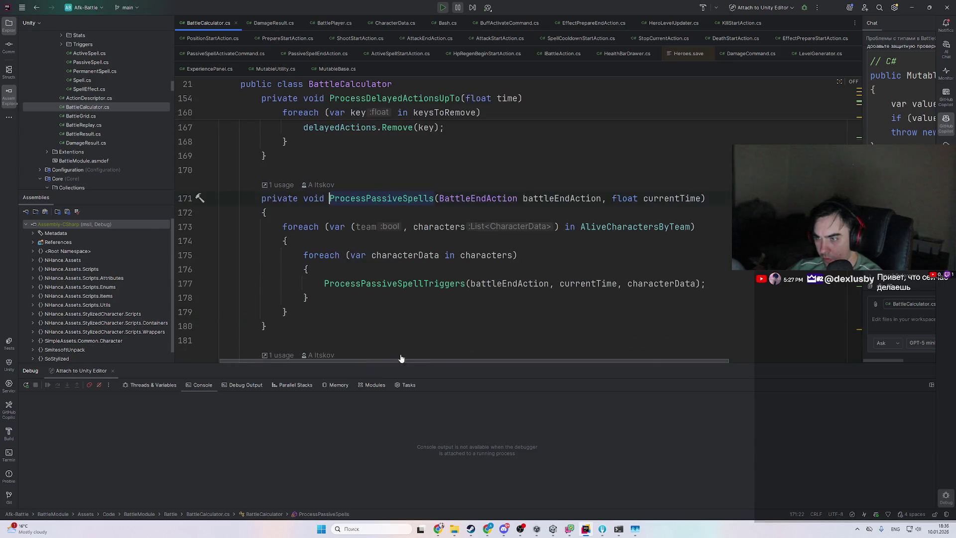
ctrl+click(433, 286)
scroll(440, 292, down, 5)
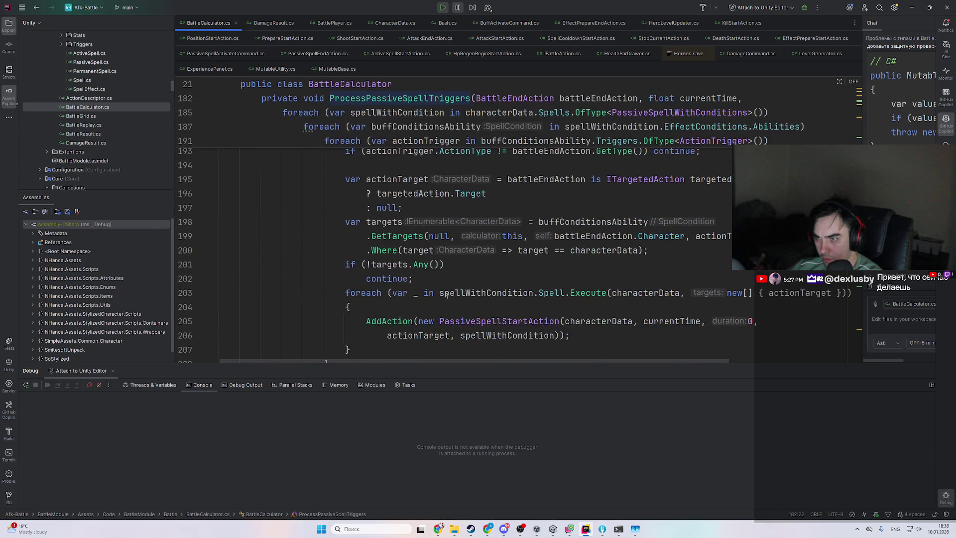
ctrl+click(490, 320)
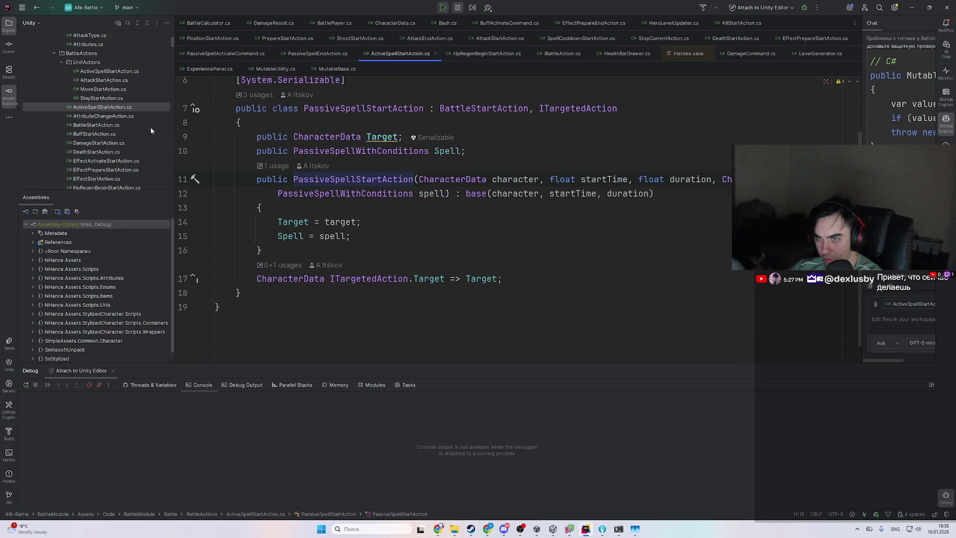
- Locate and open the ActiveSpellStartAction.cs file that holds the PassiveSpellStartAction class
scroll(139, 142, down, 4)
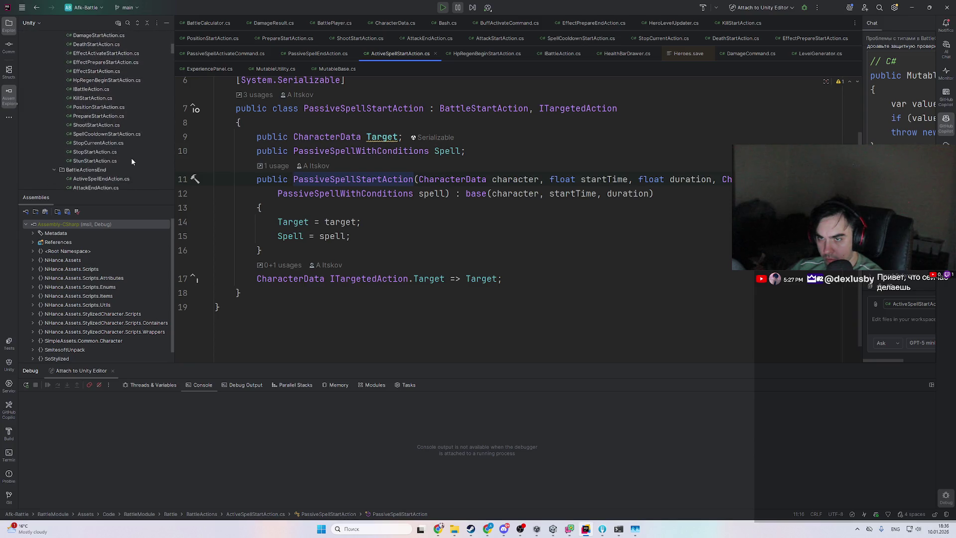
scroll(131, 157, up, 3)
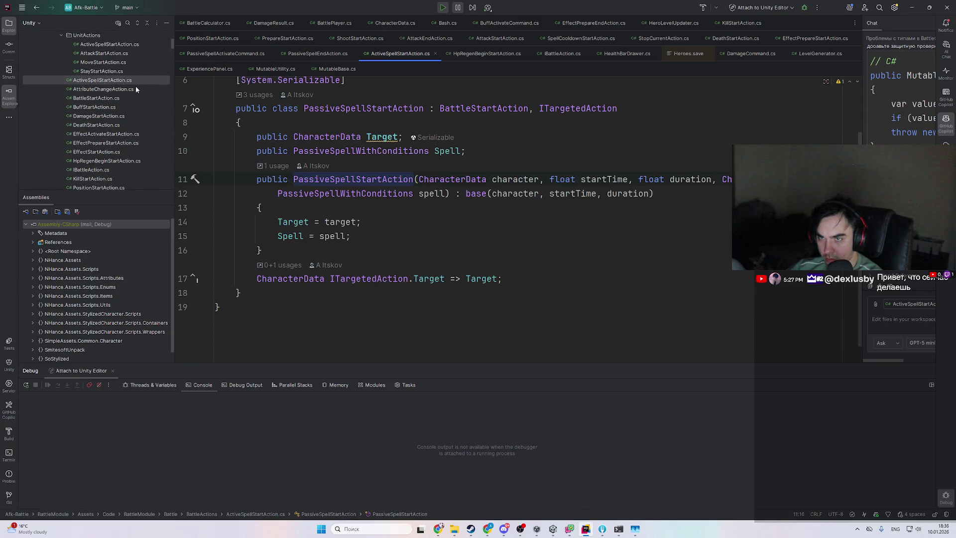
scroll(136, 85, up, 2)
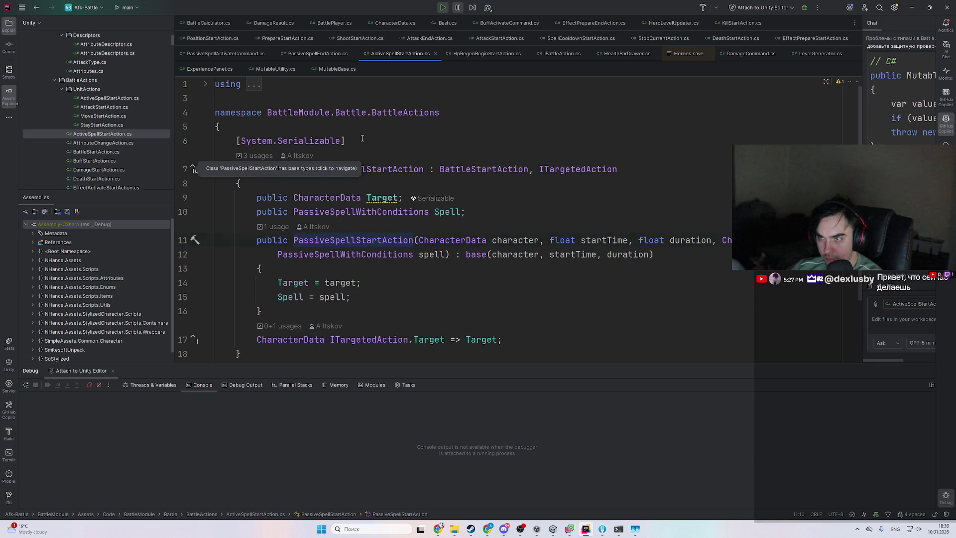
click(370, 169)
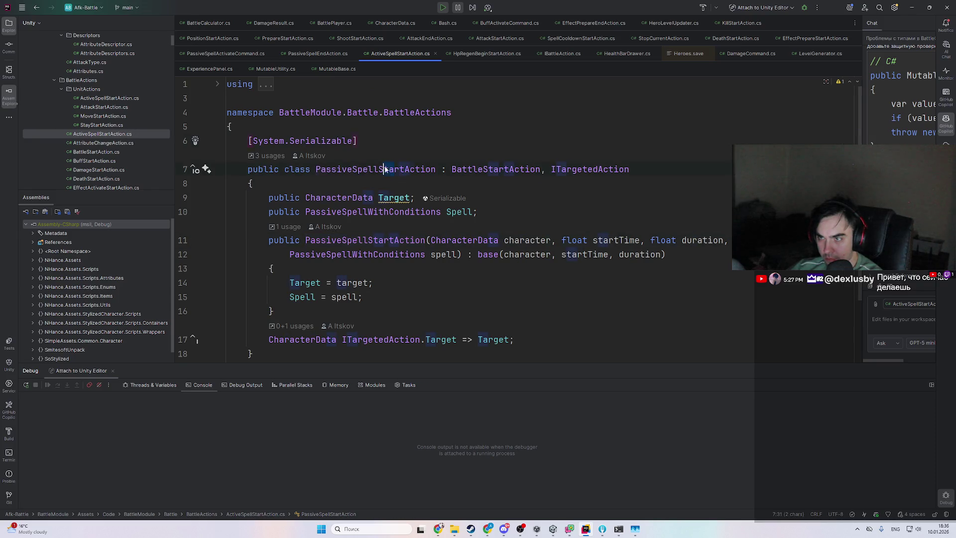
click(136, 135)
double_click(136, 132)
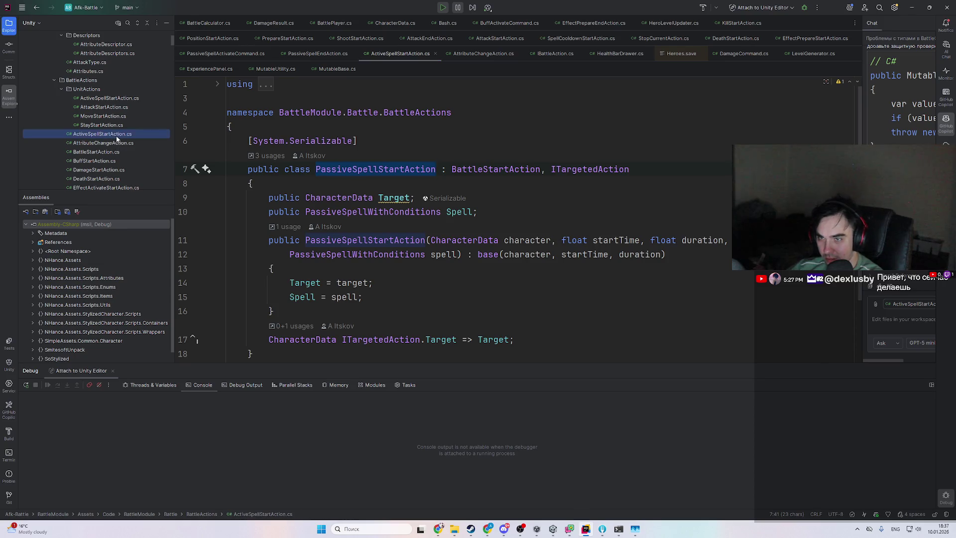
key(shift+F6)
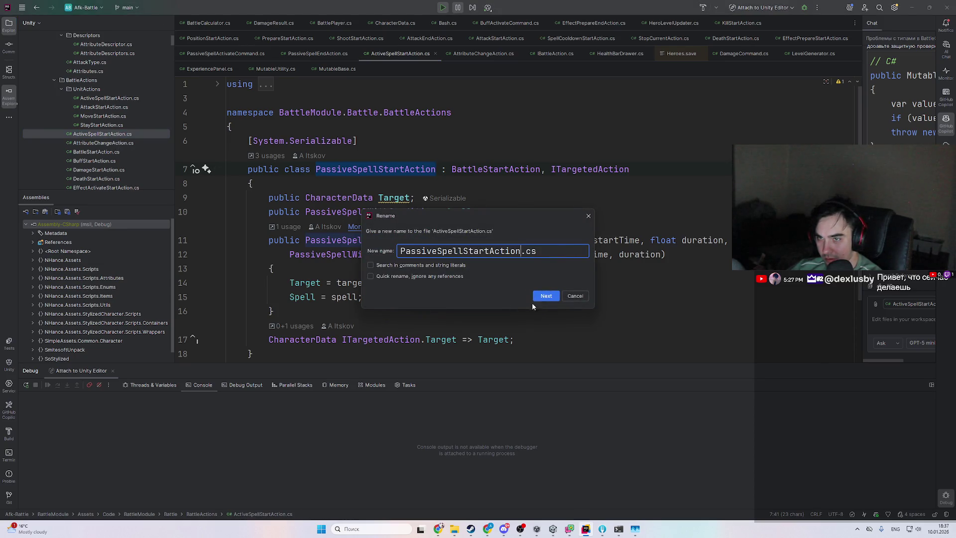
key(Escape)
- Rename BattleActions/ActiveSpellStartAction.cs to PassiveSpellStartAction.cs
click(127, 98)
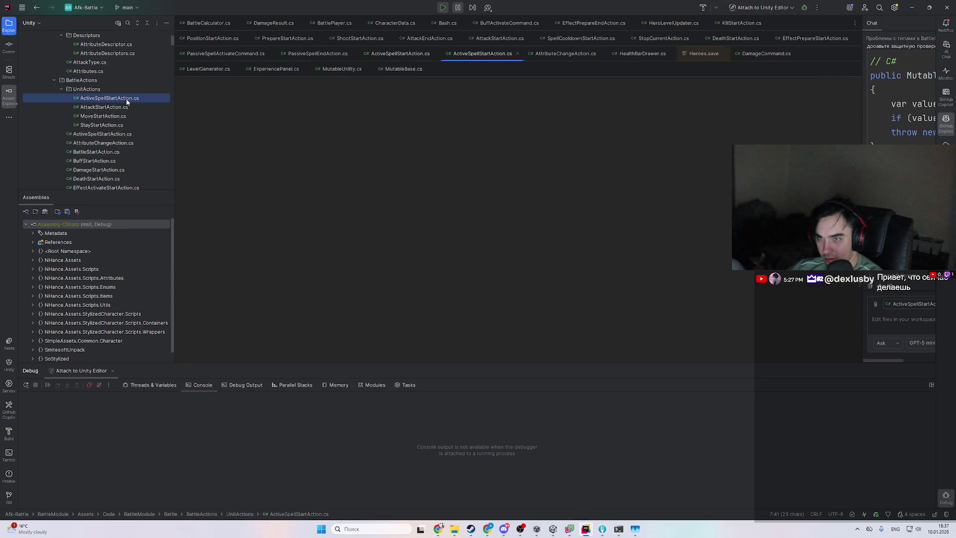
click(117, 134)
key(shift+F6)
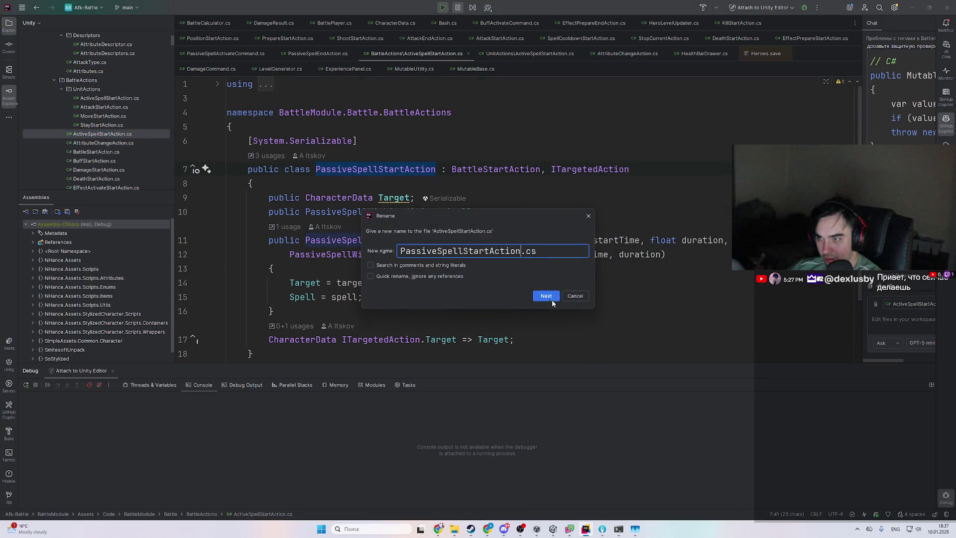
click(546, 296)
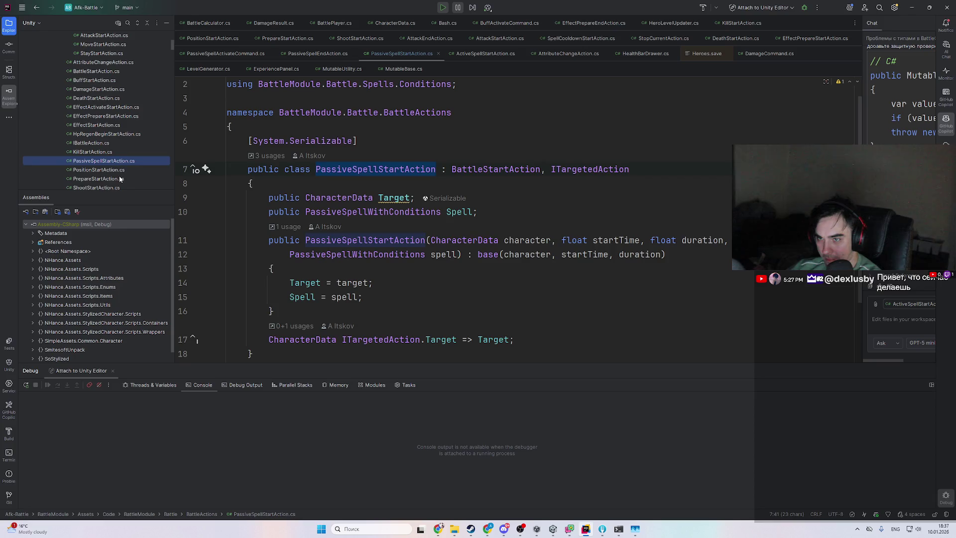
- Go to the PassiveSpellWithConditions declaration in Spell.cs
scroll(119, 179, up, 5)
scroll(119, 155, down, 3)
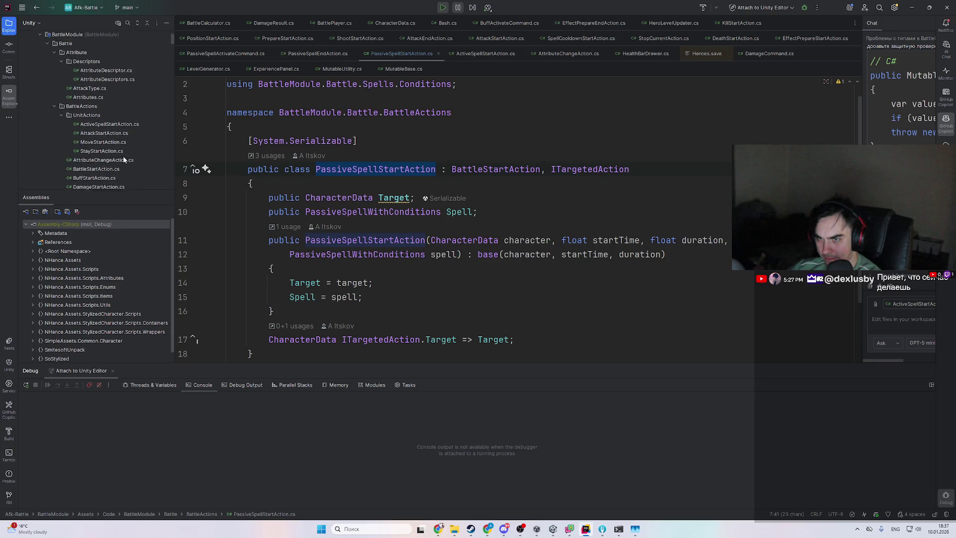
scroll(449, 238, down, 1)
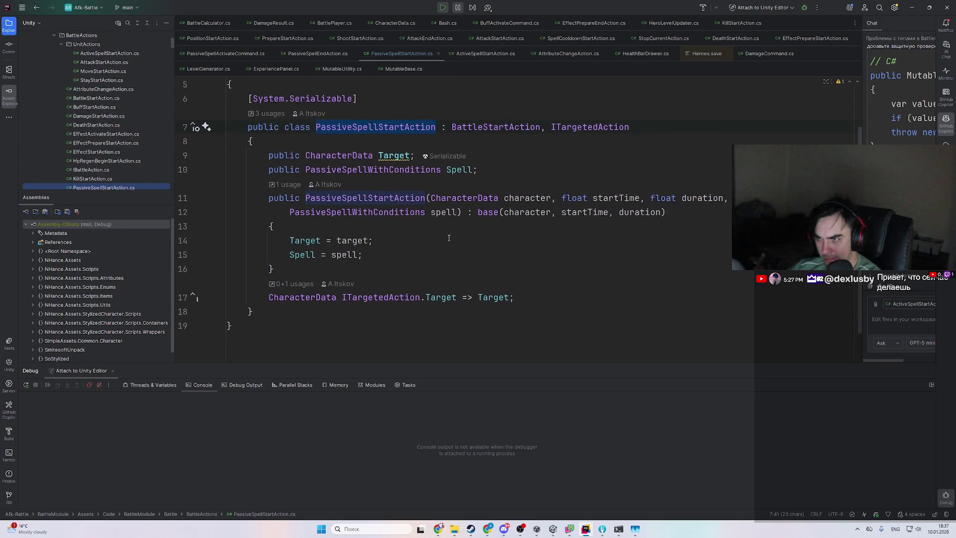
ctrl+click(410, 169)
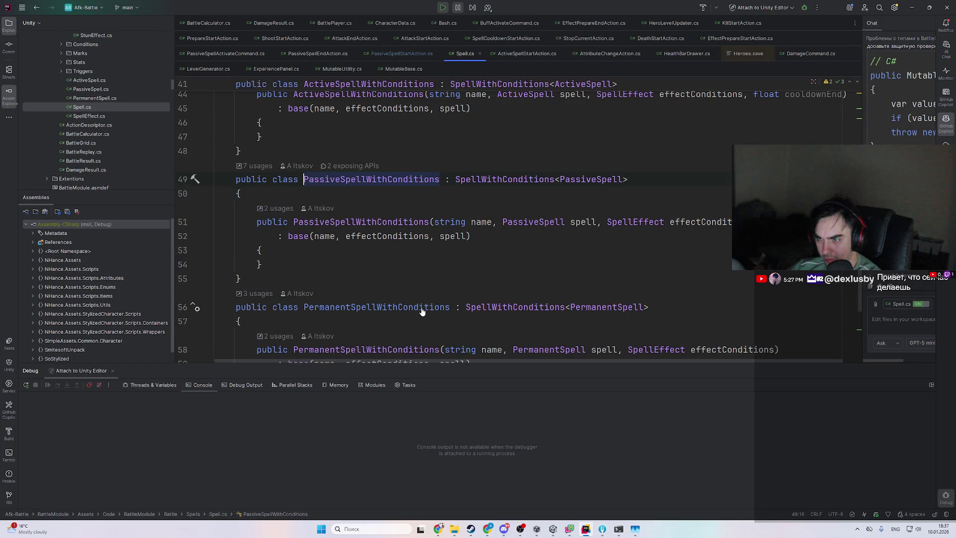
- Open the LevelGenerator.cs usage of PermanentSpellWithConditions, then the EffectPrepareStartAction declaration
ctrl+click(438, 306)
key(Escape)
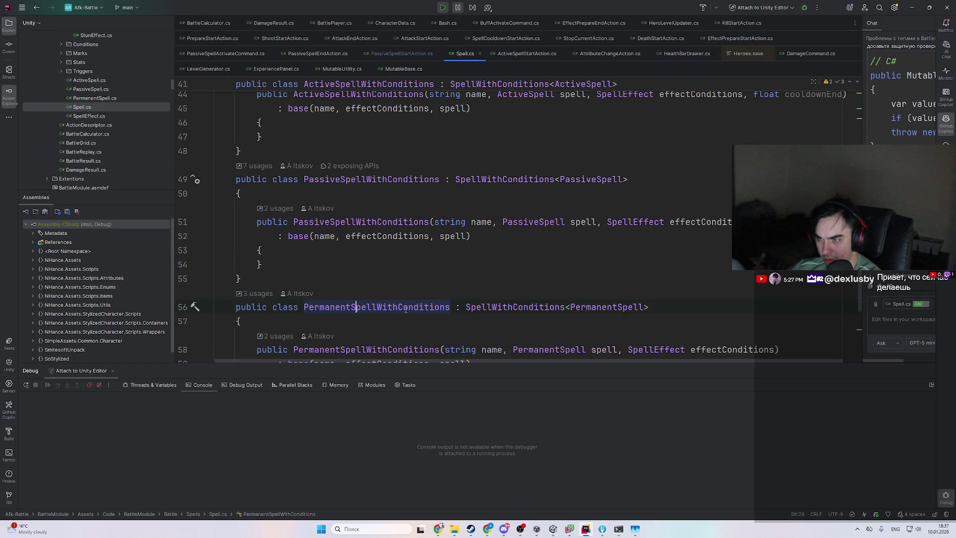
scroll(399, 307, down, 2)
ctrl+click(390, 227)
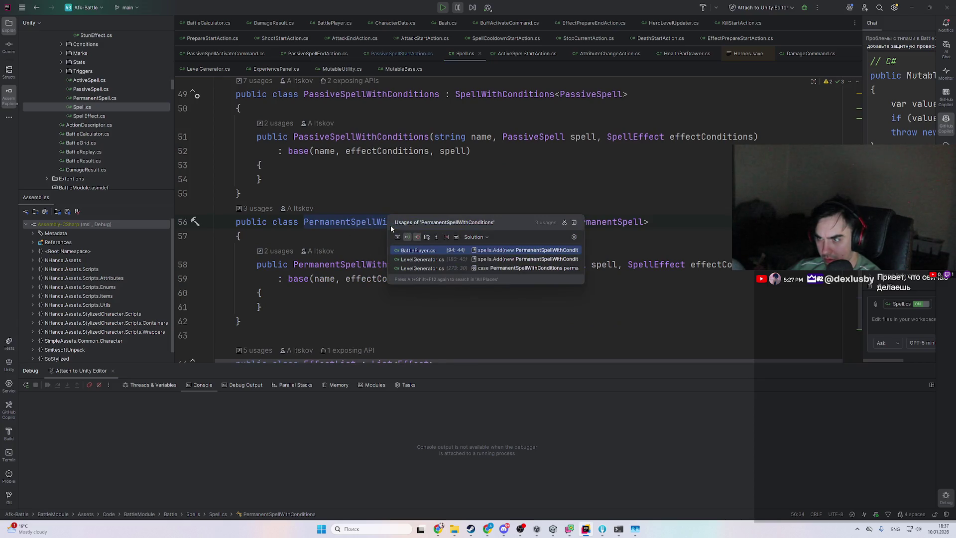
click(487, 269)
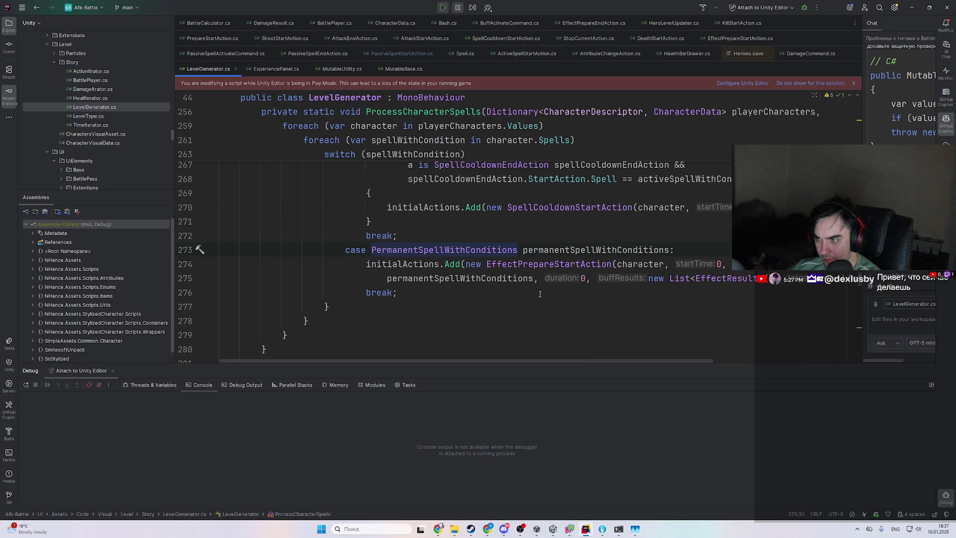
ctrl+click(571, 269)
scroll(538, 279, up, 3)
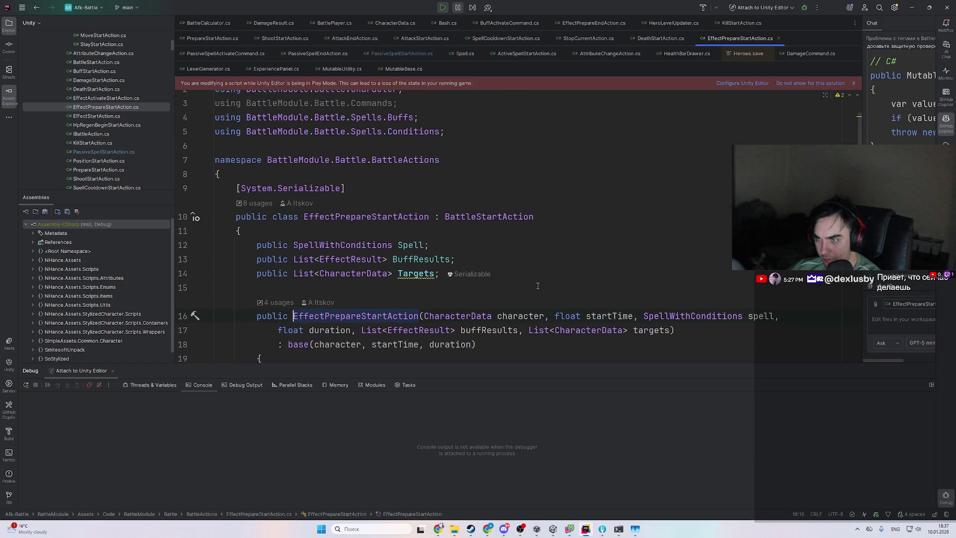
- Open EffectPrepareEndAction.cs and inspect the EffectPrepareStartAction constructor's Spell assignment
scroll(508, 291, down, 2)
scroll(420, 291, up, 2)
scroll(115, 153, down, 10)
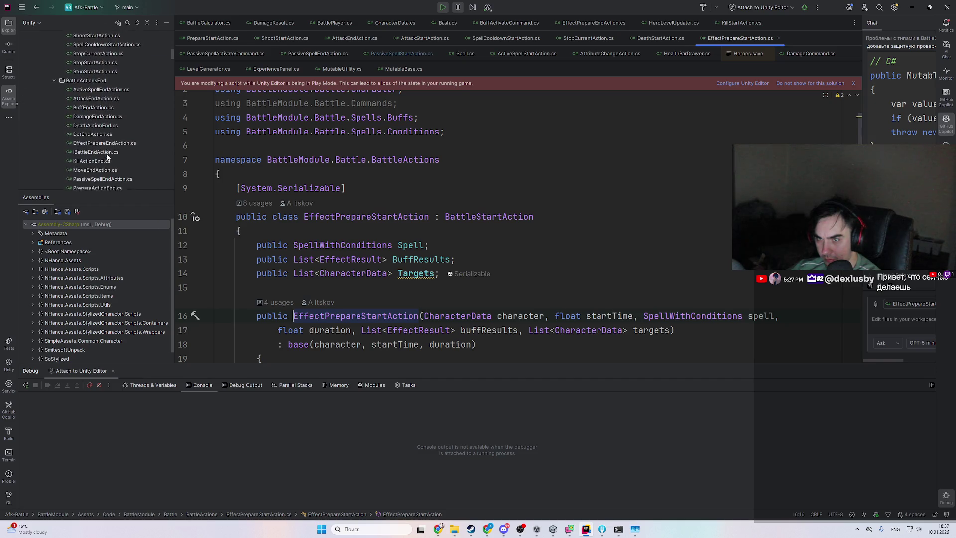
scroll(114, 153, down, 2)
double_click(119, 98)
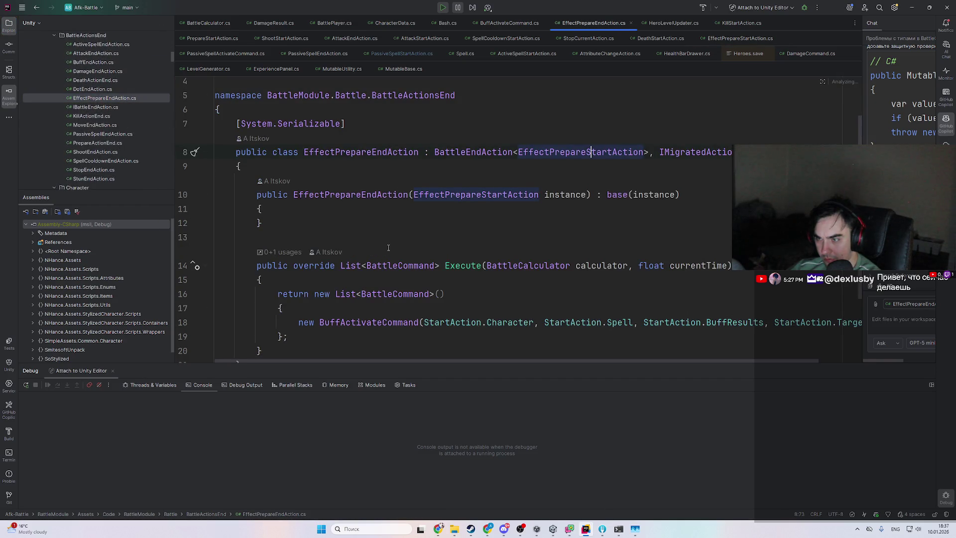
scroll(388, 245, down, 1)
key(F12)
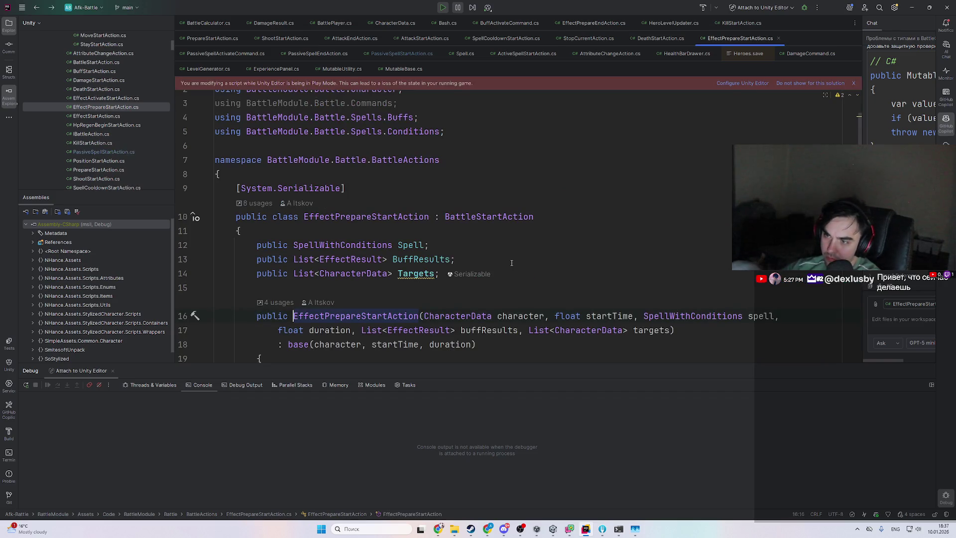
scroll(408, 316, down, 3)
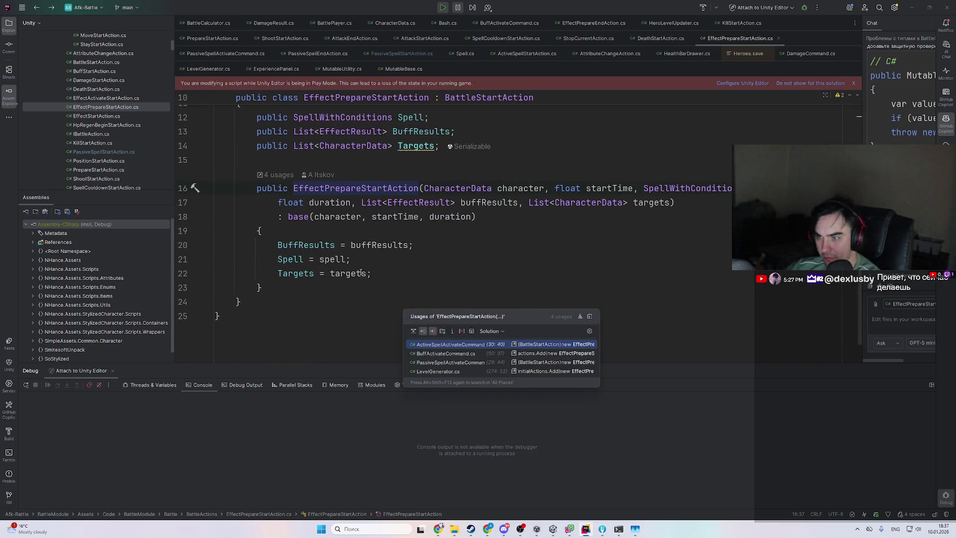
click(379, 253)
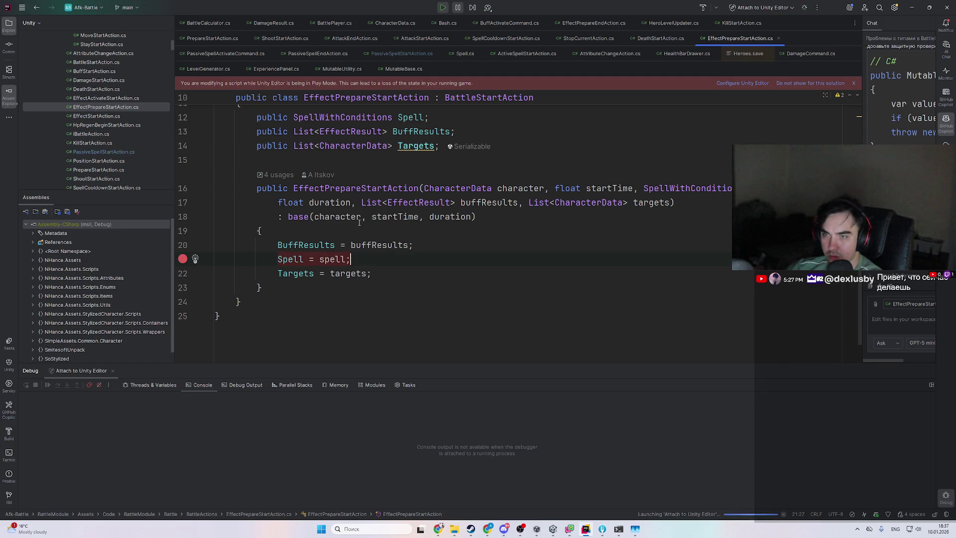
- Check the constructor's usages in ActiveSpellActivateCommand and BuffActivateCommand
ctrl+click(391, 188)
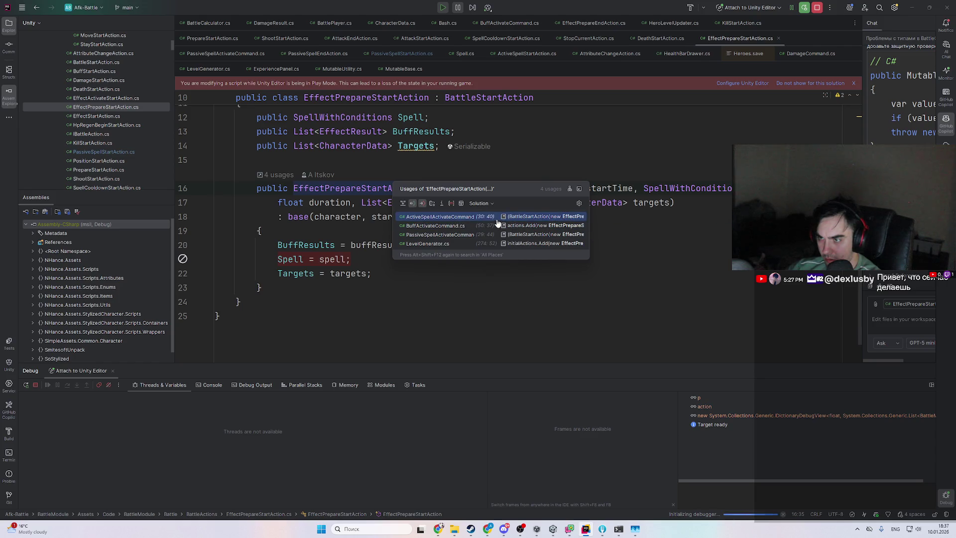
click(498, 219)
key(F12)
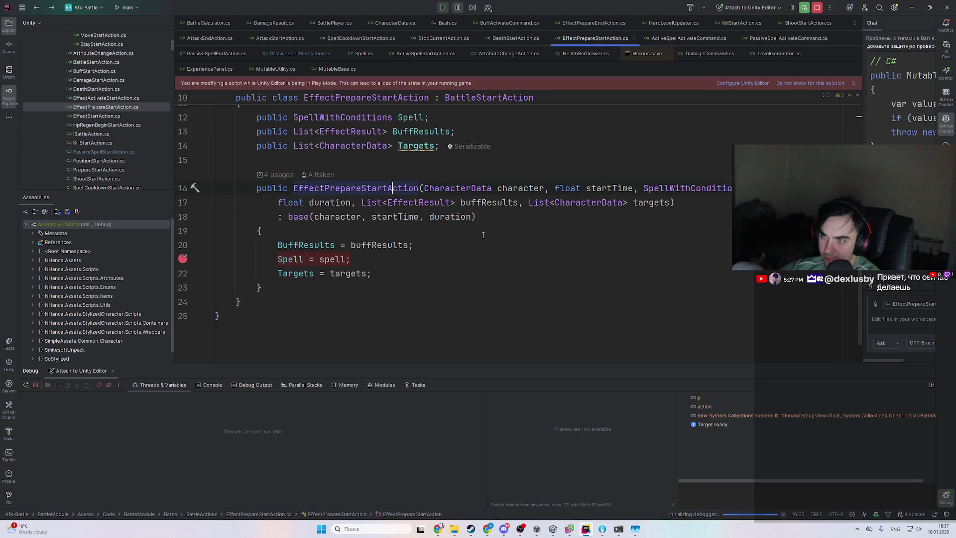
key(F12)
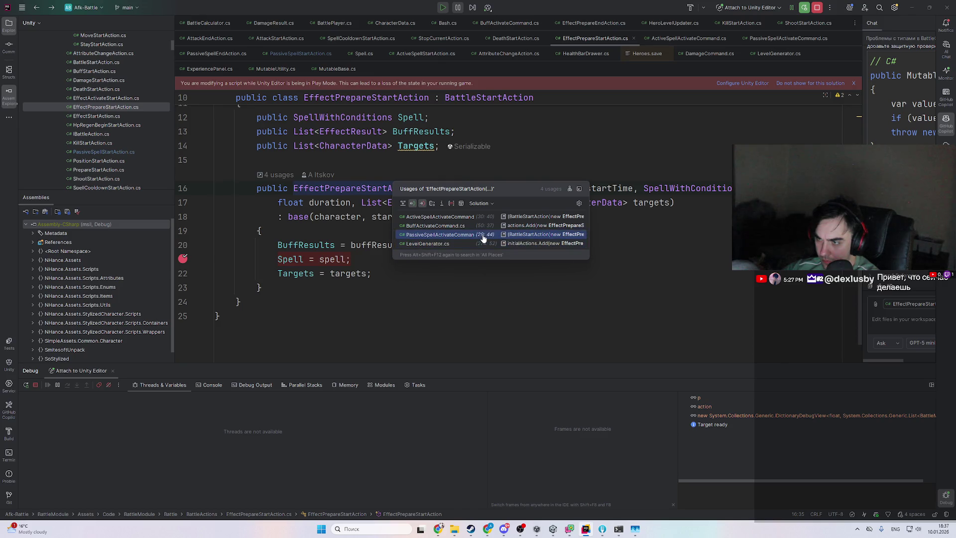
click(482, 225)
scroll(482, 236, up, 5)
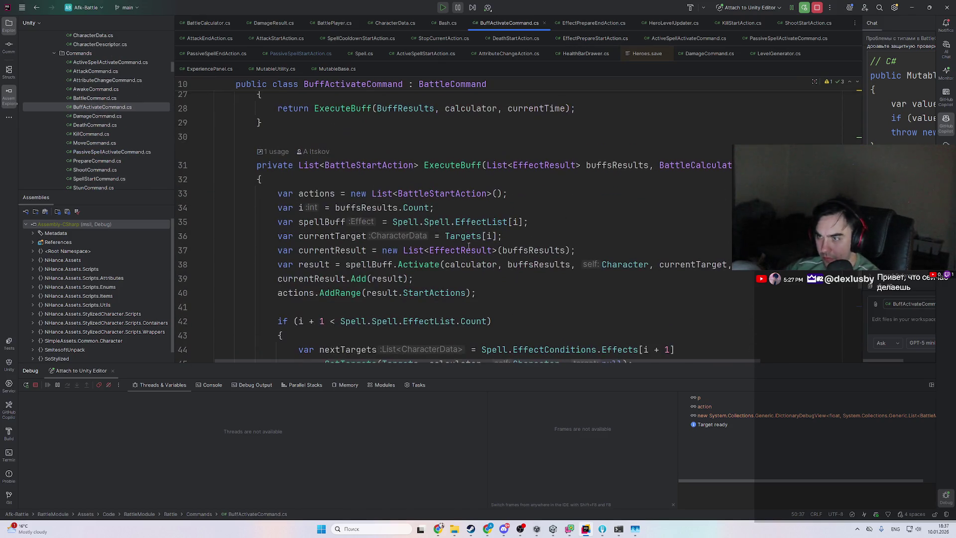
- Open the LevelGenerator.cs usage and set a breakpoint on the EffectPrepareStartAction call
key(ctrl+minus)
key(F12)
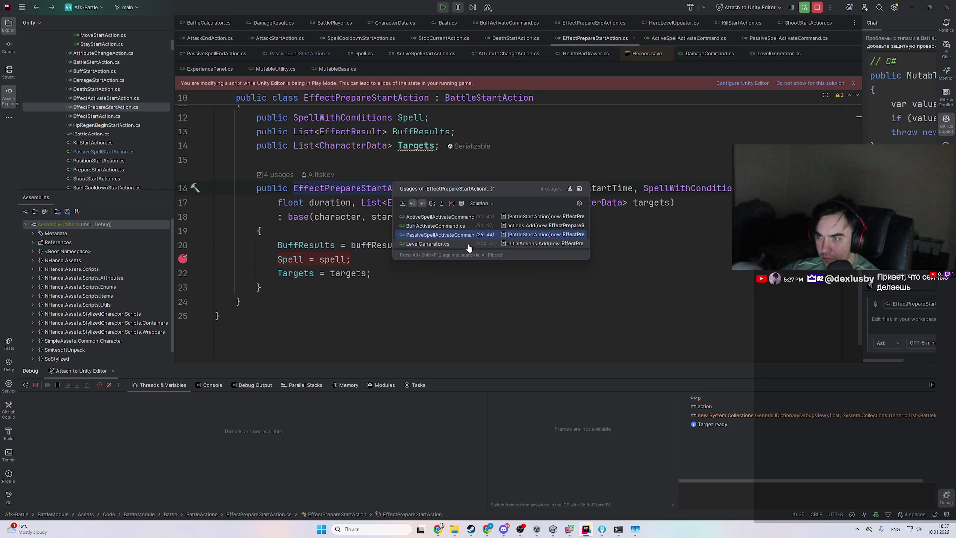
click(468, 244)
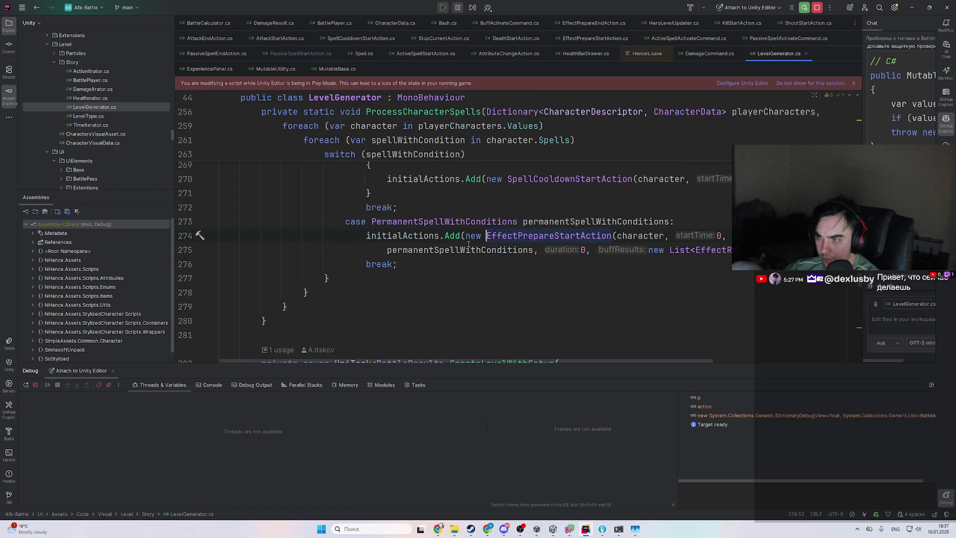
scroll(586, 261, up, 2)
key(F9)
scroll(548, 299, up, 3)
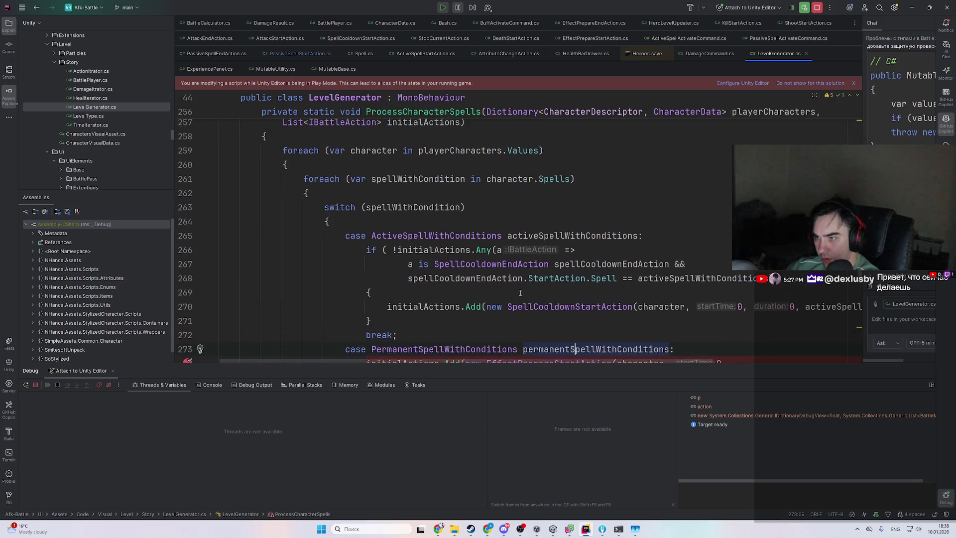
- Jump from ProcessCharacterSpells to its single call in PlayInfiniteLevels
click(419, 249)
scroll(507, 282, up, 3)
ctrl+click(454, 236)
key(ctrl+b)
key(ctrl+b)
scroll(530, 269, up, 3)
scroll(529, 270, down, 1)
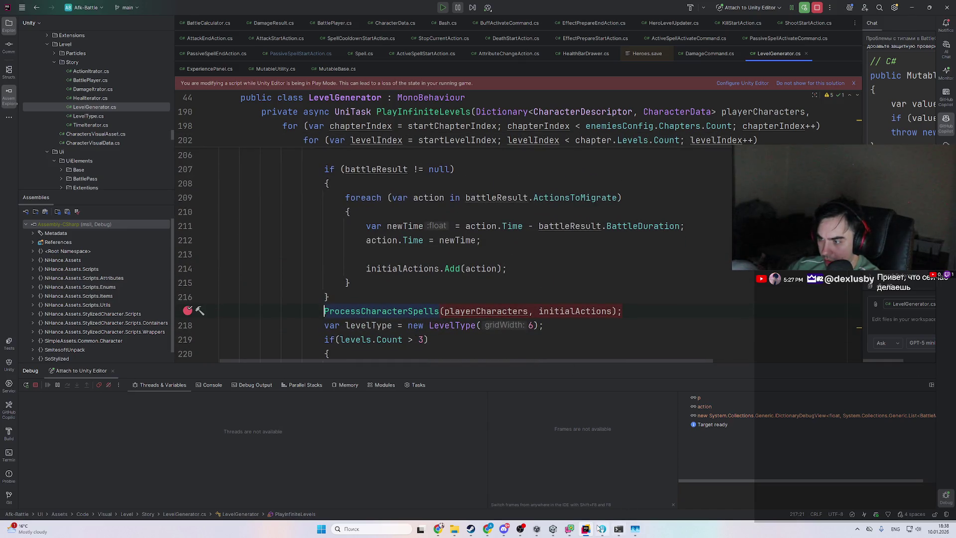
- Stop the running game in Unity and return to Rider
click(552, 529)
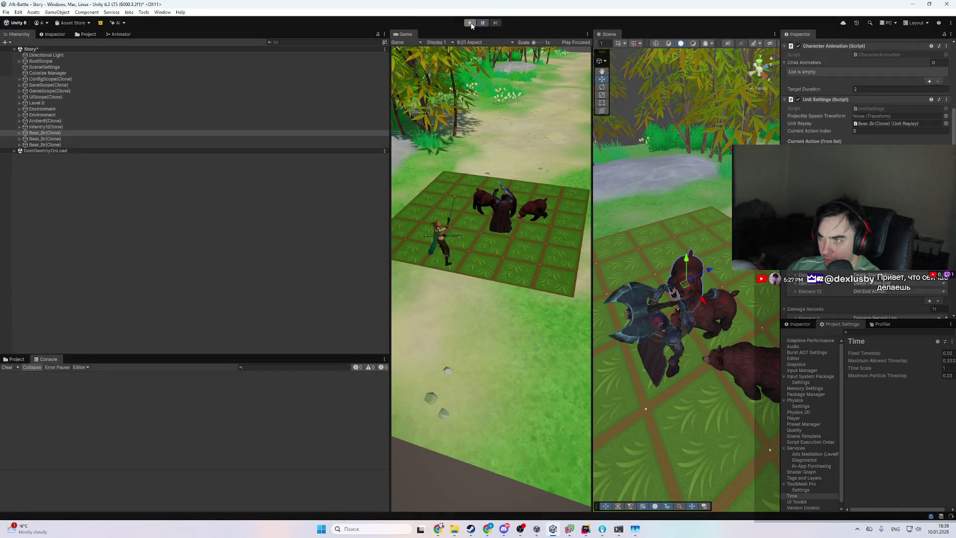
click(470, 23)
click(586, 528)
- Review the call, return to the ProcessCharacterSpells declaration, then switch to Unity
scroll(420, 243, up, 5)
scroll(528, 317, down, 7)
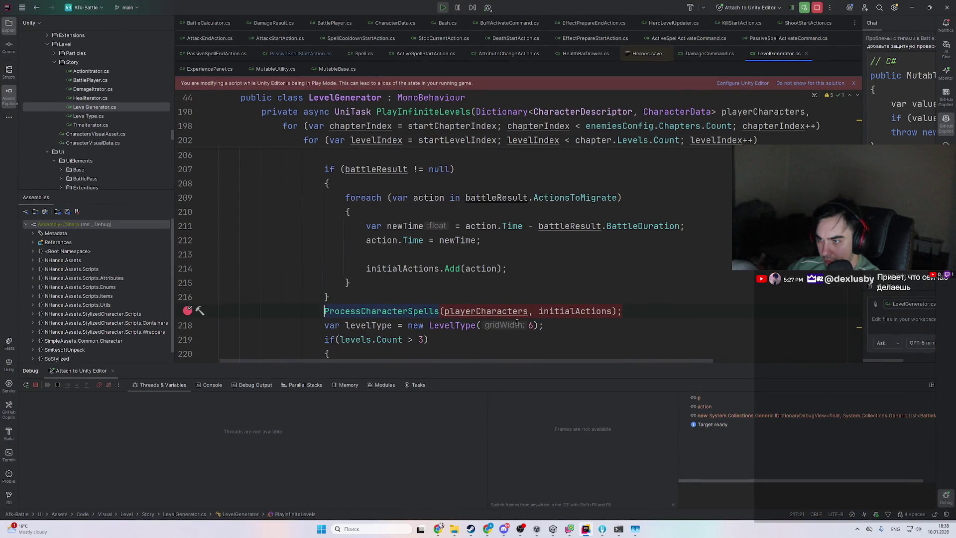
scroll(534, 315, down, 3)
scroll(654, 260, down, 2)
scroll(647, 262, up, 3)
scroll(574, 276, down, 3)
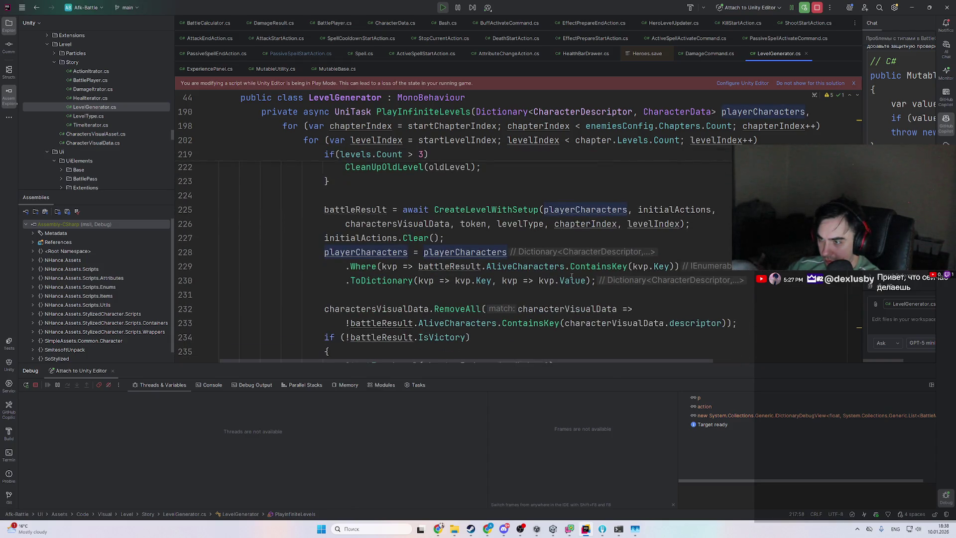
scroll(553, 305, up, 3)
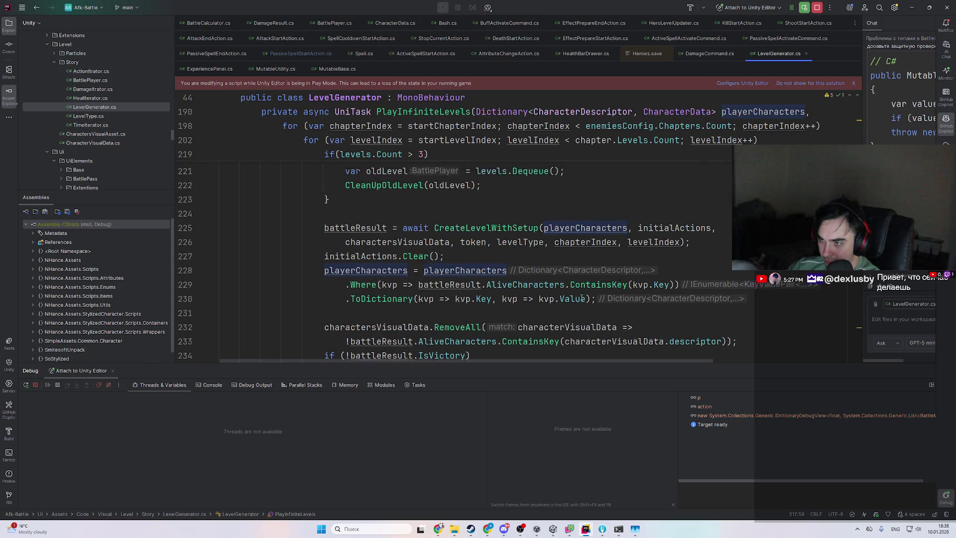
key(ctrl+b)
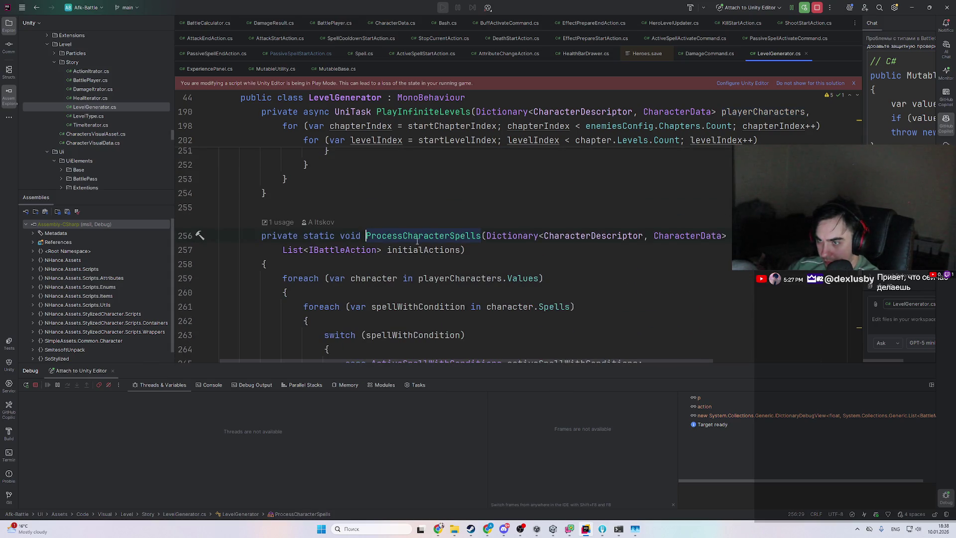
scroll(398, 236, down, 4)
scroll(501, 267, up, 3)
key(alt+Tab)
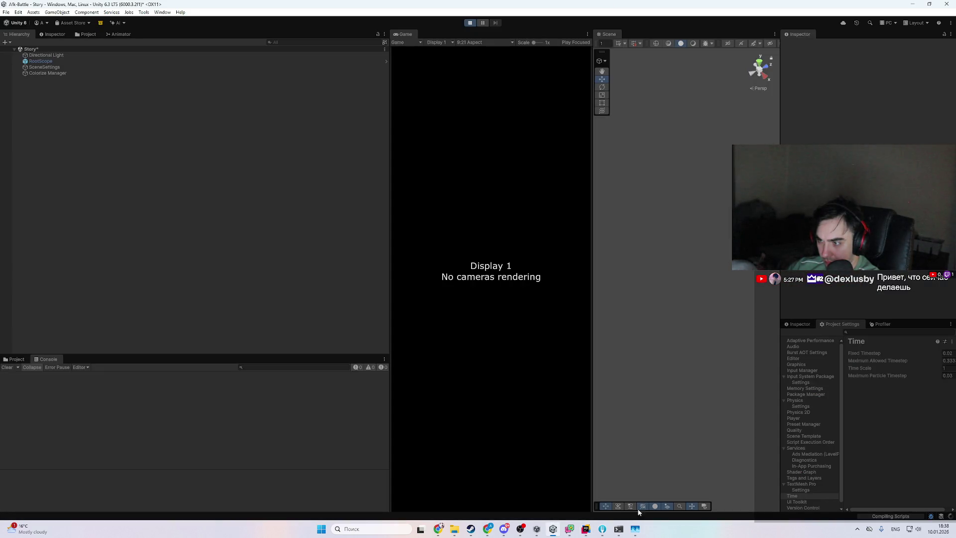
- Back in Rider, resume the debugger until the LevelGenerator breakpoint is hit
click(584, 530)
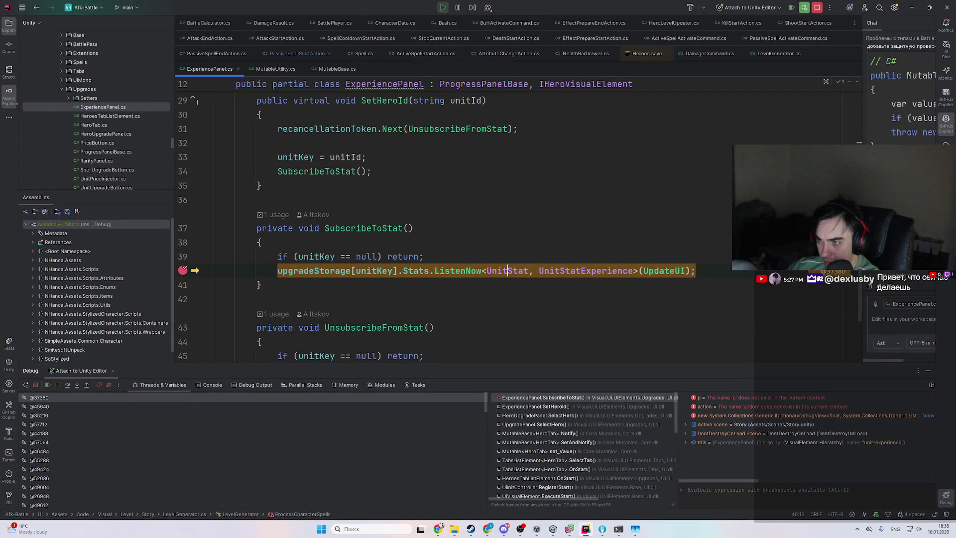
key(F9)
key(F9)
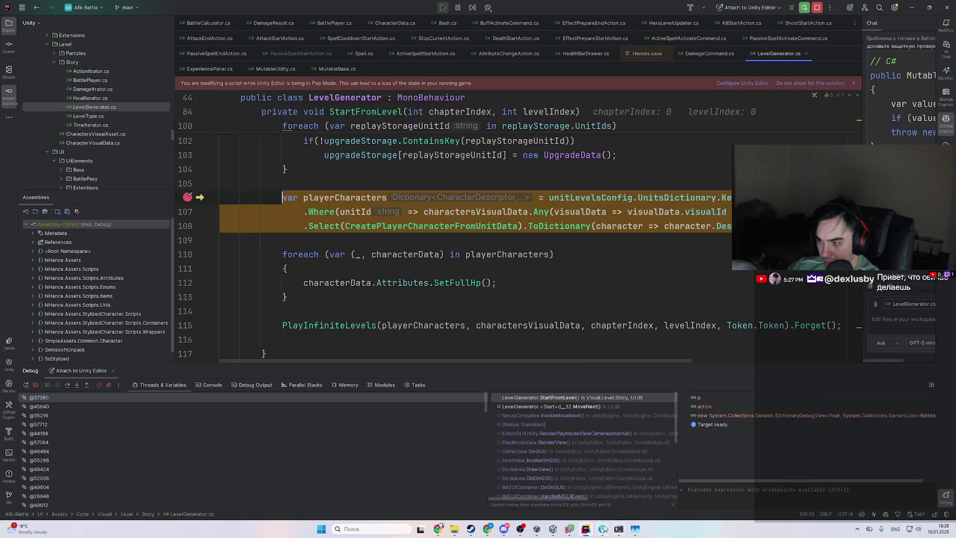
scroll(466, 247, up, 3)
scroll(466, 246, up, 5)
scroll(451, 248, down, 5)
scroll(451, 248, down, 3)
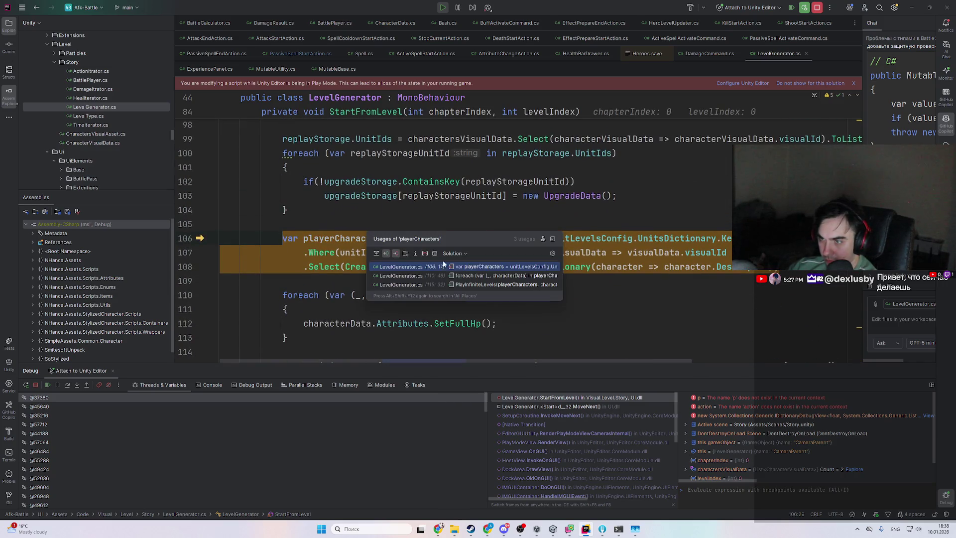
scroll(435, 258, up, 2)
scroll(646, 309, up, 4)
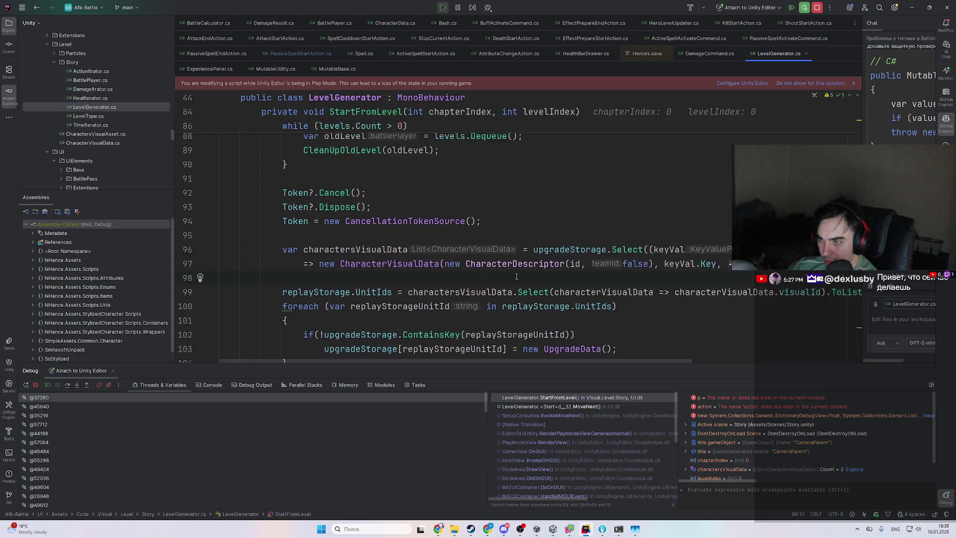
scroll(369, 239, down, 3)
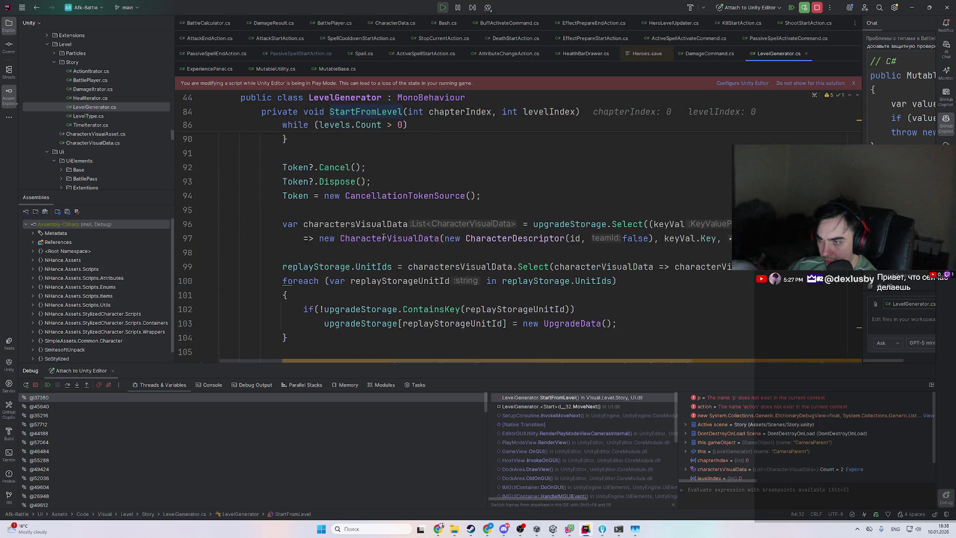
scroll(451, 303, down, 5)
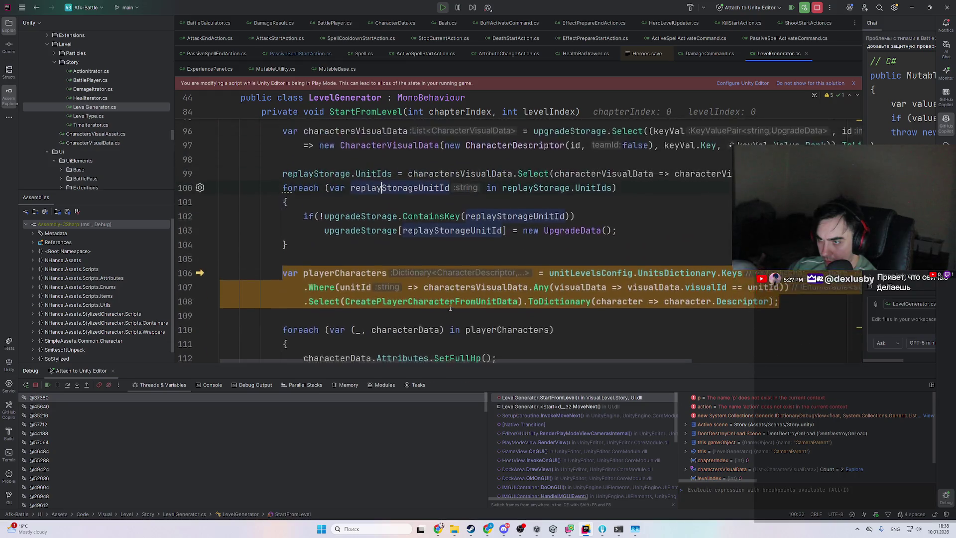
- Go to PlayInfiniteLevels and delete the var level = chapter.Levels[levelIndex] line
ctrl+click(329, 288)
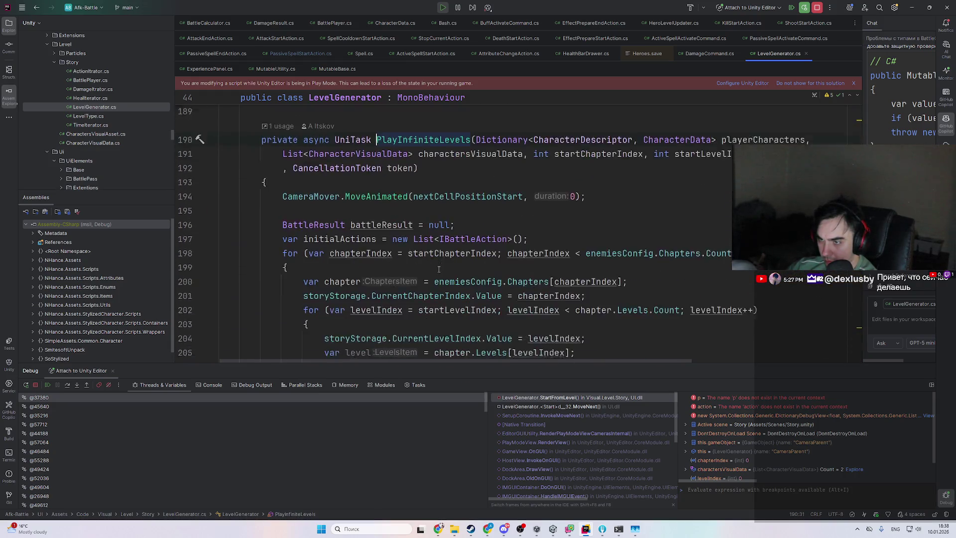
scroll(344, 246, down, 4)
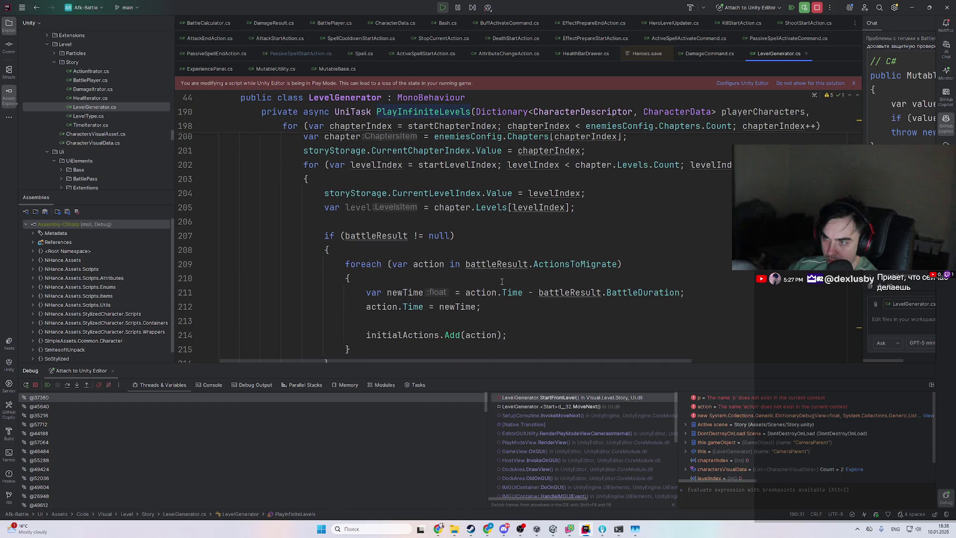
drag(598, 207, 598, 193)
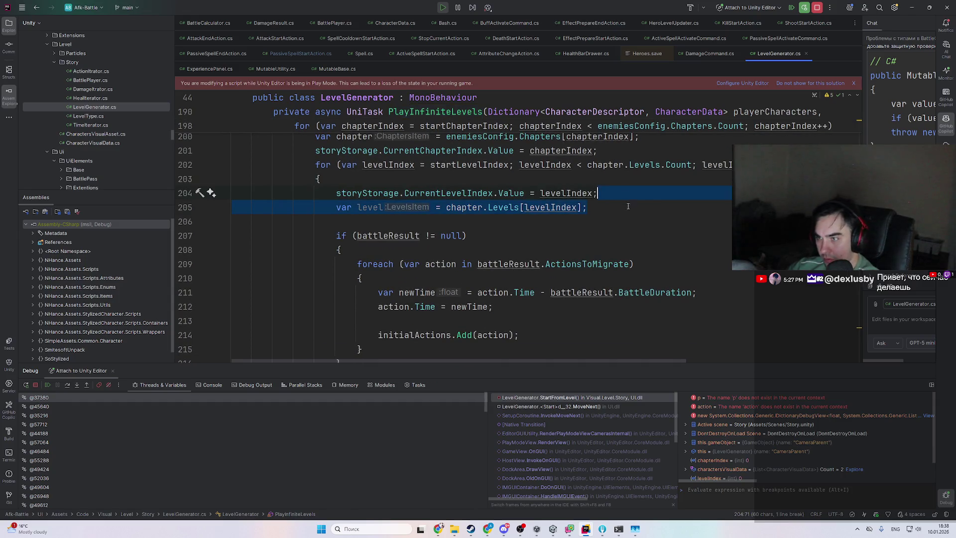
key(BackSpace)
key(ctrl+z)
key(BackSpace)
- Scroll through the file and search the whole project for 'enemy'
scroll(513, 236, down, 5)
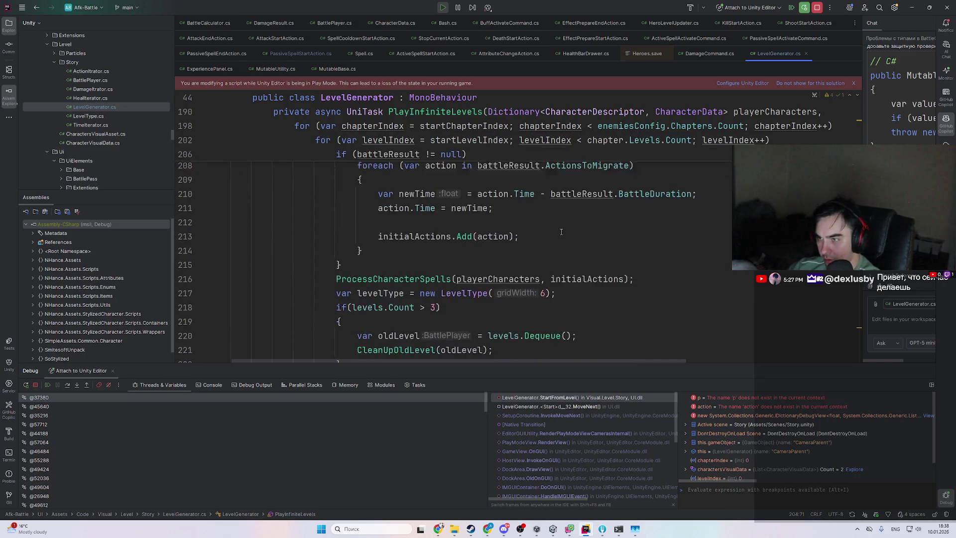
scroll(482, 243, down, 1)
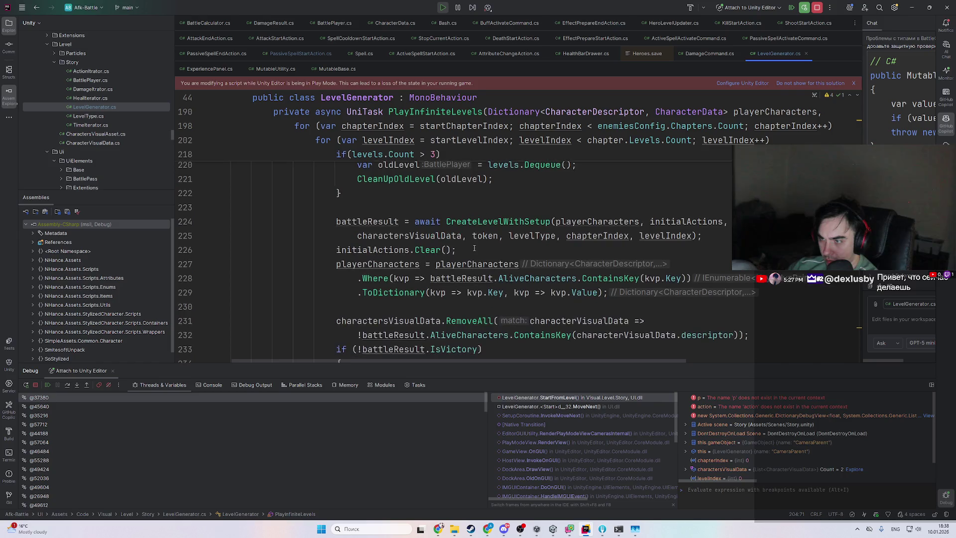
scroll(508, 231, down, 20)
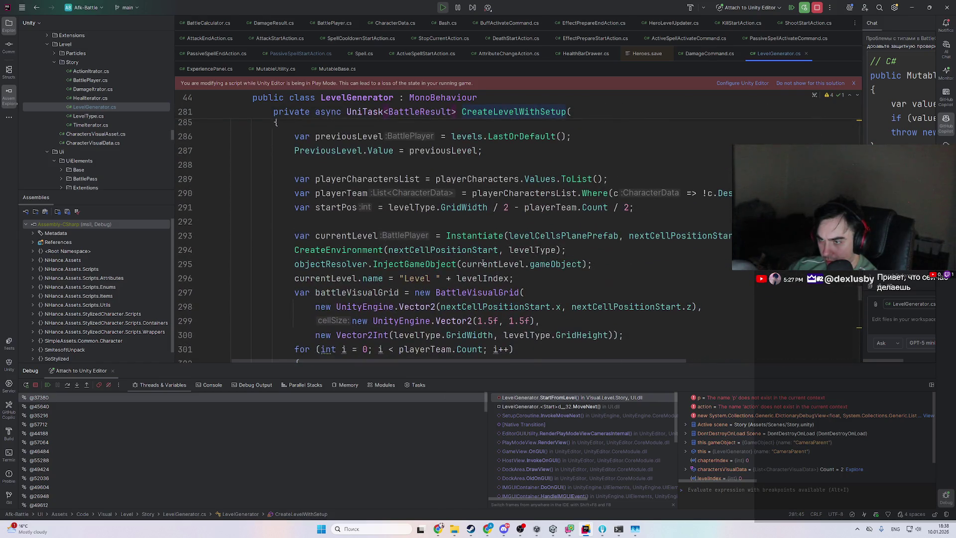
scroll(422, 256, down, 5)
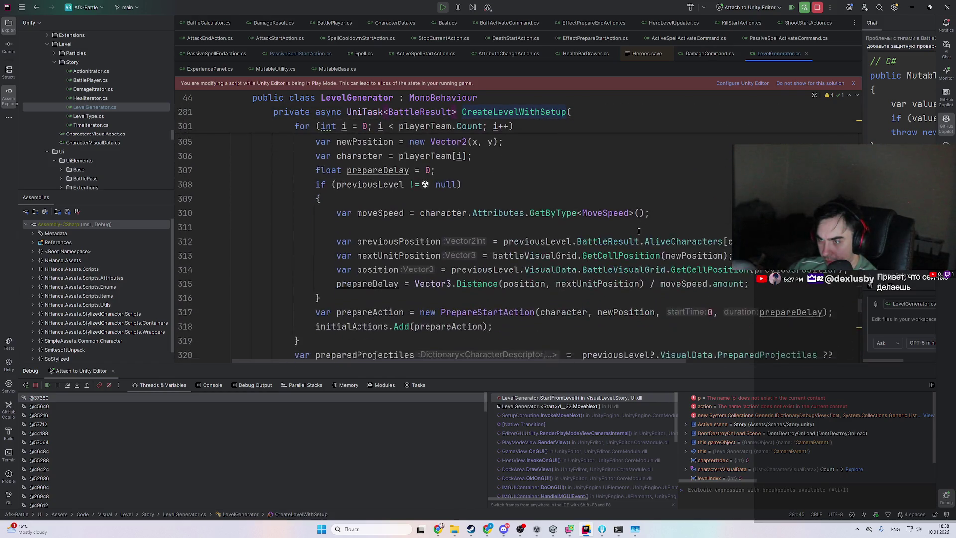
scroll(631, 232, down, 4)
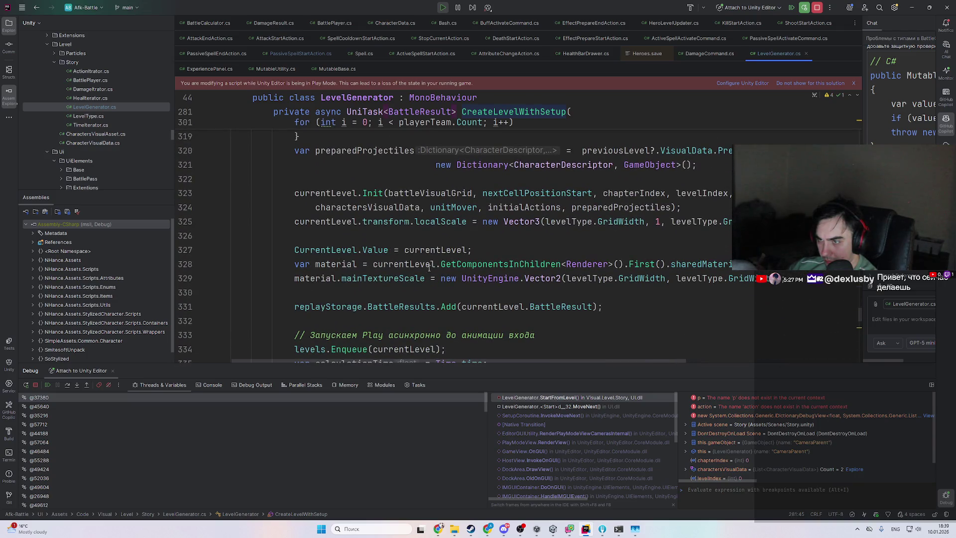
scroll(512, 284, down, 9)
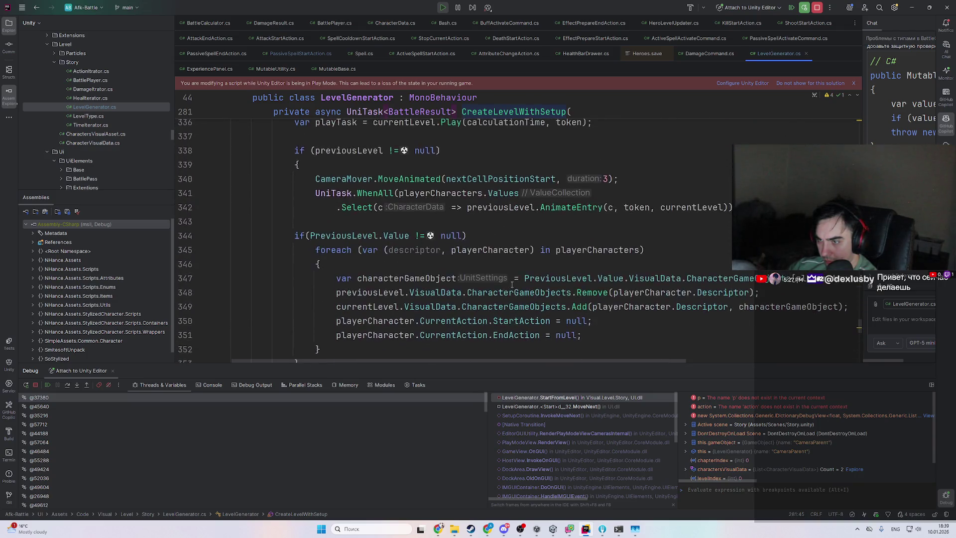
scroll(513, 284, down, 2)
key(shift)
key(shift)
text(e)
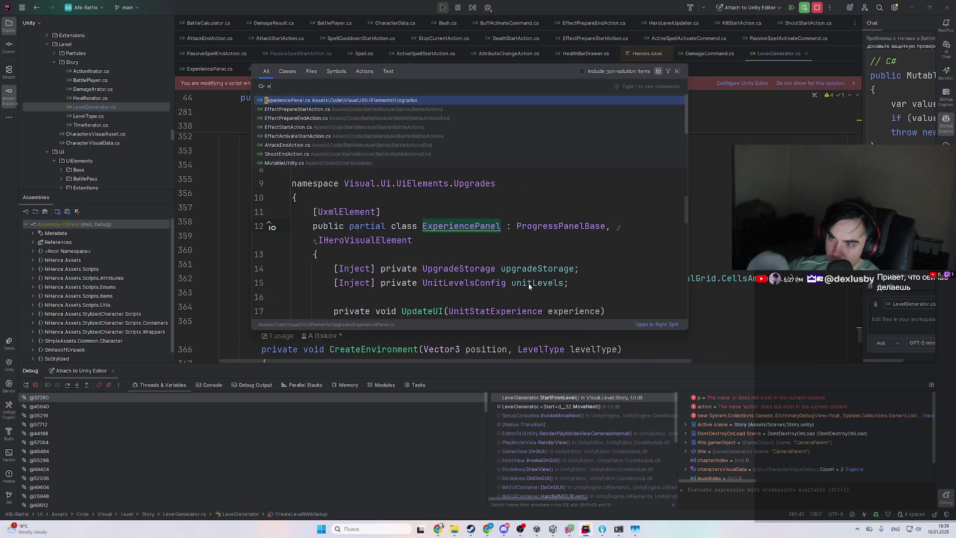
text(nemy)
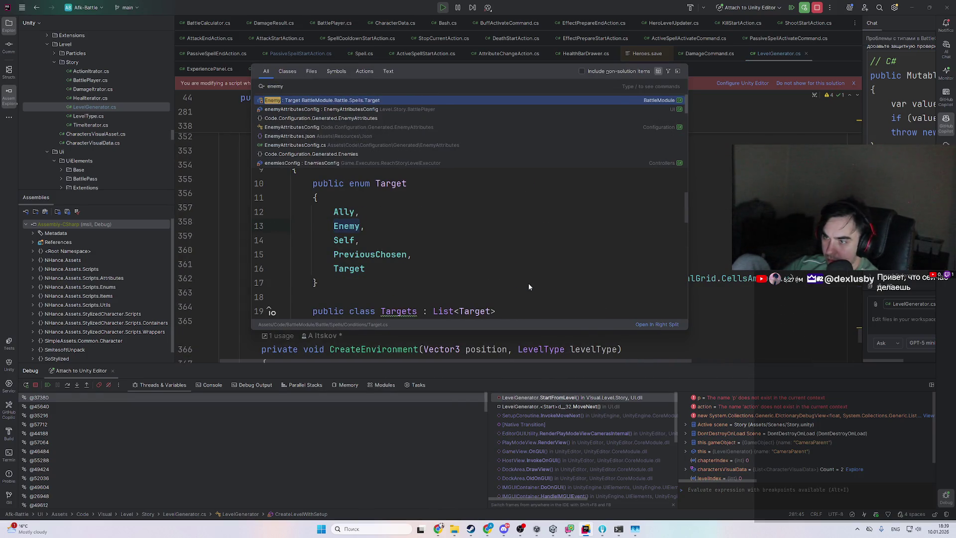
- Browse the 'enemy' search results and open BattlePlayer.cs at the enemiesData line in Init
key(Down)
key(Down)
key(Down)
key(Down)
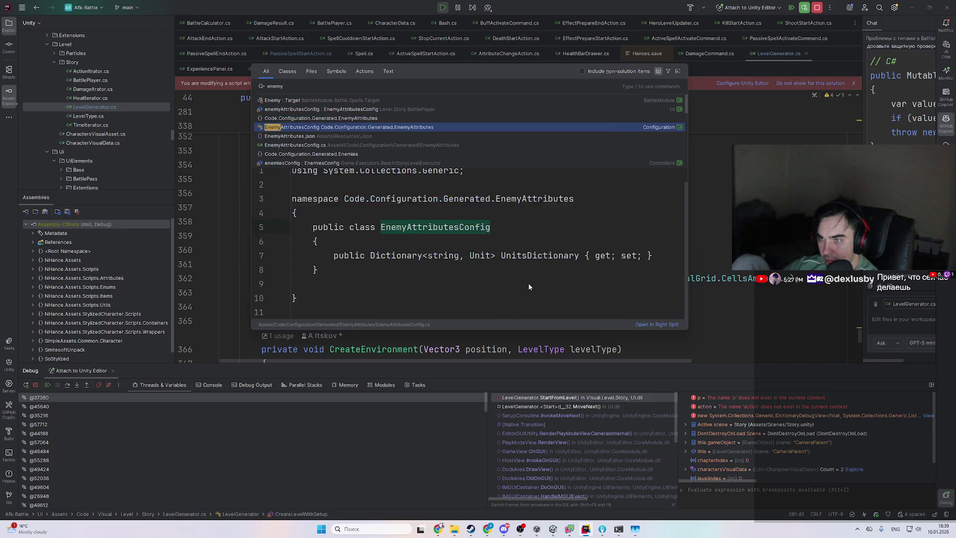
key(Down)
key(Down)
key(Down)
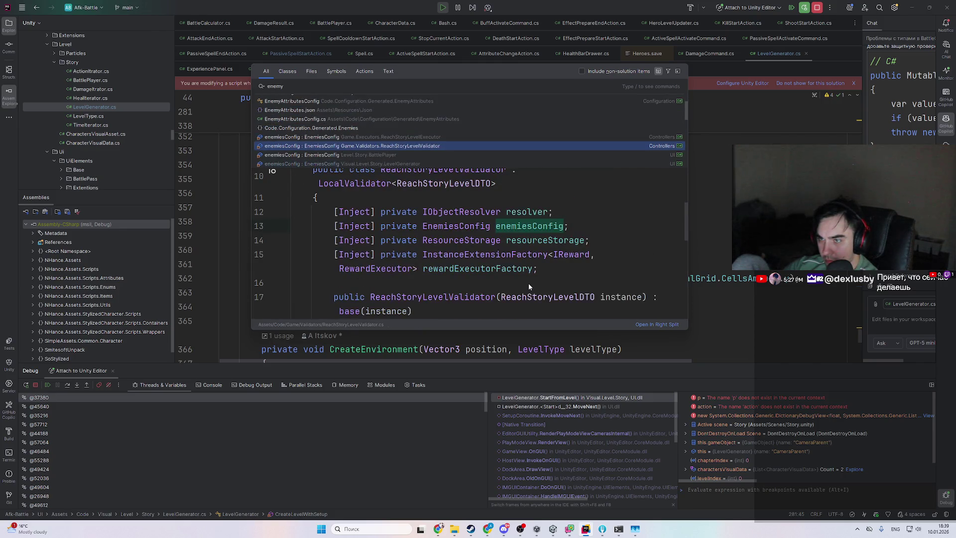
key(Down)
key(Down)
key(Down)
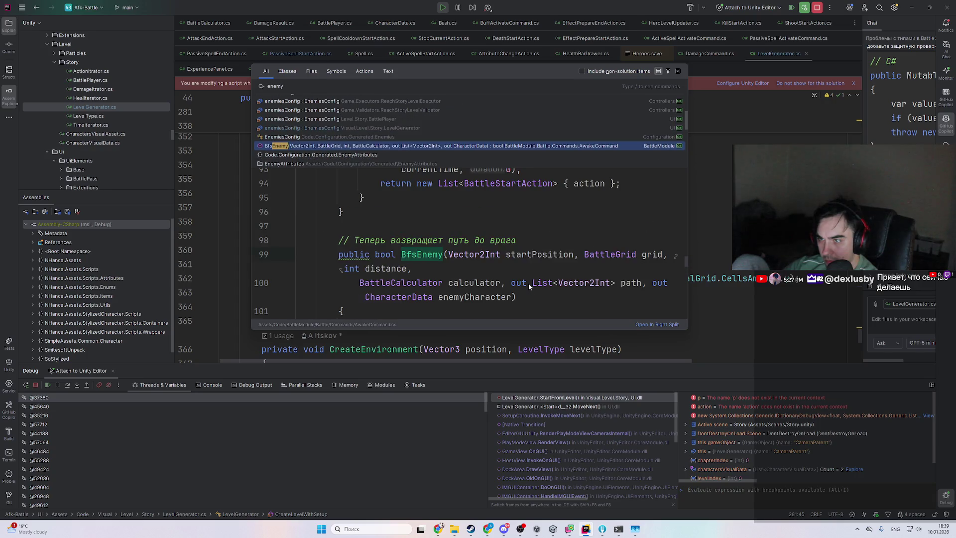
key(Down)
key(Down)
key(Down)
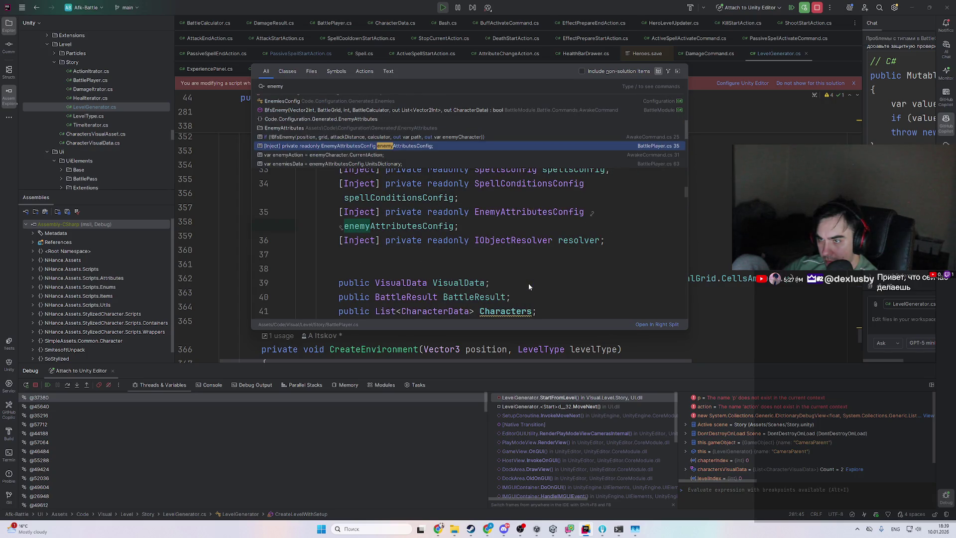
key(Down)
key(Down)
key(Down)
key(Up)
key(Up)
key(Up)
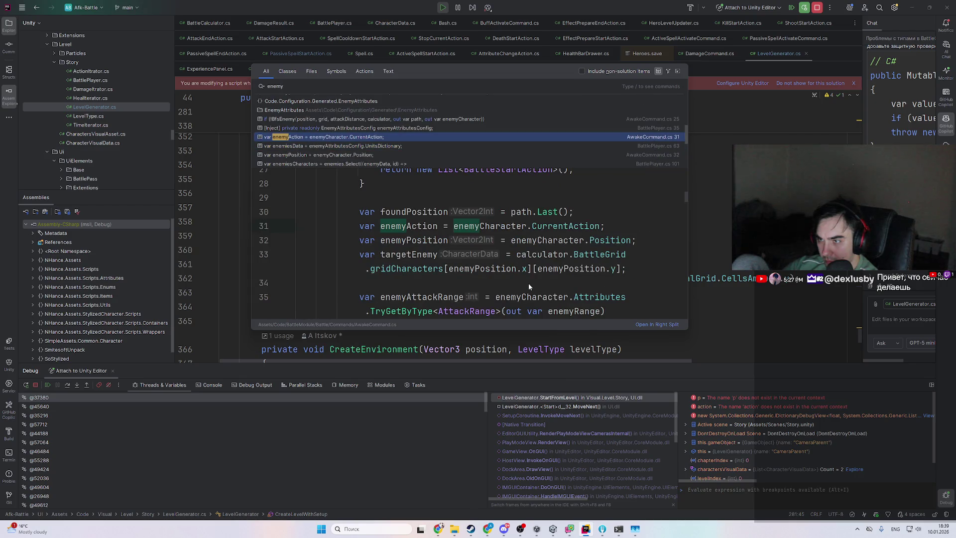
key(Down)
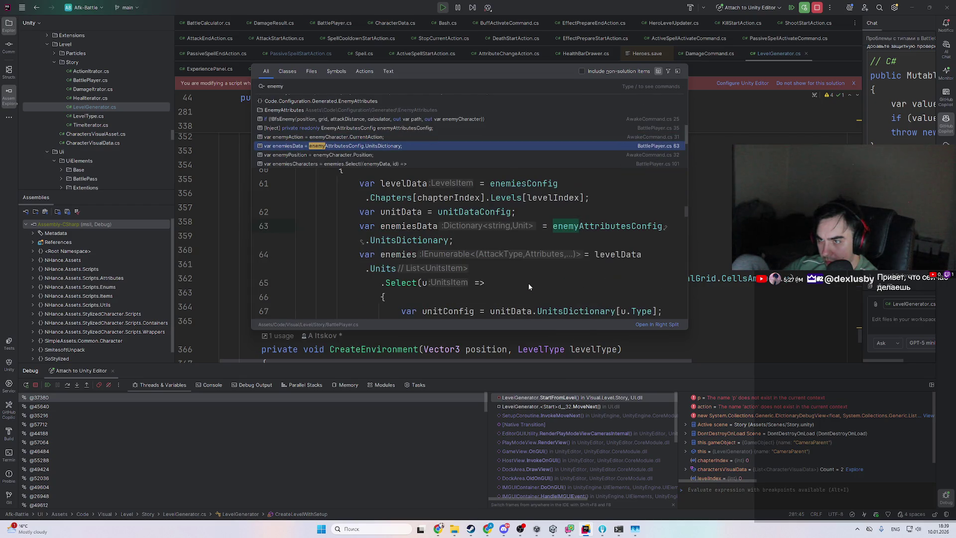
key(Return)
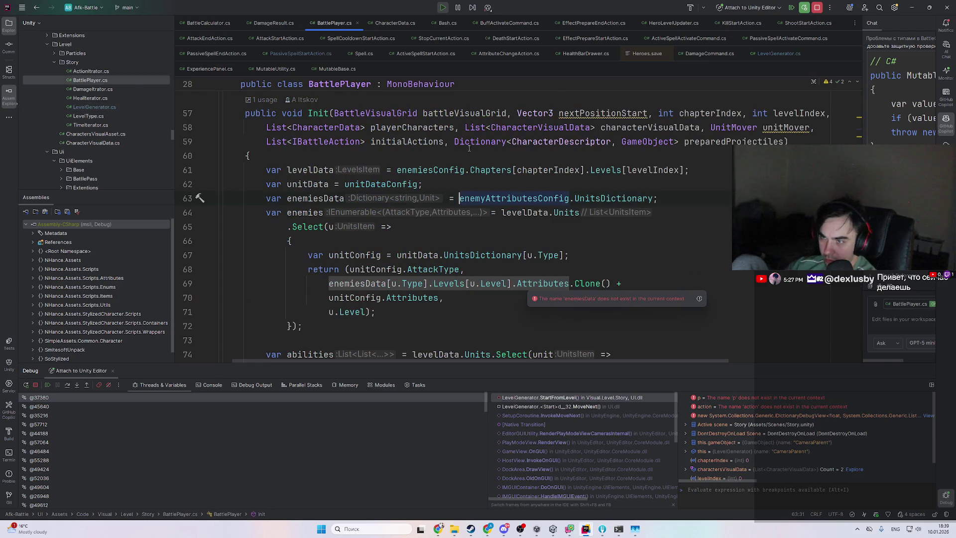
- Step back and forward through recent code locations to the ProcessCharacterSpells declaration
scroll(481, 172, down, 3)
scroll(450, 205, up, 6)
scroll(309, 195, down, 5)
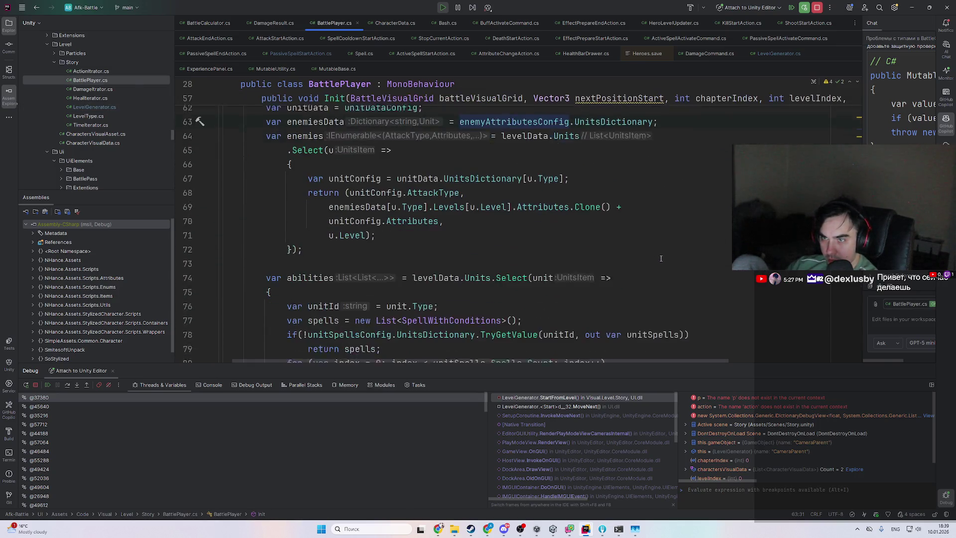
scroll(662, 257, up, 2)
key(ctrl+alt+Left)
key(ctrl+alt+Left)
key(ctrl+alt+Left)
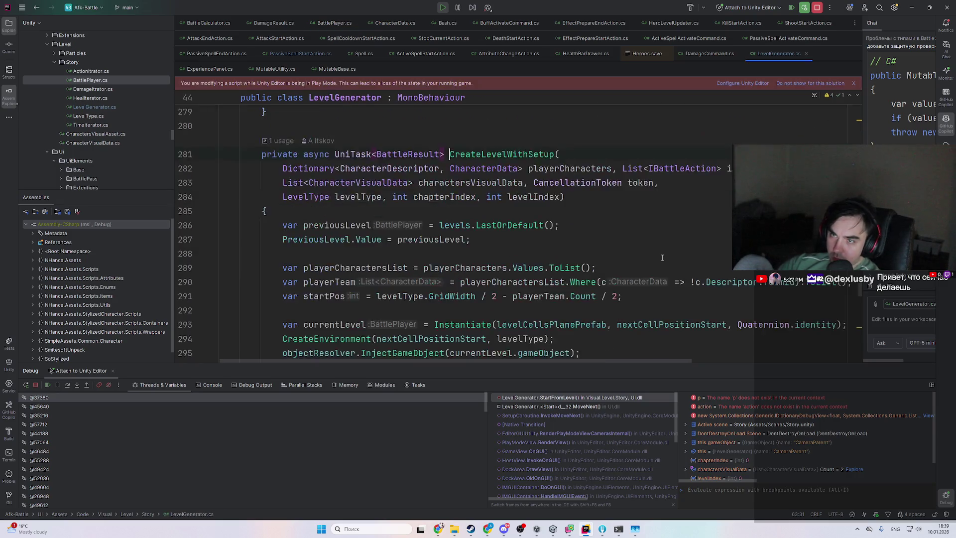
key(ctrl+alt+Left)
key(ctrl+alt+Left)
key(ctrl+alt+Left)
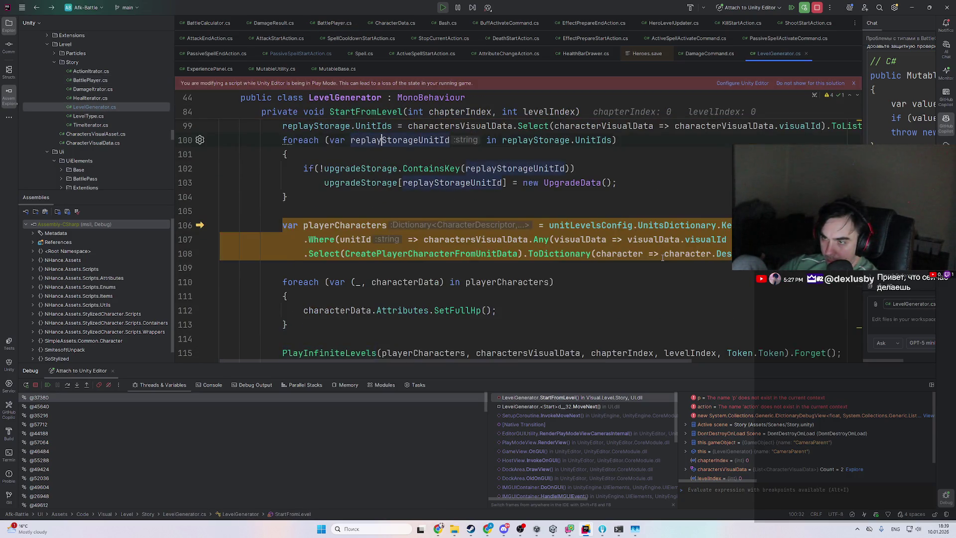
key(ctrl+alt+Right)
key(ctrl+alt+Right)
key(ctrl+alt+Left)
key(ctrl+alt+Left)
key(ctrl+alt+Left)
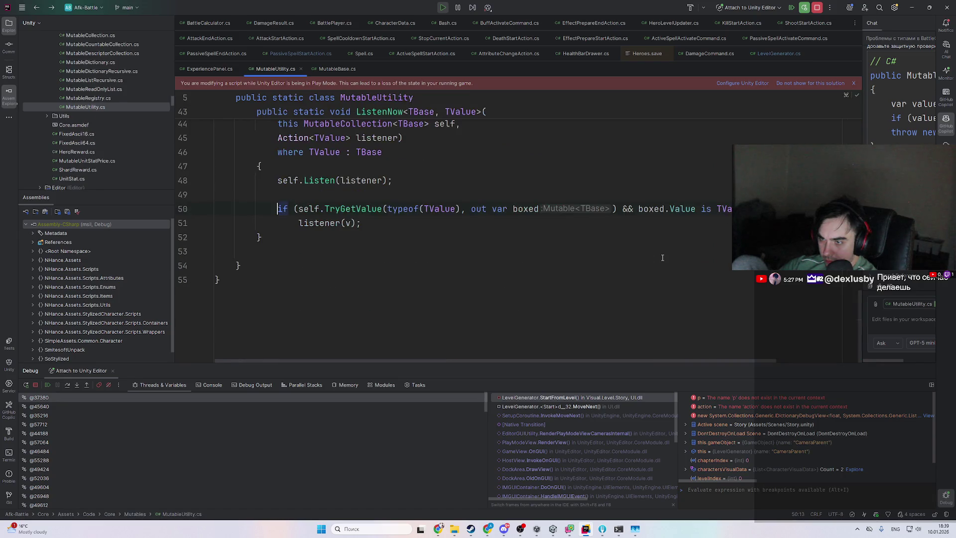
- Return to the ProcessCharacterSpells call in PlayInfiniteLevels and search the file for 'bpla'
key(ctrl+alt+Left)
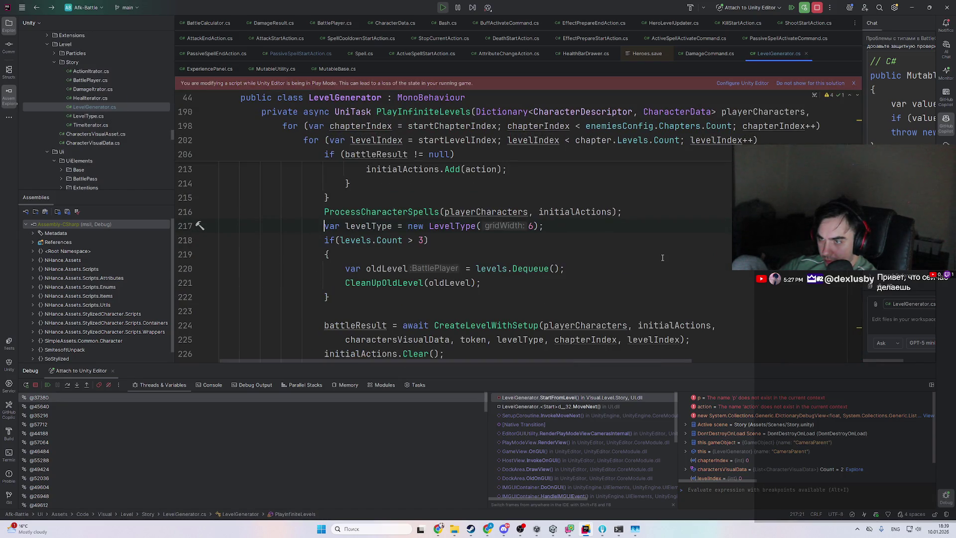
key(ctrl+alt+Right)
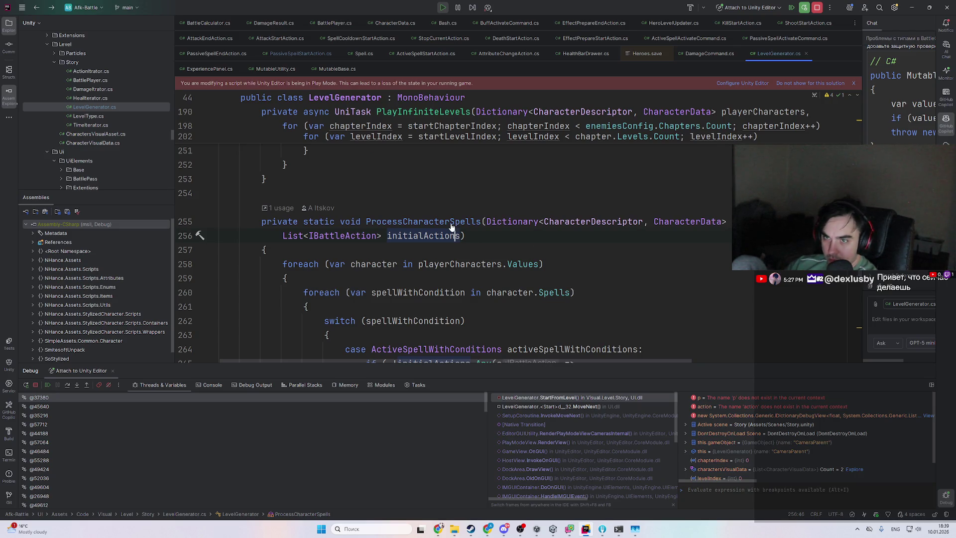
key(ctrl+alt+Left)
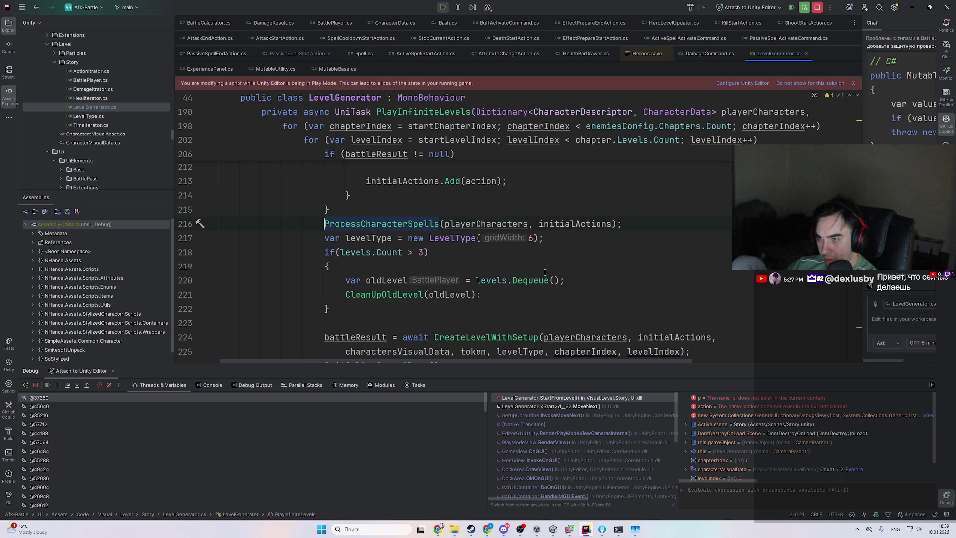
key(ctrl+f)
text(batt)
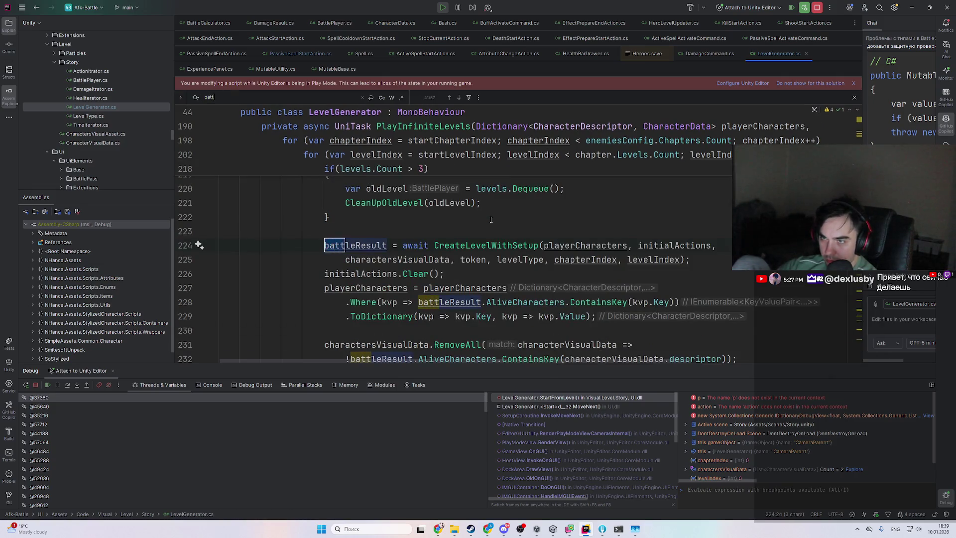
text(lepla)
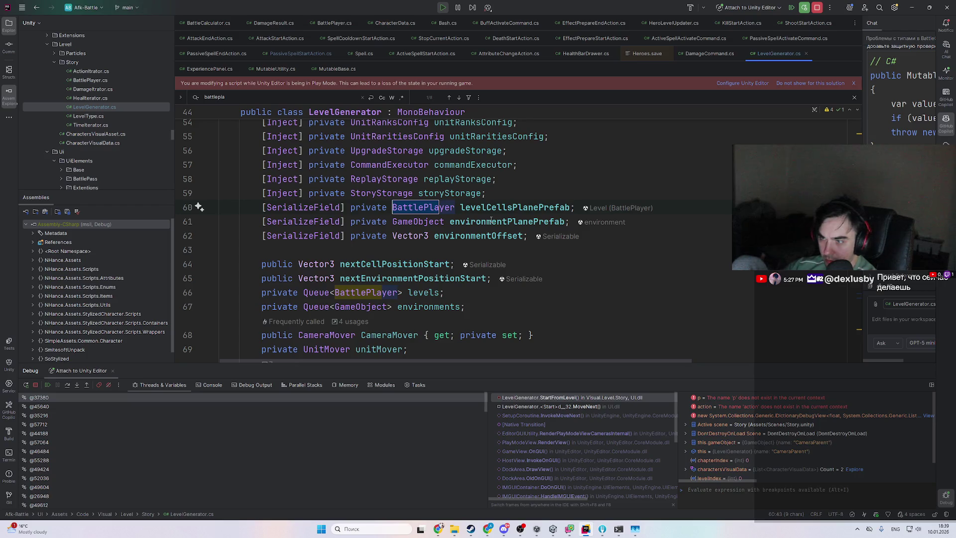
- Select and delete the whole ProcessCharacterSpells method, then switch to the BattlePlayer.cs tab
mouse_move(532, 219)
scroll(533, 219, down, 15)
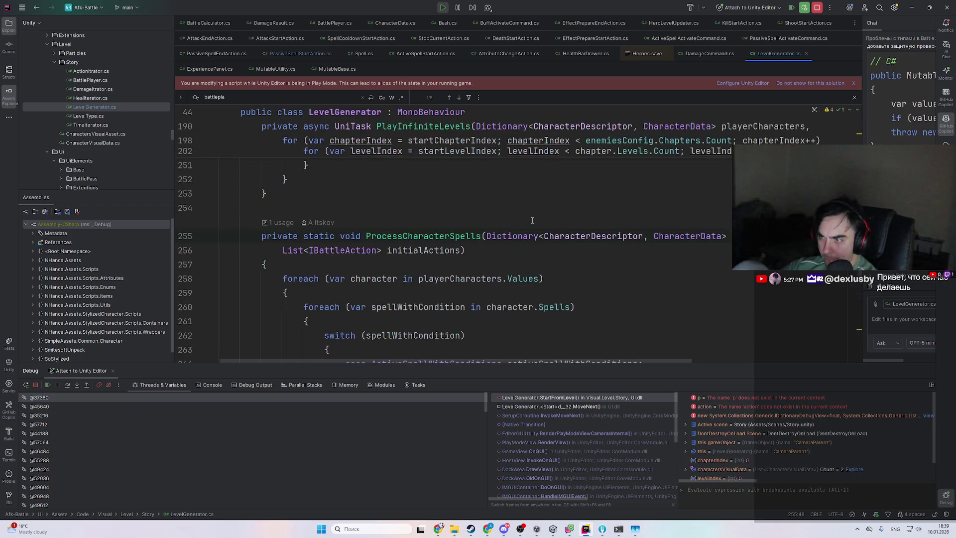
scroll(346, 215, down, 5)
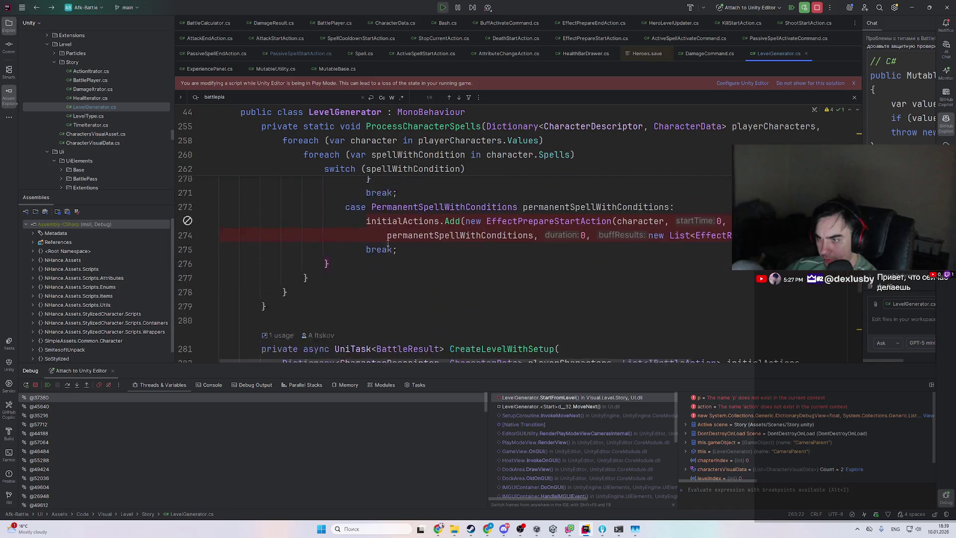
scroll(345, 216, up, 4)
shift+click(359, 158)
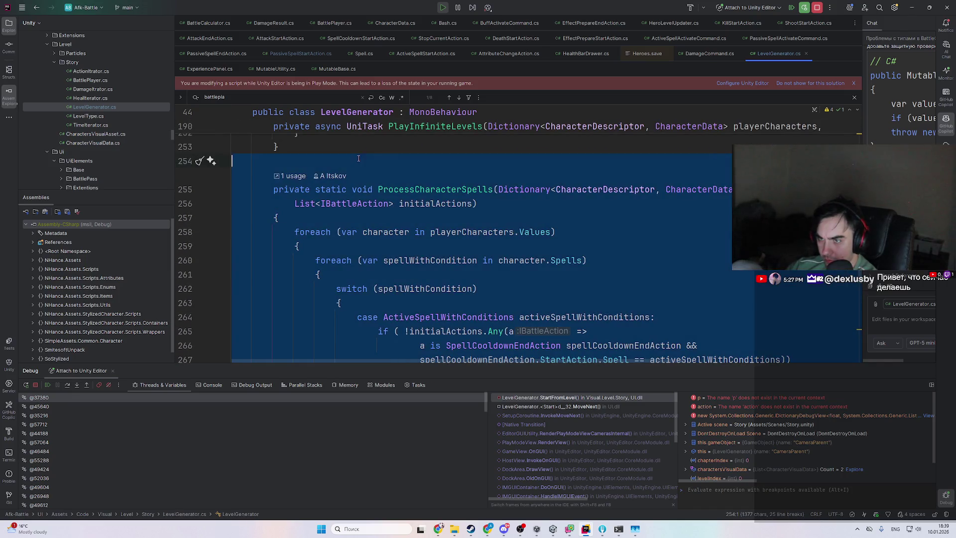
key(BackSpace)
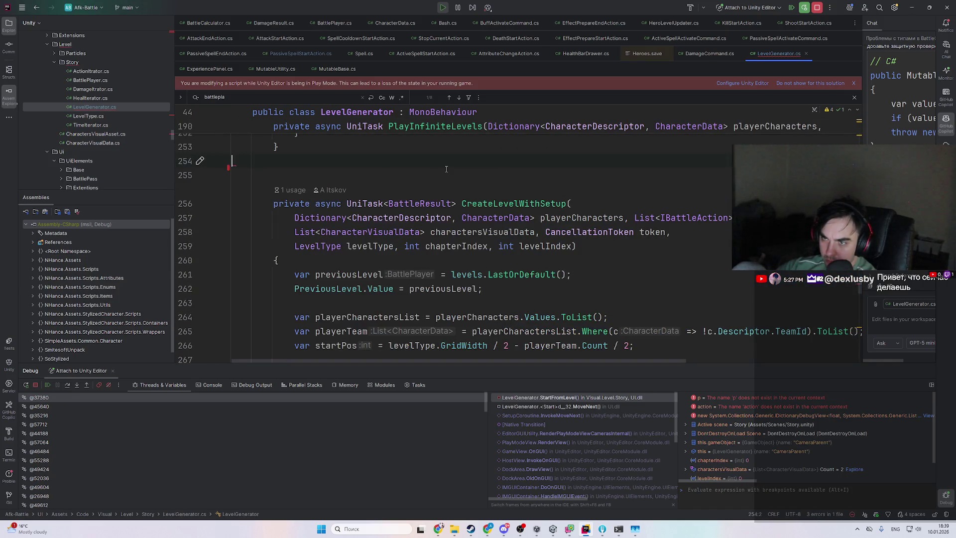
click(334, 23)
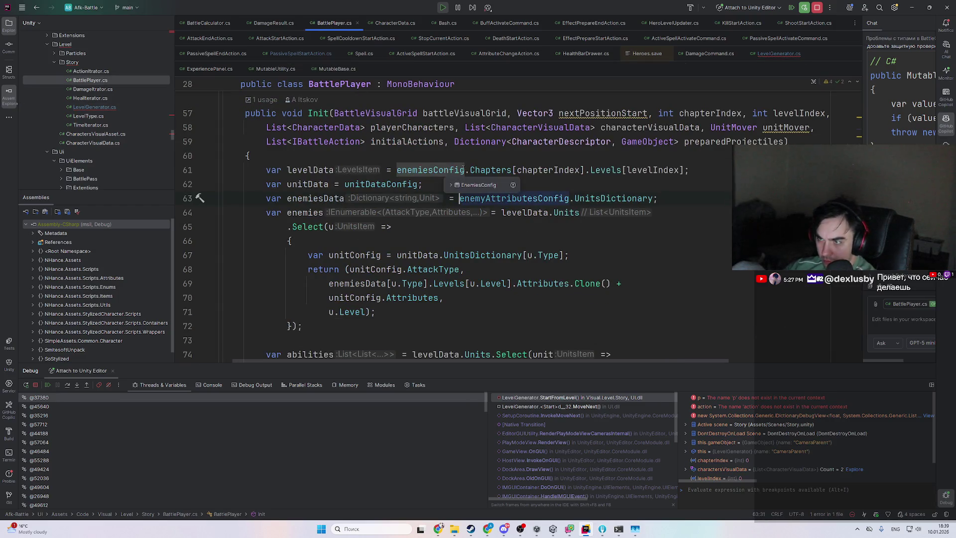
- Open LevelGenerator.cs from the project files and undo to restore the deleted ProcessCharacterSpells method
scroll(307, 223, down, 5)
scroll(448, 248, down, 10)
scroll(498, 274, up, 12)
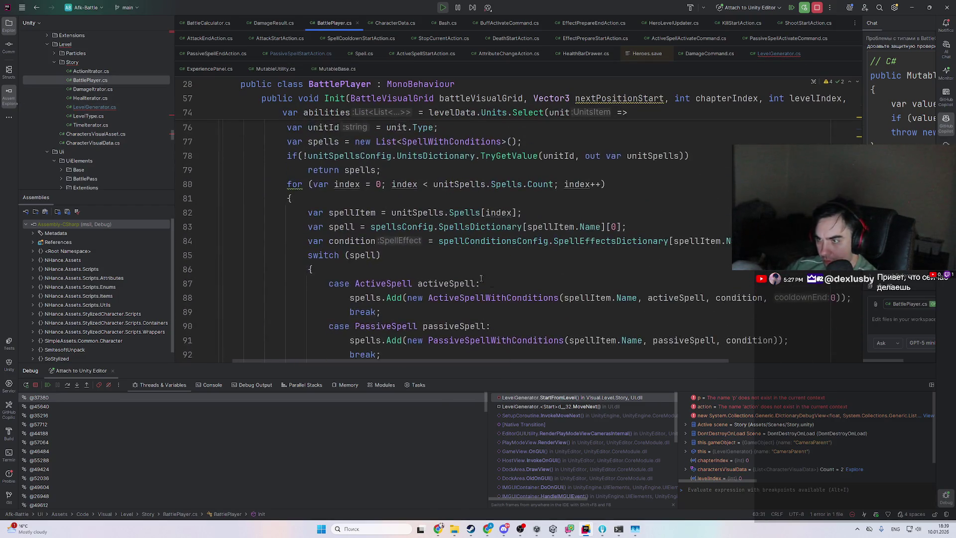
scroll(521, 282, down, 4)
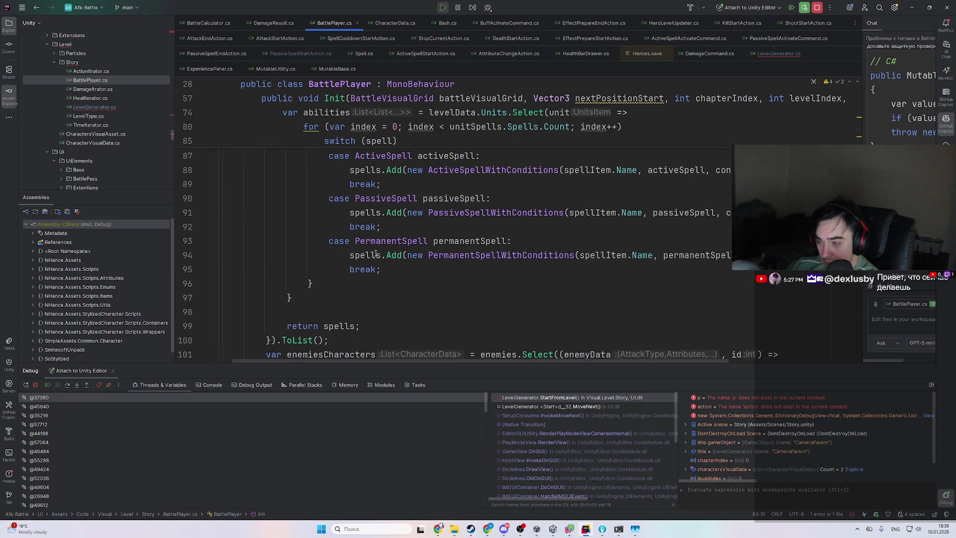
scroll(592, 292, down, 4)
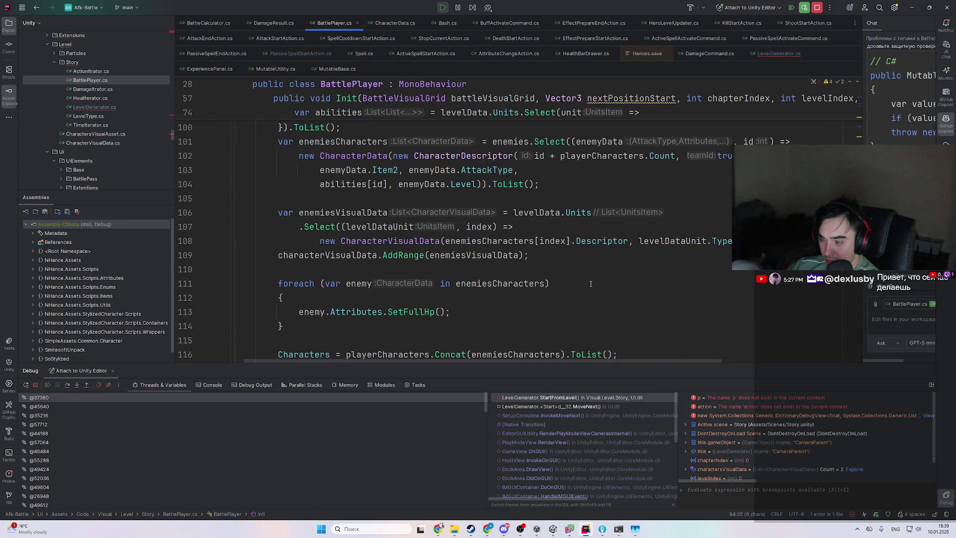
key(ctrl+alt+Left)
key(ctrl+alt+Left)
key(ctrl+alt+Left)
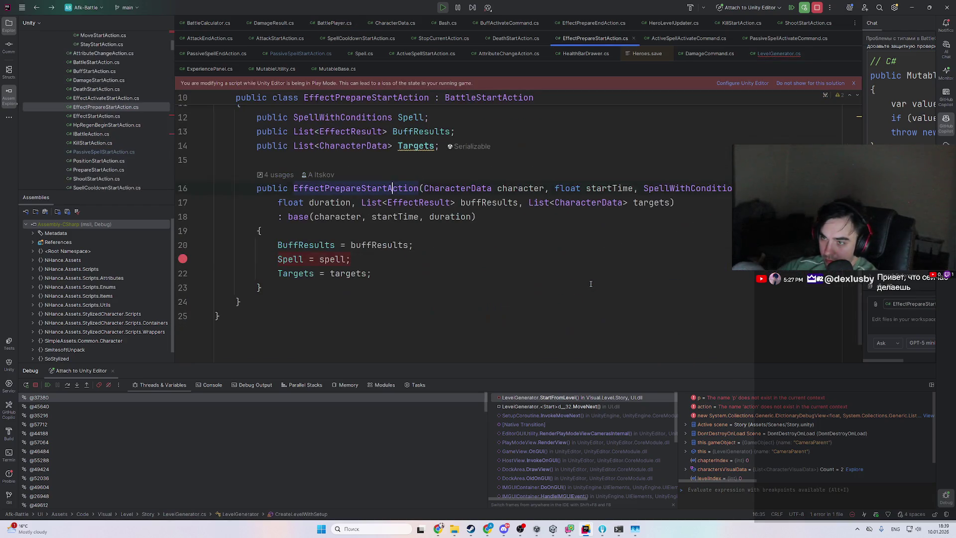
key(ctrl+alt+Right)
key(ctrl+alt+Right)
key(ctrl+alt+Right)
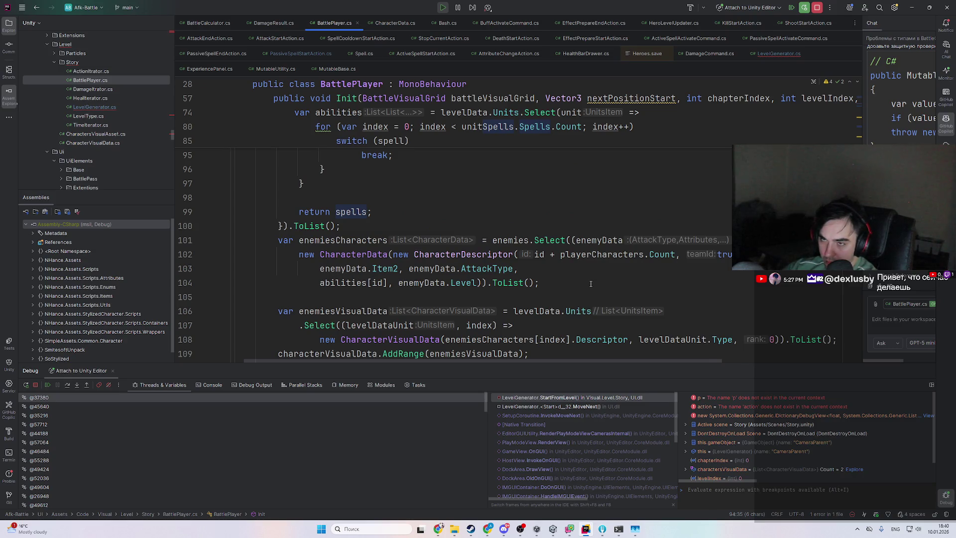
double_click(135, 108)
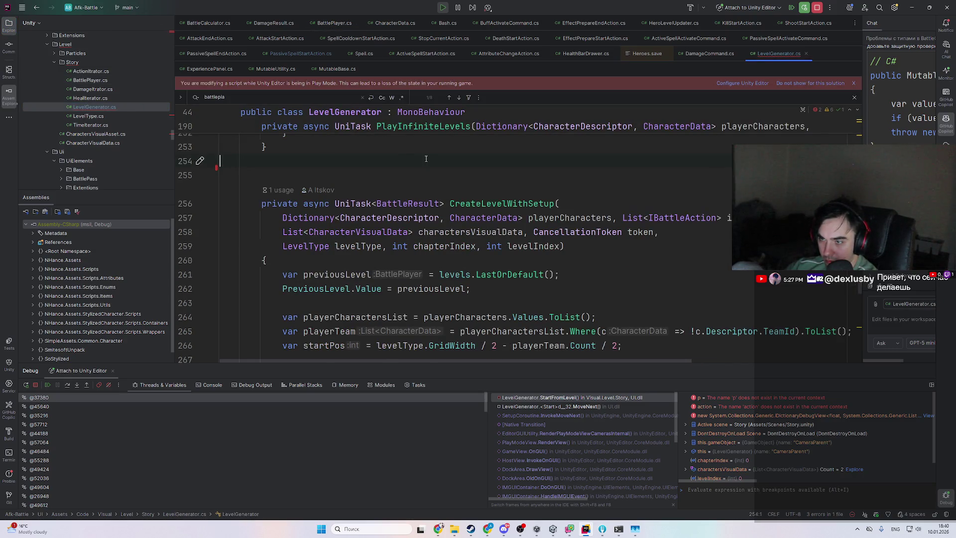
key(ctrl+z)
- Back in BattlePlayer.Init, select Characters on line 116, then jump to Init's call in LevelGenerator.cs
key(ctrl+alt+Left)
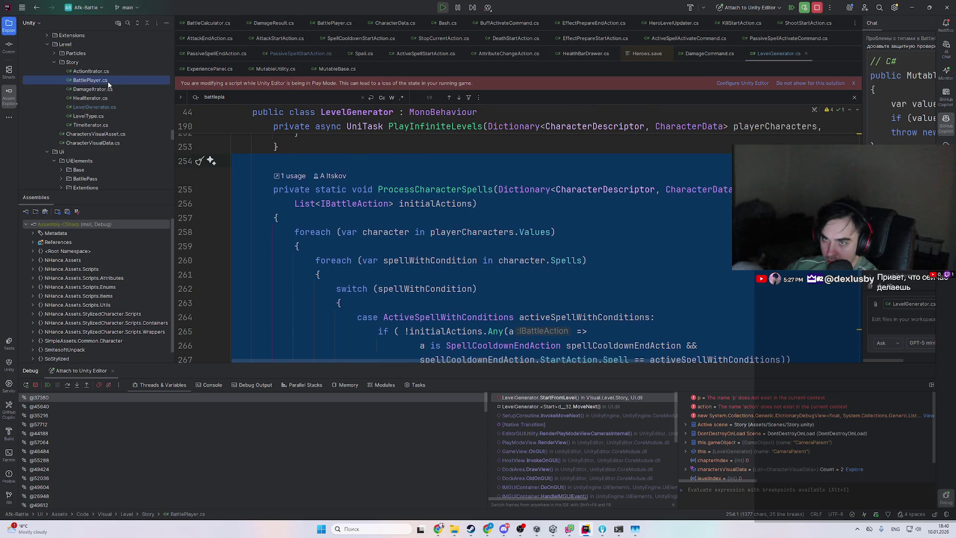
key(ctrl+alt+Left)
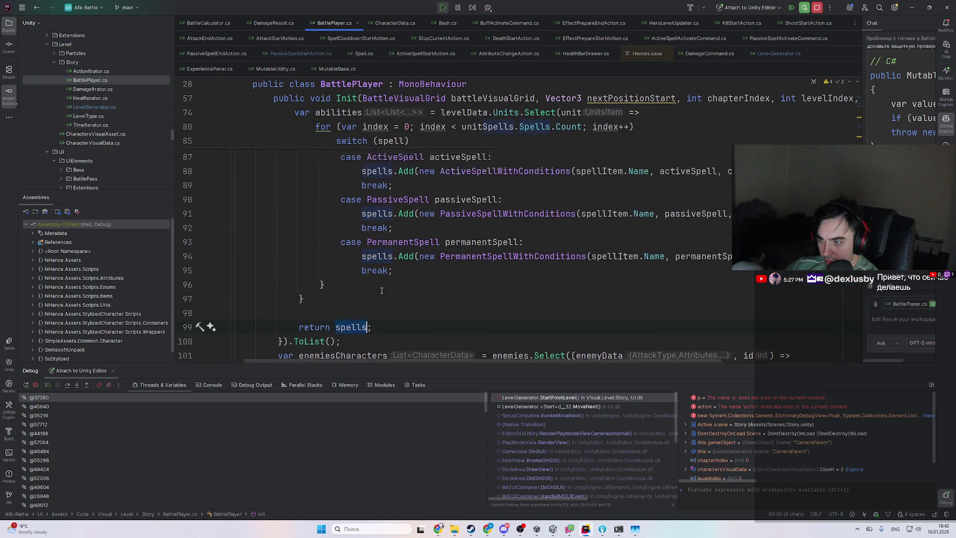
scroll(507, 275, down, 12)
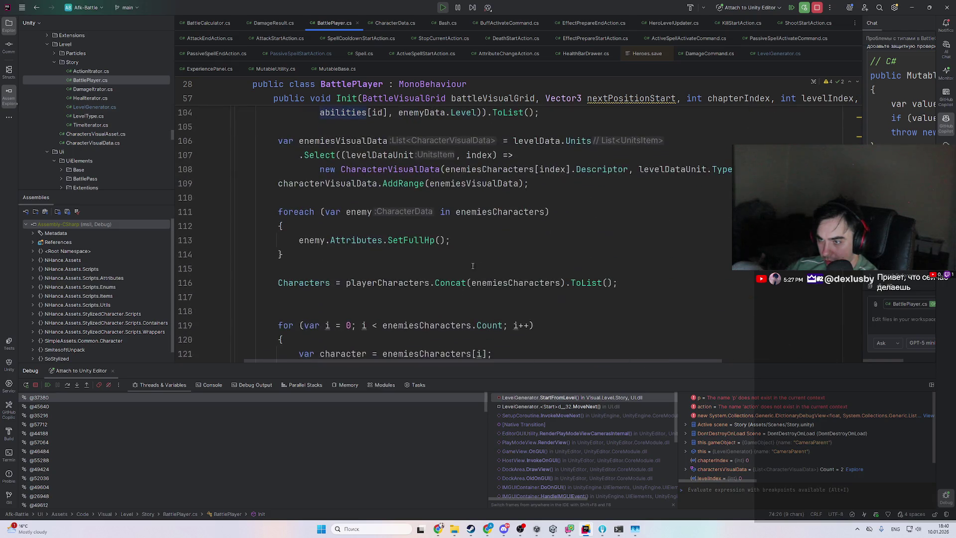
double_click(325, 155)
scroll(349, 199, up, 2)
scroll(485, 255, down, 6)
scroll(486, 256, up, 15)
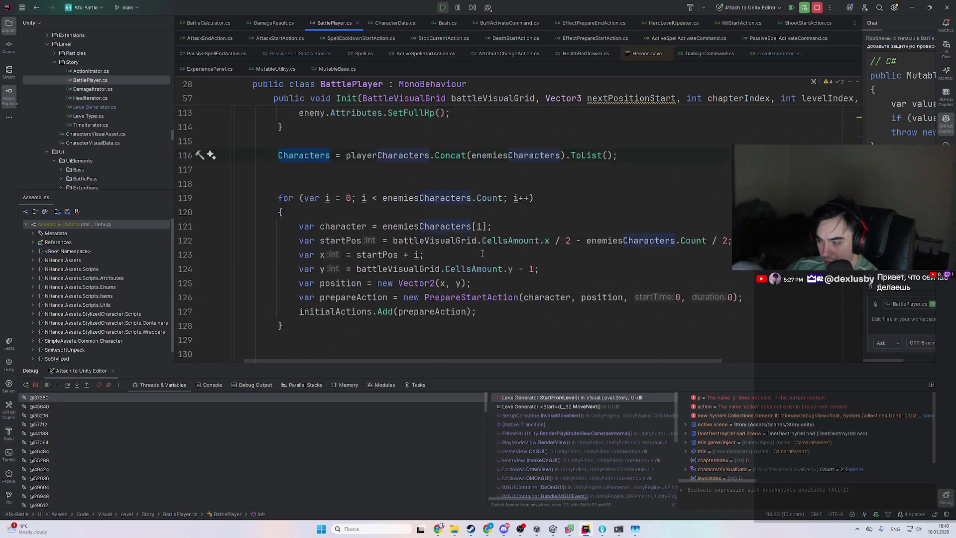
scroll(452, 242, down, 9)
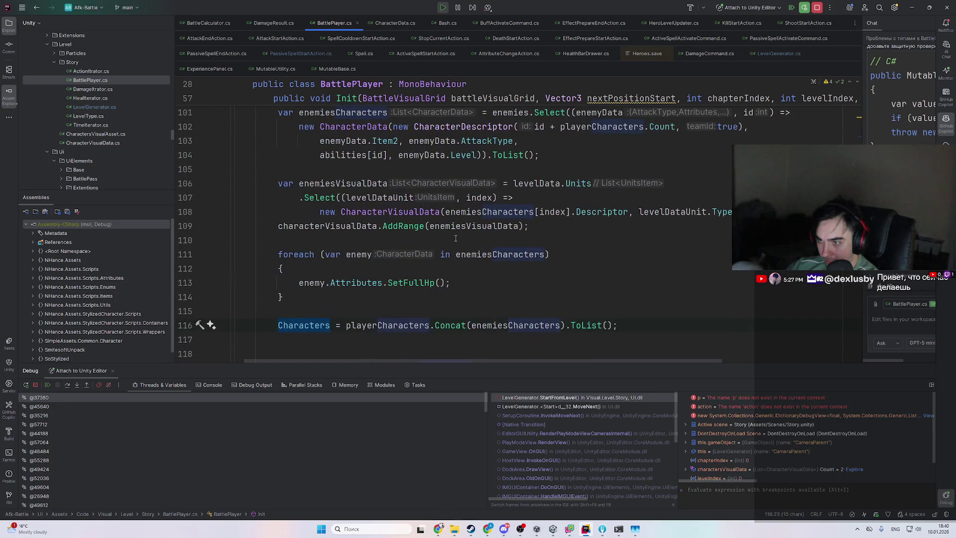
scroll(454, 238, down, 10)
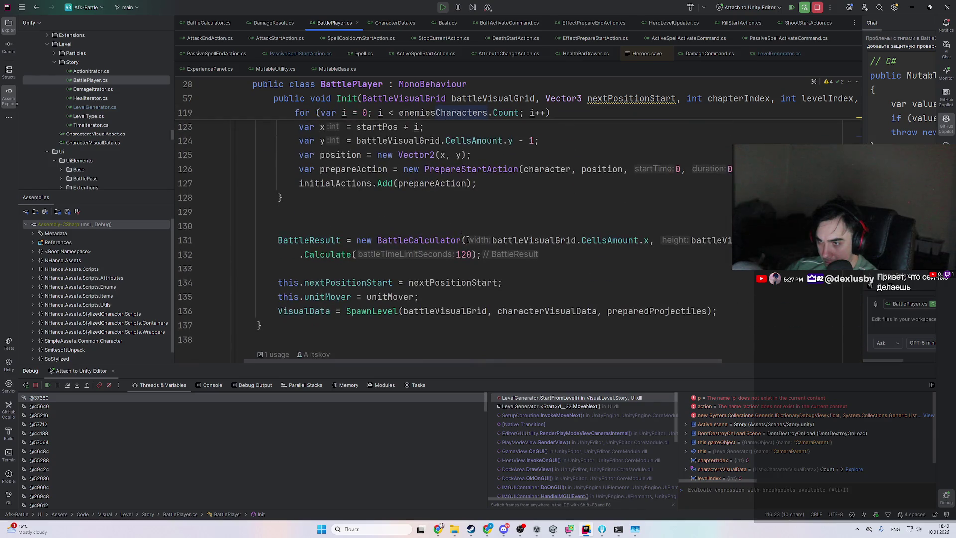
scroll(468, 241, up, 2)
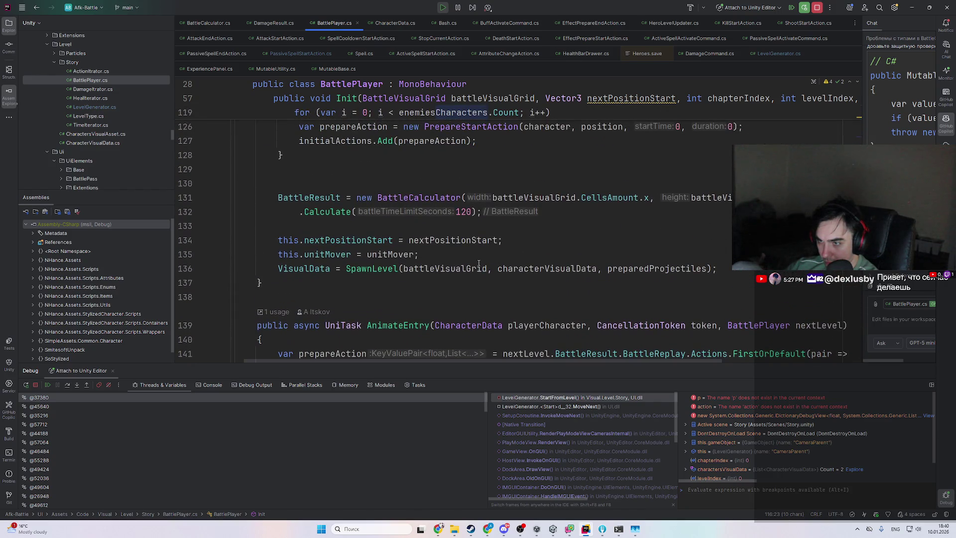
scroll(479, 262, up, 20)
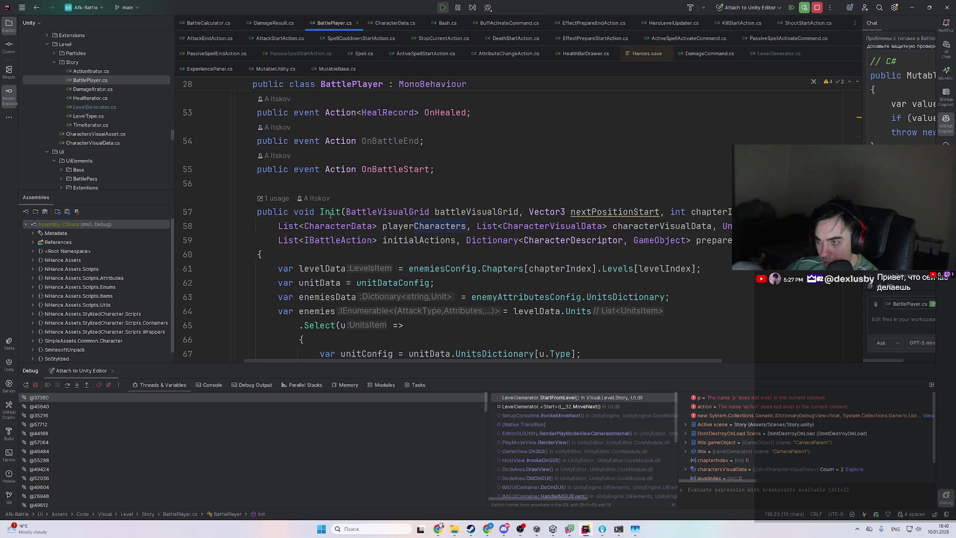
scroll(433, 239, down, 5)
scroll(433, 234, up, 3)
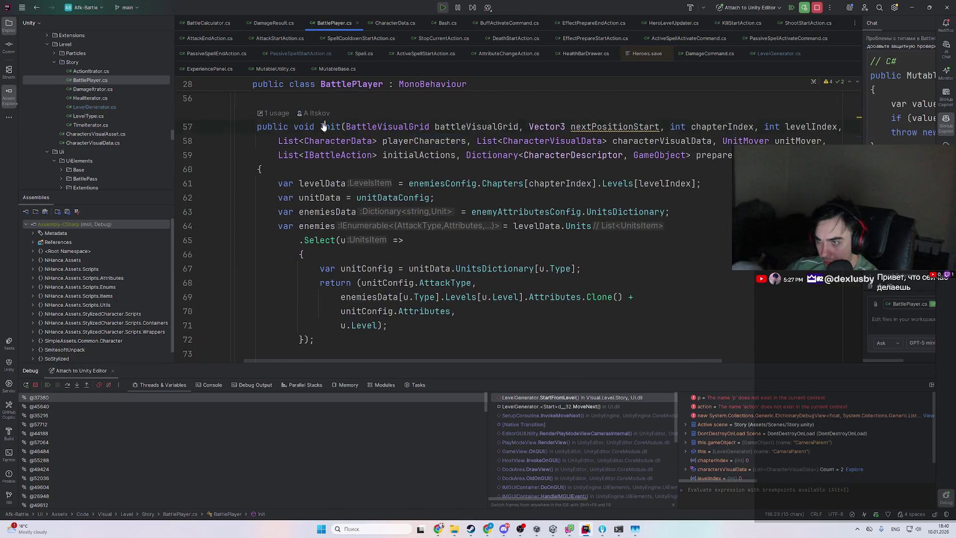
click(273, 107)
scroll(458, 207, up, 7)
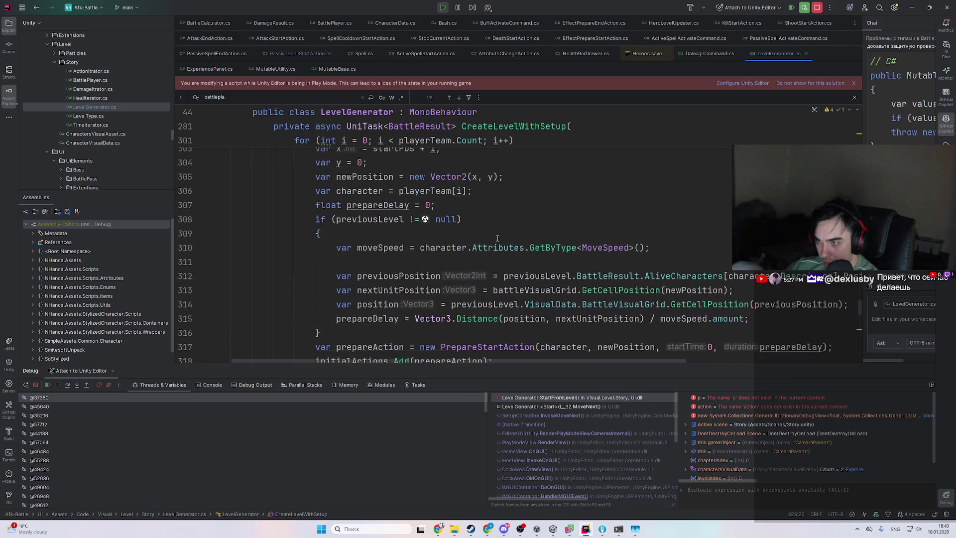
- Review CreateLevelWithSetup, check BattlePlayer's Init declaration, and return to ProcessCharacterSpells
scroll(496, 237, up, 5)
scroll(417, 280, up, 3)
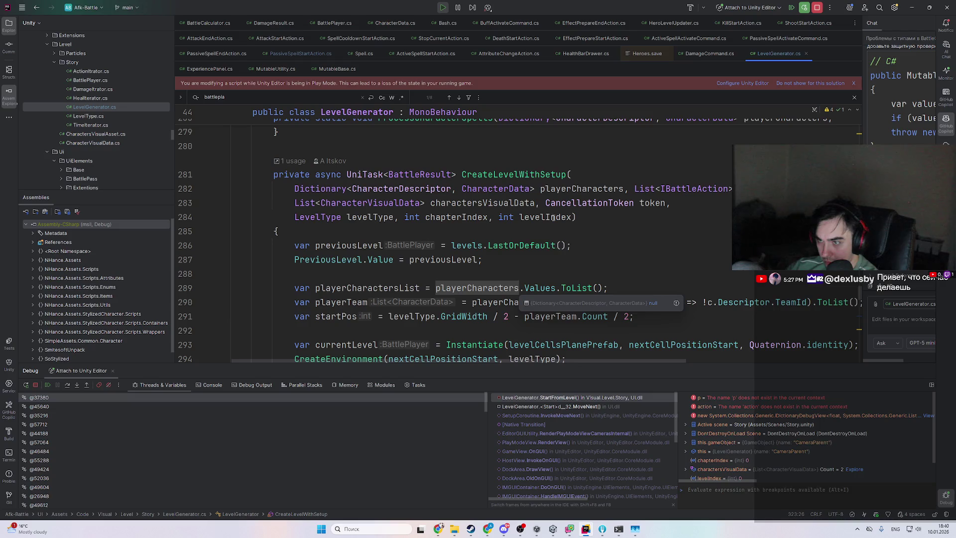
scroll(526, 217, down, 14)
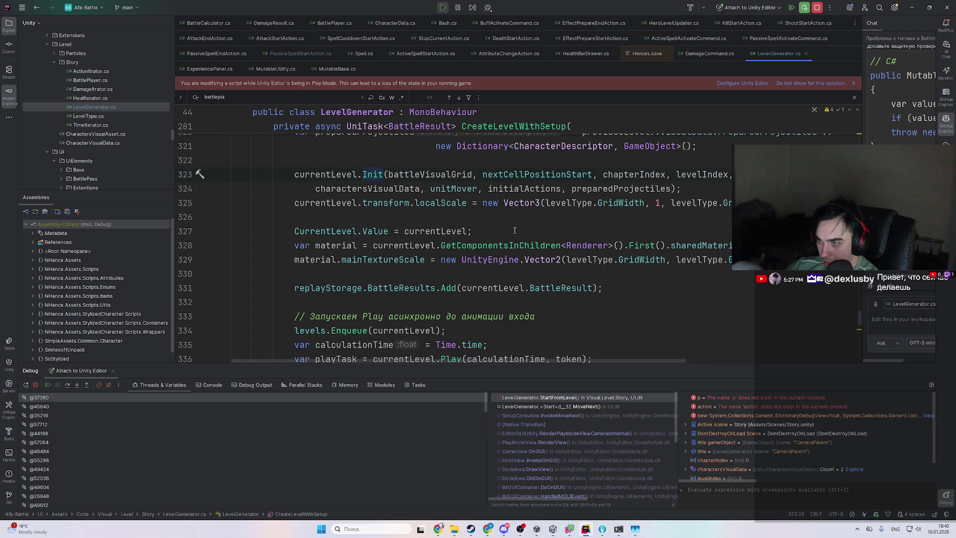
scroll(514, 231, down, 1)
scroll(515, 231, down, 6)
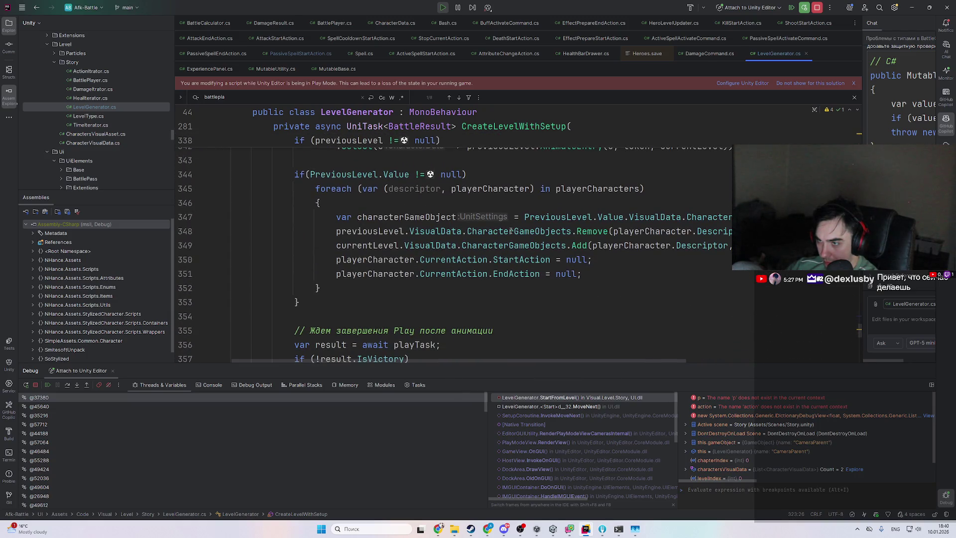
scroll(510, 231, down, 3)
scroll(547, 249, up, 12)
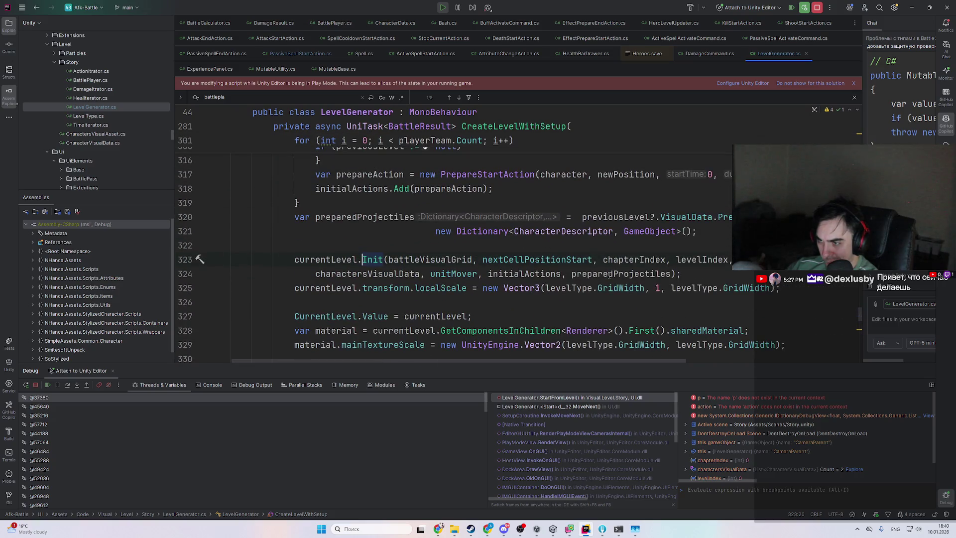
scroll(504, 242, up, 1)
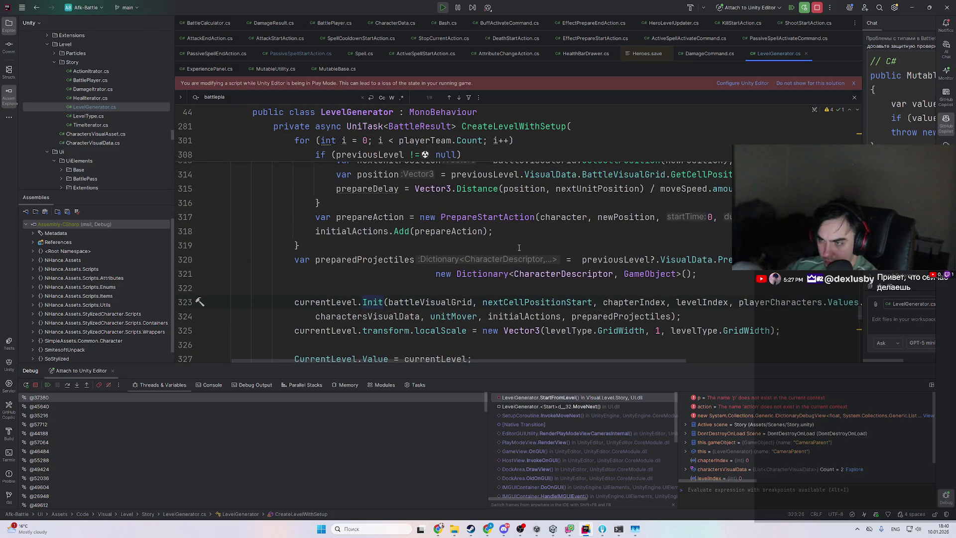
key(ctrl+b)
key(ctrl+alt+Left)
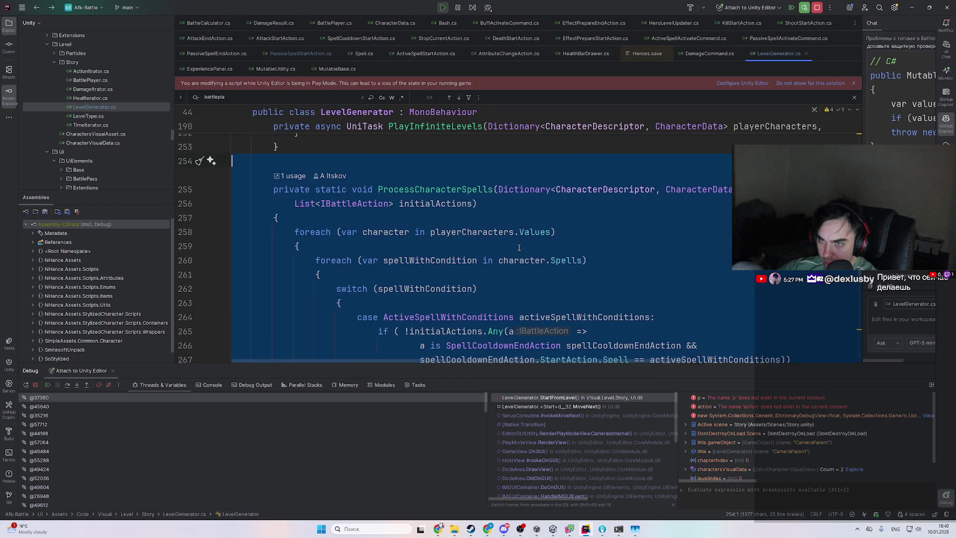
- Follow the call sites of ProcessCharacterSpells and PlayInfiniteLevels up to StartFromLevel, then search for BattlePlayer references
ctrl+click(433, 189)
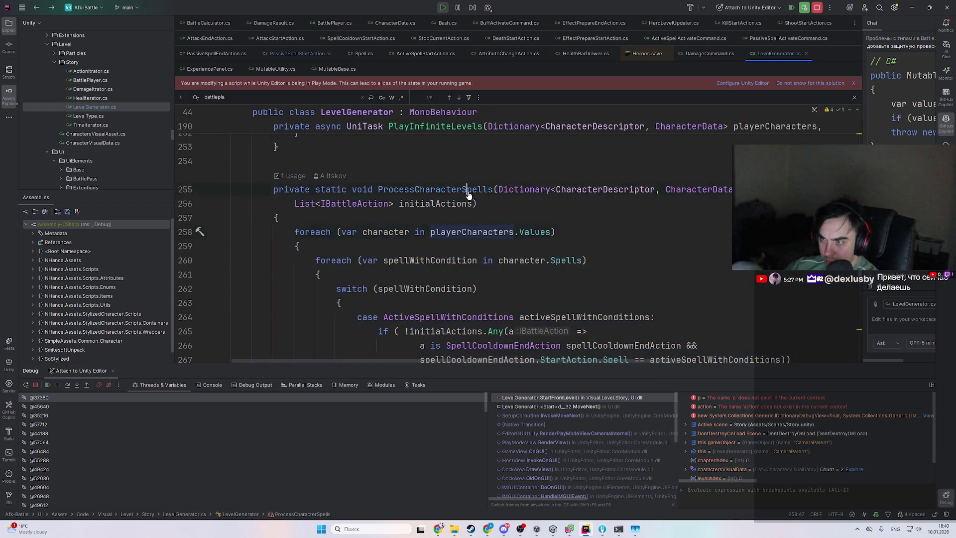
scroll(511, 256, up, 5)
scroll(511, 256, up, 3)
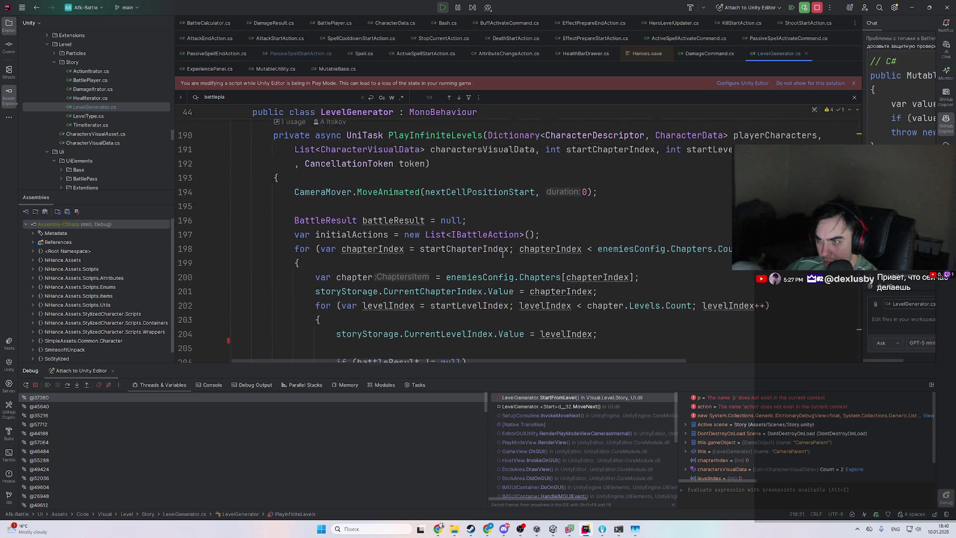
scroll(503, 255, down, 20)
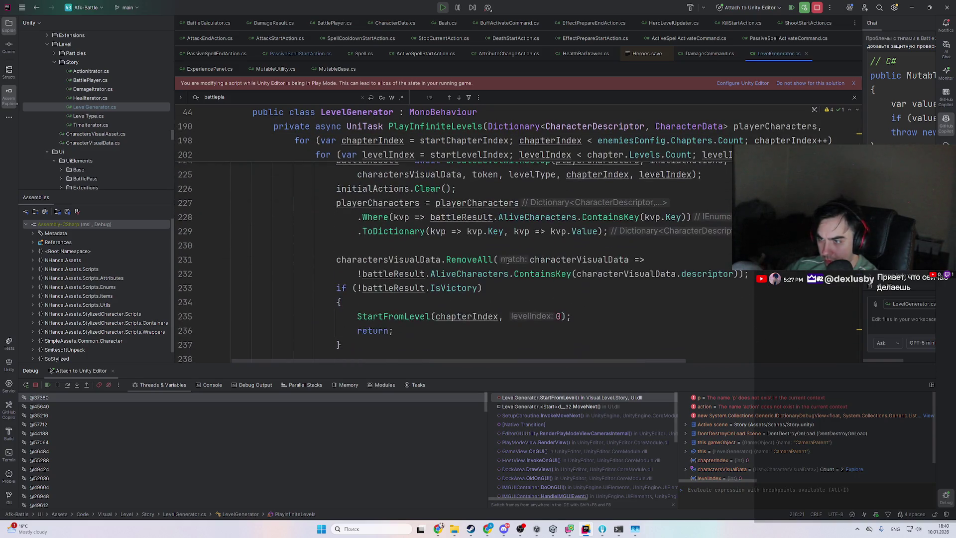
scroll(507, 261, up, 9)
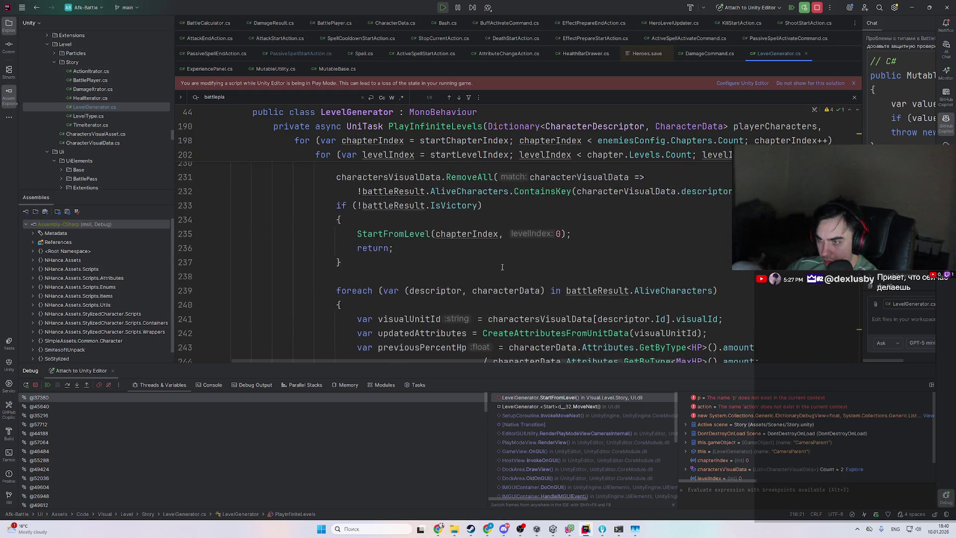
scroll(501, 269, up, 9)
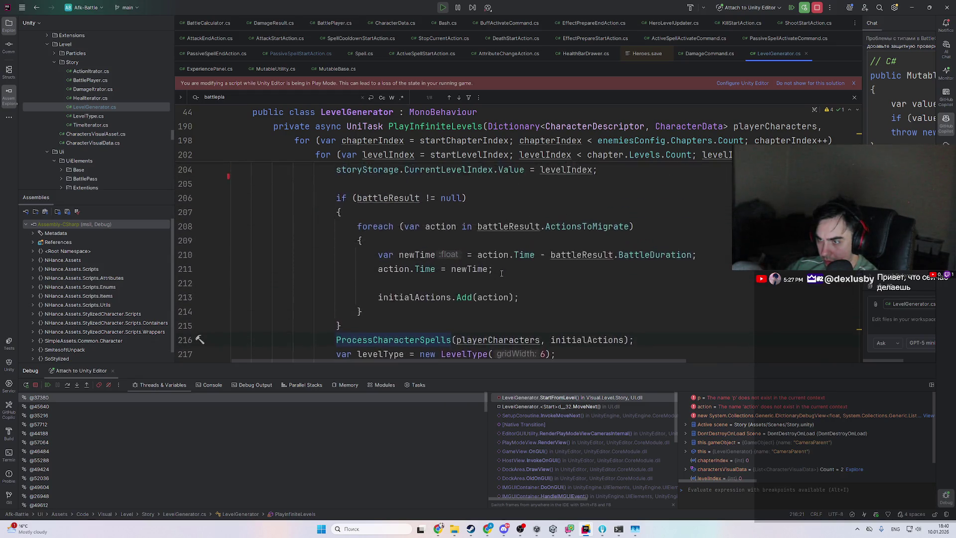
scroll(413, 280, up, 2)
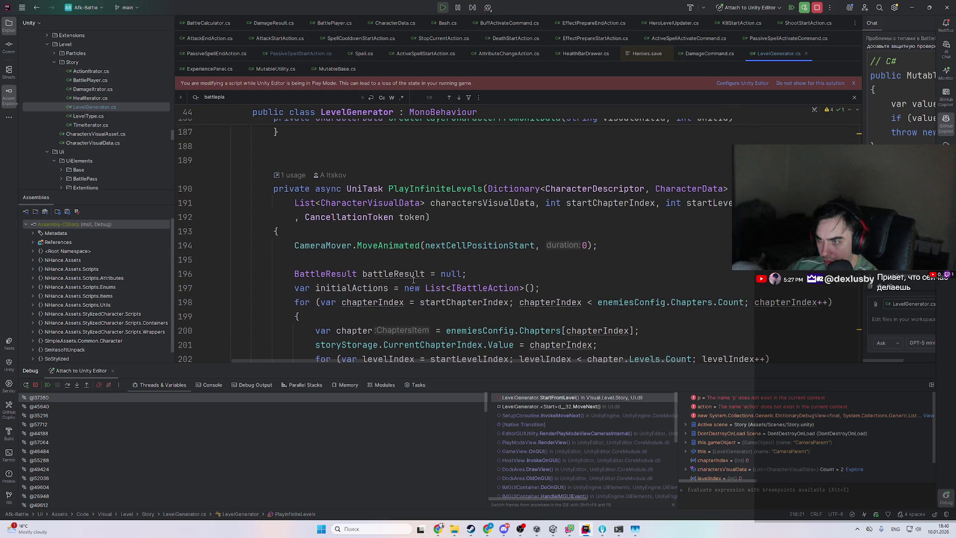
ctrl+click(434, 188)
scroll(436, 255, up, 8)
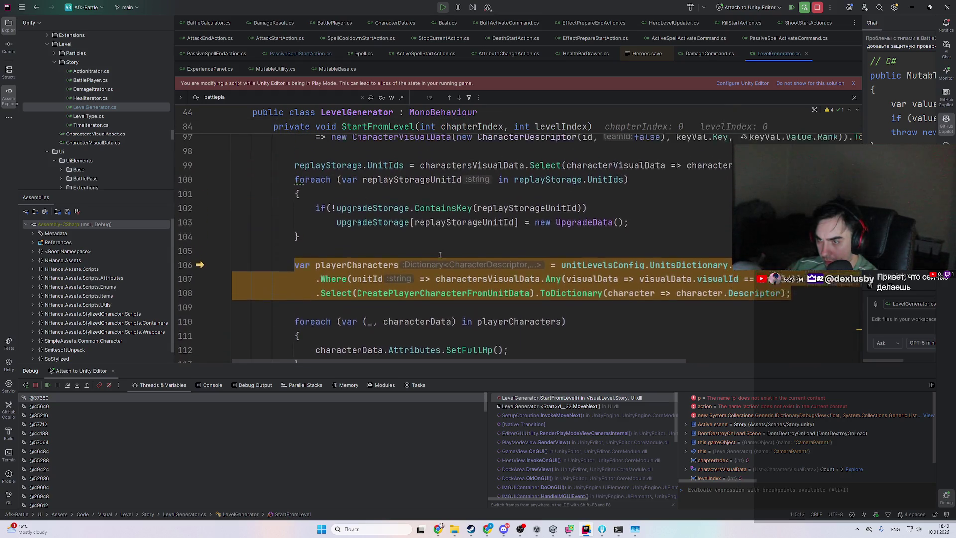
scroll(436, 254, up, 5)
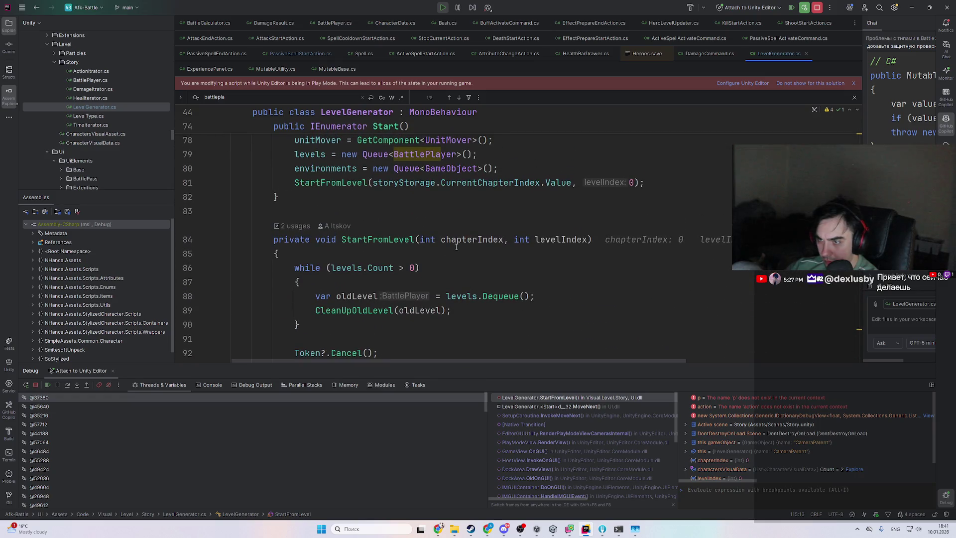
key(BackSpace)
key(BackSpace)
key(BackSpace)
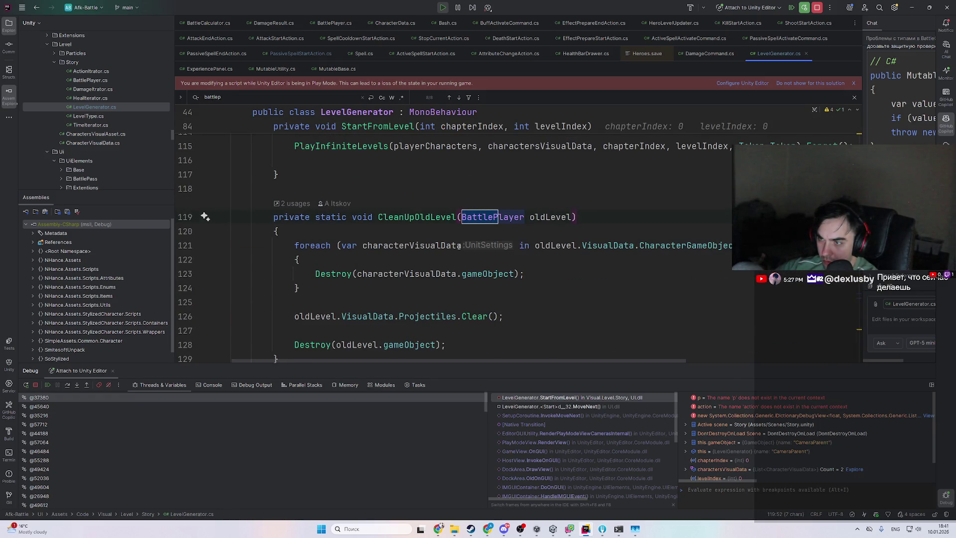
- Step through BattlePlayer matches, then search levelCellsPlanePrefab to reach where it is instantiated
key(Return)
key(Return)
key(Return)
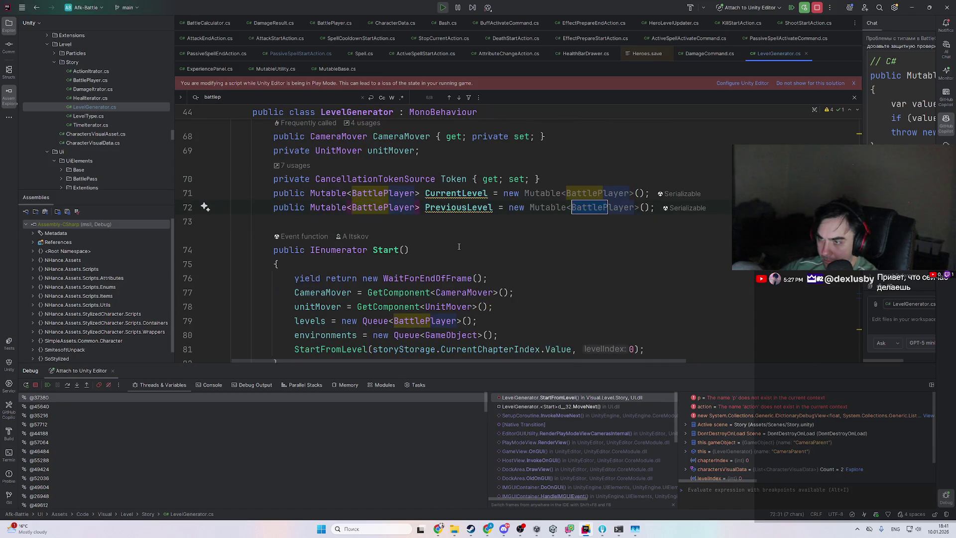
key(Return)
key(Return)
key(Return)
key(Return)
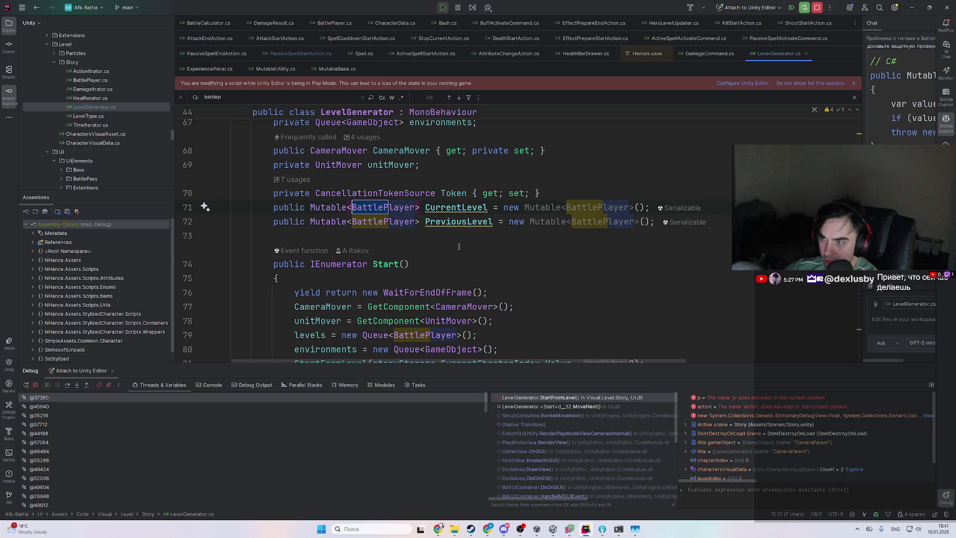
scroll(459, 247, up, 4)
click(495, 193)
double_click(496, 194)
key(ctrl+f)
key(Return)
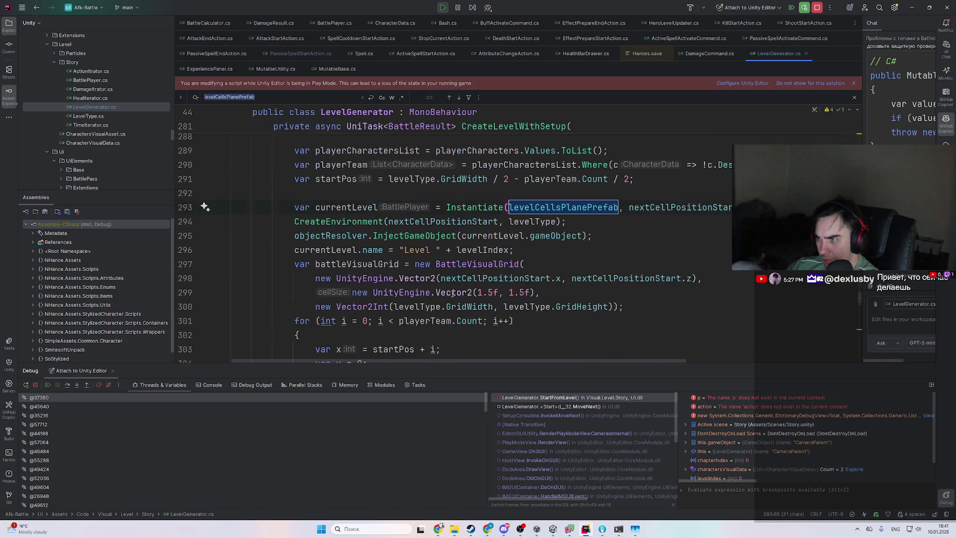
- Select the currentLevel variable and open BattlePlayer's Init declaration at its spell switch
double_click(367, 210)
scroll(498, 249, up, 1)
scroll(544, 299, down, 2)
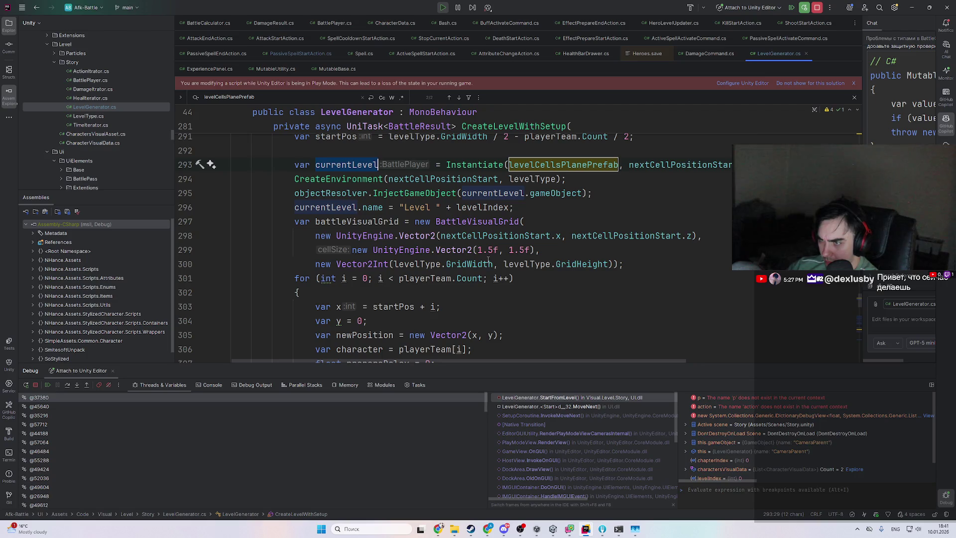
scroll(477, 268, down, 8)
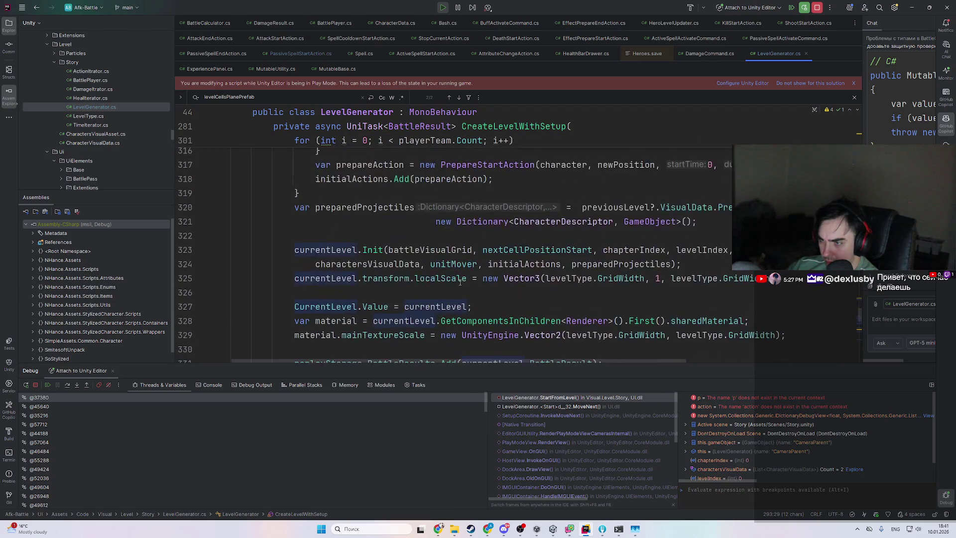
scroll(460, 281, down, 1)
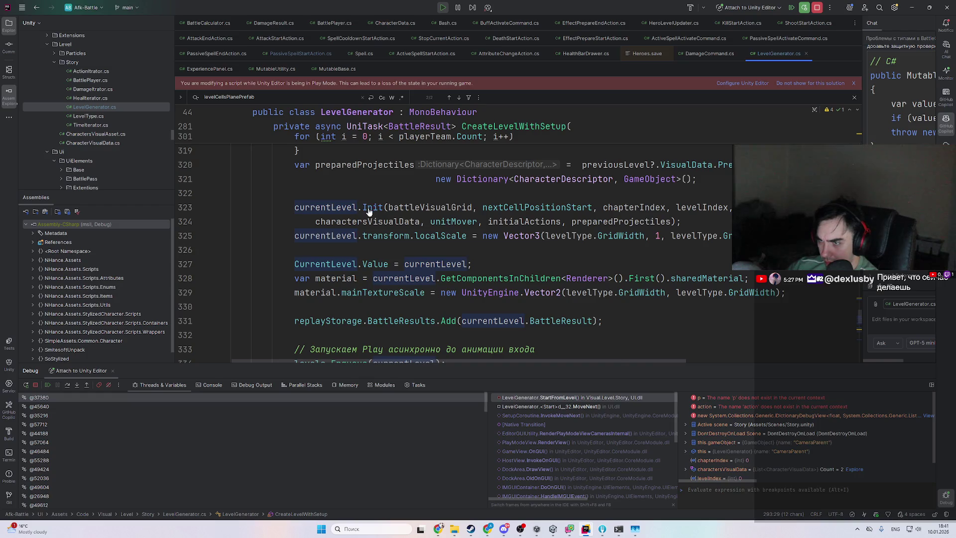
ctrl+click(368, 209)
scroll(517, 285, down, 8)
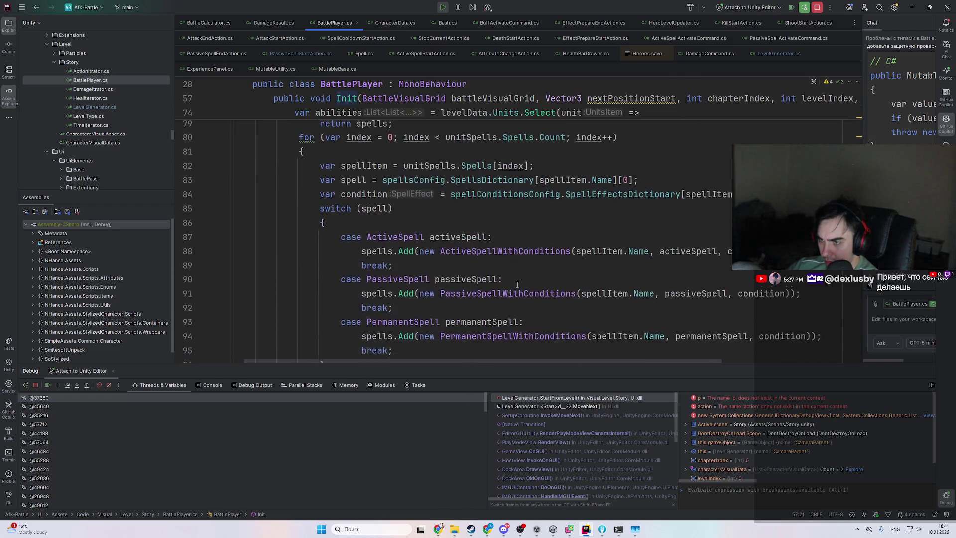
- Flip between the currentLevel.Init call and BattlePlayer's Init declaration, ending back in CreateLevelWithSetup
scroll(516, 285, down, 6)
key(ctrl+alt+Left)
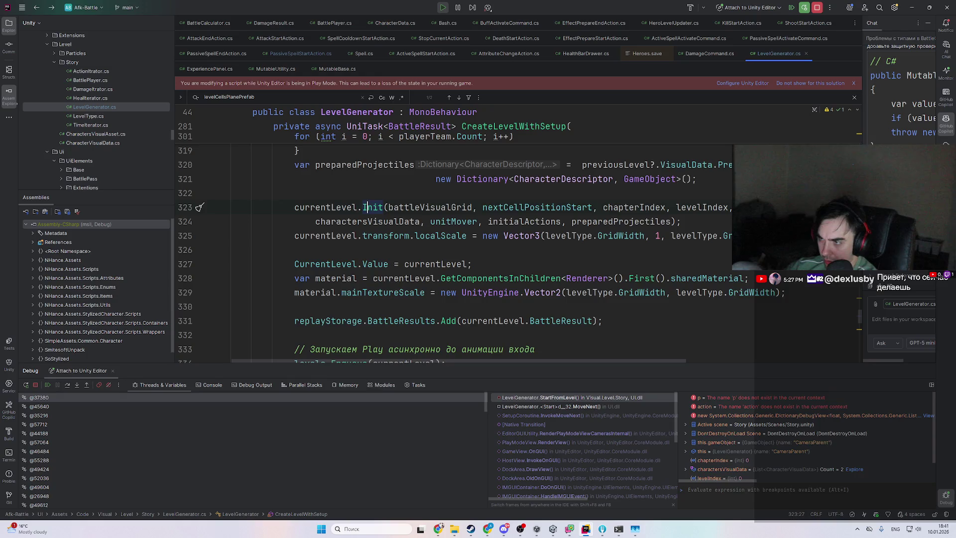
scroll(368, 209, up, 7)
scroll(484, 301, down, 8)
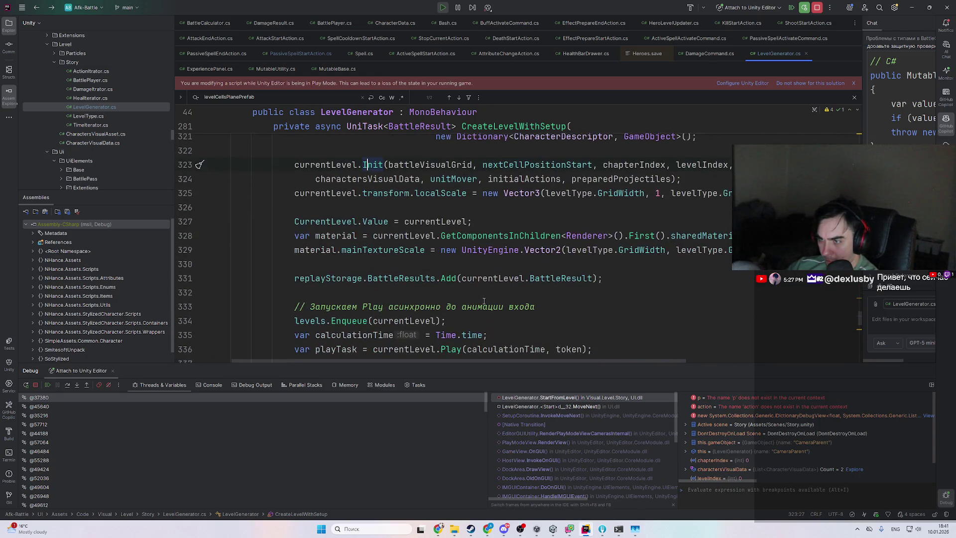
ctrl+click(371, 165)
scroll(410, 244, down, 10)
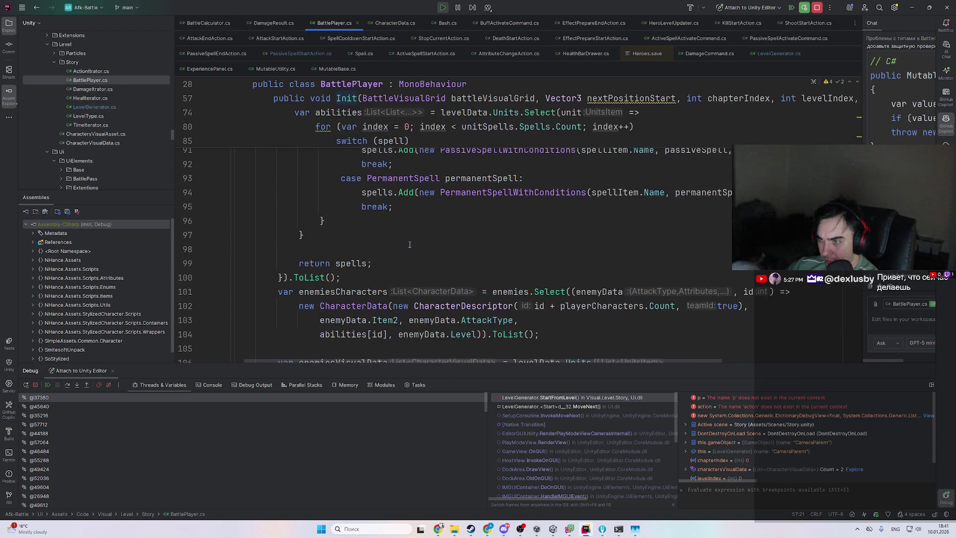
scroll(410, 245, down, 4)
scroll(333, 224, down, 2)
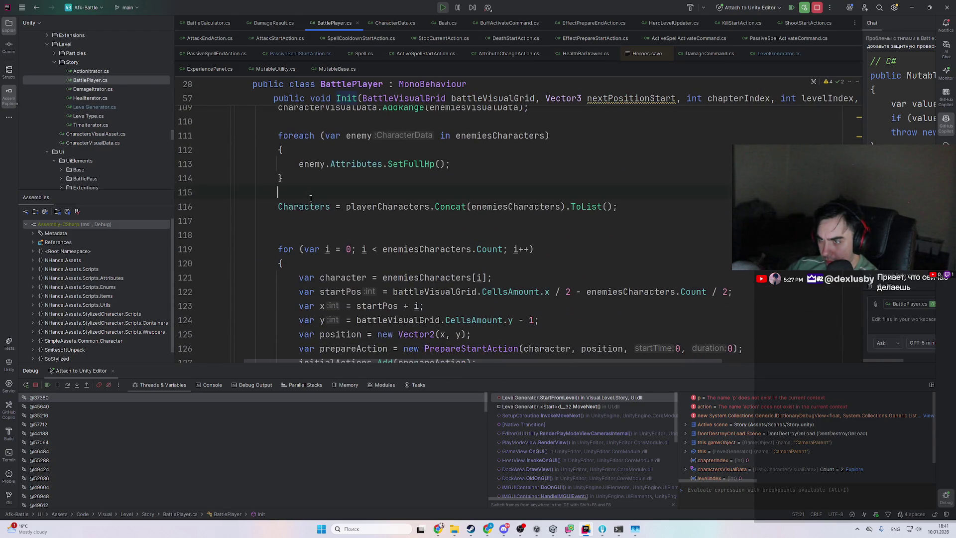
key(ctrl+alt+Left)
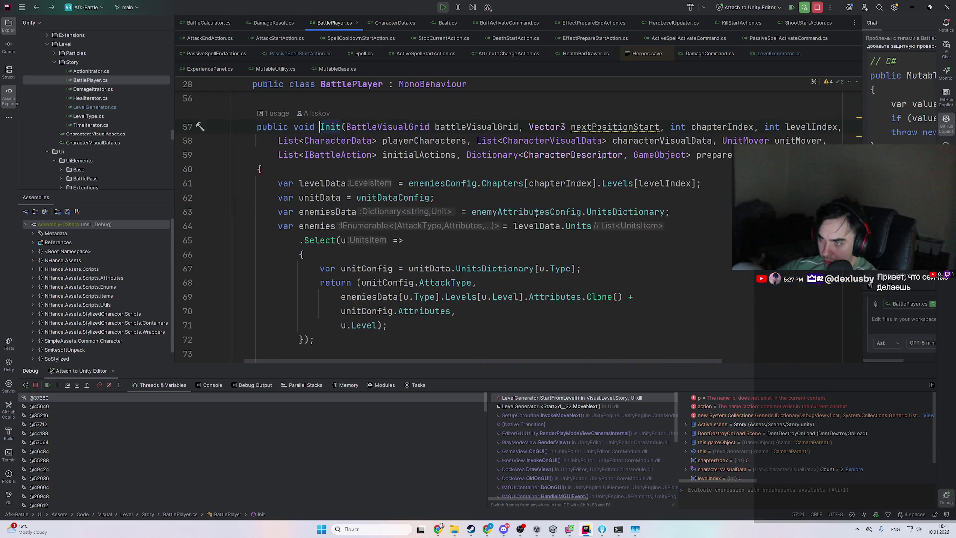
key(ctrl+alt+Left)
scroll(538, 256, down, 8)
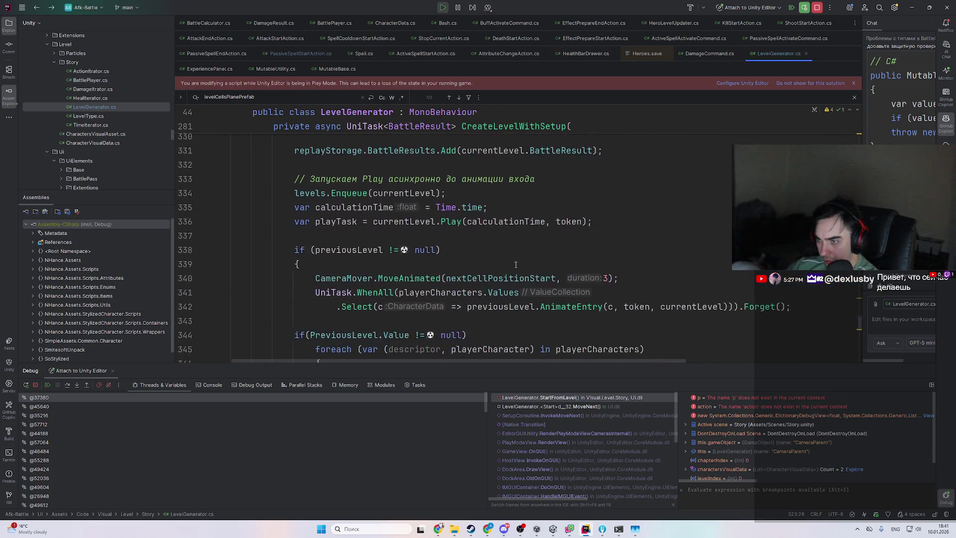
- Navigate to the ProcessCharacterSpells call on line 216 in PlayInfiniteLevels
scroll(501, 263, up, 8)
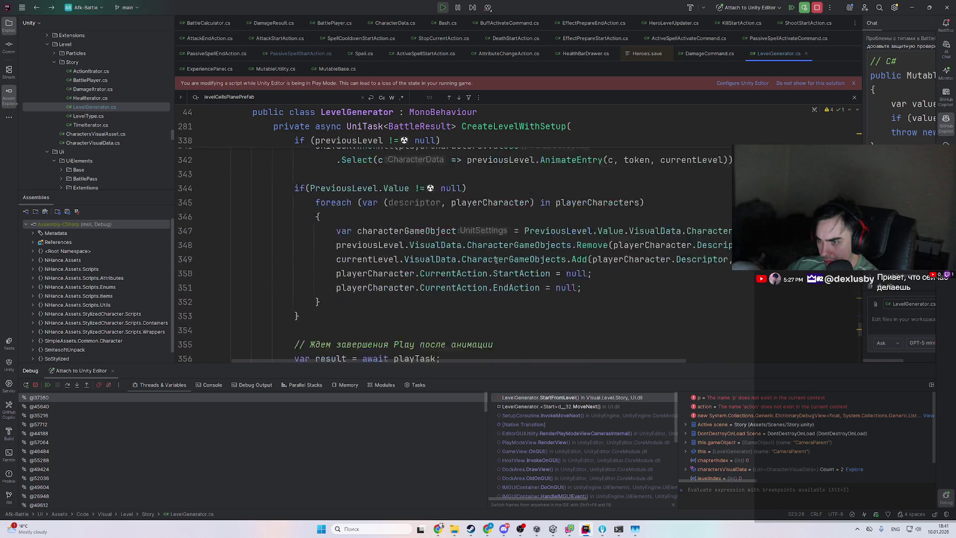
key(ctrl+alt+Left)
key(ctrl+alt+Right)
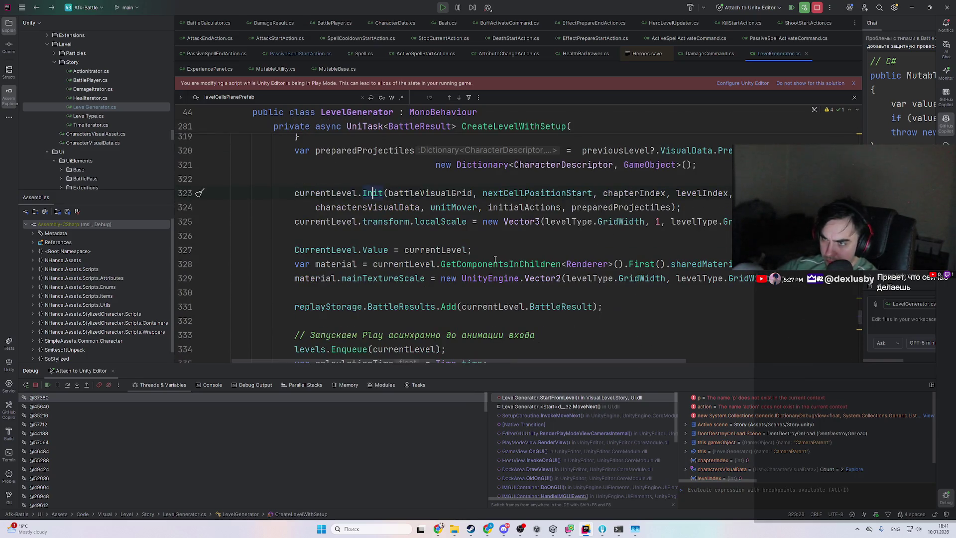
scroll(495, 259, up, 15)
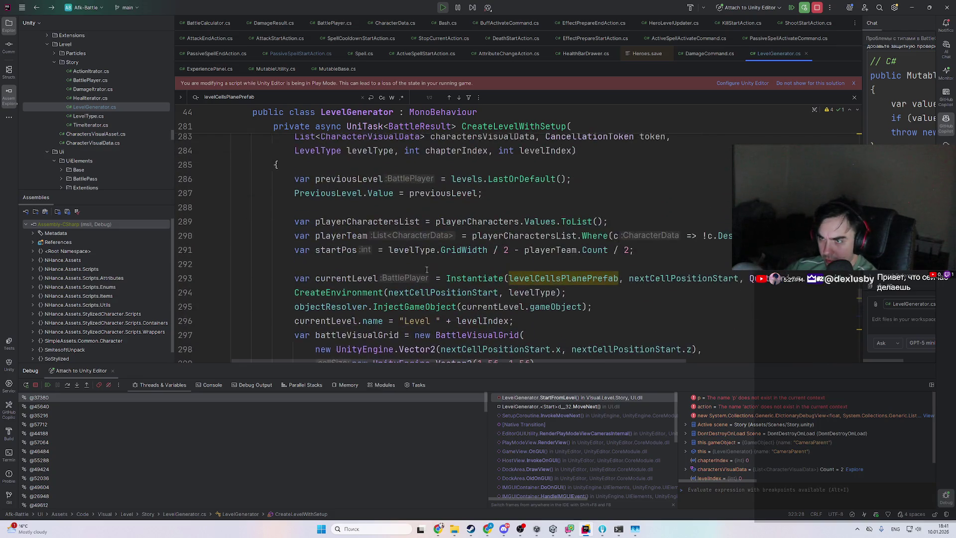
key(ctrl+alt+Left)
key(ctrl+b)
key(ctrl+alt+Left)
- Delete the ProcessCharacterSpells call line from the level loop
scroll(619, 296, up, 6)
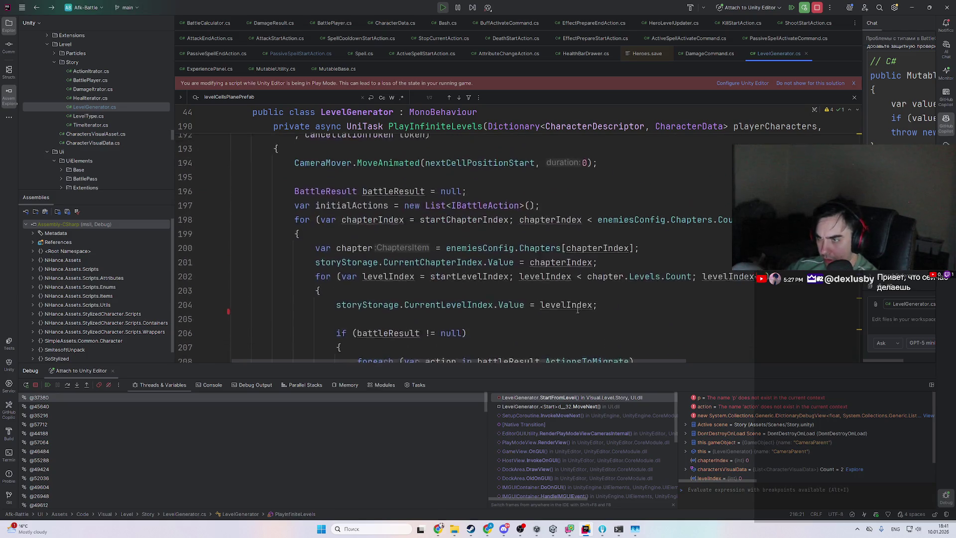
scroll(494, 287, down, 10)
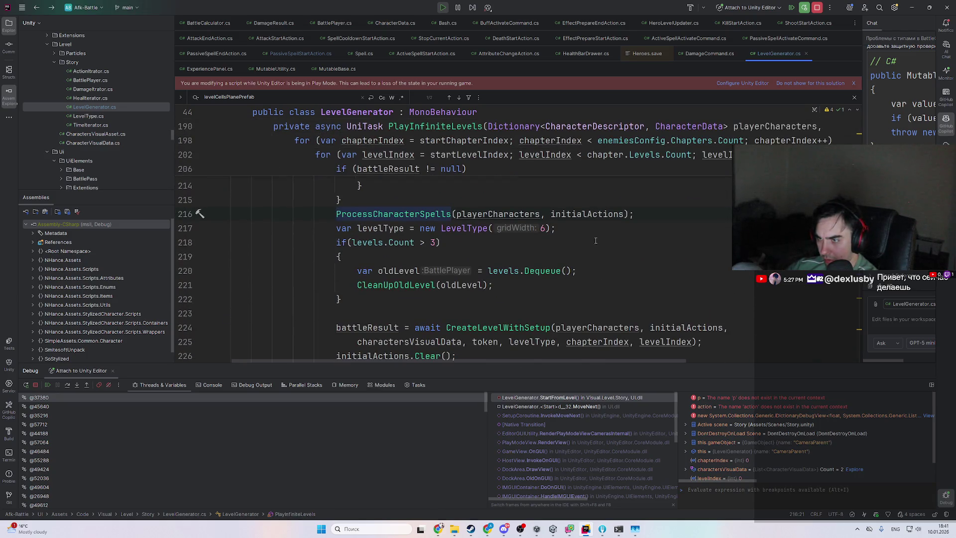
scroll(647, 229, up, 6)
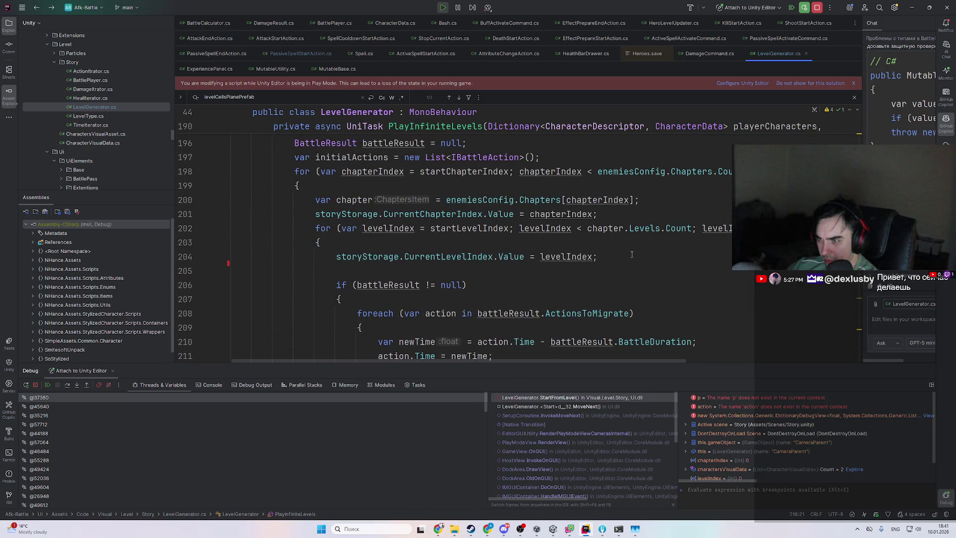
scroll(624, 253, down, 1)
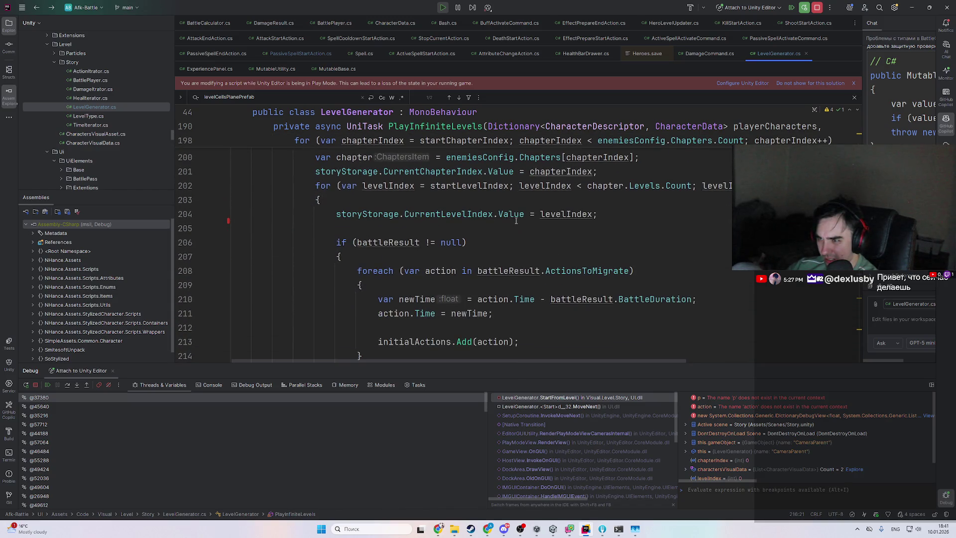
scroll(516, 220, down, 5)
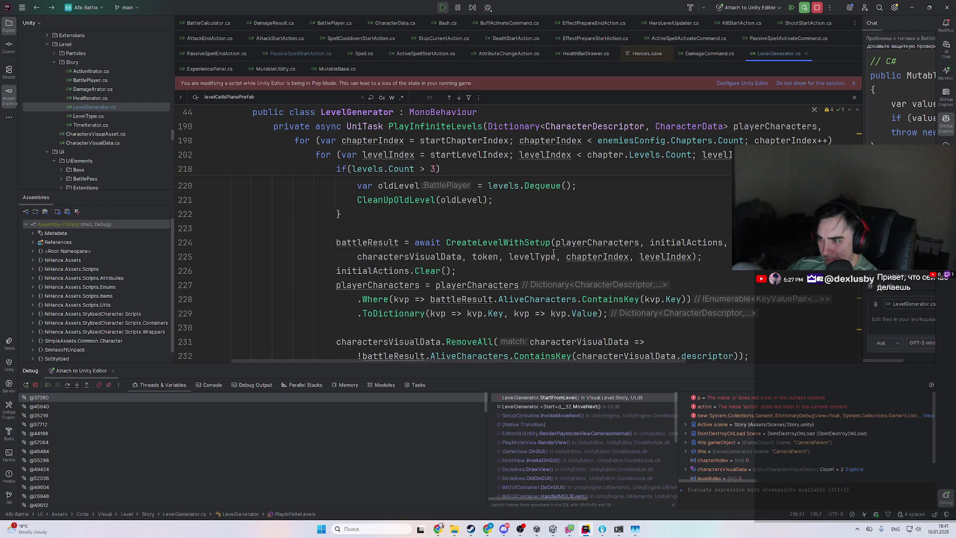
scroll(523, 256, up, 3)
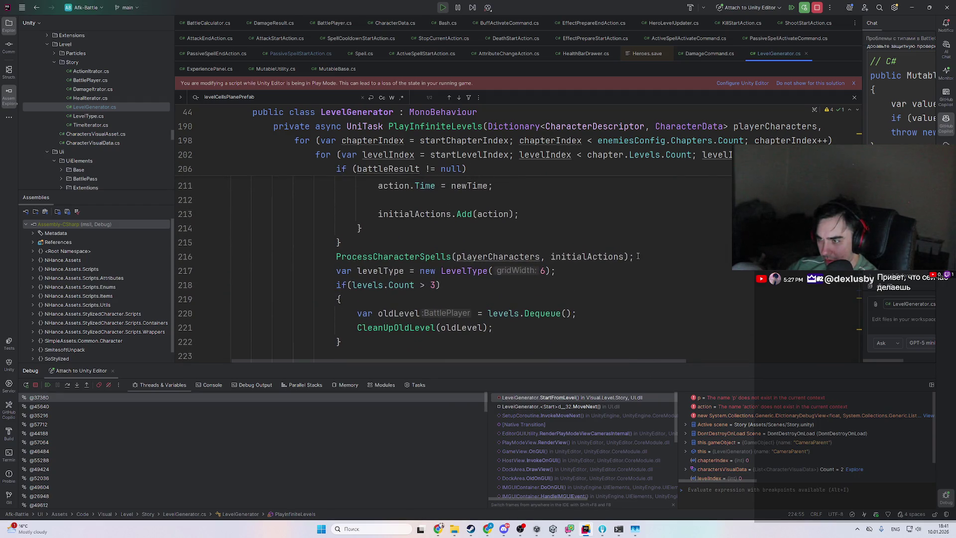
key(Delete)
- Place the caret on battleResult in line 223, then undo to restore the ProcessCharacterSpells line
scroll(487, 293, down, 2)
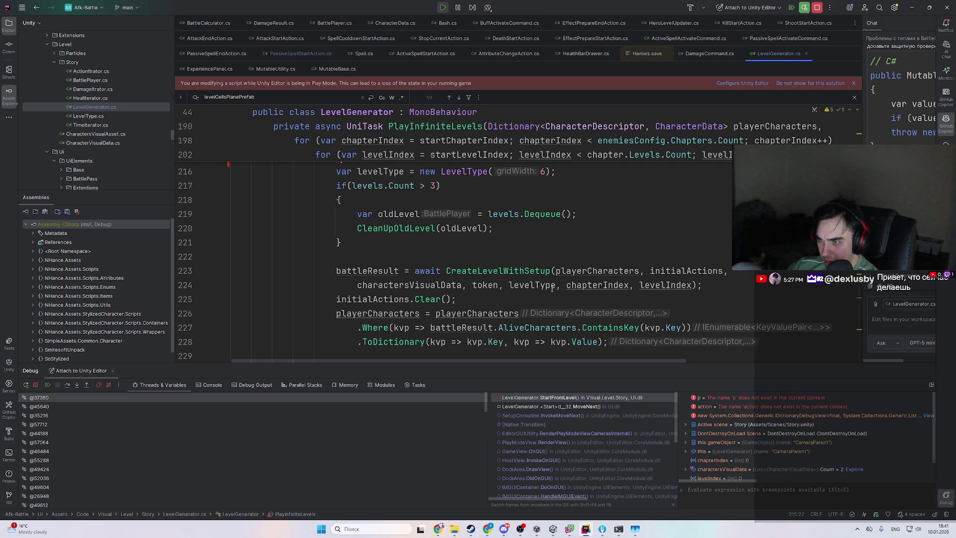
scroll(551, 289, up, 3)
scroll(562, 290, down, 3)
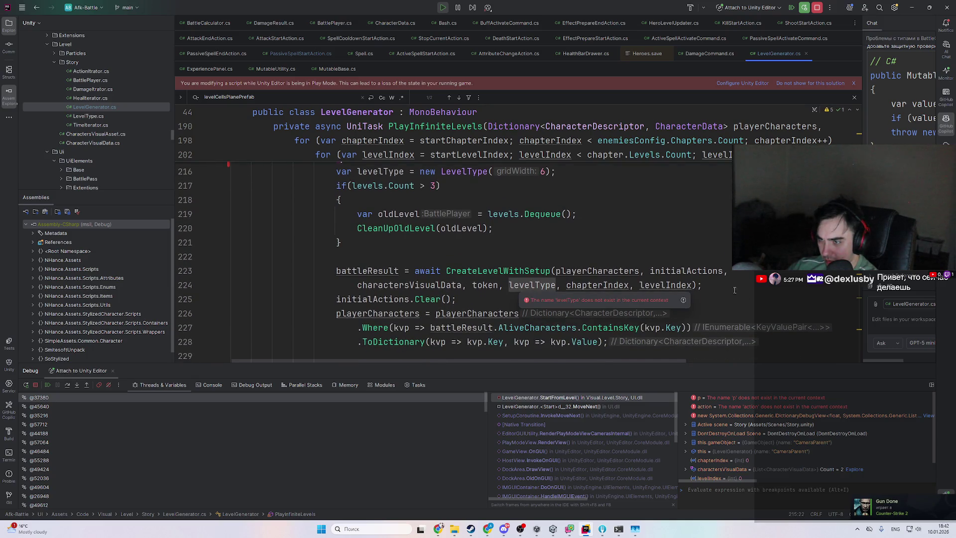
click(457, 270)
click(375, 271)
scroll(378, 281, up, 2)
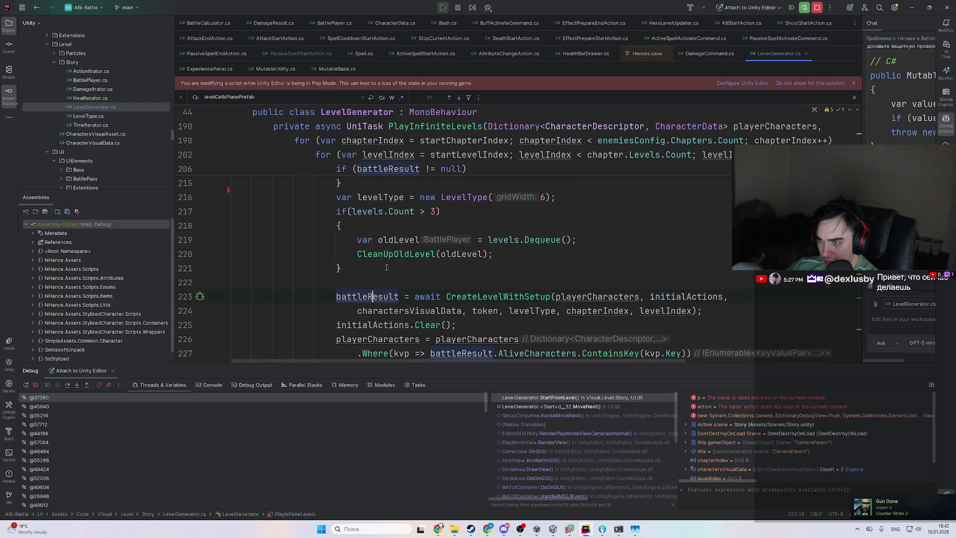
key(ctrl+z)
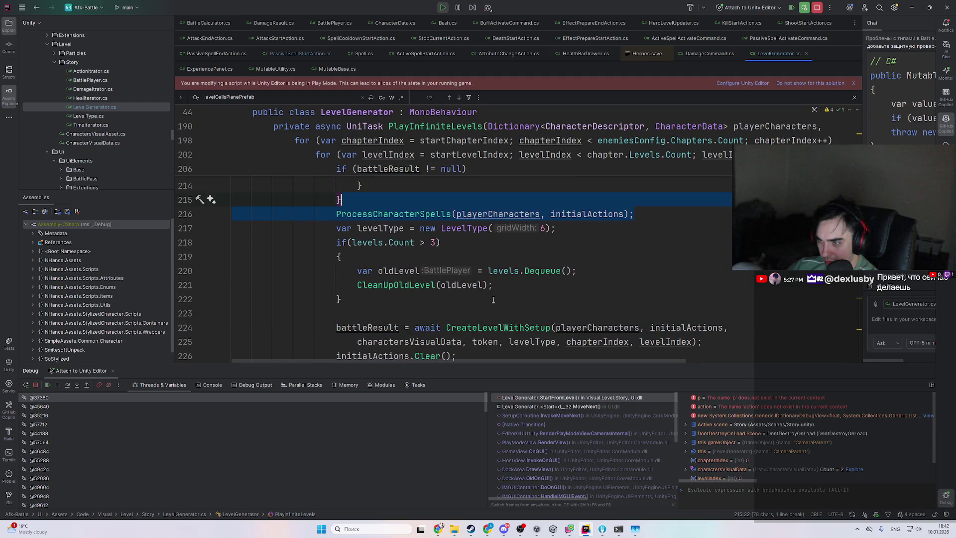
- Review the CreateLevelWithSetup declaration, then return and delete the ProcessCharacterSpells(playerCharacters, initialActions) line
ctrl+click(498, 331)
scroll(519, 307, down, 3)
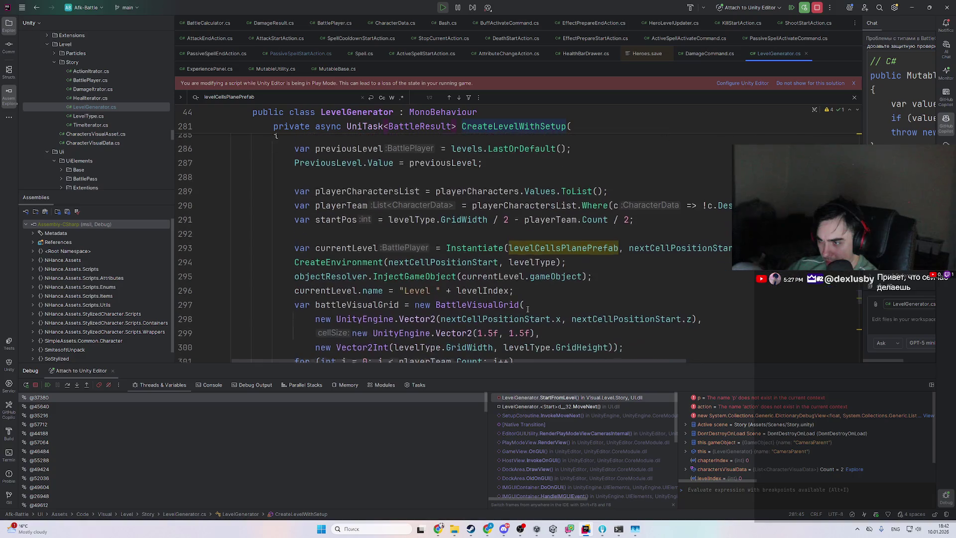
scroll(518, 307, down, 3)
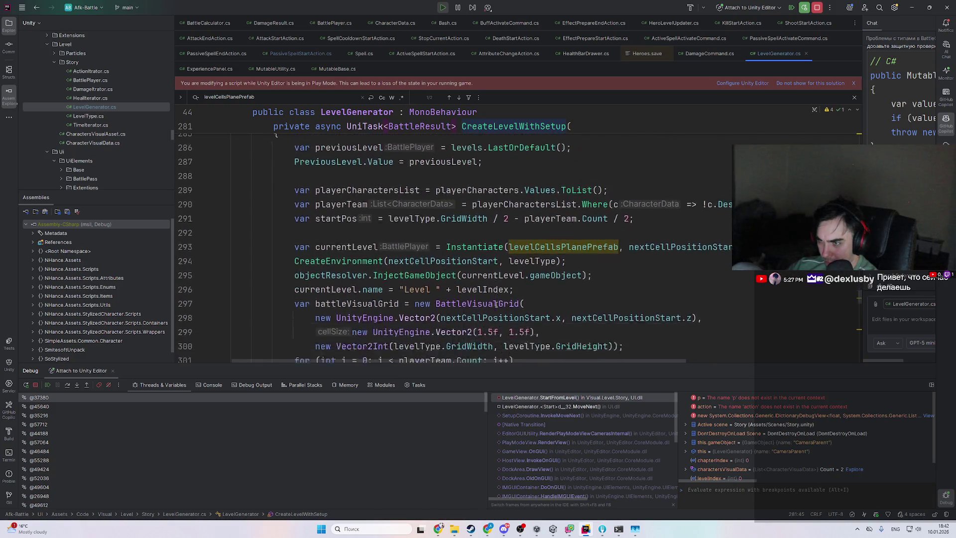
scroll(495, 302, down, 7)
scroll(493, 301, up, 5)
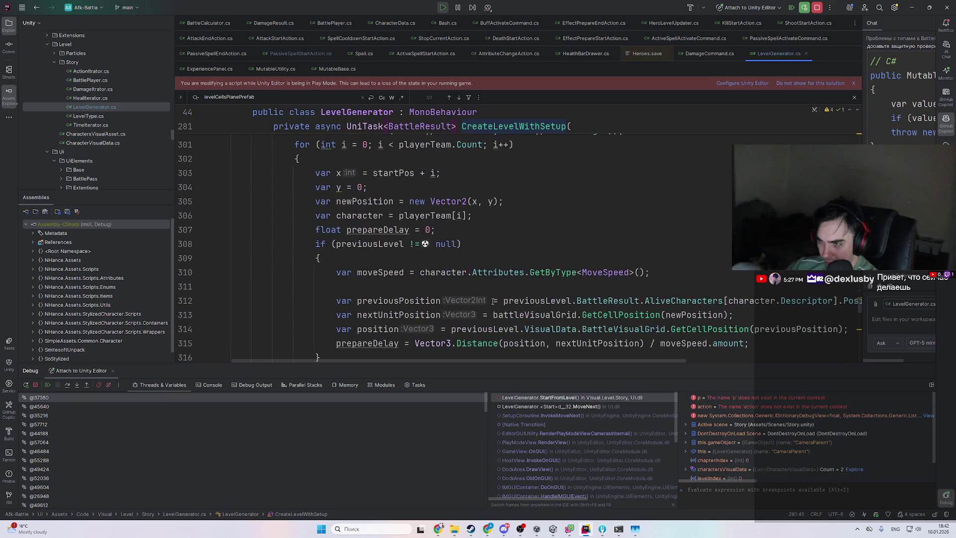
key(ctrl+alt+Left)
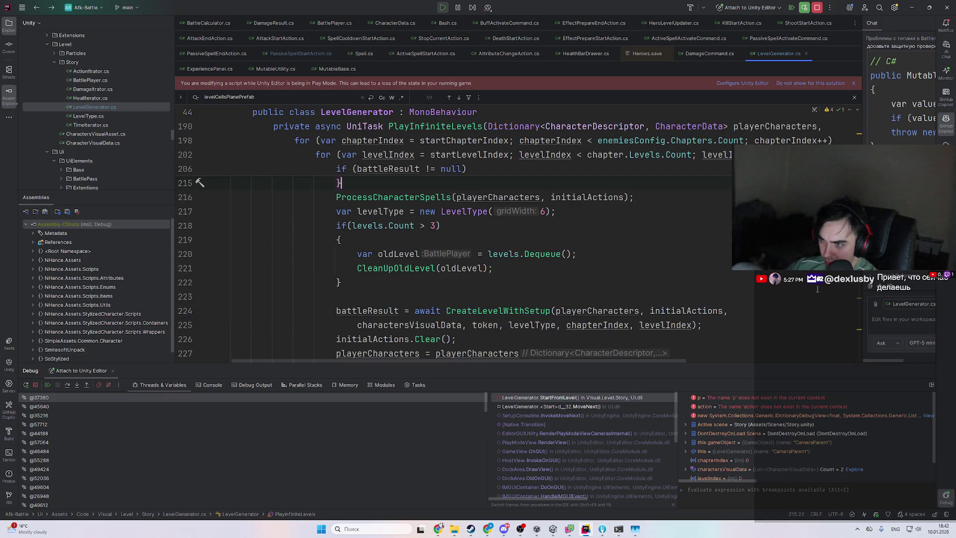
drag(628, 198, 629, 183)
key(ctrl+c)
key(BackSpace)
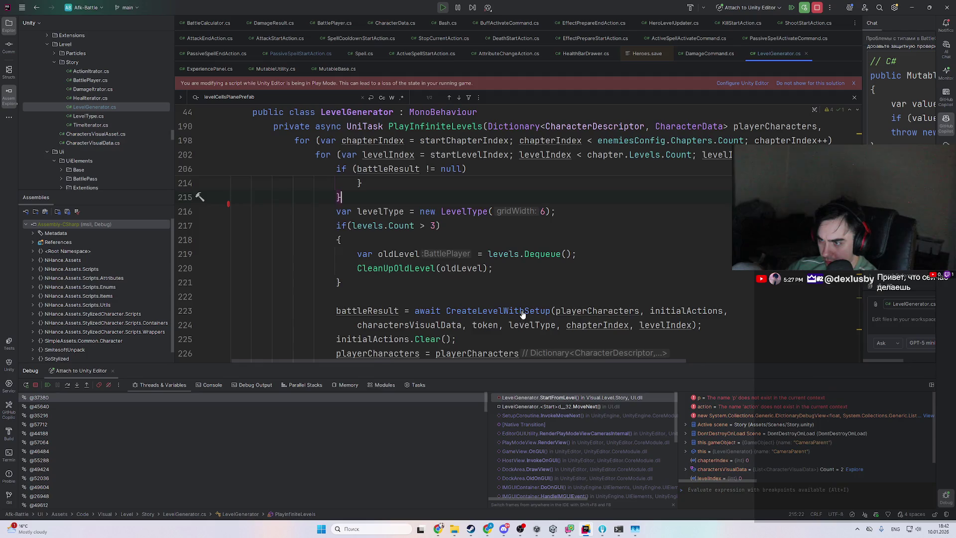
- Scroll through CreateLevelWithSetup and open BattlePlayer's Init declaration at its spell switch
ctrl+click(522, 314)
scroll(434, 264, down, 10)
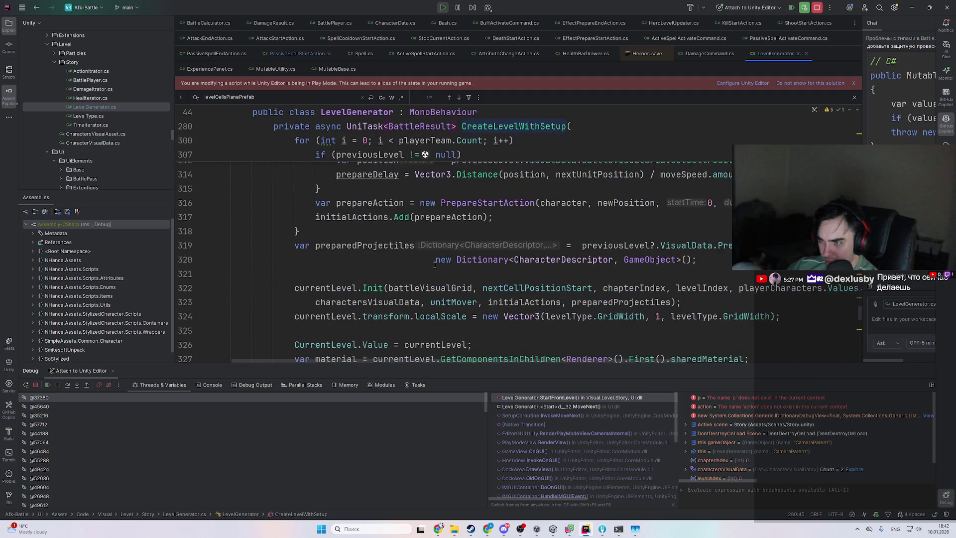
scroll(434, 264, down, 3)
scroll(414, 241, up, 12)
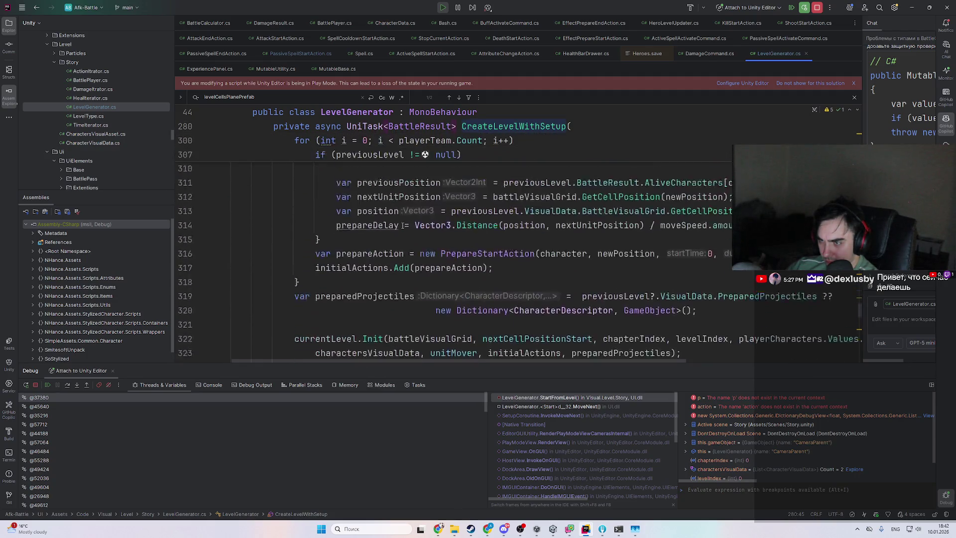
scroll(409, 247, down, 14)
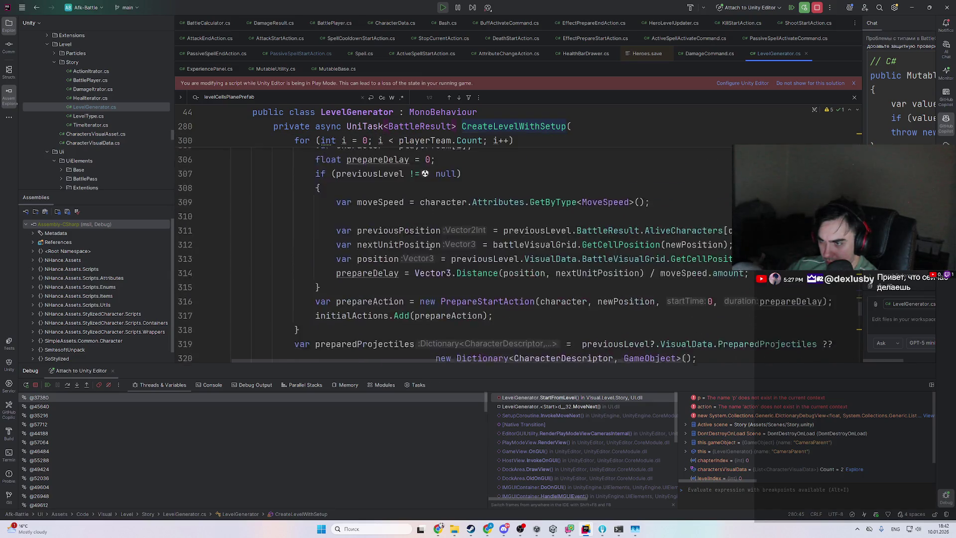
scroll(445, 244, down, 5)
scroll(444, 254, up, 15)
scroll(453, 262, down, 2)
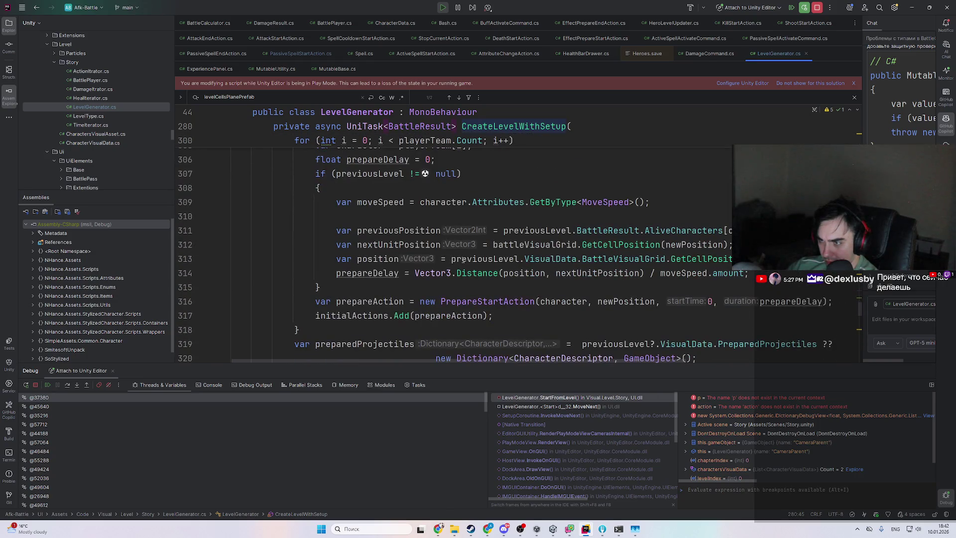
scroll(484, 257, up, 6)
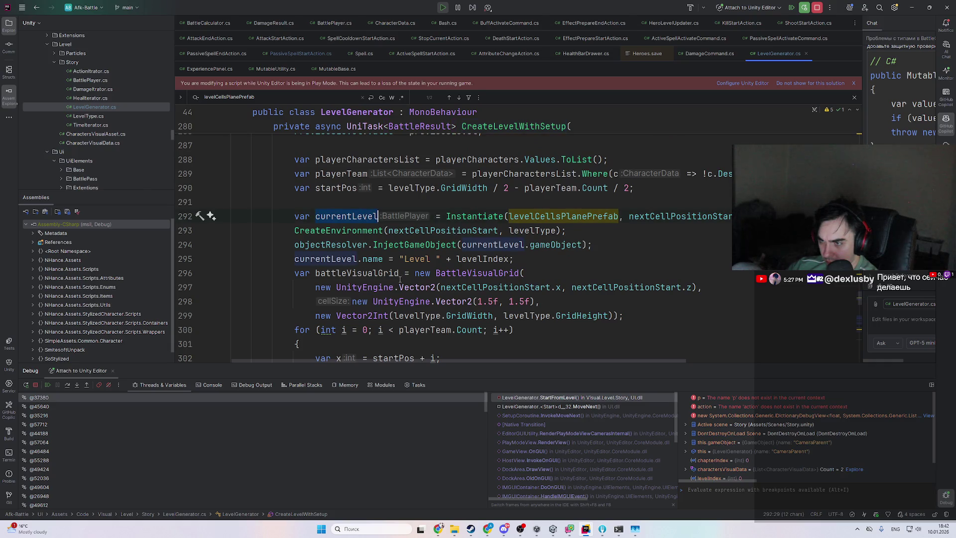
scroll(522, 287, down, 11)
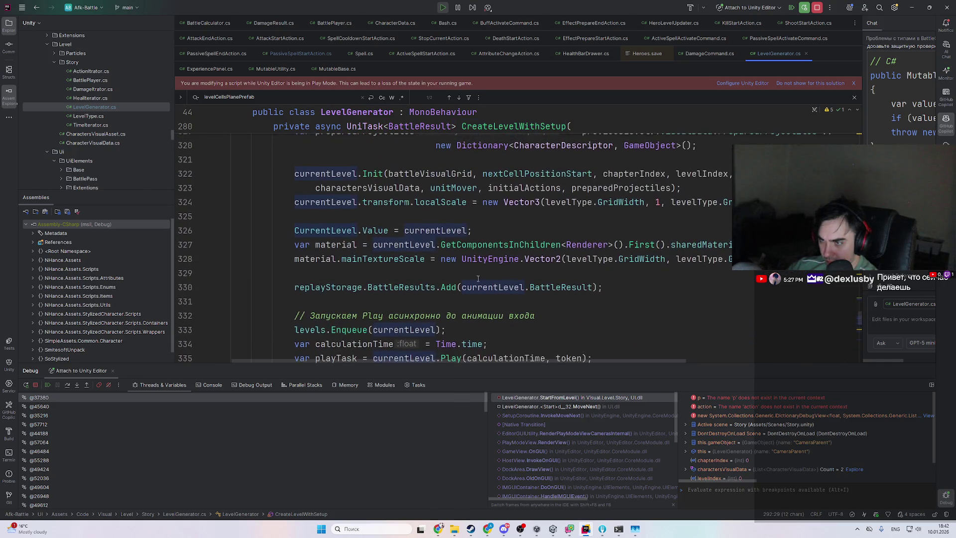
ctrl+click(371, 174)
- Review how enemiesCharacters and initialActions are used in the Init loop
scroll(406, 255, down, 12)
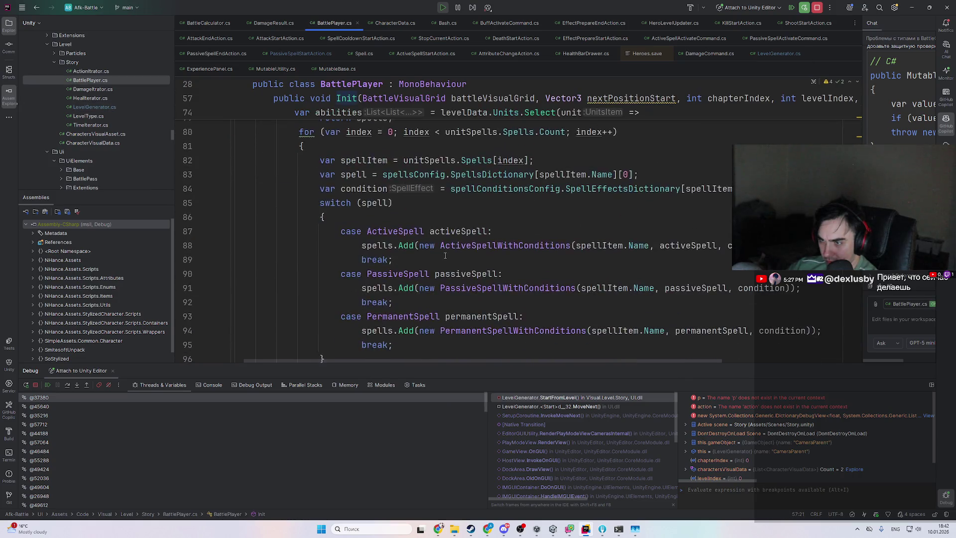
scroll(349, 271, down, 2)
double_click(343, 217)
scroll(357, 256, down, 3)
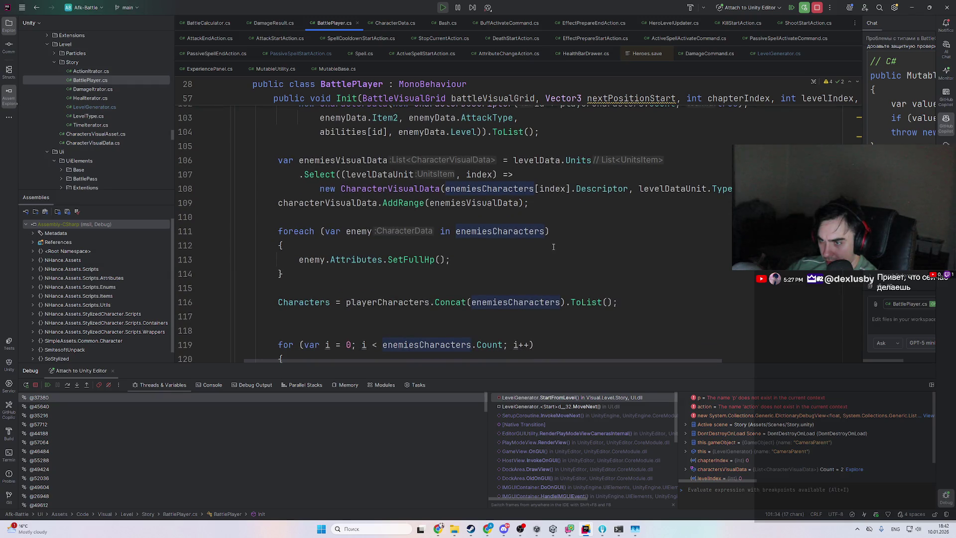
scroll(553, 247, down, 5)
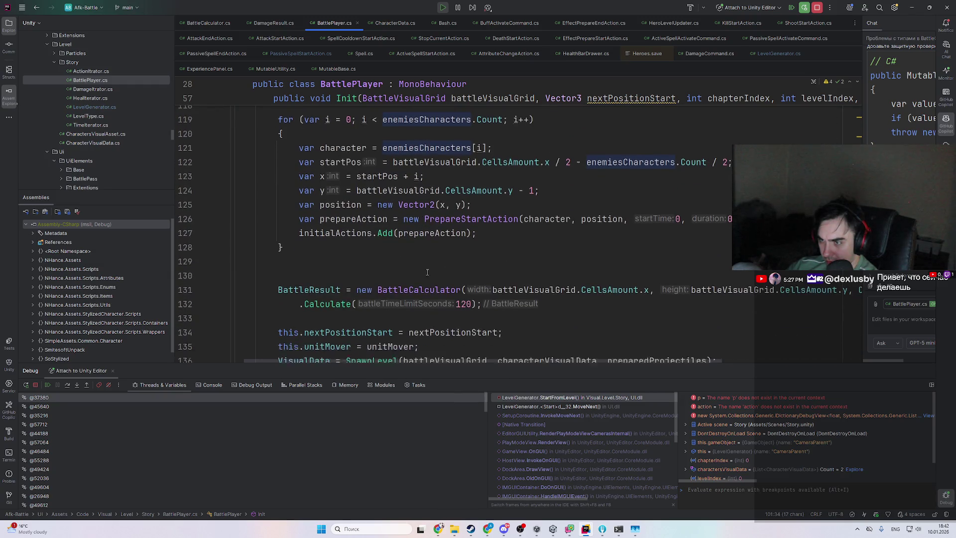
scroll(426, 272, down, 1)
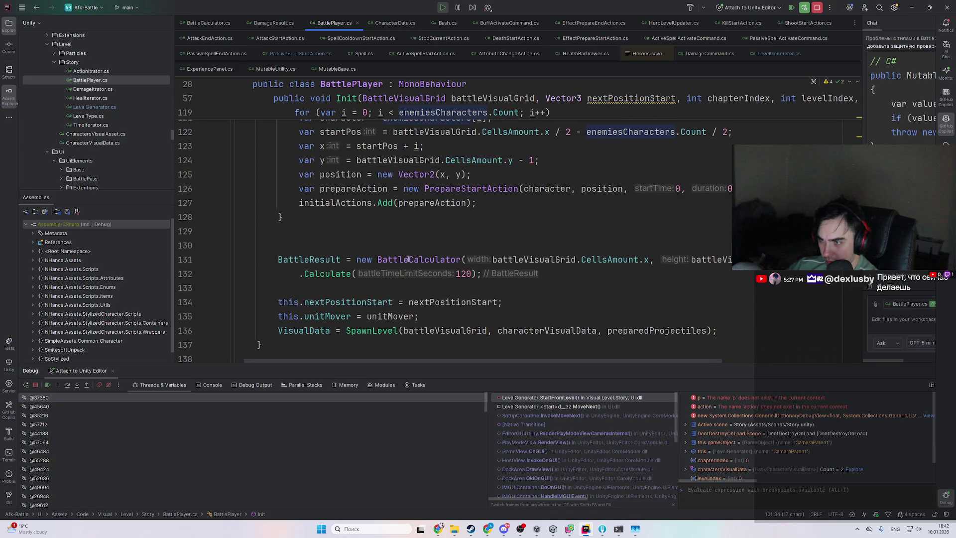
scroll(355, 260, up, 5)
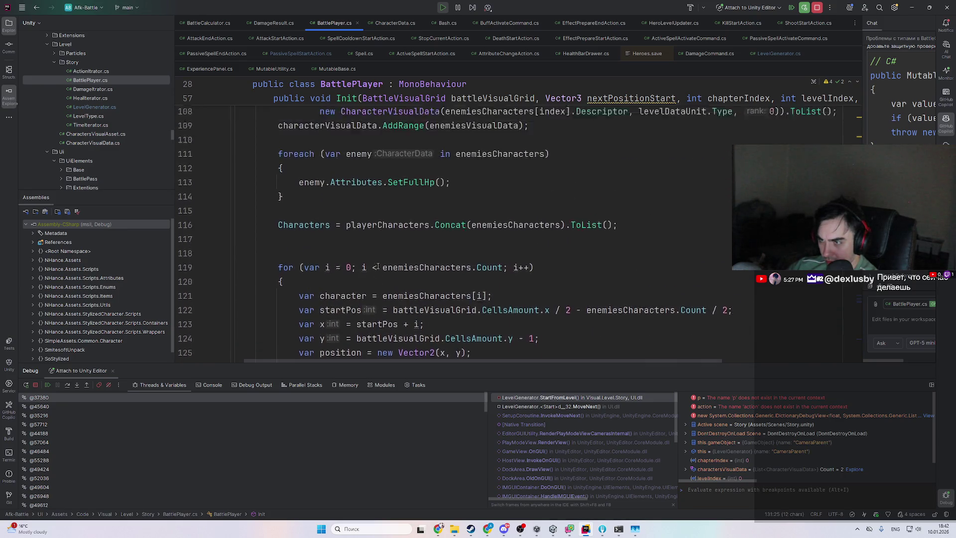
scroll(446, 217, down, 2)
double_click(446, 217)
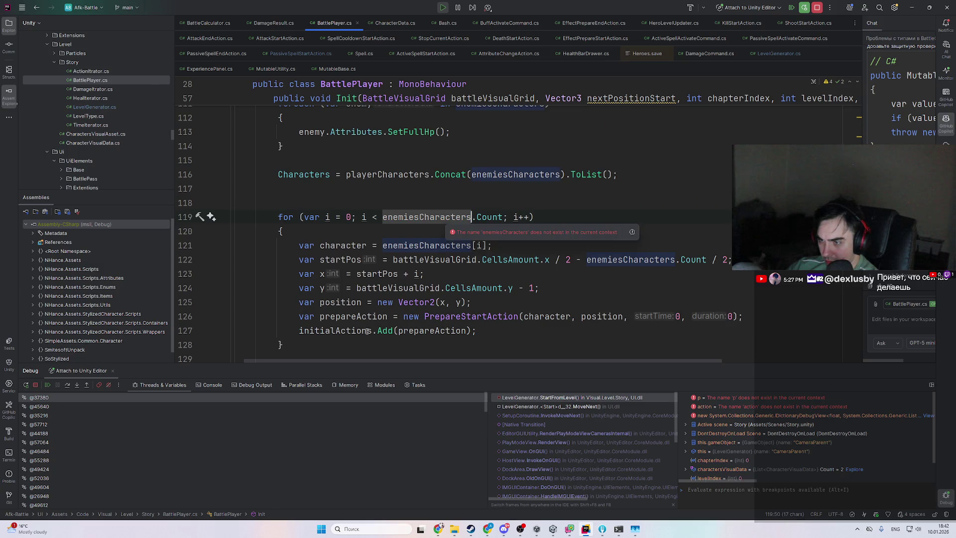
double_click(339, 331)
- Paste ProcessCharacterSpells(playerCharacters, initialActions); directly below the Characters assignment
scroll(348, 298, up, 2)
click(377, 271)
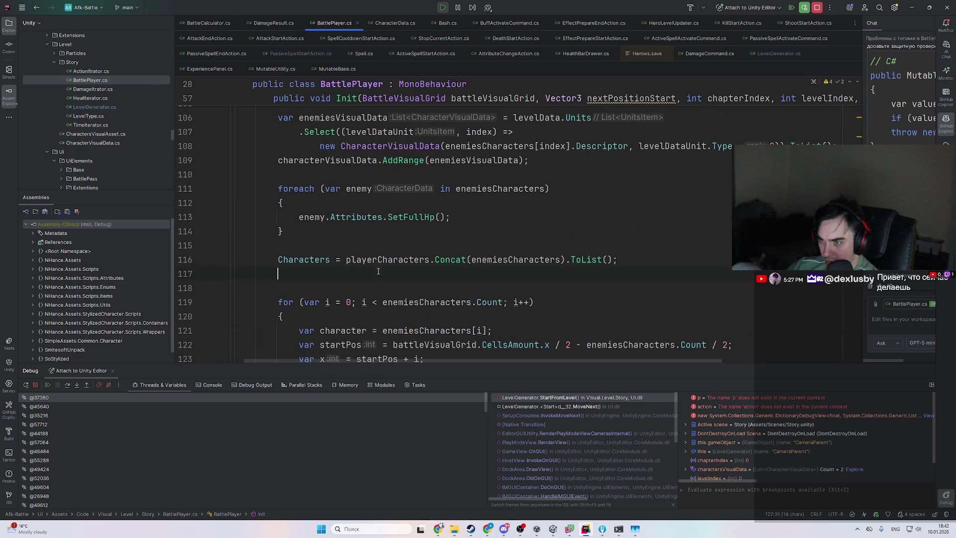
double_click(303, 260)
scroll(376, 278, up, 1)
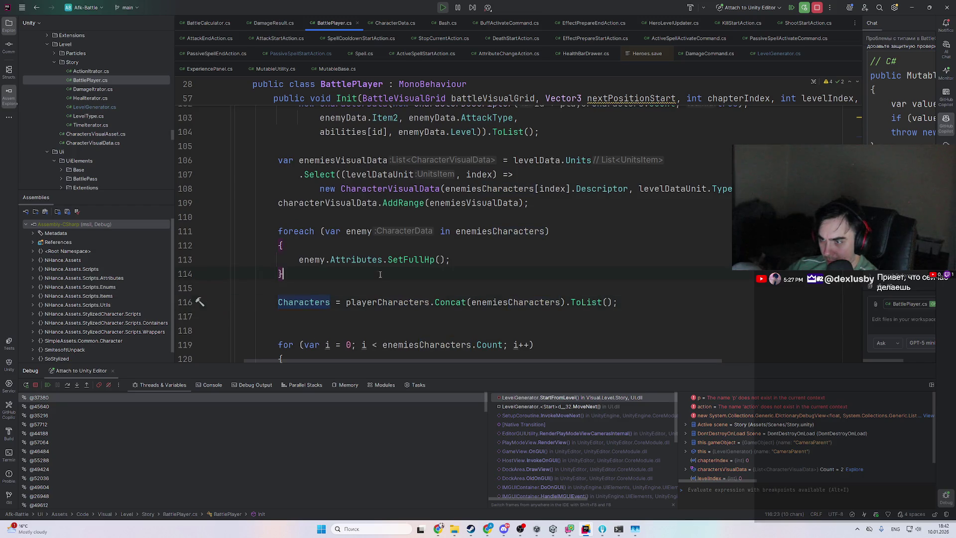
key(ctrl+v)
key(alt+shift+Down)
double_click(359, 316)
- Find ProcessCharacterSpells in LevelGenerator via Search Everywhere and cut it out
key(shift)
key(shift)
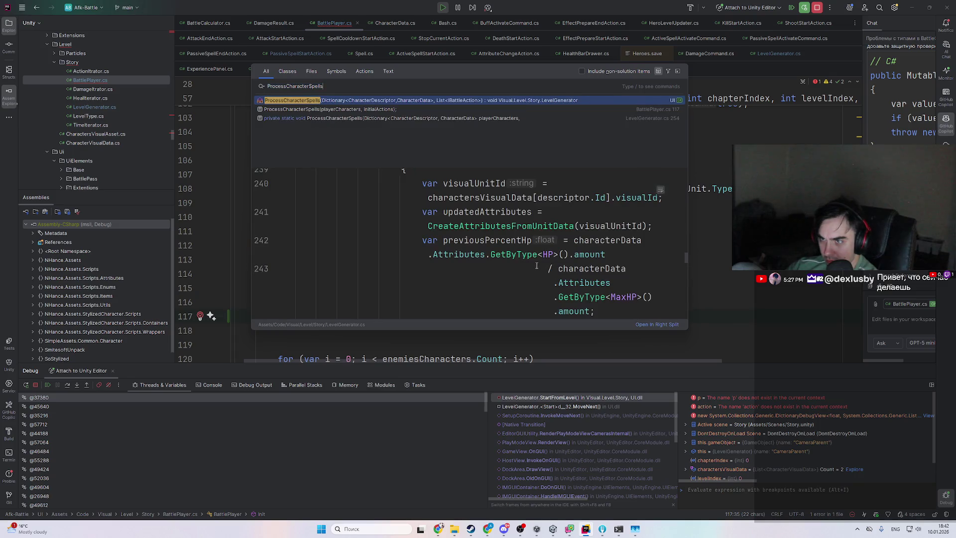
key(Return)
scroll(380, 136, down, 5)
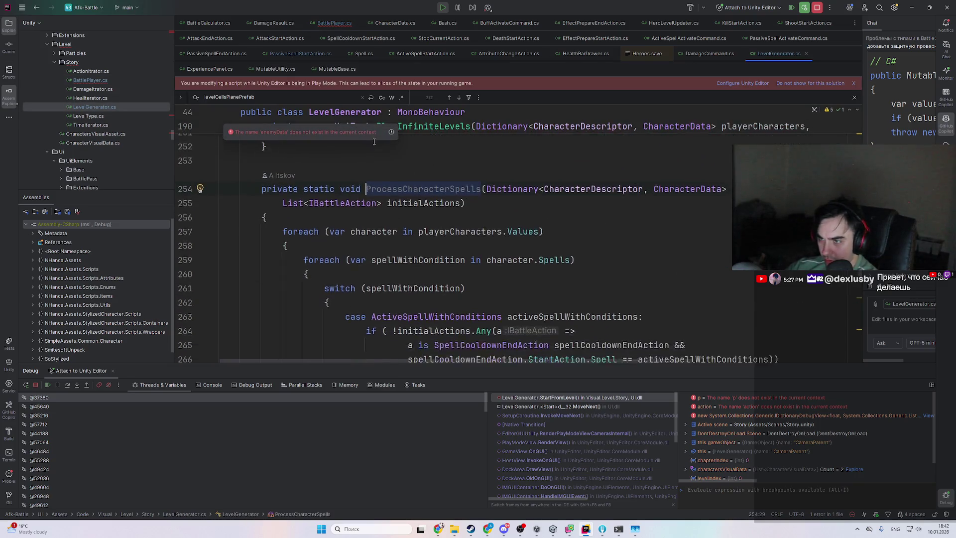
scroll(331, 229, down, 7)
scroll(349, 244, up, 6)
scroll(372, 256, up, 8)
key(ctrl+z)
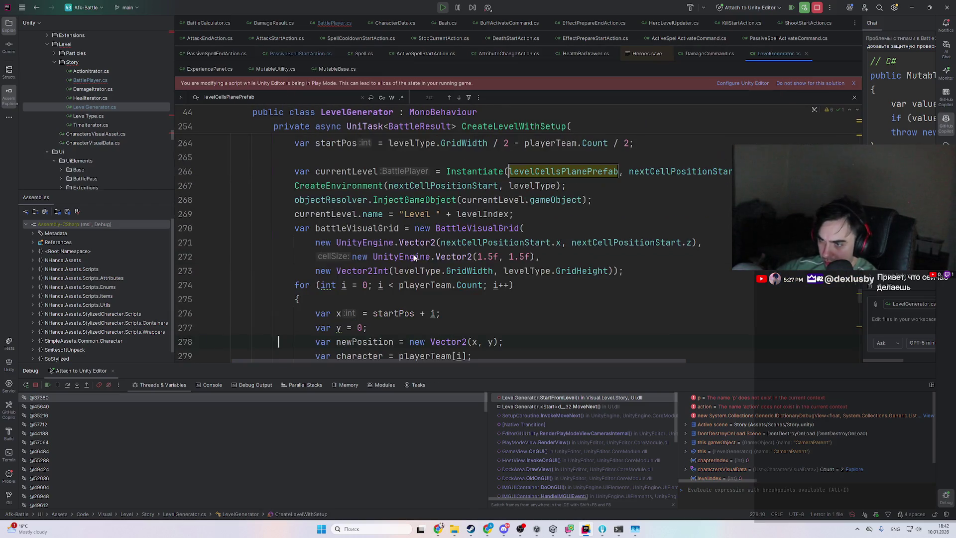
- Paste the ProcessCharacterSpells method into BattlePlayer.cs after Init
key(ctrl+alt+Left)
scroll(313, 222, down, 5)
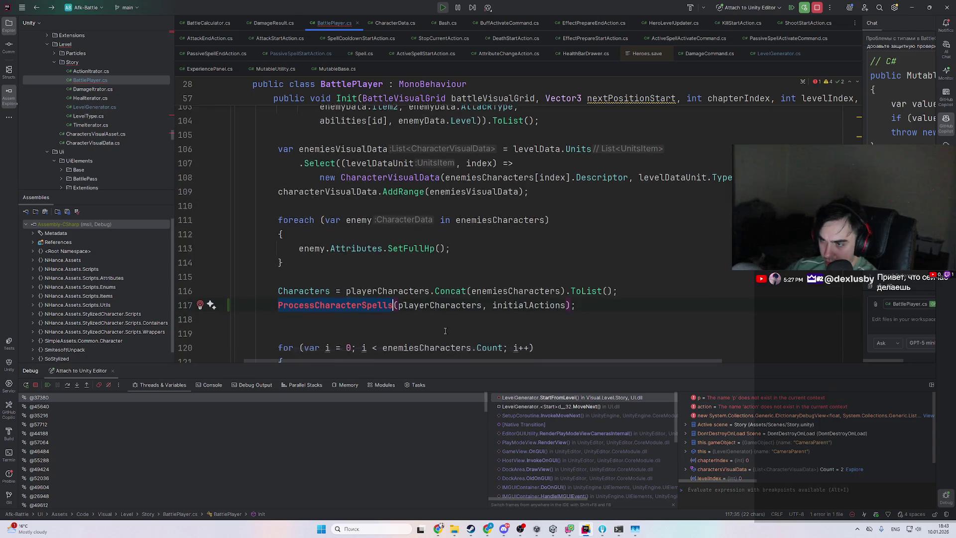
click(314, 205)
key(ctrl+v)
scroll(448, 249, up, 6)
scroll(537, 290, down, 3)
- Import the missing SpellCooldownEndAction reference with an Alt+Enter quick-fix
key(alt+Return)
key(Return)
scroll(613, 272, down, 5)
scroll(613, 272, up, 5)
scroll(613, 272, down, 3)
scroll(743, 354, right, 3)
scroll(743, 354, left, 3)
scroll(547, 274, up, 5)
ctrl+click(458, 219)
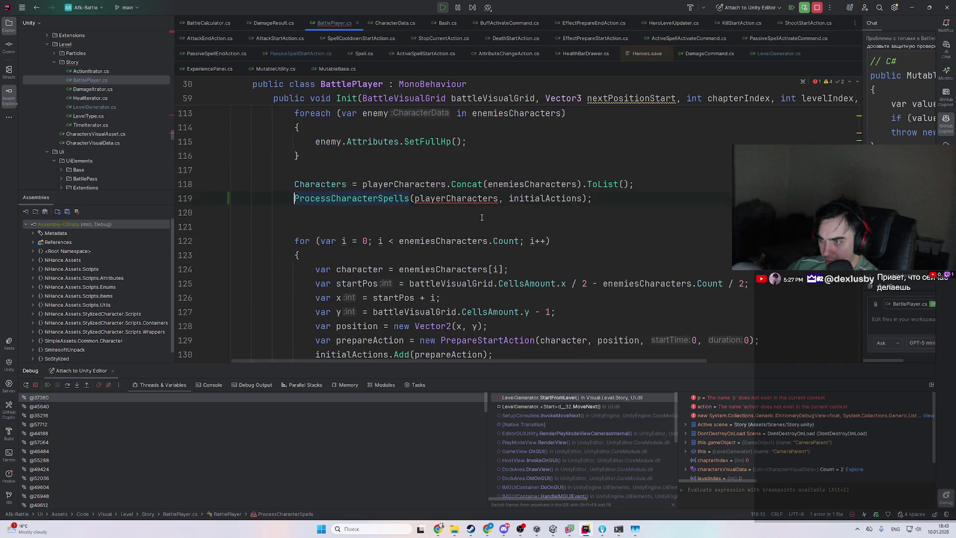
- Replace playerCharacters with Characters in the ProcessCharacterSpells call
mouse_move(535, 237)
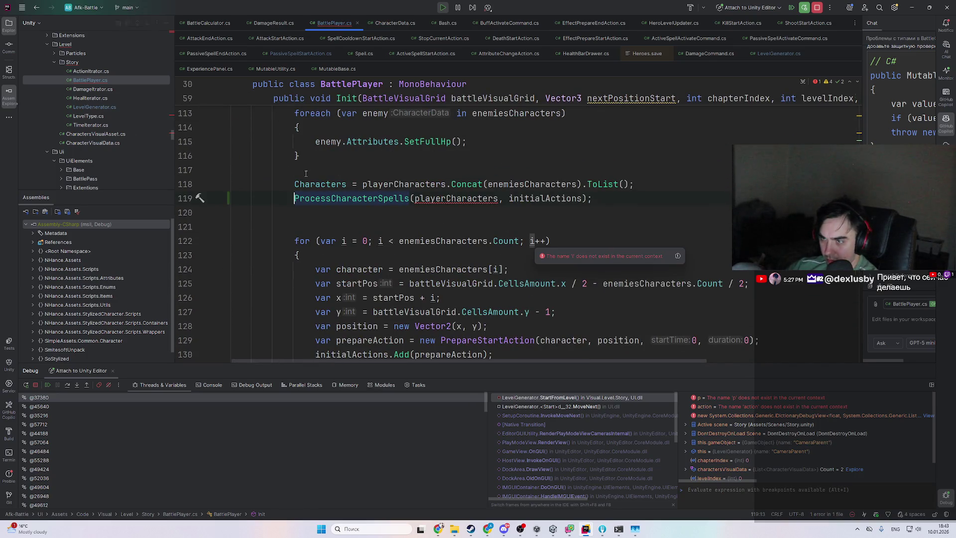
double_click(320, 184)
key(ctrl+c)
double_click(455, 198)
key(ctrl+v)
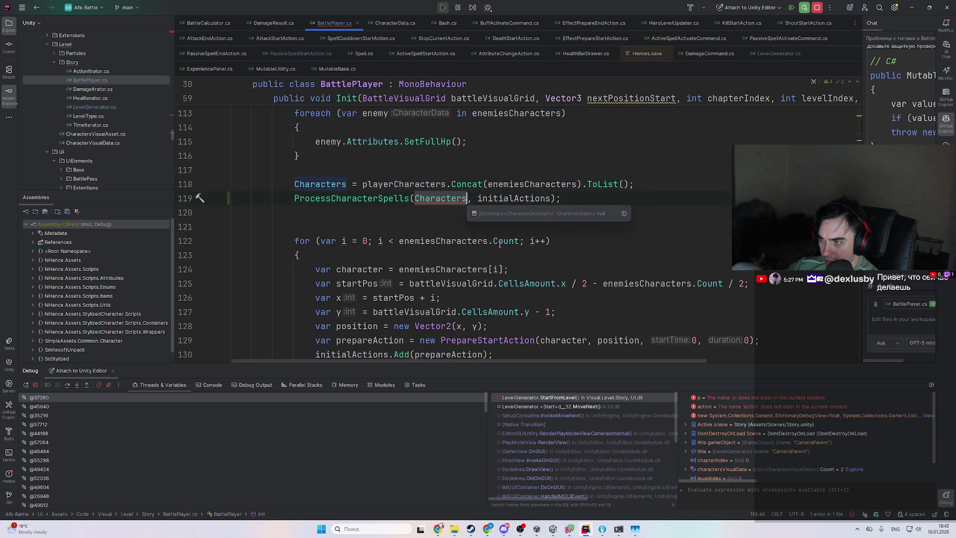
ctrl+click(403, 199)
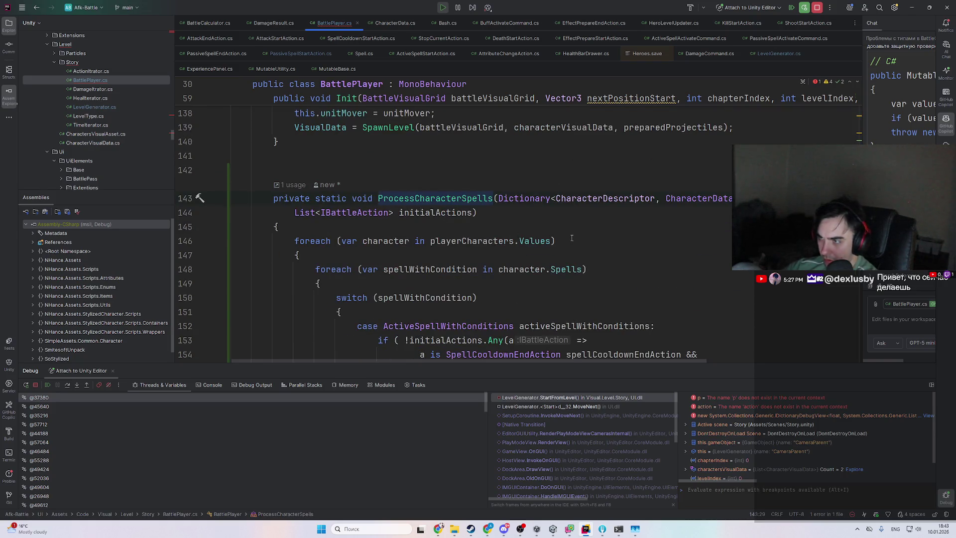
key(ctrl+alt+Left)
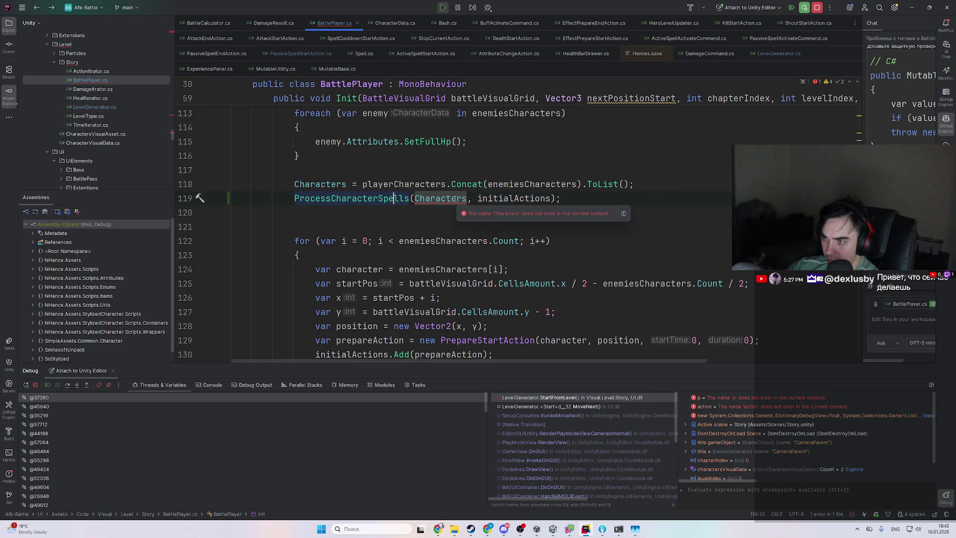
click(454, 199)
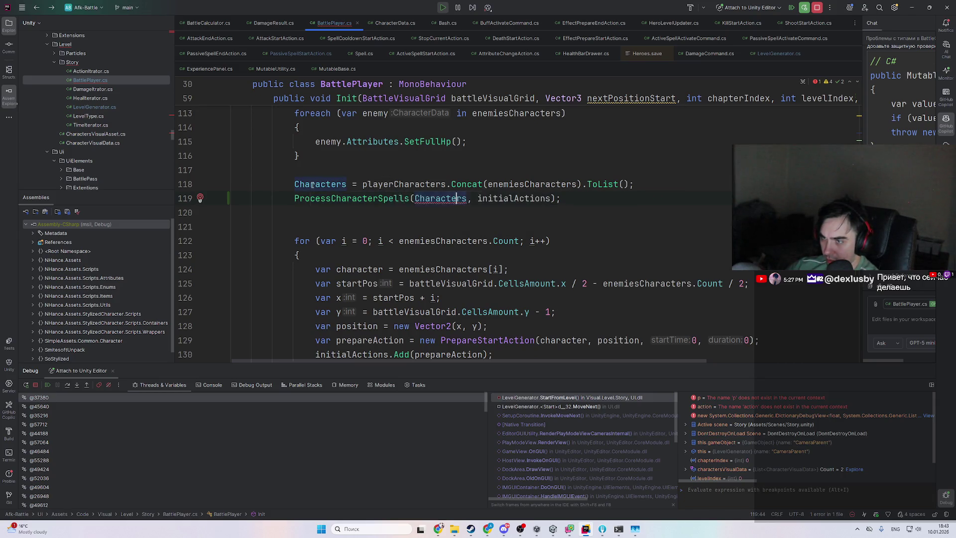
ctrl+click(326, 184)
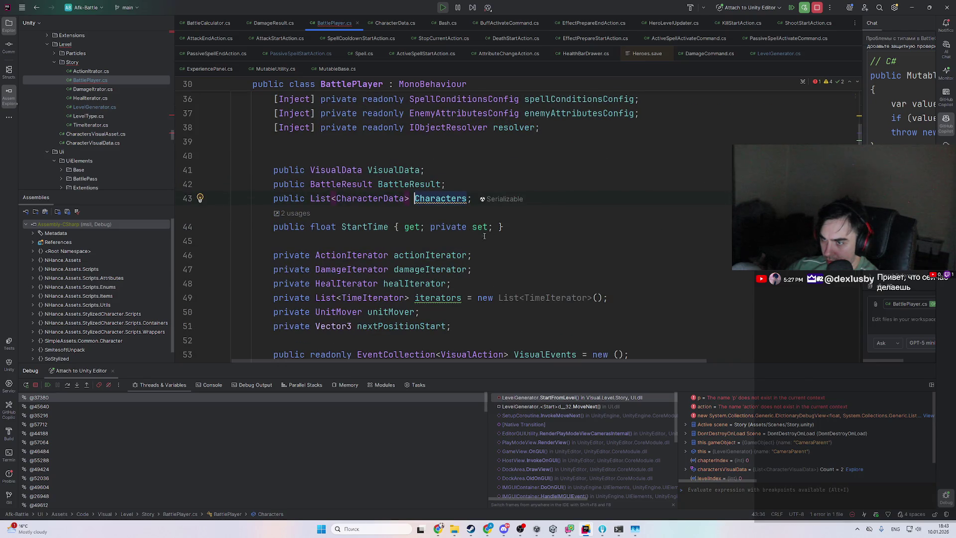
key(ctrl+alt+Left)
- Change the parameter type to List<CharacterData> and drop .Values from the foreach
scroll(487, 186, down, 8)
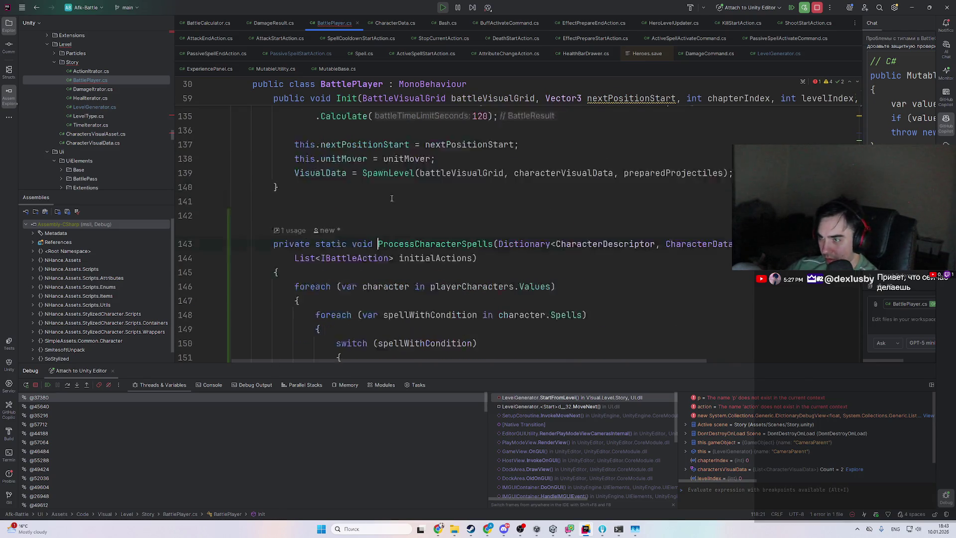
double_click(528, 199)
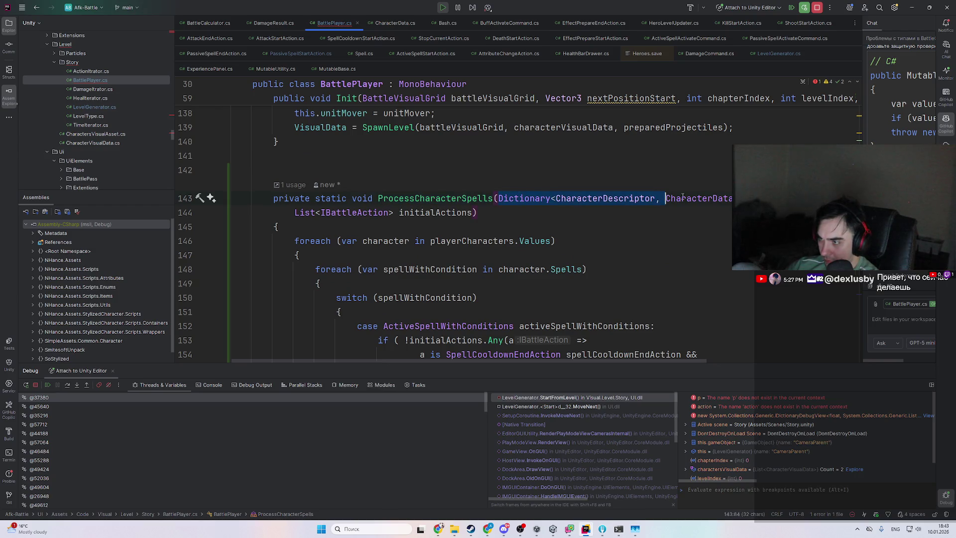
text(List<)
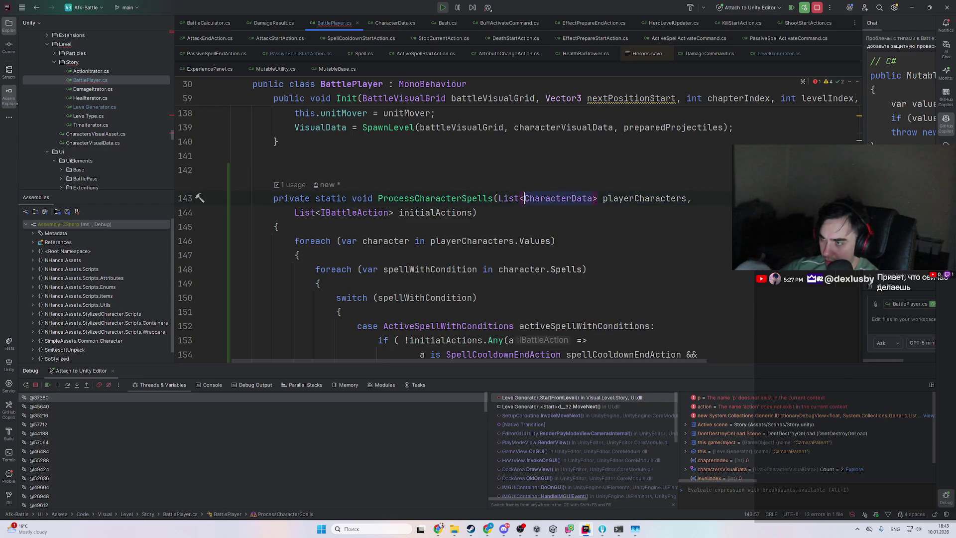
click(551, 240)
key(BackSpace)
key(BackSpace)
key(BackSpace)
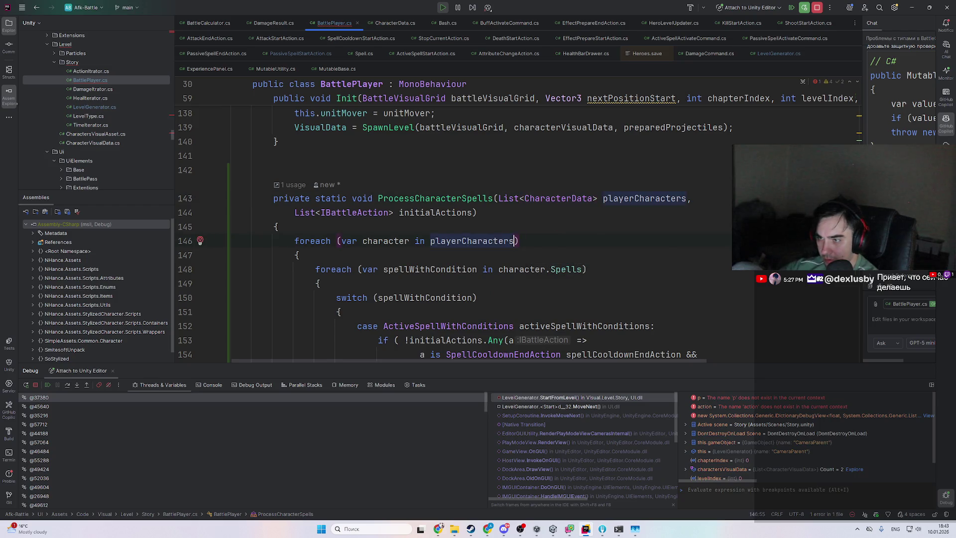
scroll(623, 251, down, 6)
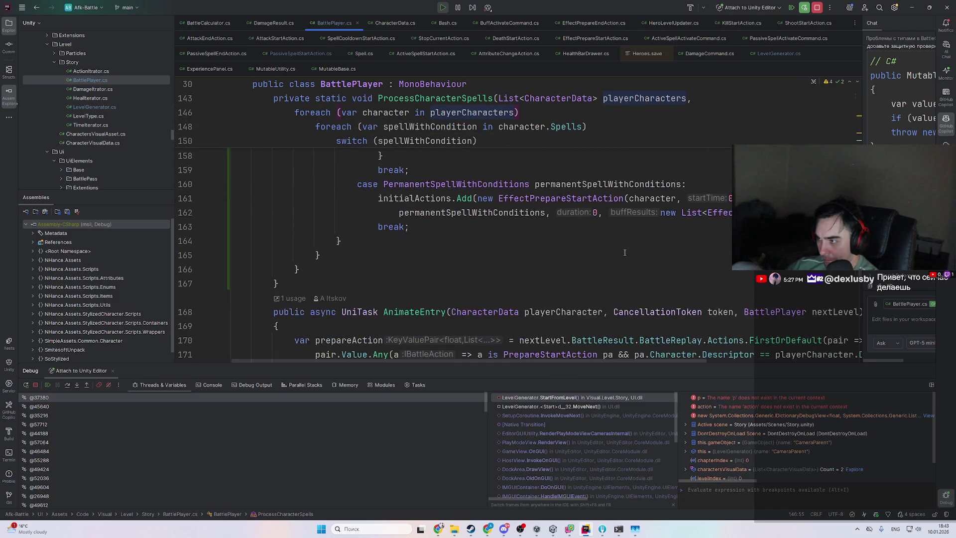
scroll(623, 251, up, 6)
key(ctrl+alt+Left)
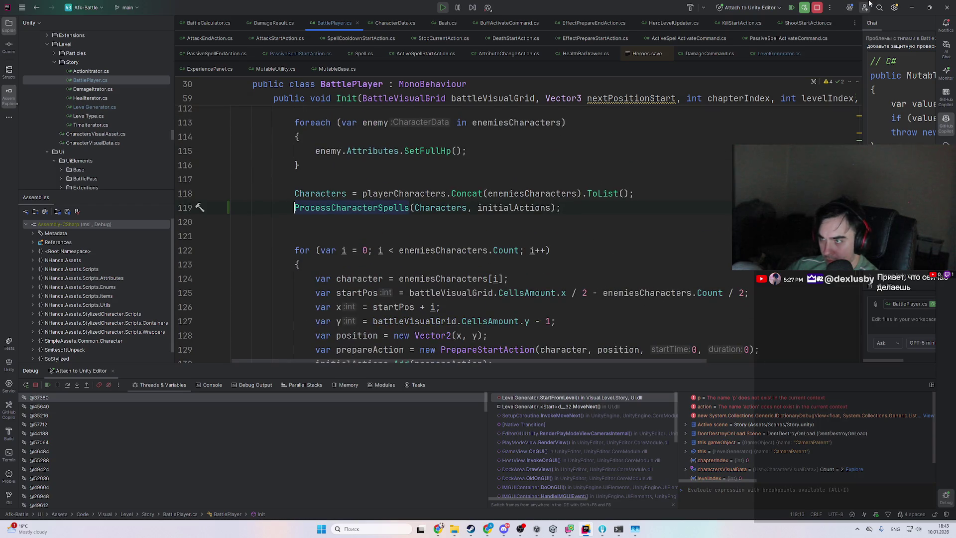
click(816, 9)
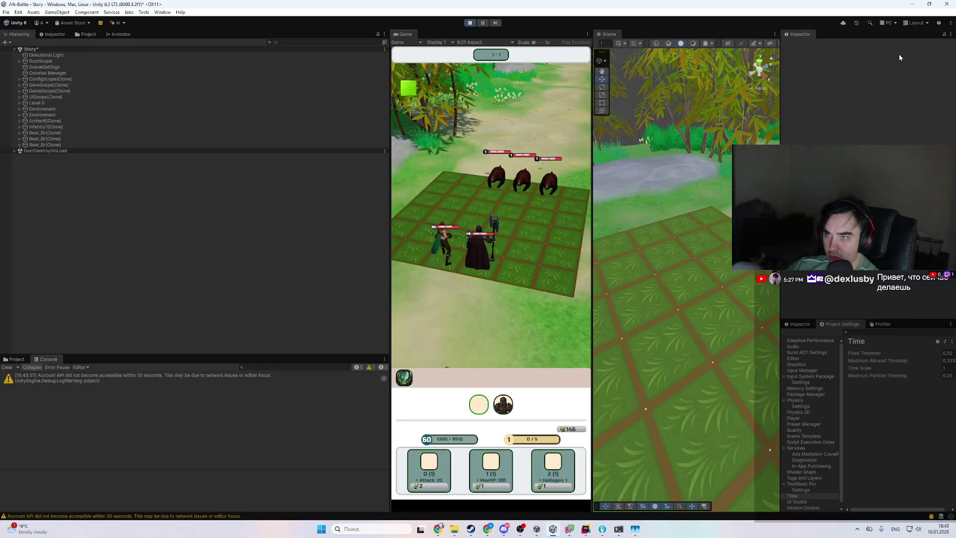
- Switch to Unity, stop the running game, and start play mode again
key(alt+Tab)
click(469, 23)
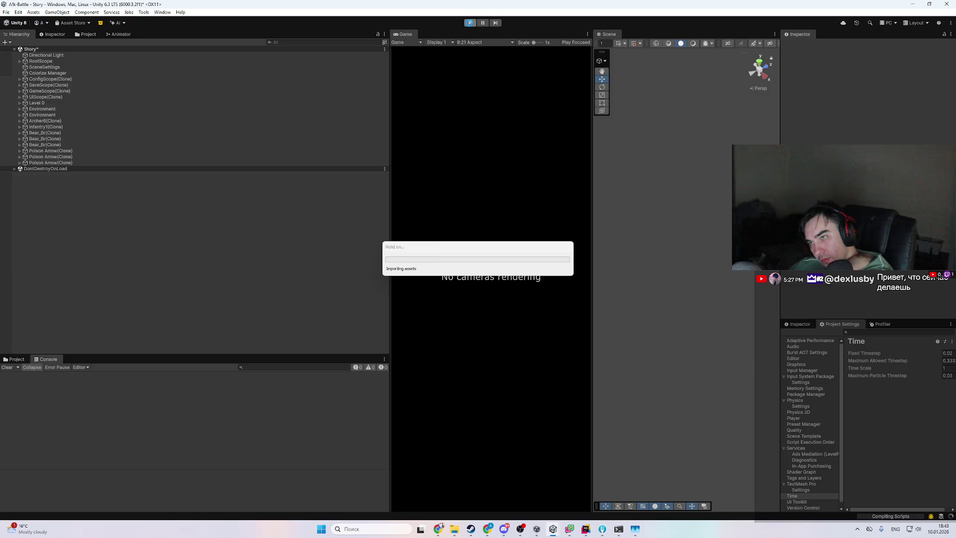
click(470, 22)
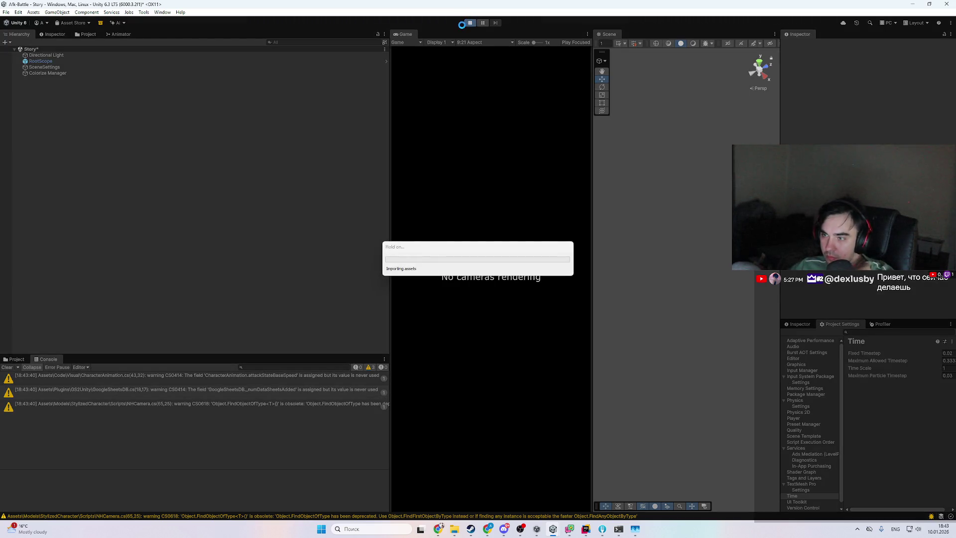
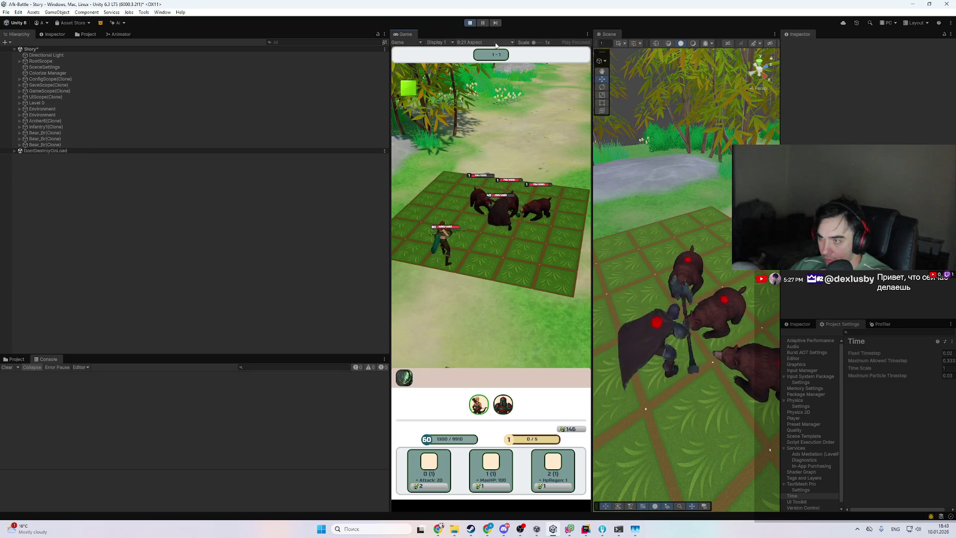
- Pause the running battle and select the Bear_Br(Clone) unit in the Hierarchy
key(ctrl+shift+p)
click(752, 336)
click(752, 336)
- Browse the bear's Unit Replay actions, expanding and collapsing one replay action such as Effect Prepare End Action
scroll(866, 199, down, 10)
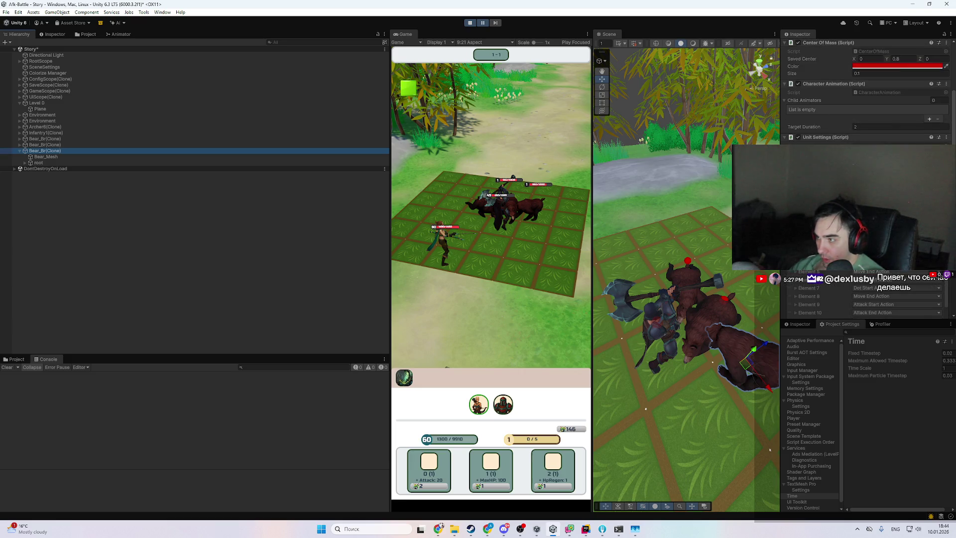
scroll(817, 293, down, 2)
scroll(824, 270, up, 2)
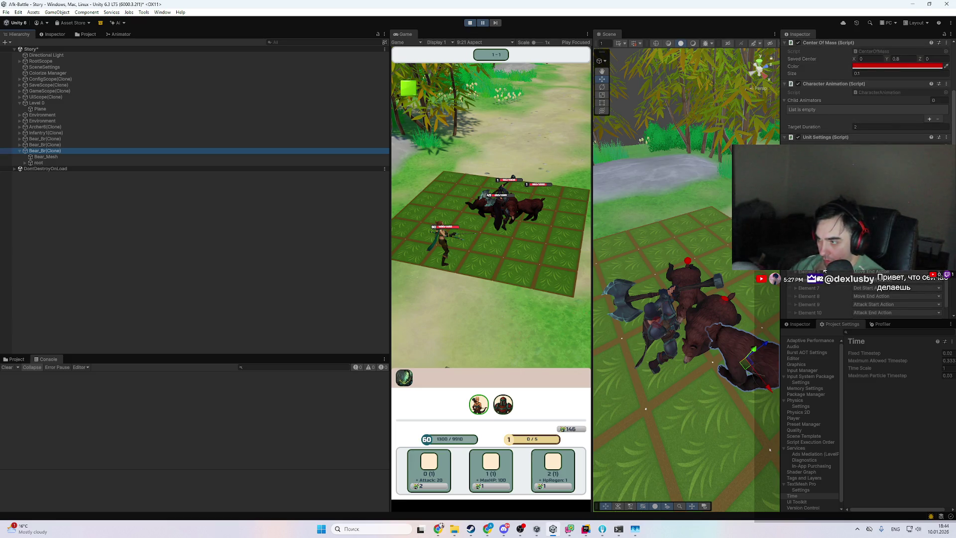
scroll(846, 298, up, 3)
scroll(825, 284, up, 5)
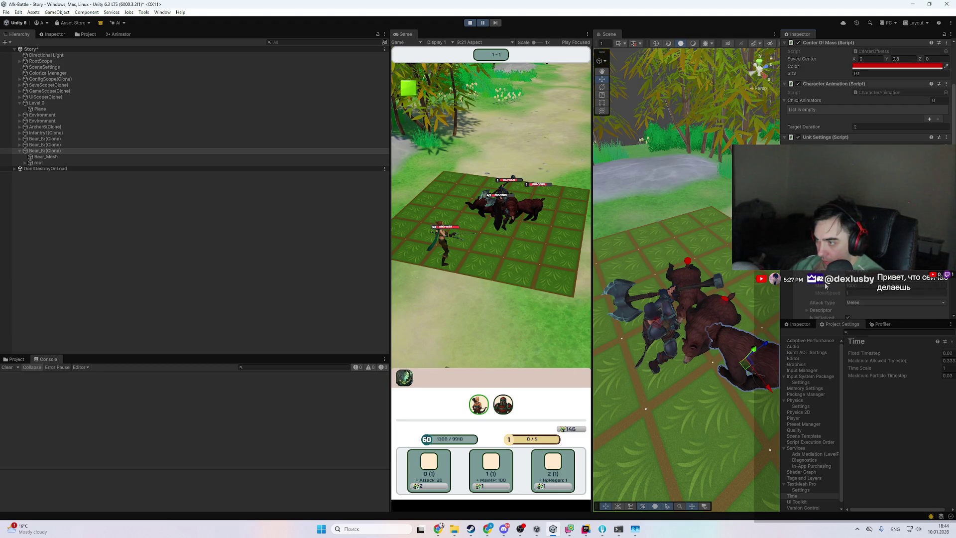
scroll(825, 285, down, 10)
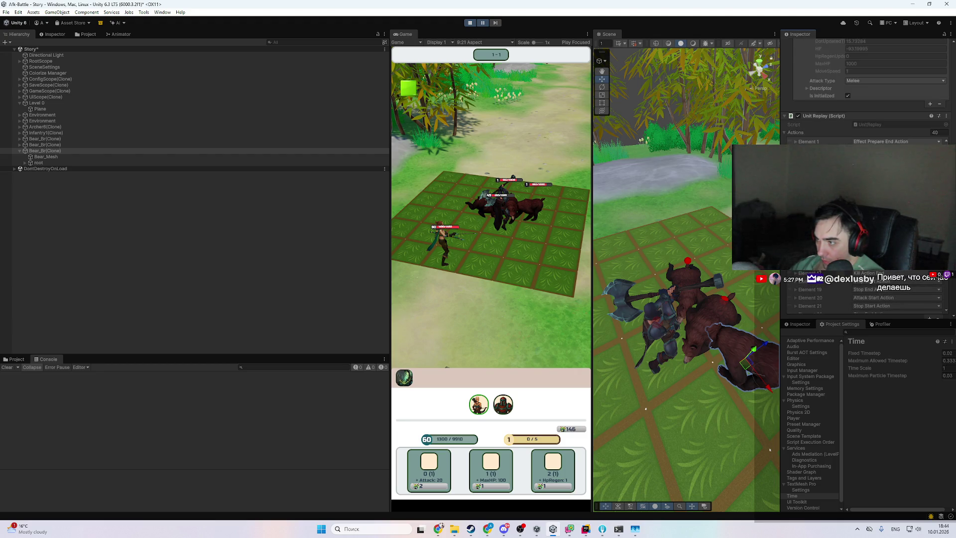
click(806, 281)
click(795, 293)
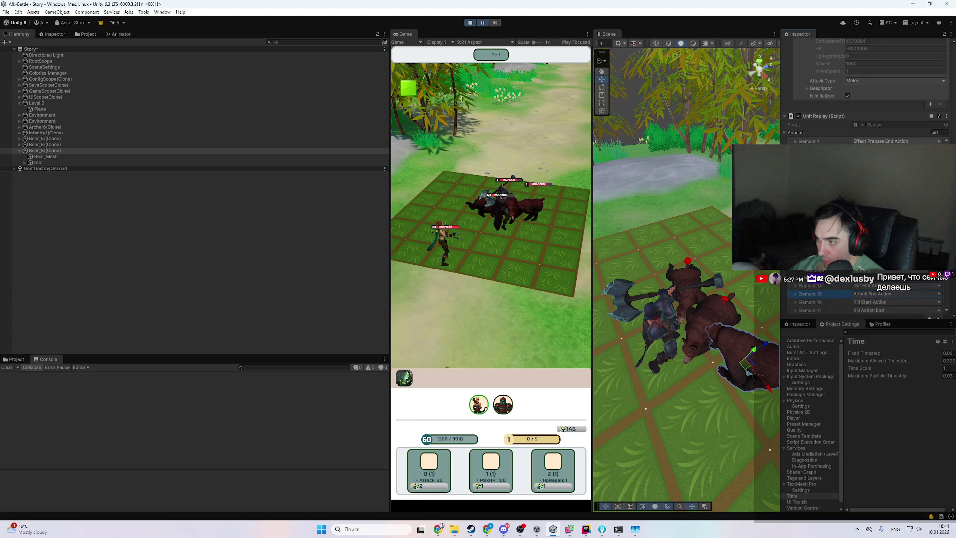
scroll(866, 199, up, 2)
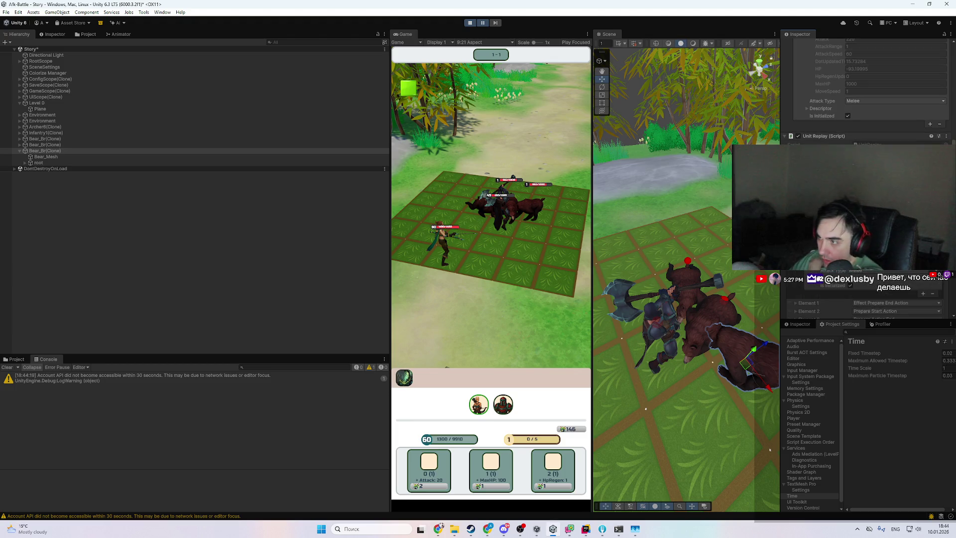
scroll(866, 199, up, 2)
- Open EffectPrepareStartAction.cs in Rider and look through the SpellWithConditions class declaration
click(586, 529)
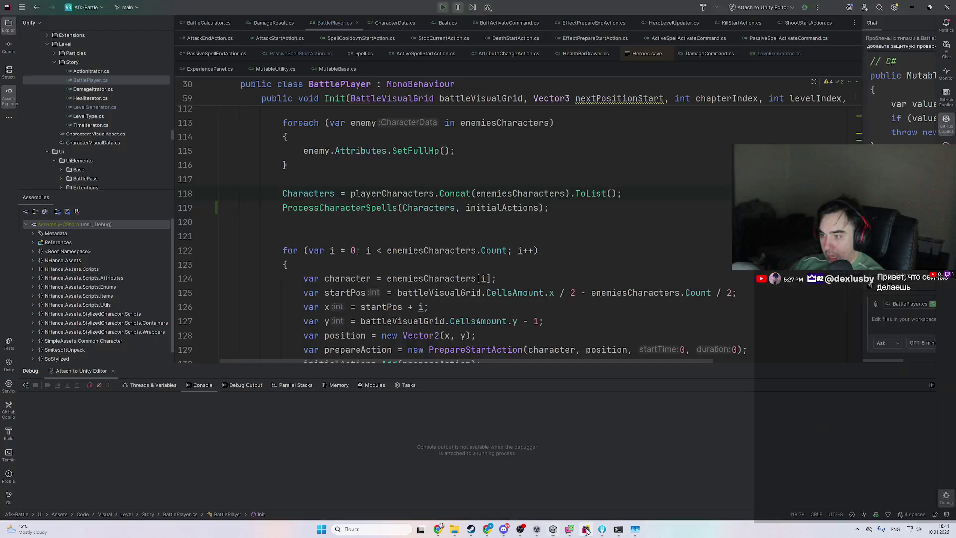
key(shift)
key(shift)
text(effec)
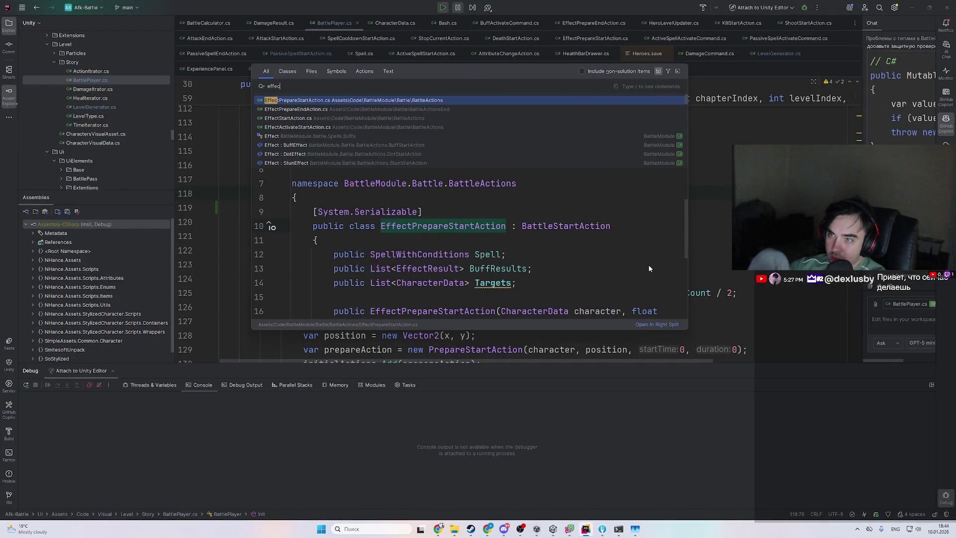
key(Return)
scroll(501, 262, up, 3)
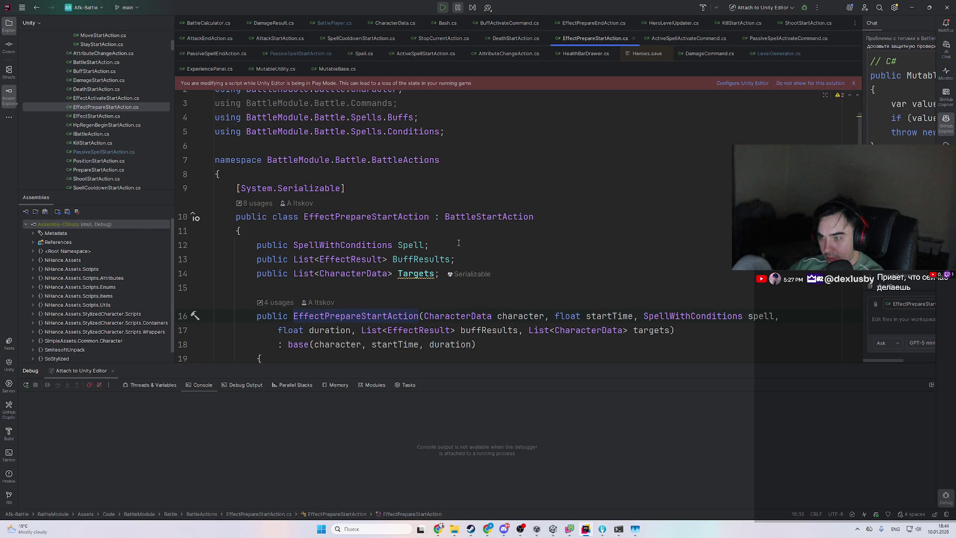
ctrl+click(373, 244)
scroll(520, 260, down, 2)
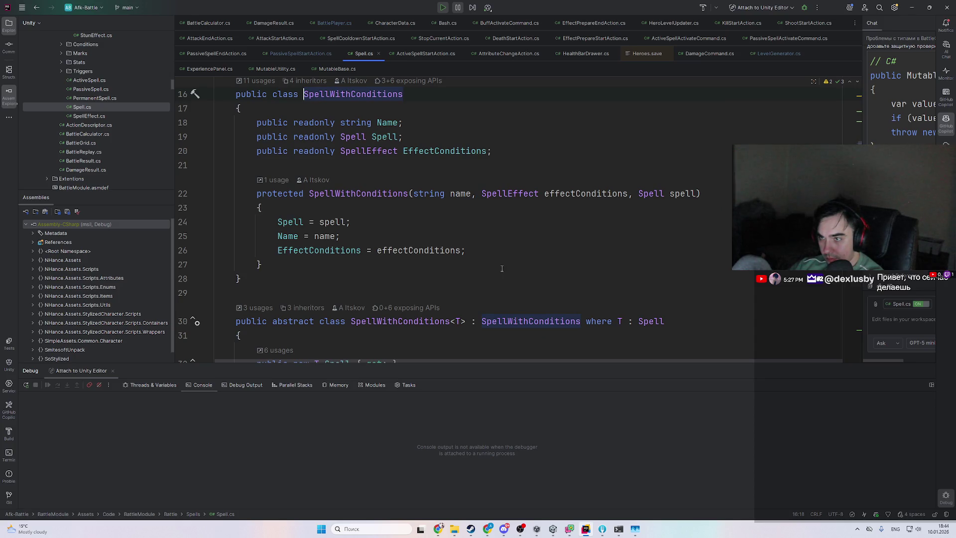
scroll(502, 268, down, 4)
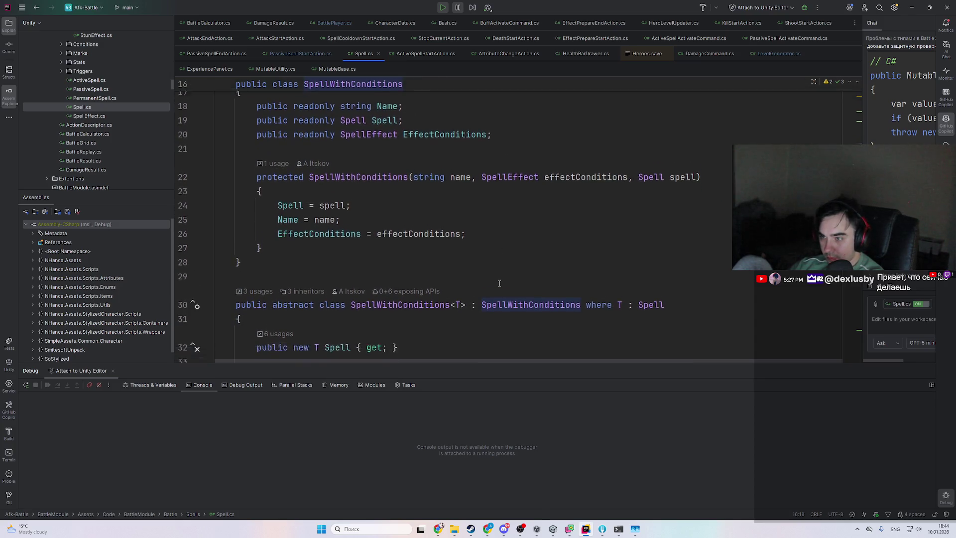
scroll(486, 298, down, 1)
scroll(477, 301, down, 10)
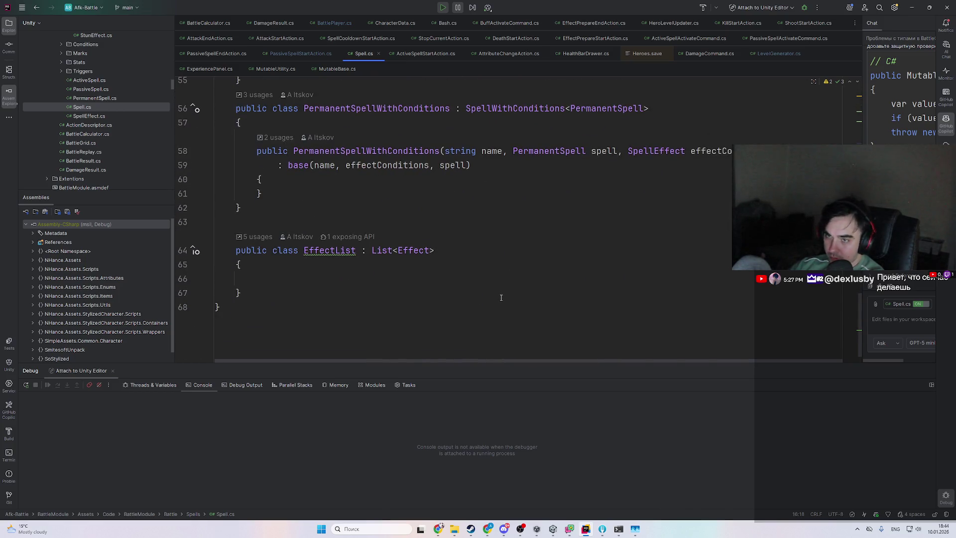
- Open Bash.cs and set a breakpoint on line 27 of its Activate method
key(shift)
key(shift)
text(bash)
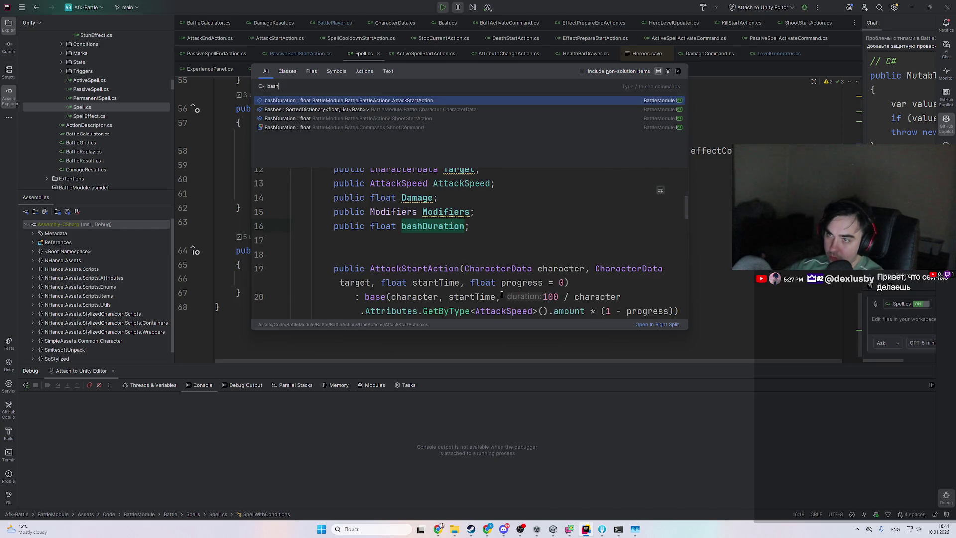
key(Return)
click(396, 241)
click(439, 251)
key(ctrl+F8)
- Attach the debugger to the Unity Editor and stop the running game
key(shift+F9)
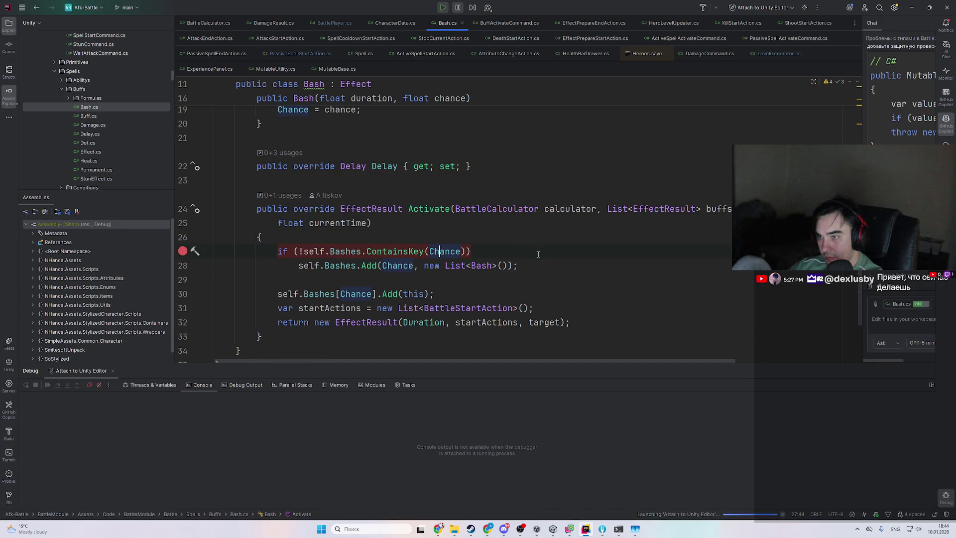
key(alt+Tab)
click(469, 23)
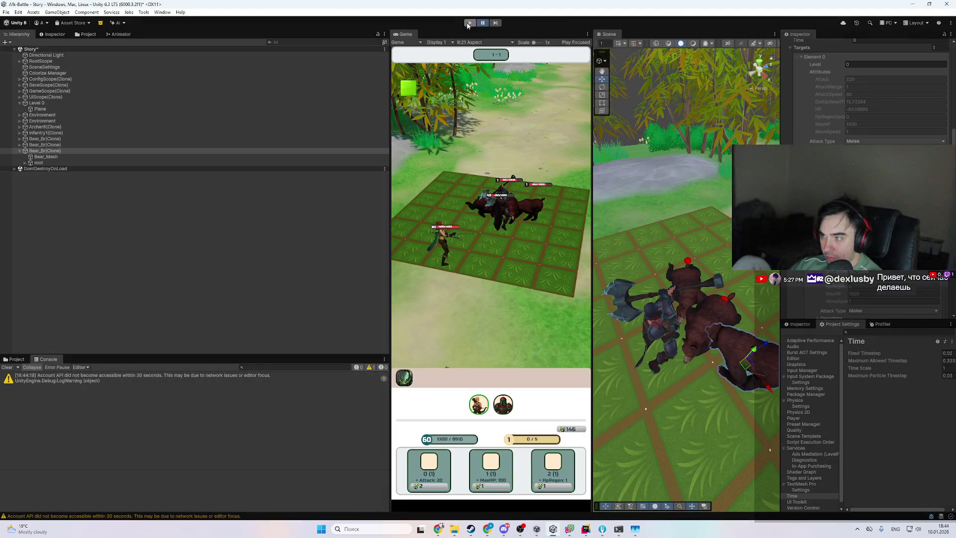
- Start play mode again under the attached debugger and bring Rider back to the front
click(469, 23)
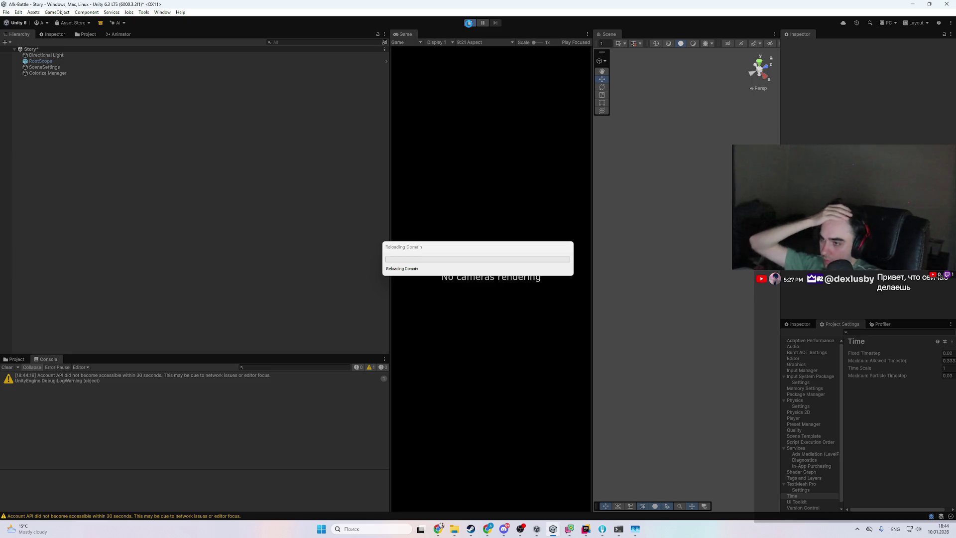
click(587, 527)
scroll(461, 280, up, 3)
scroll(451, 218, up, 5)
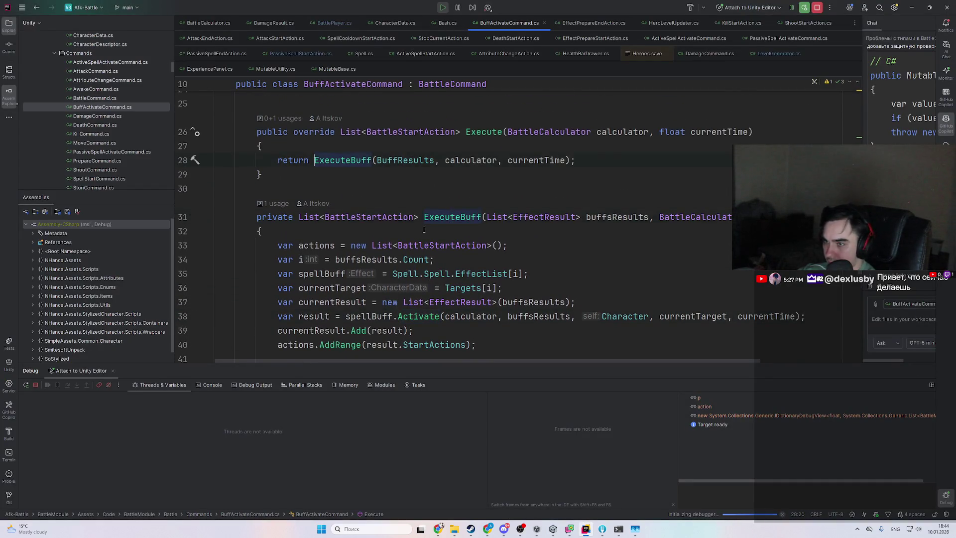
- Inspect the spell value in the debugger, expanding Spell, EffectList and the first Bash effect
key(alt+Tab)
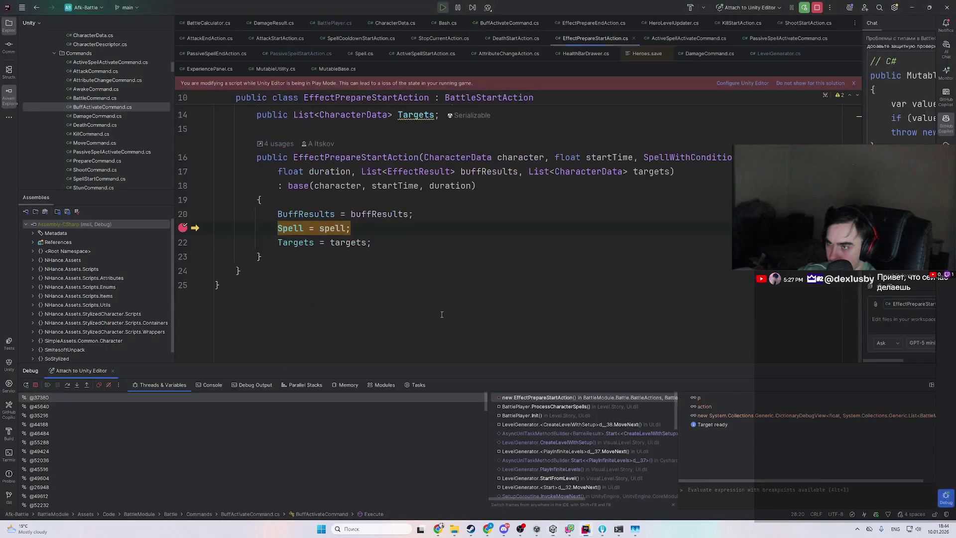
scroll(337, 271, up, 2)
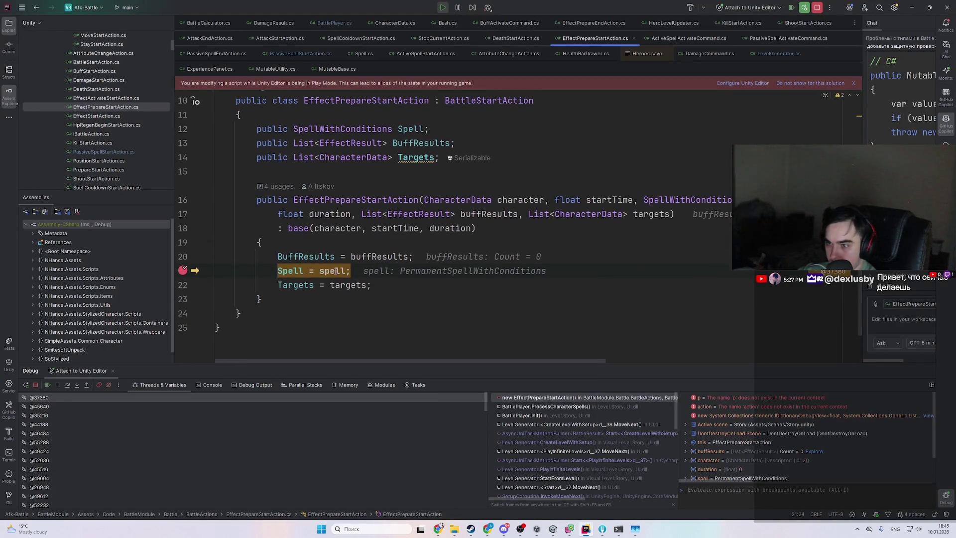
mouse_move(341, 274)
mouse_move(404, 297)
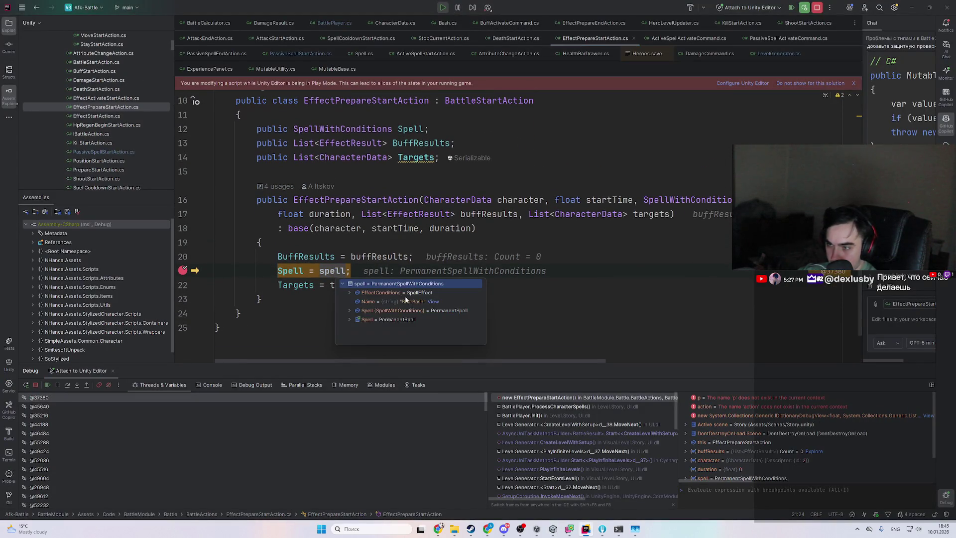
double_click(418, 319)
double_click(418, 328)
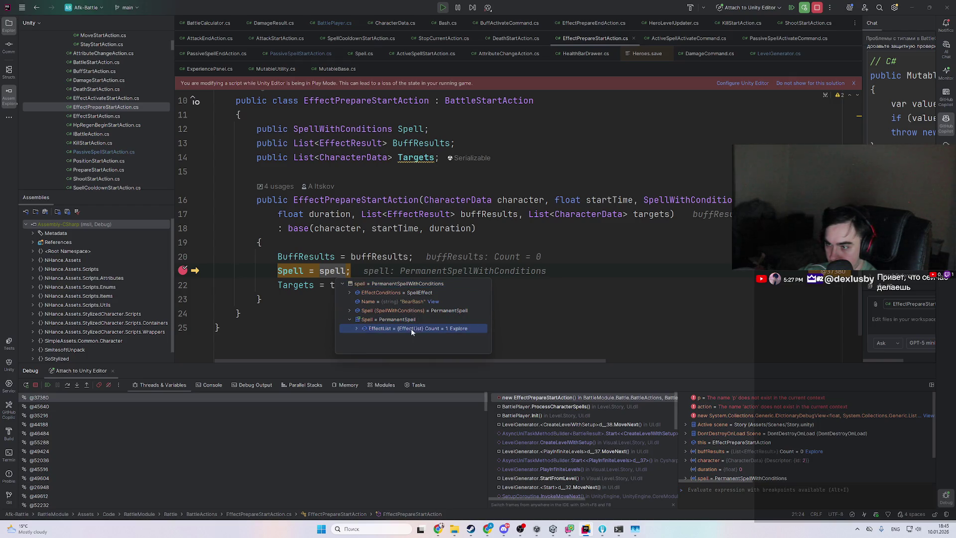
double_click(417, 337)
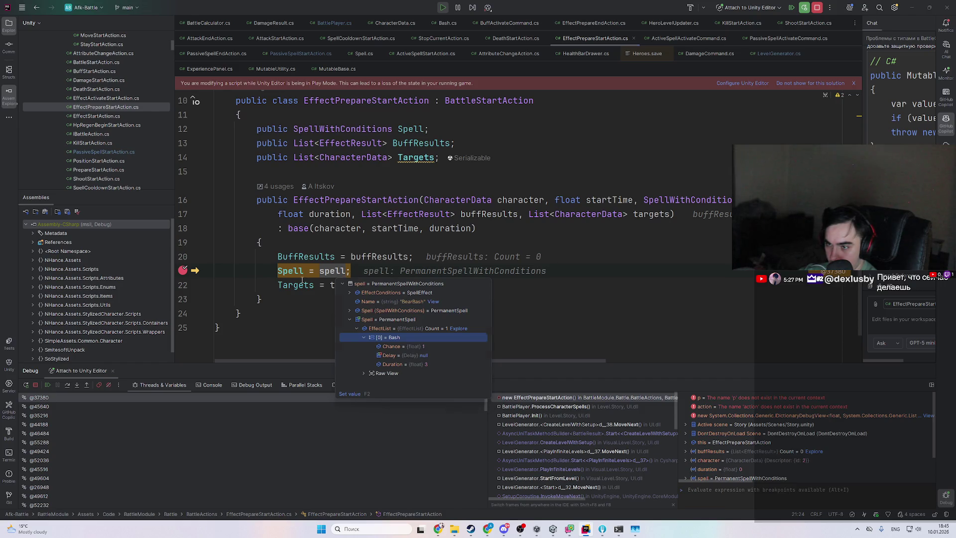
click(309, 273)
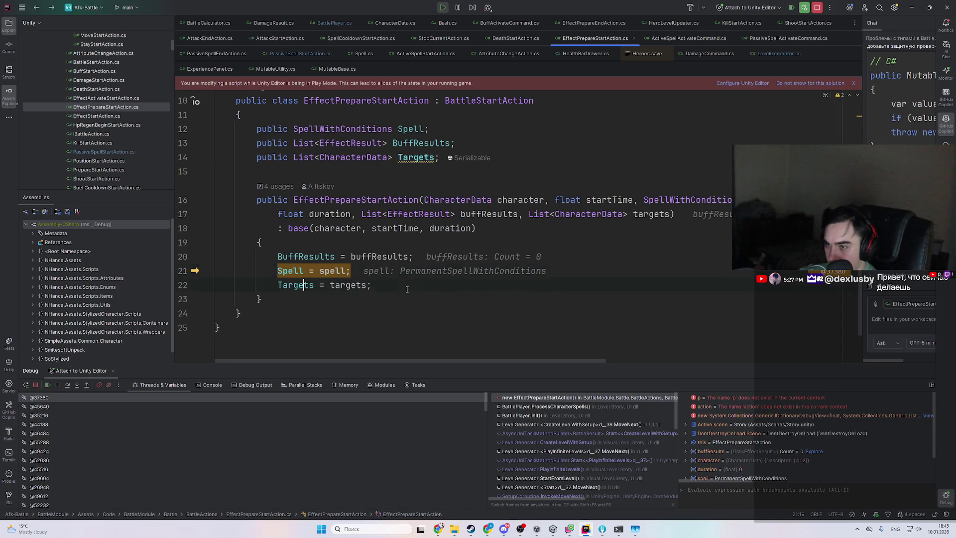
- Go back to Bash's Activate method, resume execution, and return to the running Unity game
key(ctrl+alt+Left)
key(ctrl+alt+Left)
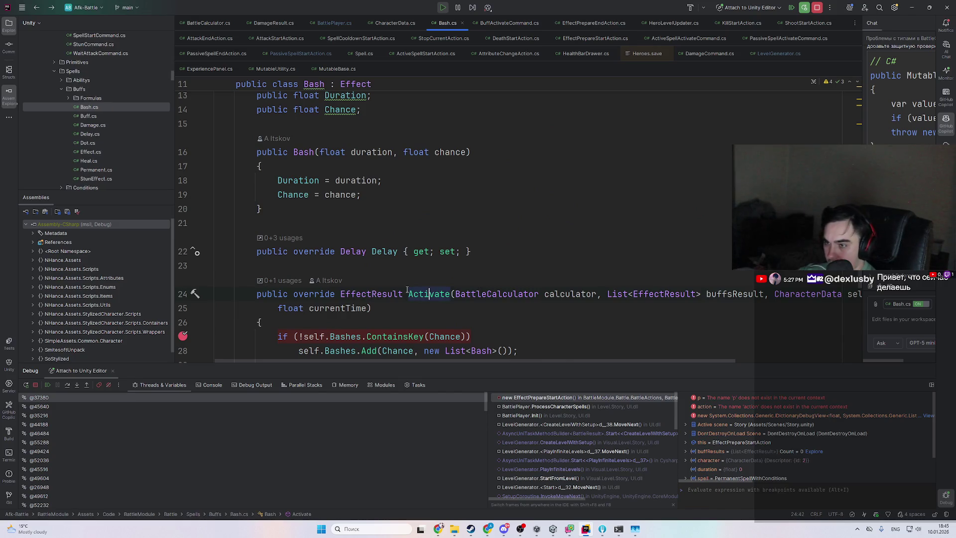
key(F9)
key(alt+Tab)
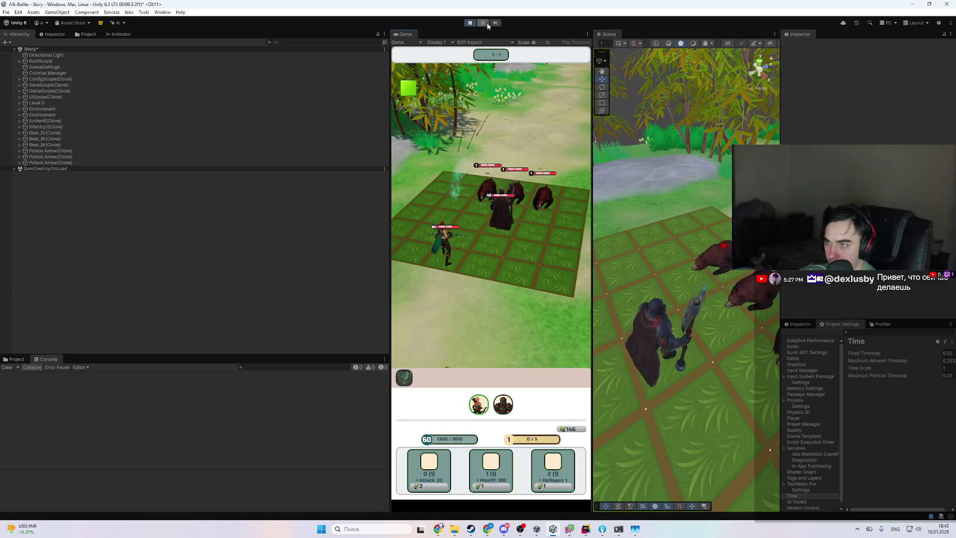
- Set a breakpoint on line 20, the Spell assignment in the BuffActivateCommand constructor
key(alt+Tab)
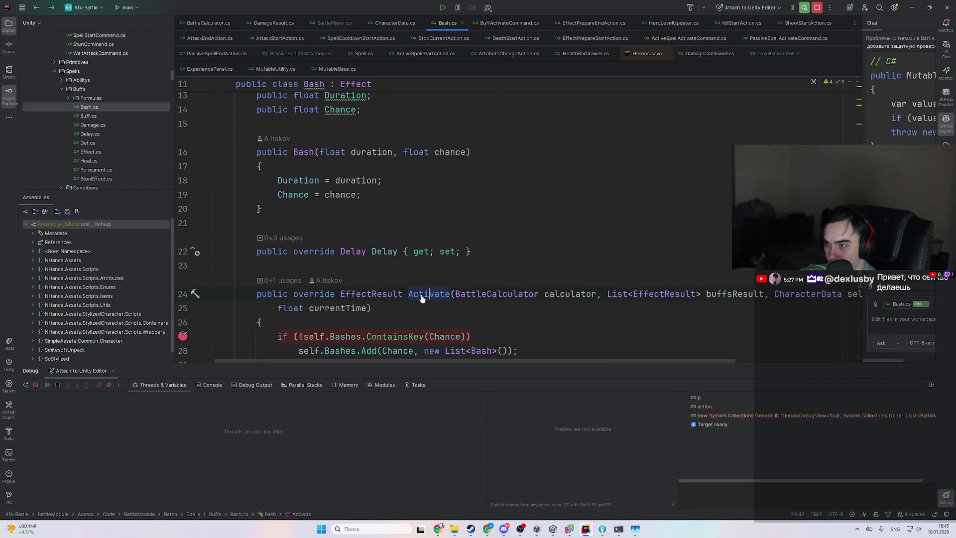
ctrl+click(428, 295)
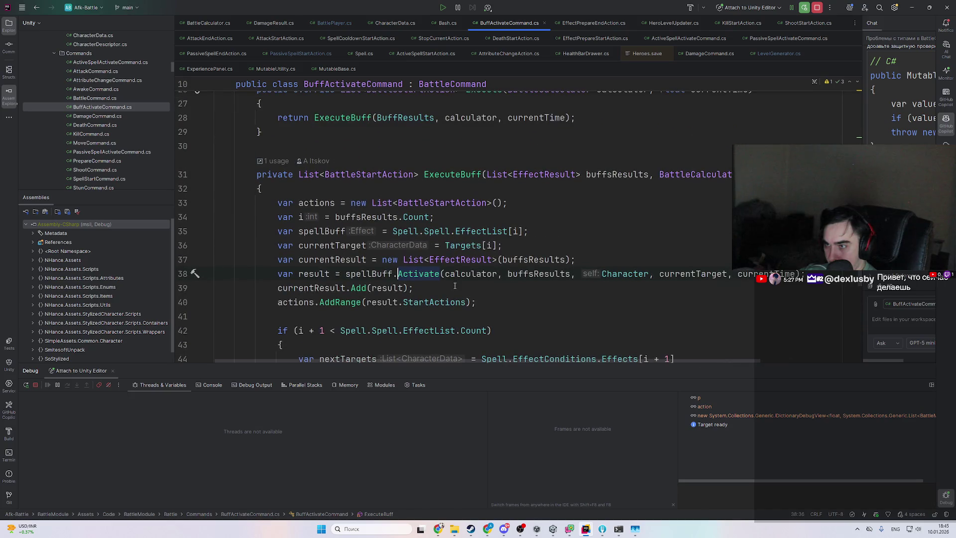
ctrl+click(463, 169)
ctrl+scroll(400, 244, up, 1)
scroll(401, 245, up, 2)
click(433, 249)
key(ctrl+F8)
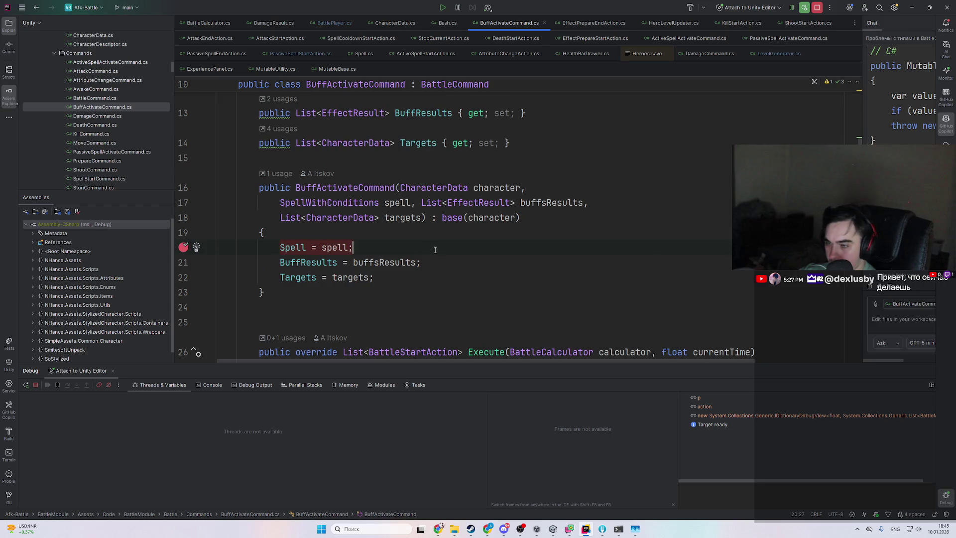
- Set a breakpoint on the return statement in EffectPrepareEndAction's Execute and restart play mode in Unity
click(366, 188)
ctrl+click(374, 188)
scroll(422, 266, up, 2)
scroll(423, 266, down, 1)
click(369, 276)
key(ctrl+F8)
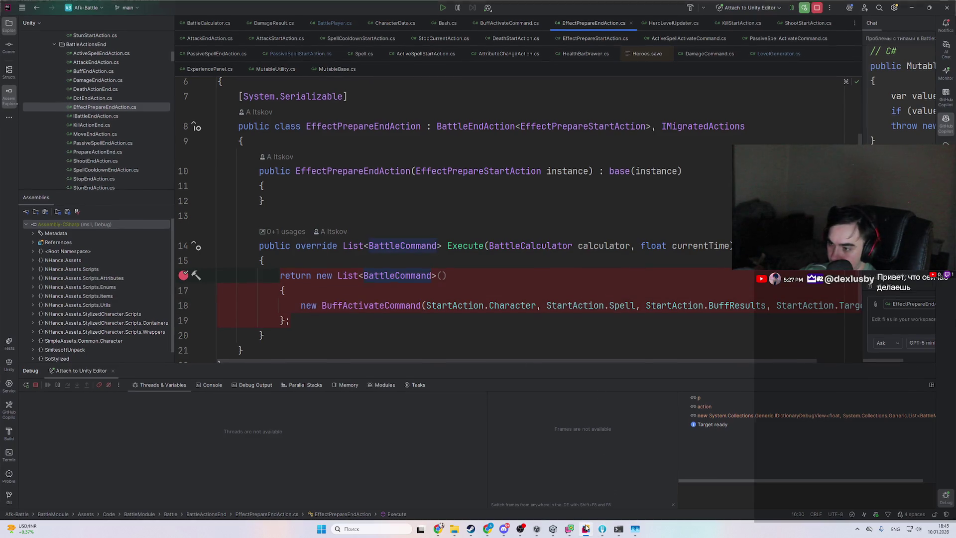
click(586, 528)
click(470, 23)
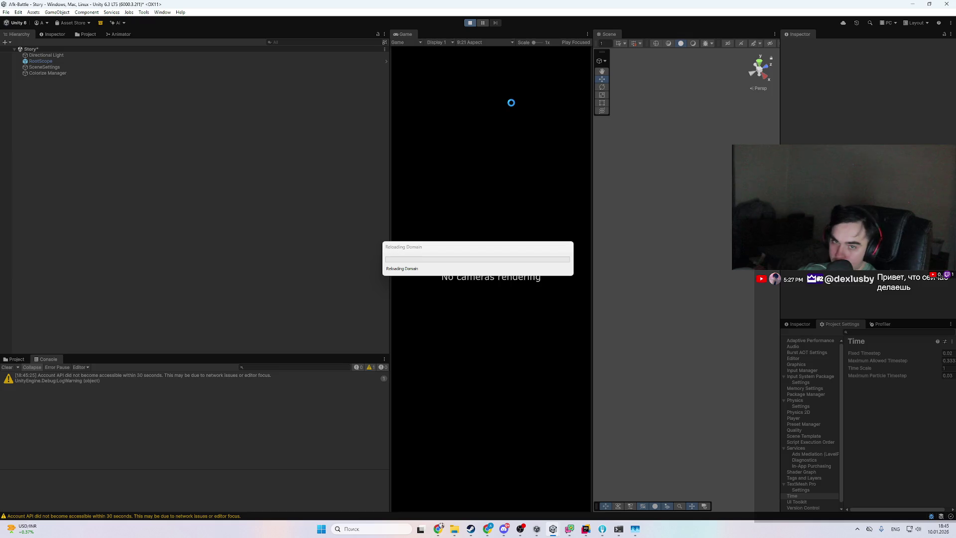
- Bring Rider forward to see execution paused at the EffectPrepareEndAction return-statement breakpoint
click(587, 530)
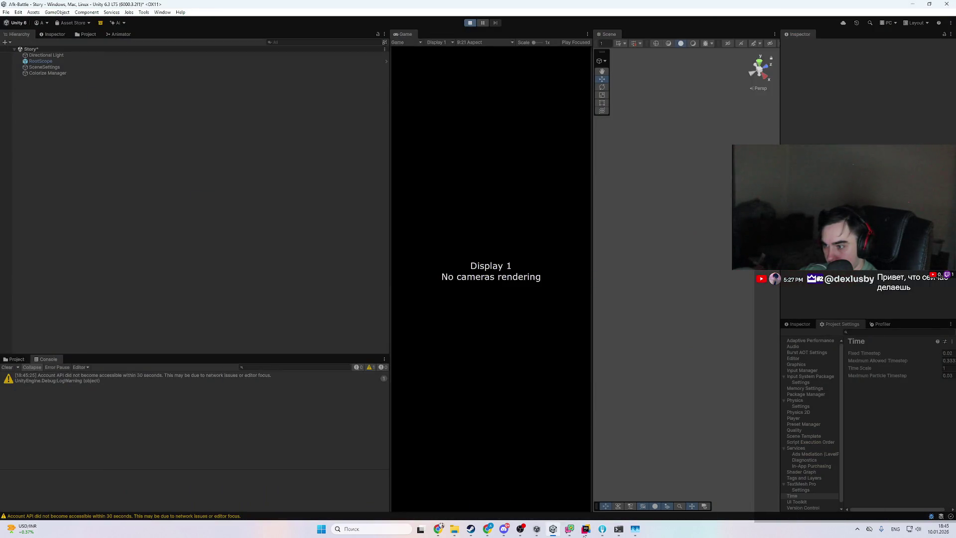
click(584, 534)
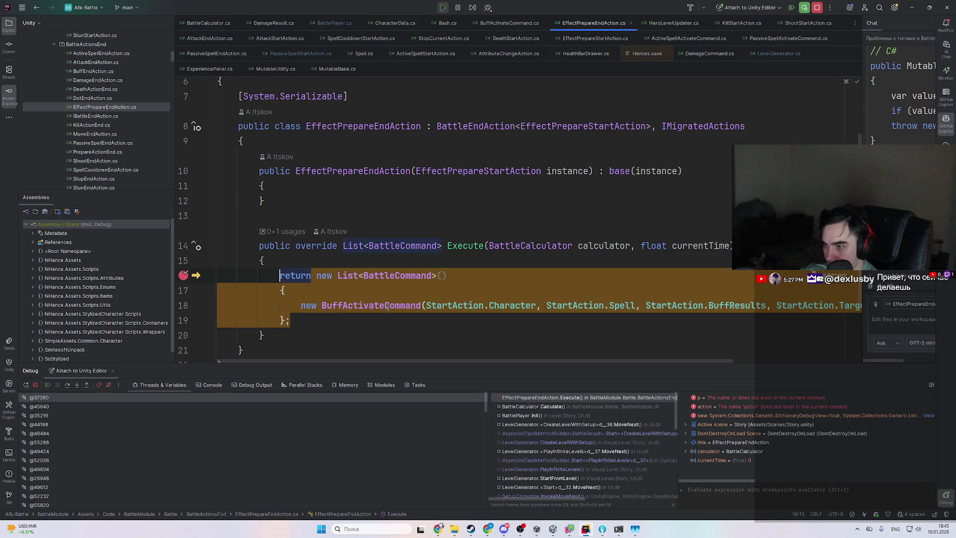
- Navigate between the BuffActivateCommand constructor, its Execute callers and BattleCalculator line 91
mouse_move(521, 309)
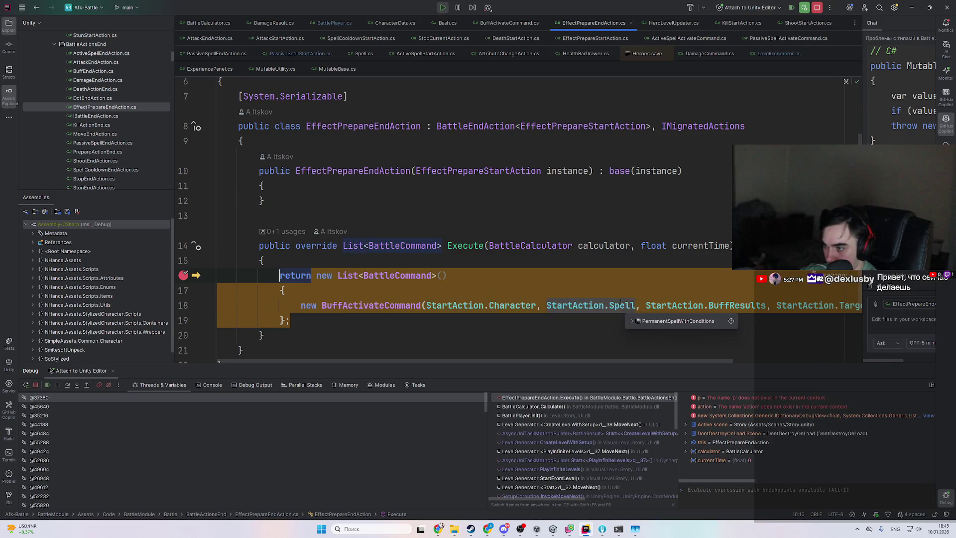
drag(623, 305, 294, 291)
mouse_move(639, 309)
key(Right)
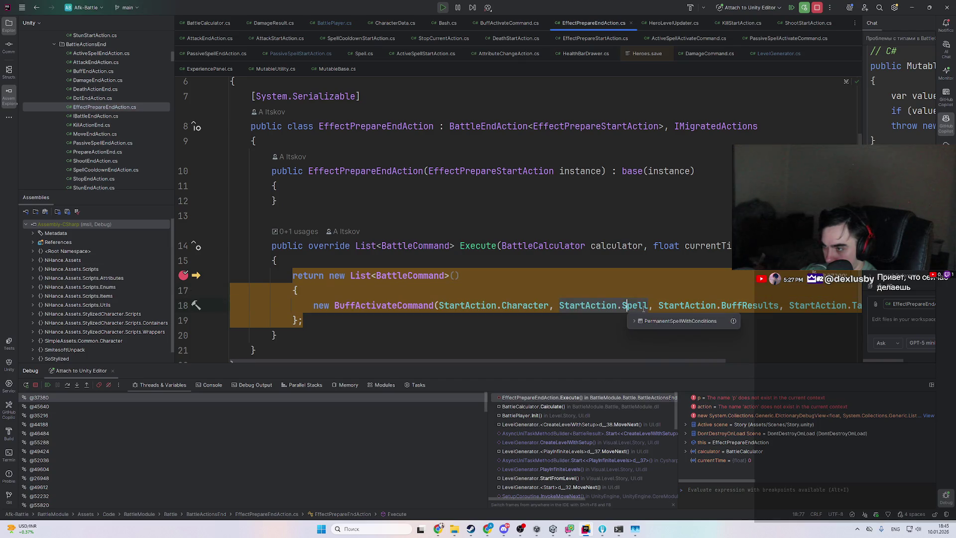
ctrl+click(384, 305)
scroll(412, 282, down, 3)
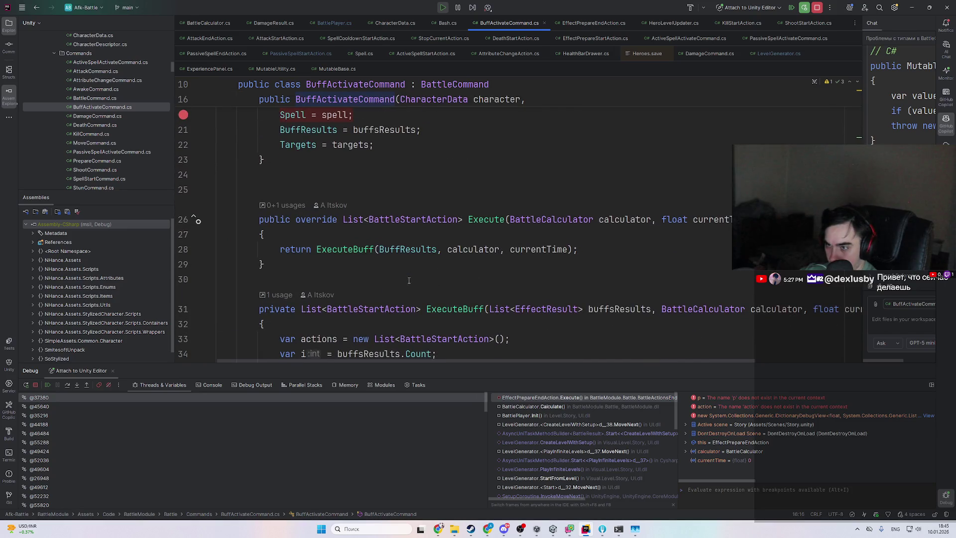
ctrl+click(478, 219)
key(ctrl+alt+Left)
key(ctrl+alt+Left)
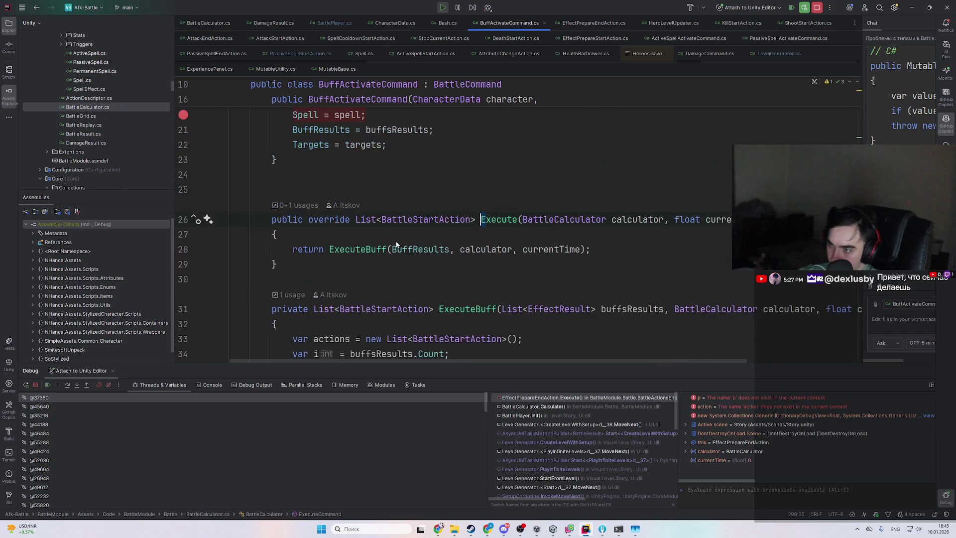
key(ctrl+alt+Left)
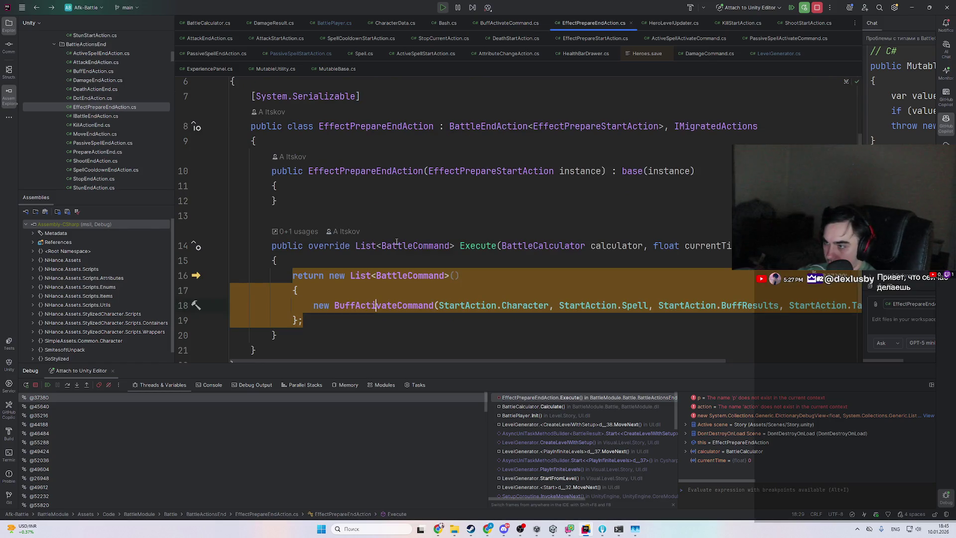
mouse_move(714, 243)
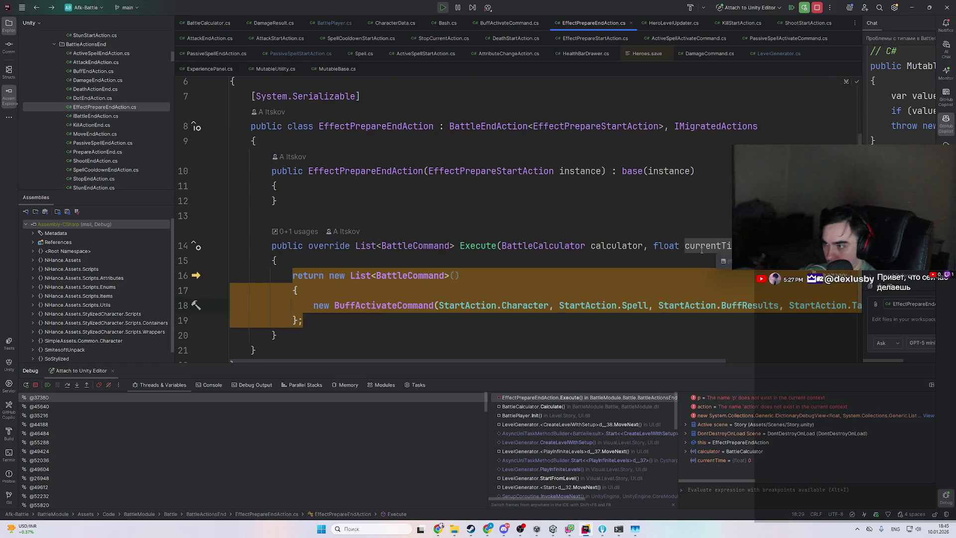
ctrl+click(420, 310)
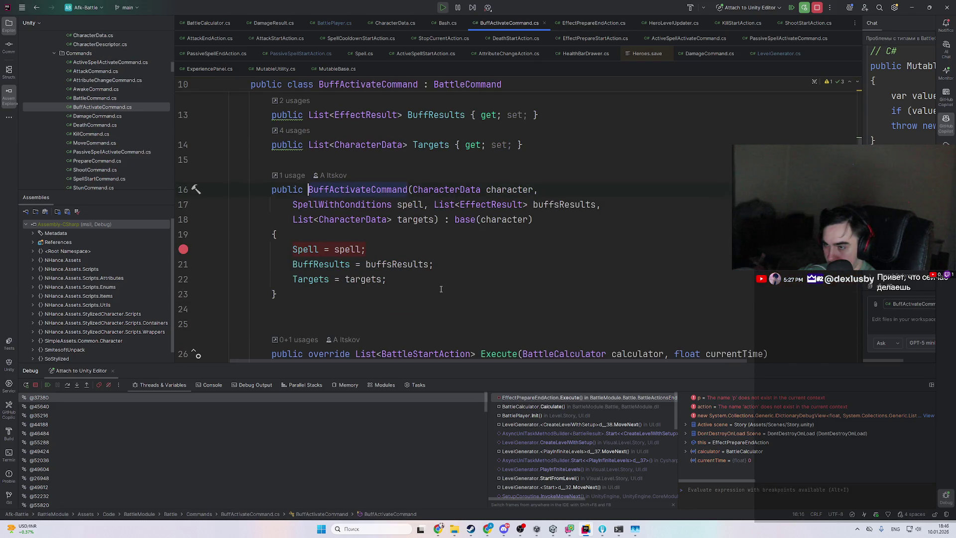
key(ctrl+alt+Left)
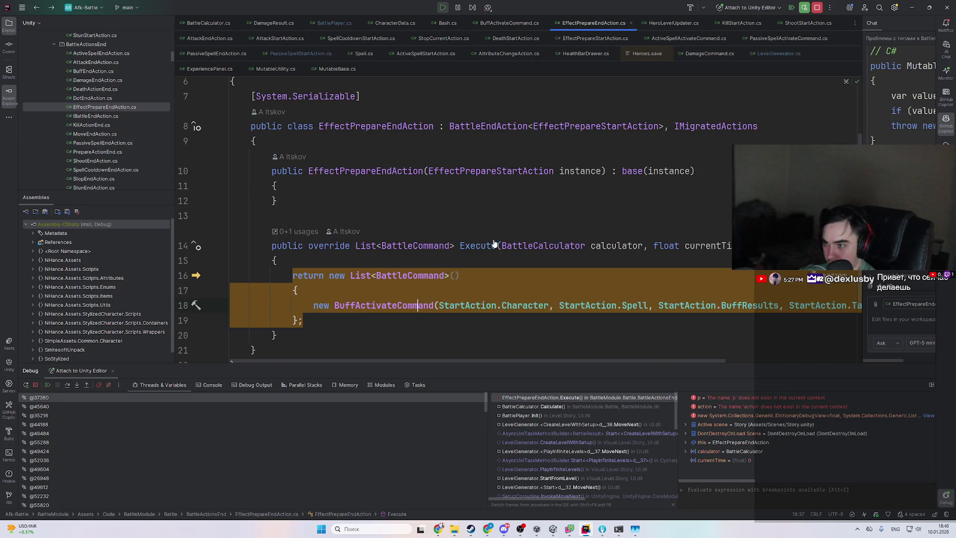
key(ctrl+alt+Left)
- Set a breakpoint on BattleCalculator line 93 and step until commands holds one BattleCommand
click(417, 274)
key(ctrl+F8)
scroll(417, 274, down, 2)
key(F9)
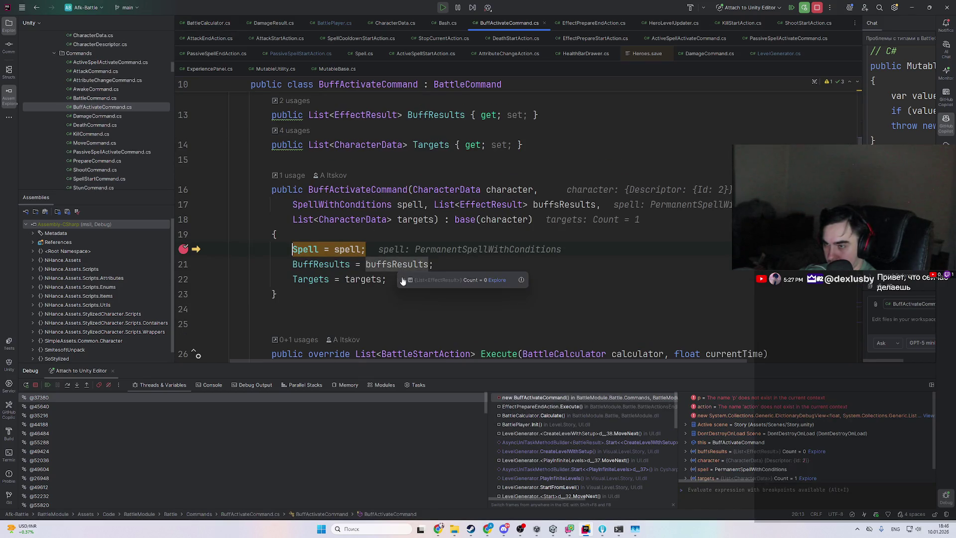
key(F8)
key(F8)
key(F9)
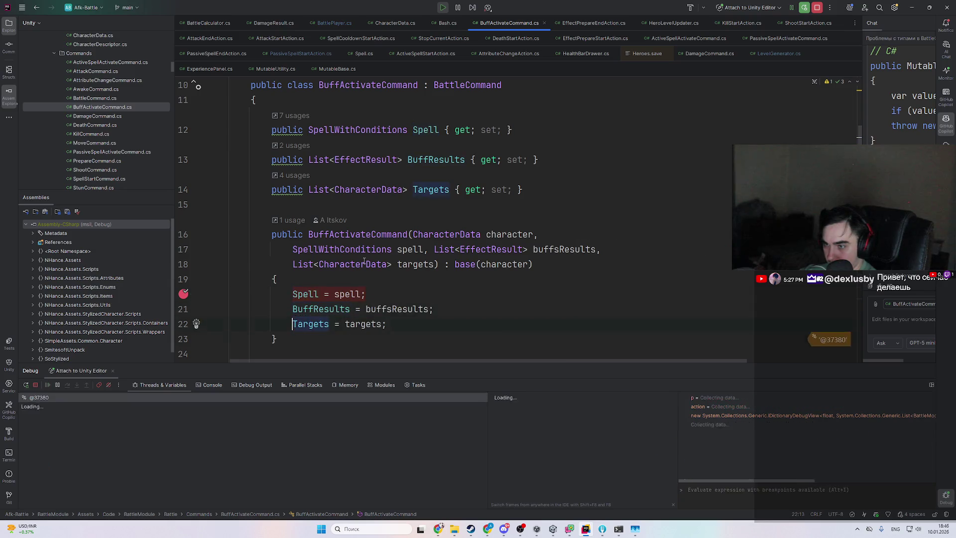
key(F8)
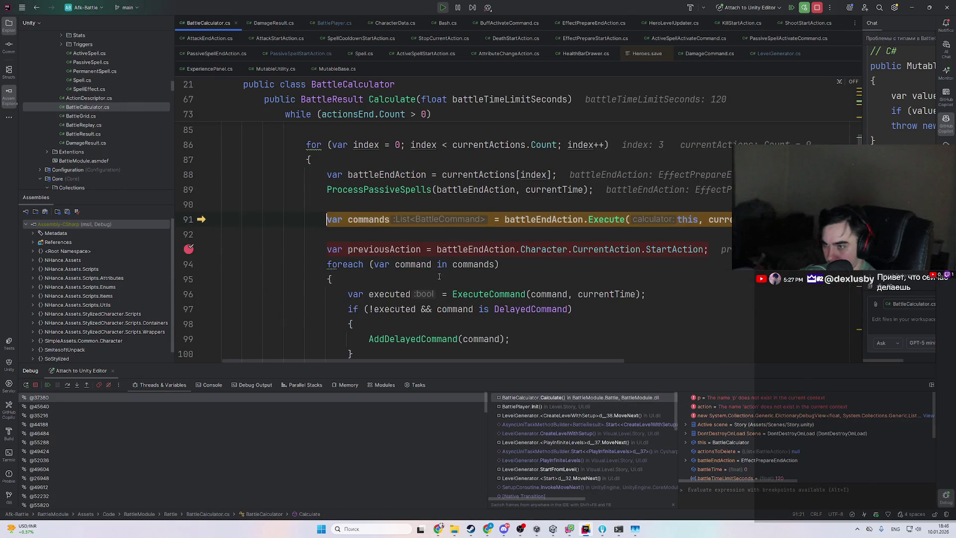
key(F8)
mouse_move(378, 216)
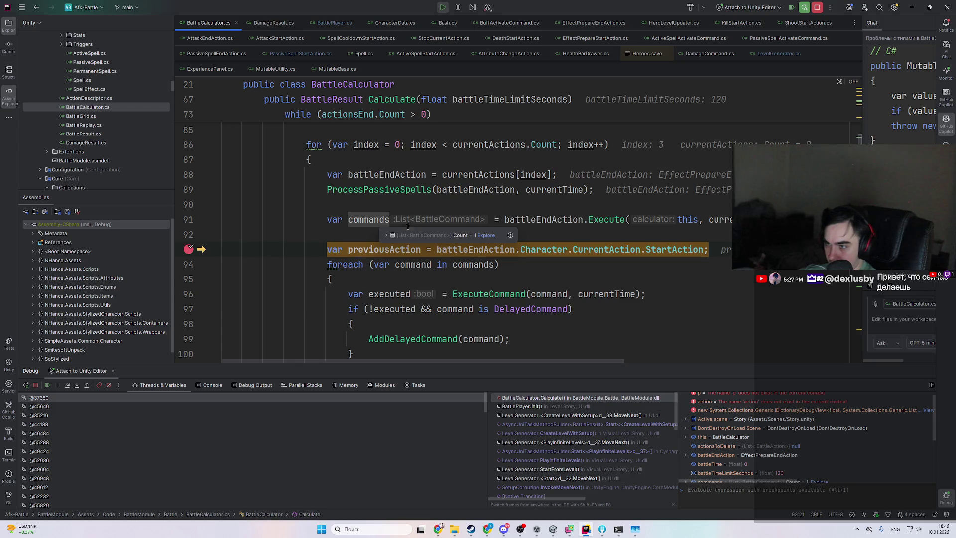